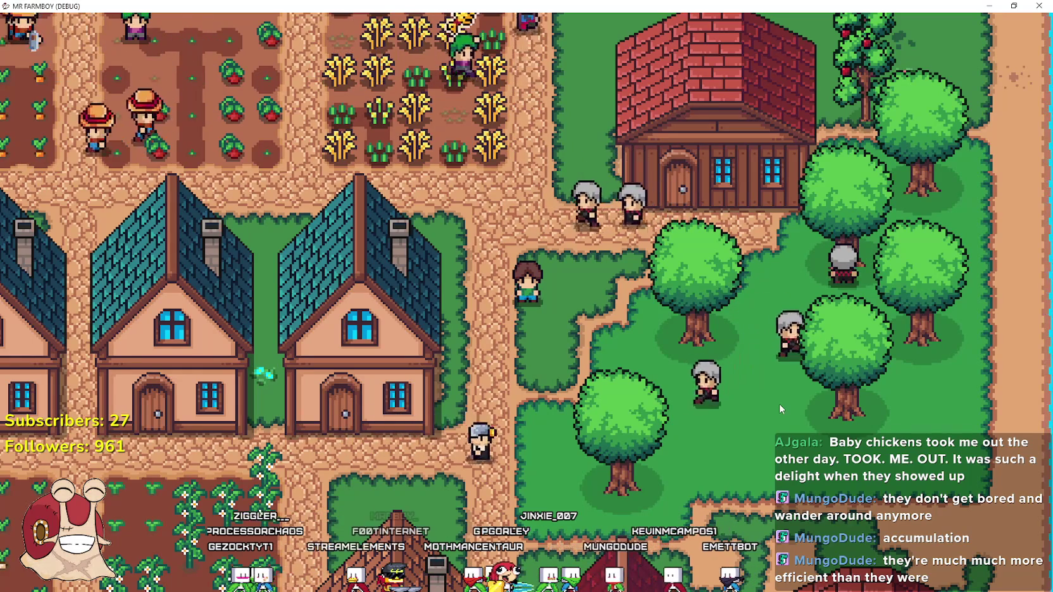
Window and pause the game, then put the Steam patch-notes draft with the woodcutter GIF in front.
key("super+Down")
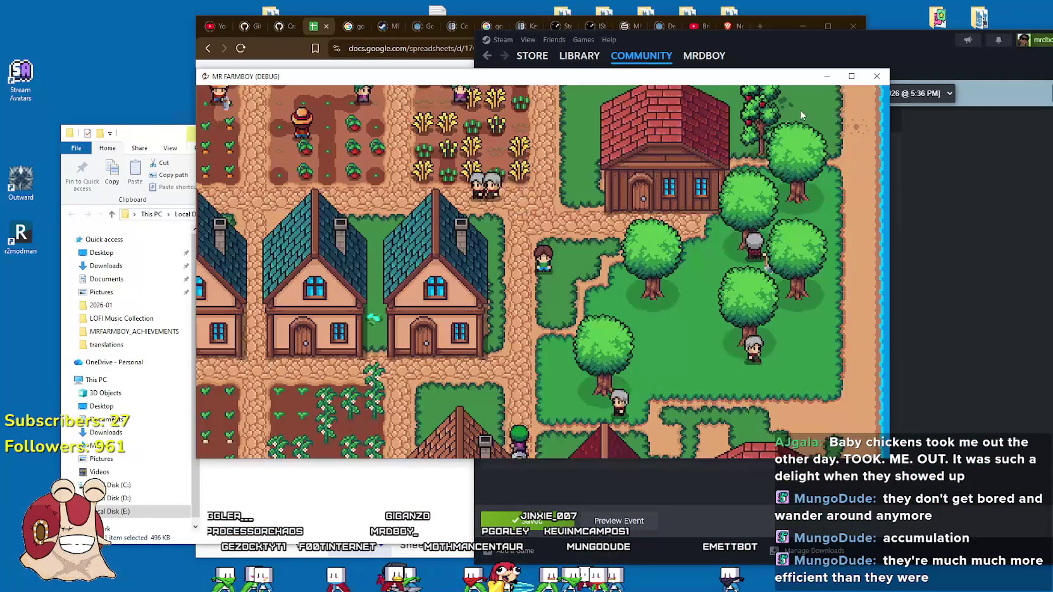
key("alt+Tab")
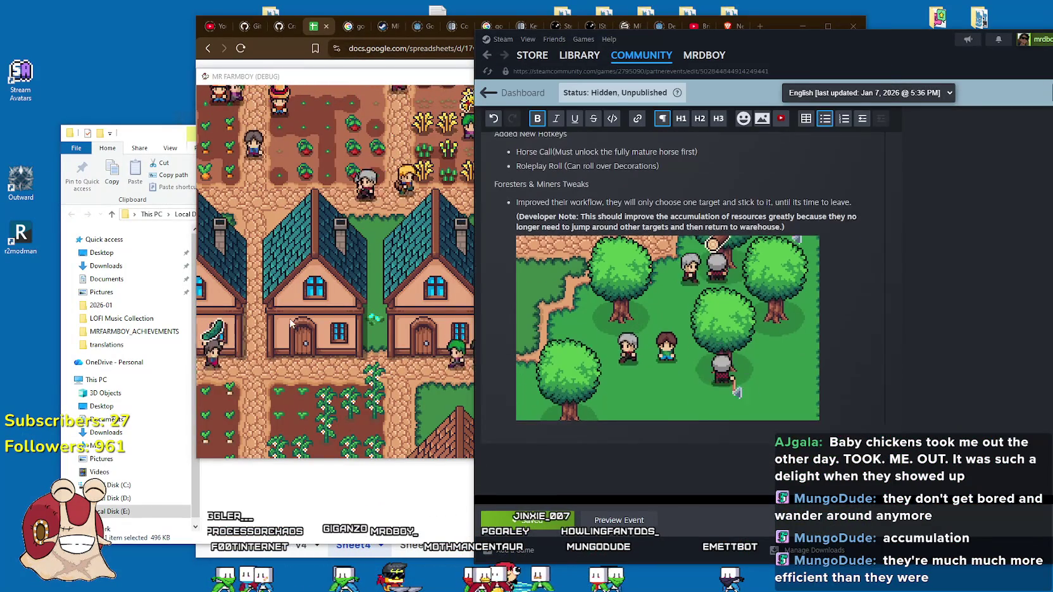
key("alt+Tab")
key("Escape")
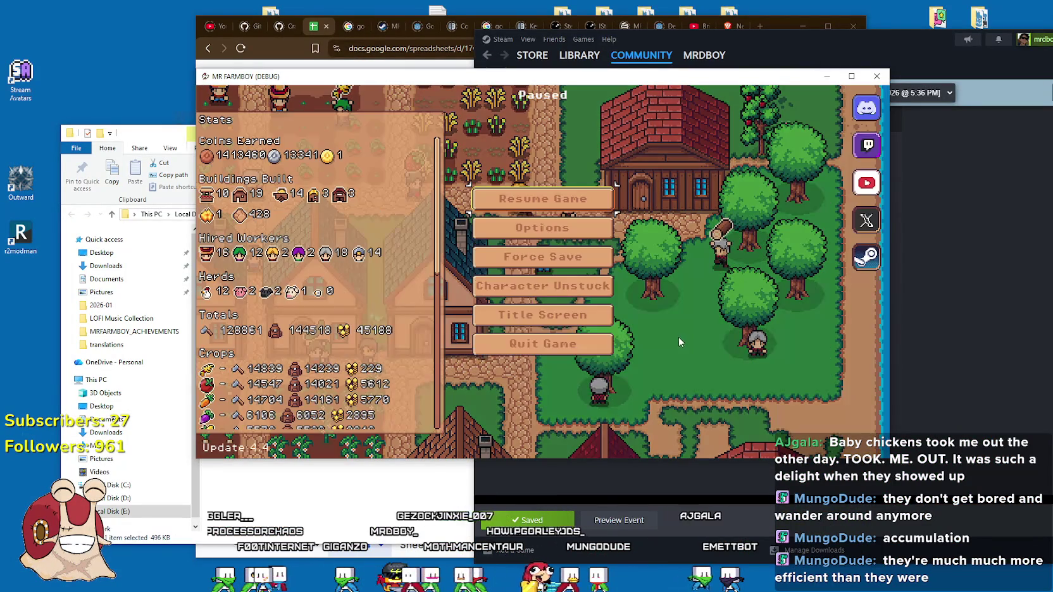
left_click(924, 303)
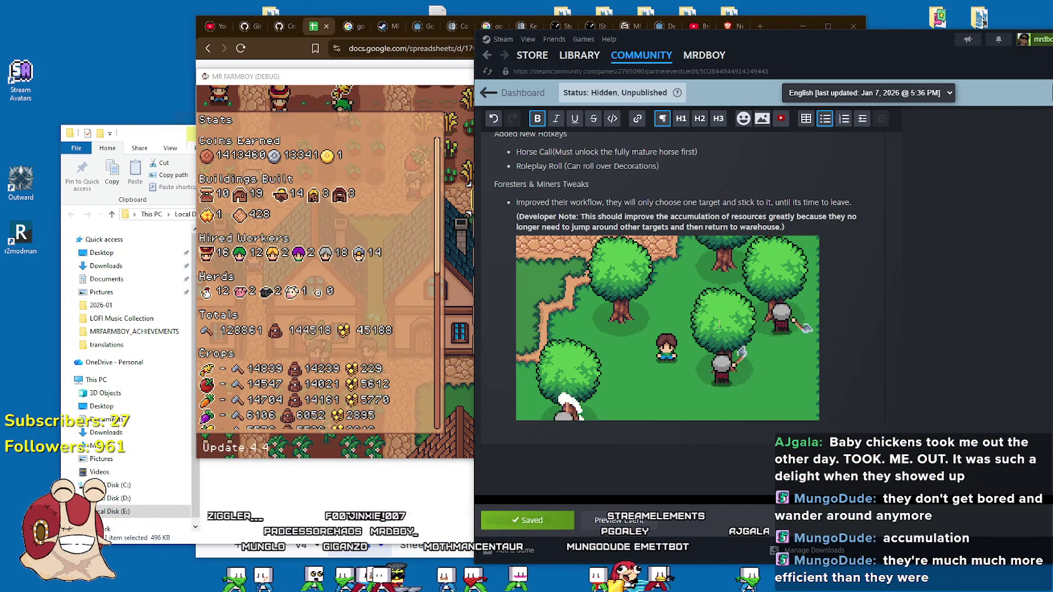
mouse_move(749, 404)
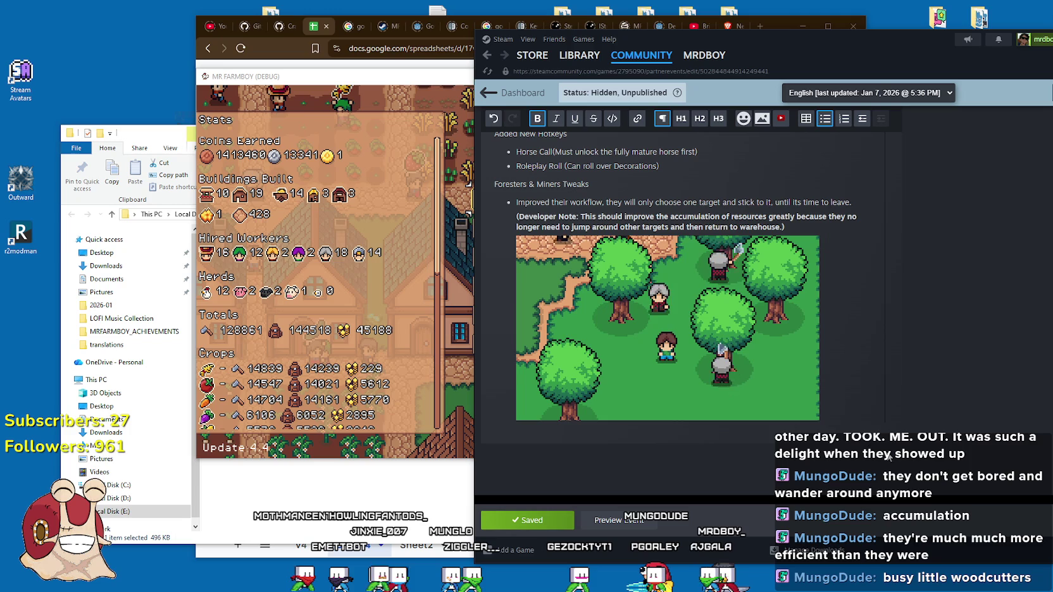
key("alt+Tab")
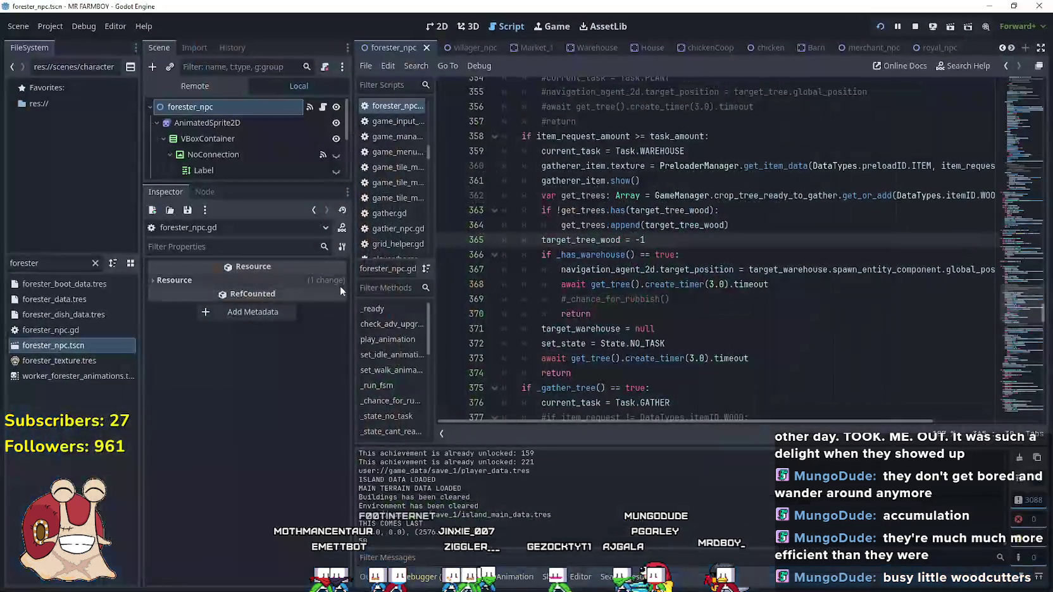
Enlarge the Scene dock so more of the scene tree is visible.
left_click(630, 316)
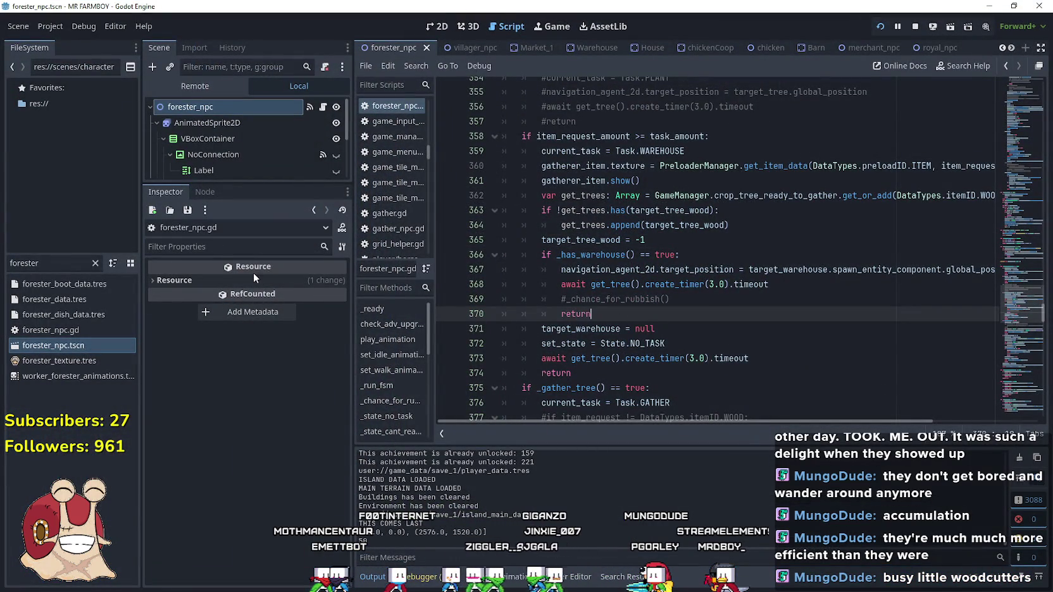
left_click_drag(259, 184, 262, 372)
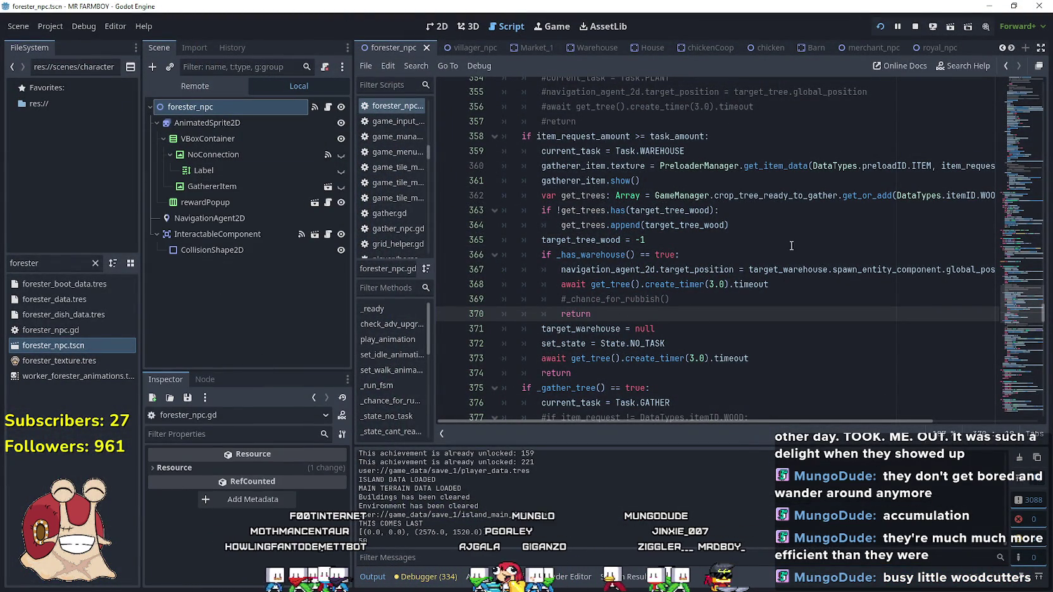
left_click(673, 239)
scroll(658, 266, "up", 2)
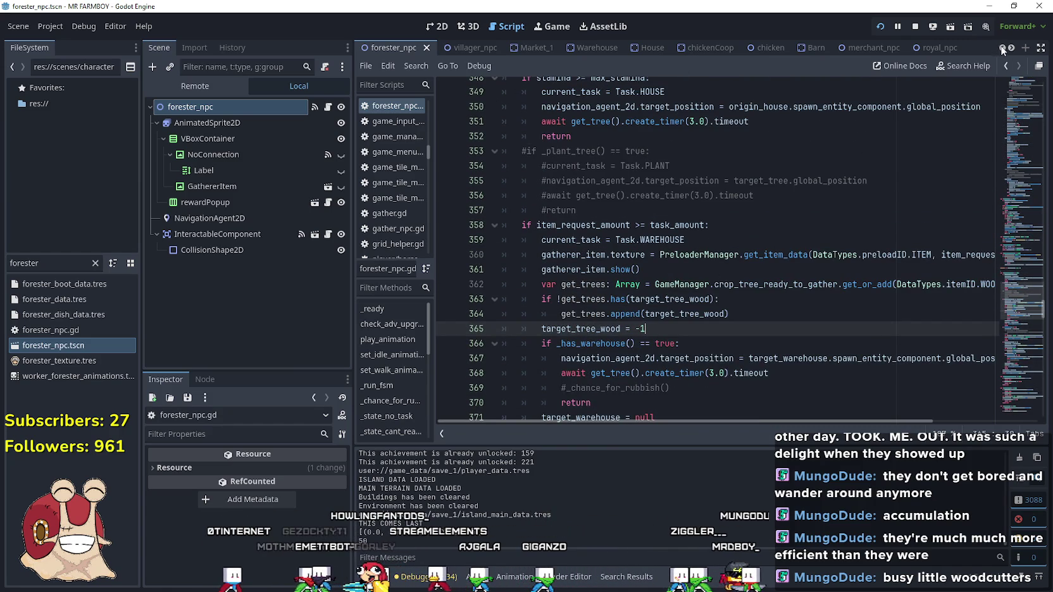
scroll(1002, 50, "up", 3)
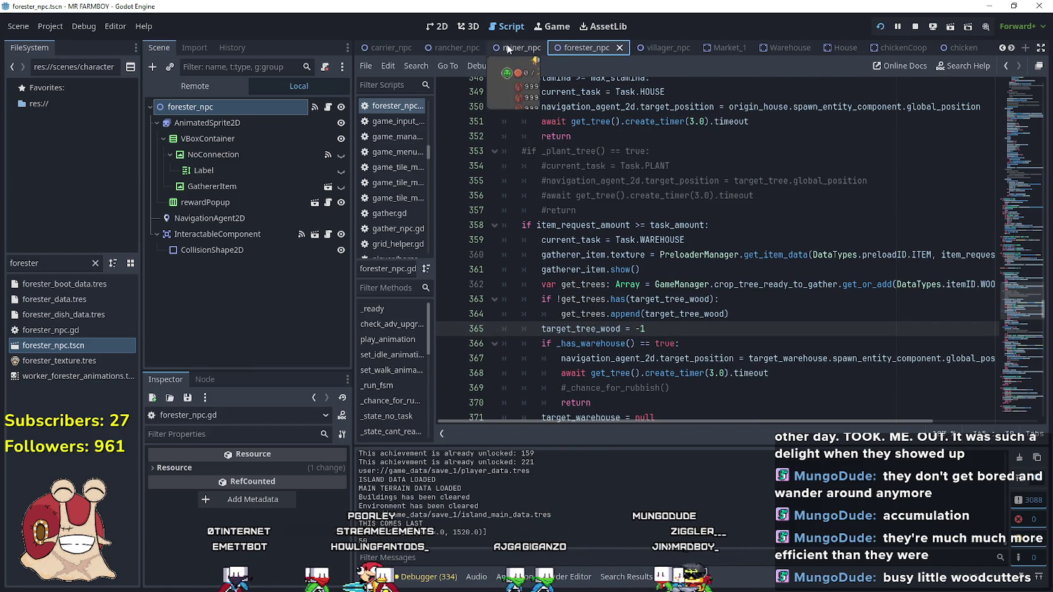
Open the miner_npc scene and miner_npc.gd, then select the get_ores lines 201–203 in _state_work_on_task.
left_click(507, 47)
left_click(329, 109)
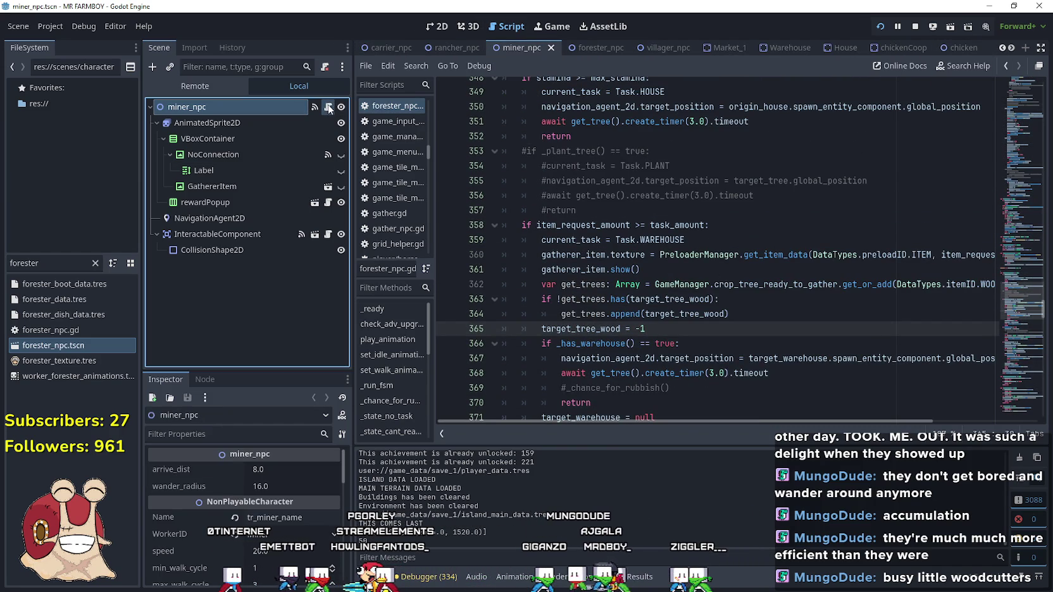
left_click(328, 107)
mouse_move(1022, 298)
left_mouse_down()
mouse_move(1015, 154)
mouse_move(1014, 195)
left_mouse_up()
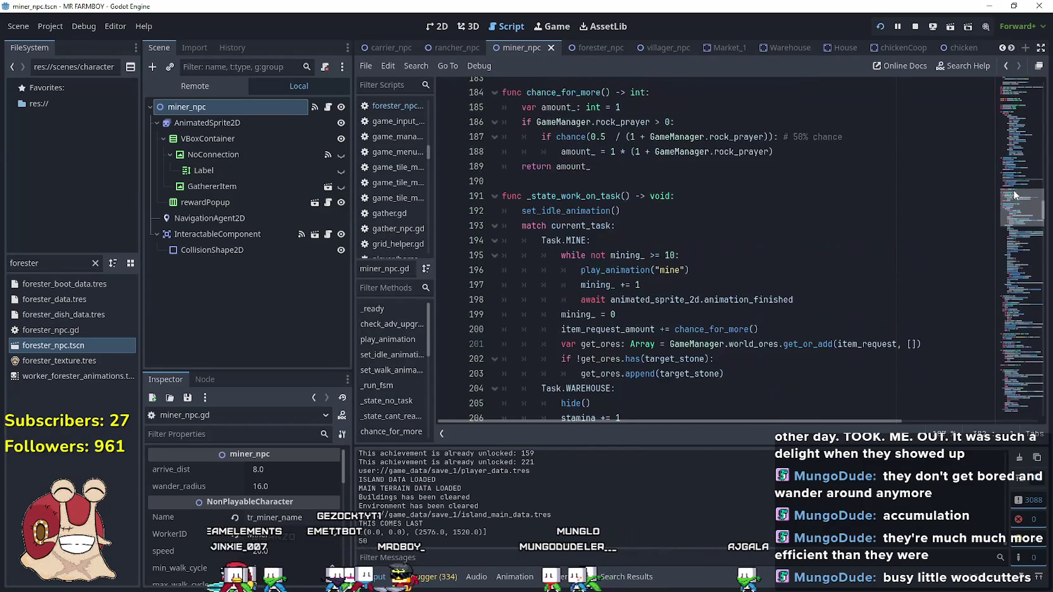
scroll(610, 318, "down", 1)
scroll(631, 270, "down", 1)
mouse_move(725, 285)
left_mouse_down()
mouse_move(570, 255)
mouse_move(487, 255)
left_mouse_up()
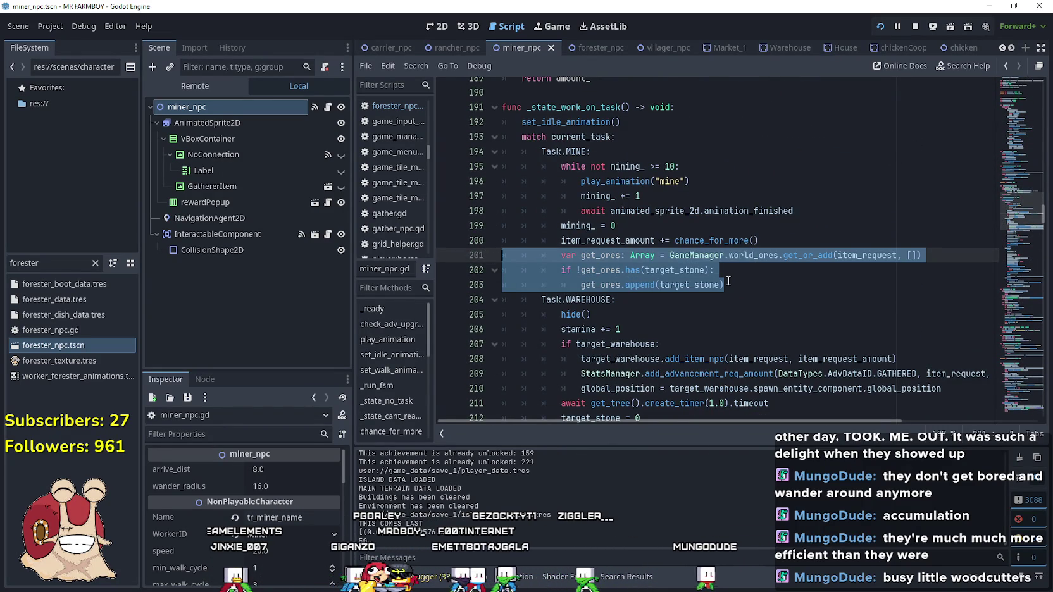
Comment out the three get_ores lines, uncomment them again, and save.
key("ctrl+k")
left_click(728, 255)
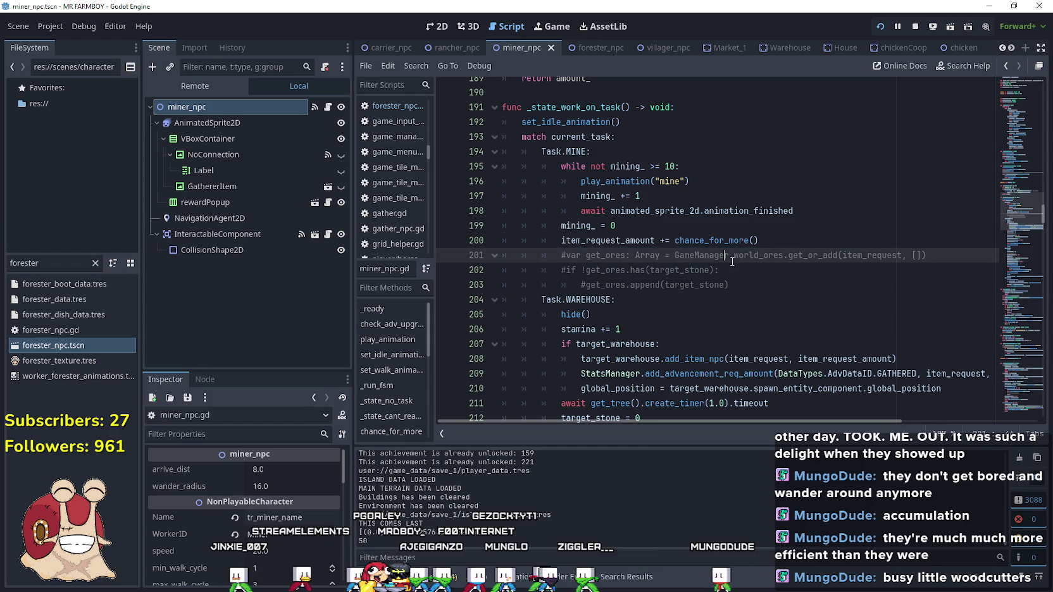
left_click(674, 285)
left_click_drag(757, 285, 503, 255)
key("ctrl+c")
key("ctrl+k")
key("ctrl+s")
Reselect the three get_ores lines and scroll down to _state_obtain_task.
left_click_drag(723, 285, 535, 262)
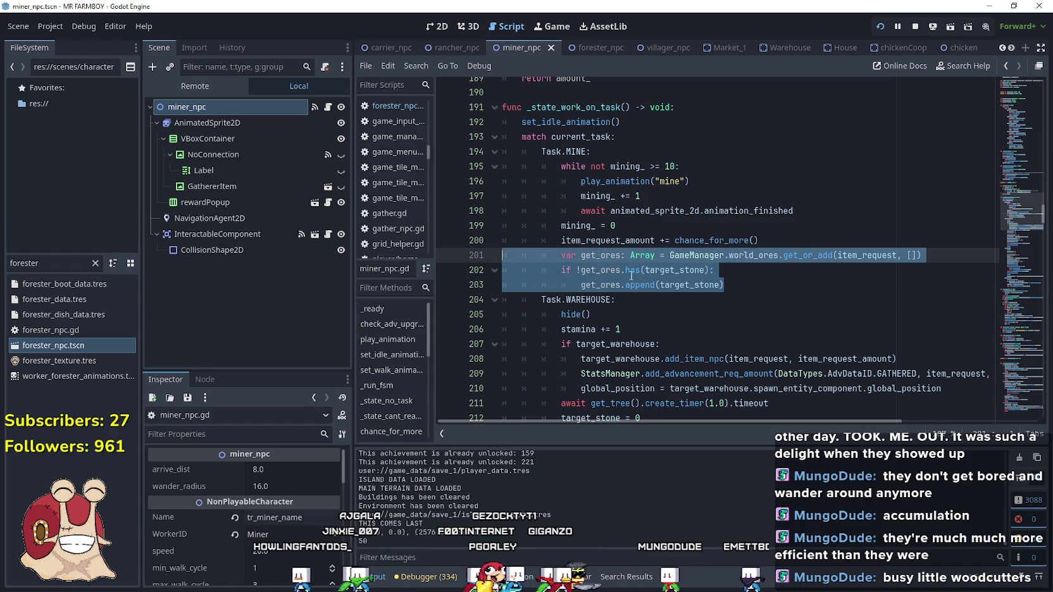
scroll(571, 238, "down", 10)
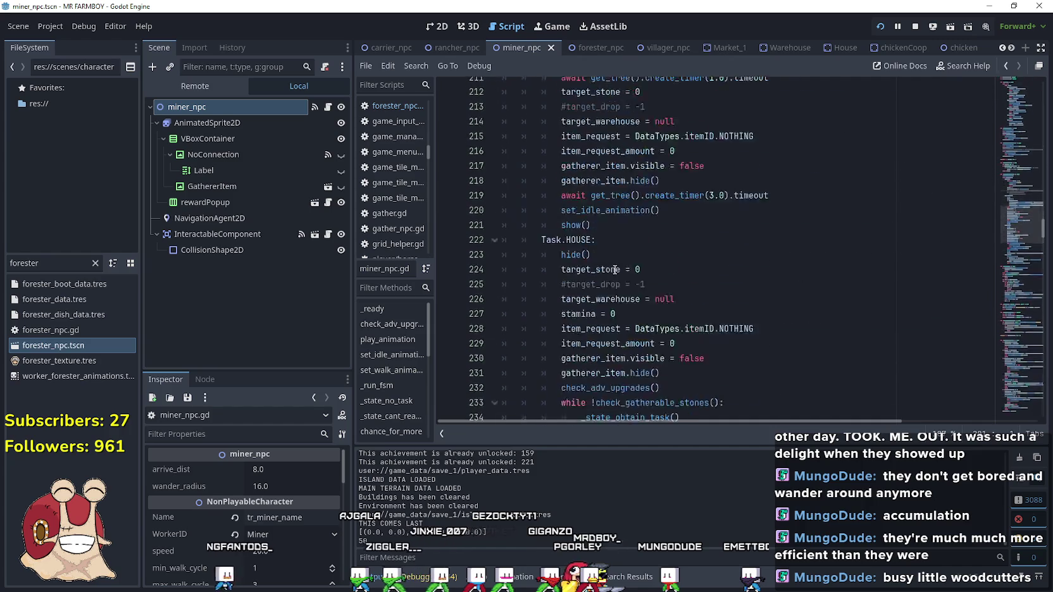
scroll(571, 238, "down", 18)
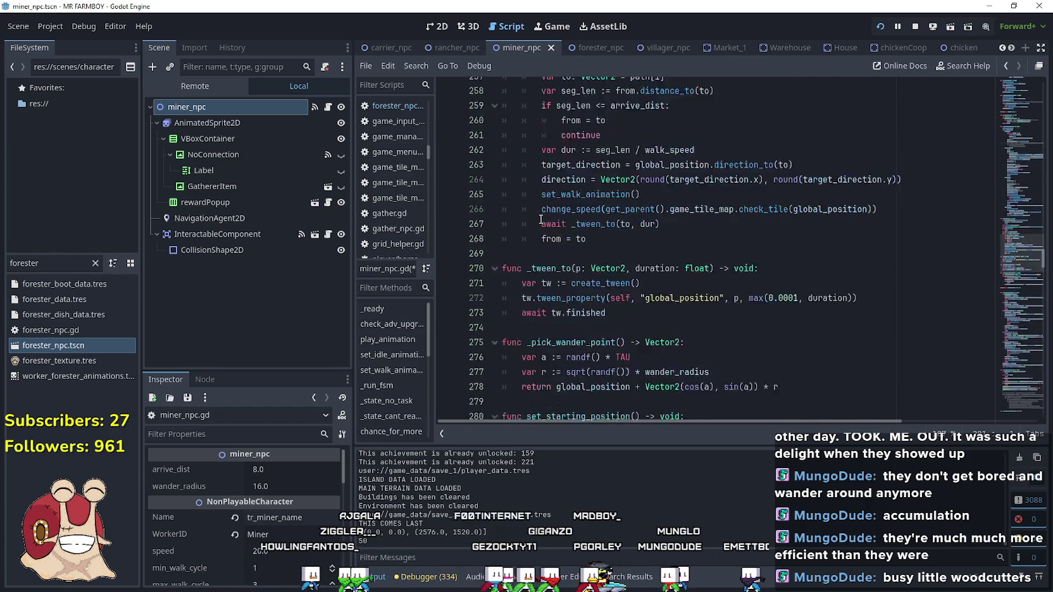
scroll(539, 218, "down", 5)
scroll(539, 218, "down", 8)
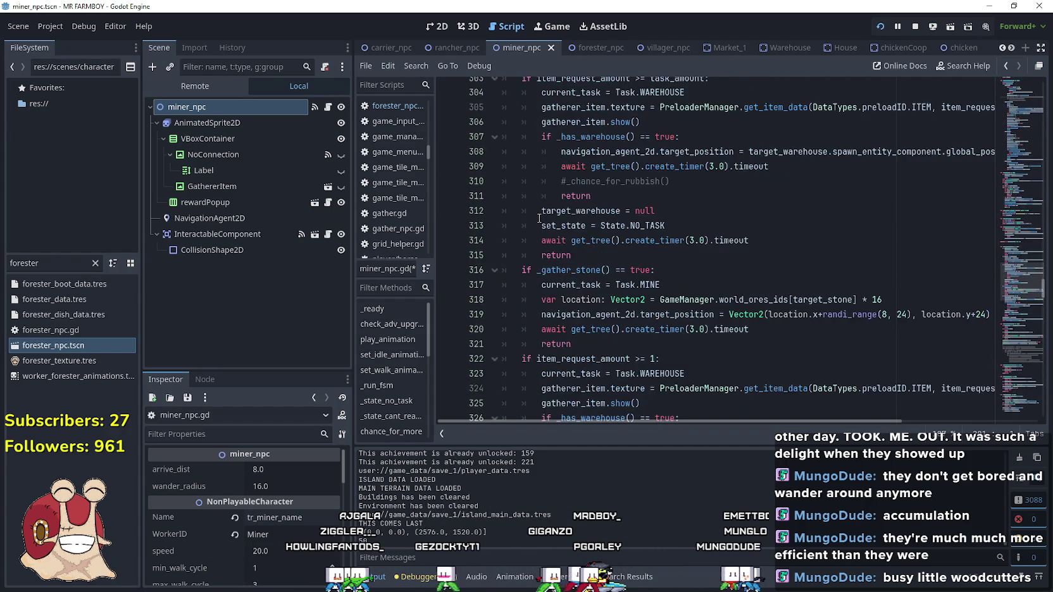
scroll(603, 298, "up", 5)
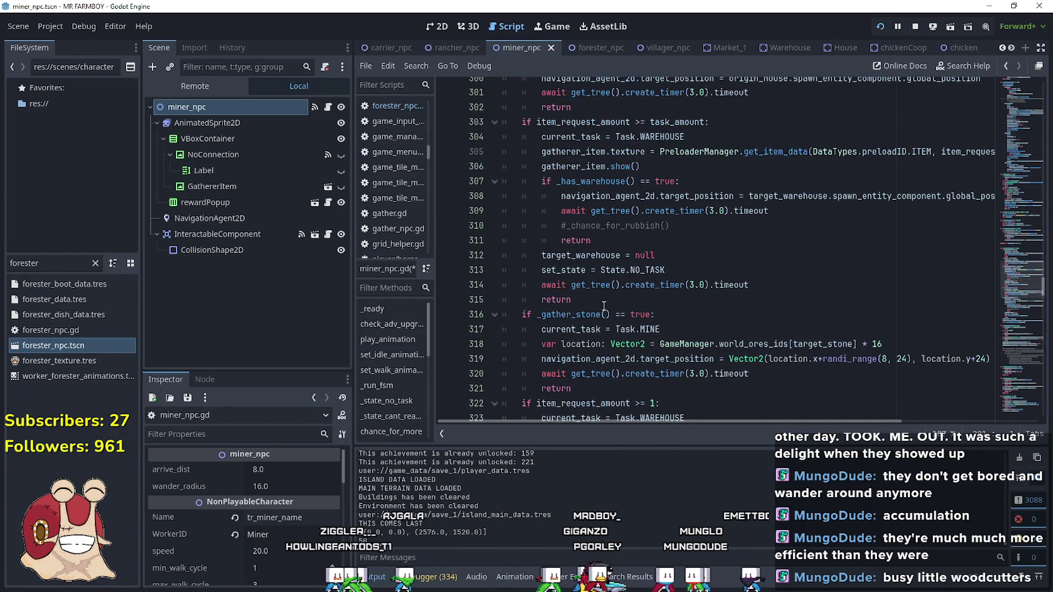
scroll(606, 306, "down", 1)
scroll(569, 287, "up", 4)
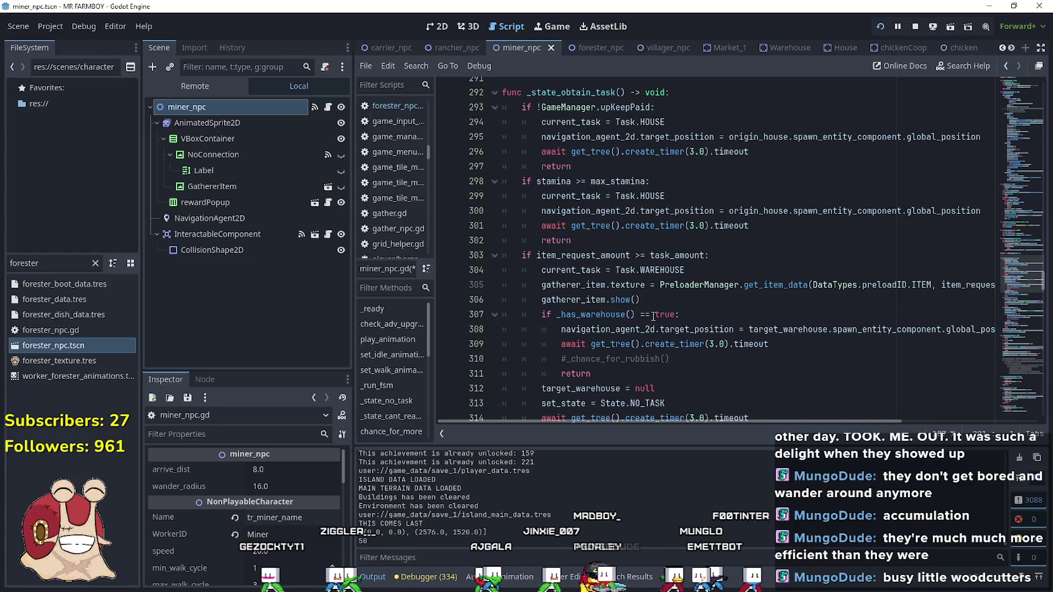
Paste the get_ores lines after gatherer_item.show() on line 306 and dedent them one level.
left_click(641, 304)
key("Return")
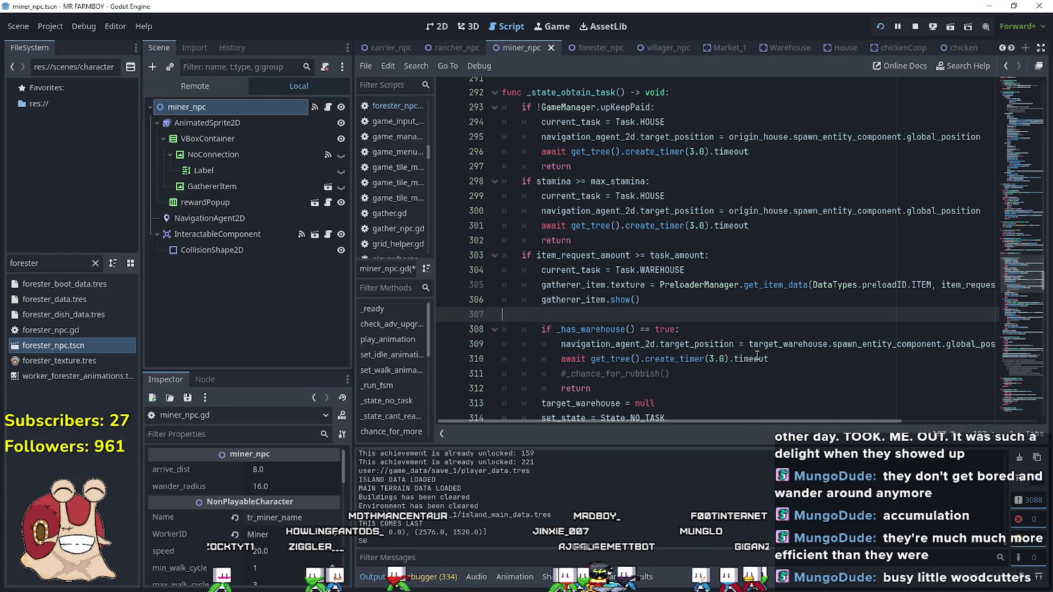
key("ctrl+v")
key("shift+Up")
key("shift+Up")
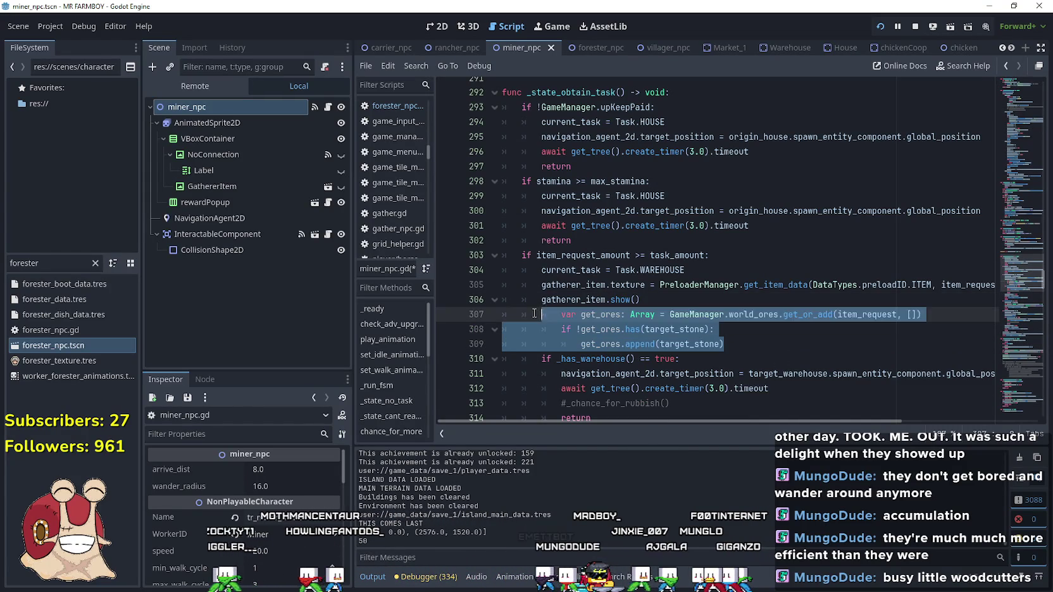
key("shift+Home")
key("shift+Tab")
left_click(739, 344)
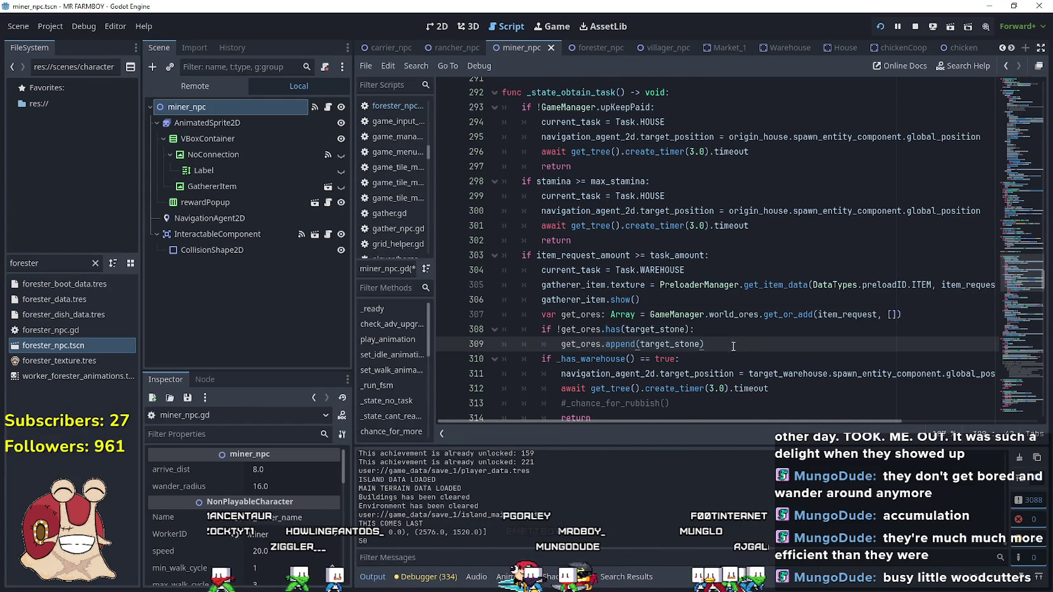
Begin a target_stone reset line after the pasted block.
scroll(734, 336, "down", 1)
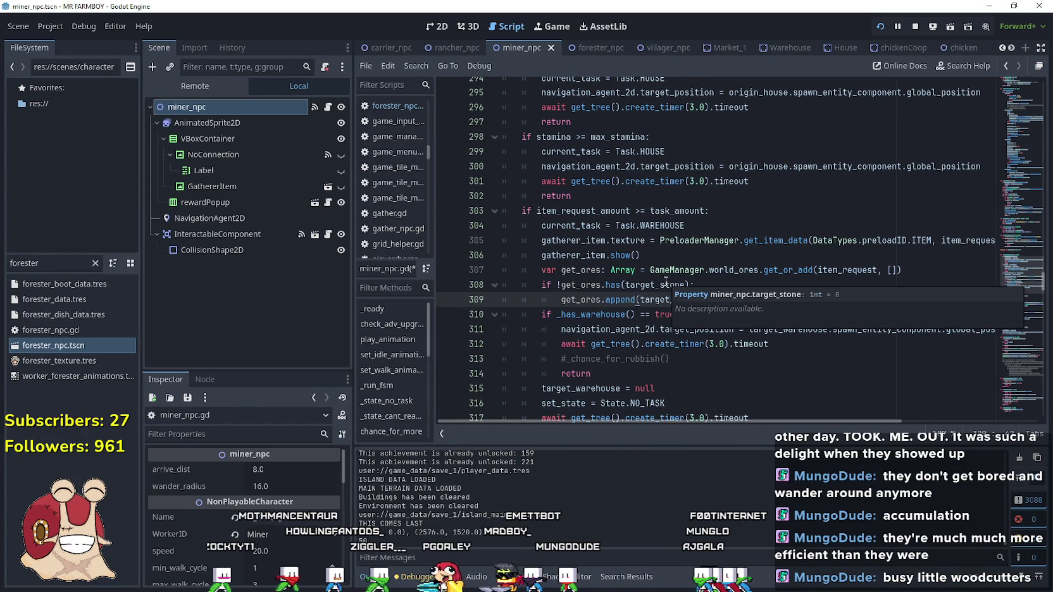
key("Return")
type("target_")
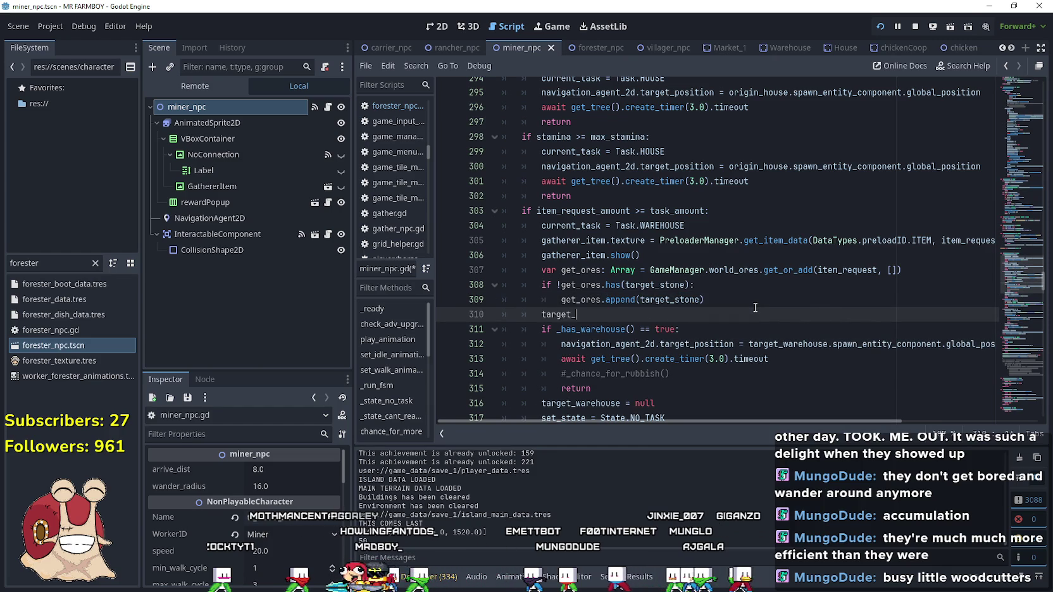
type("stone")
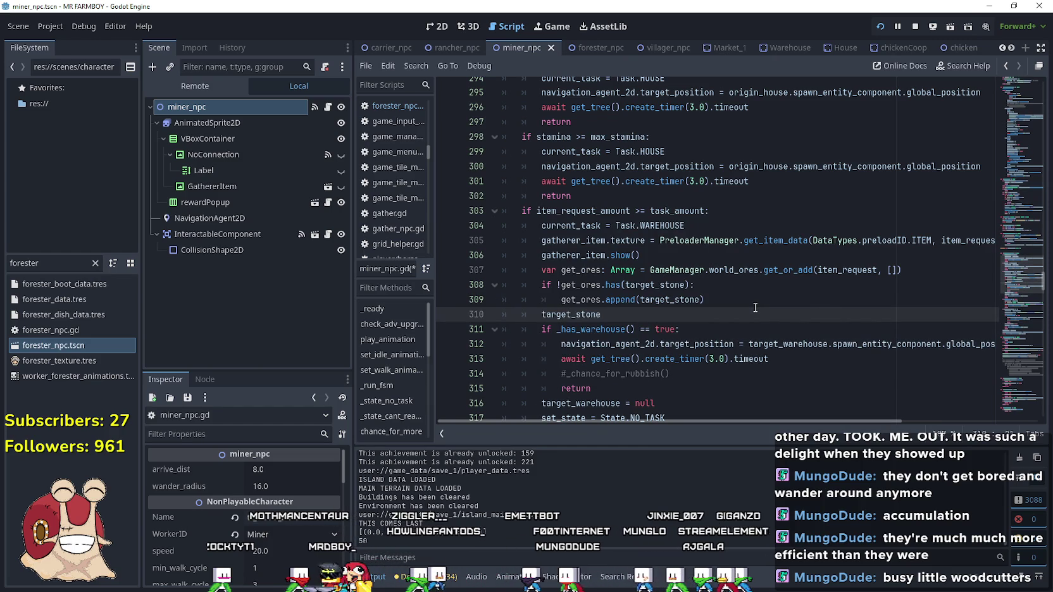
key("BackSpace")
type("0-")
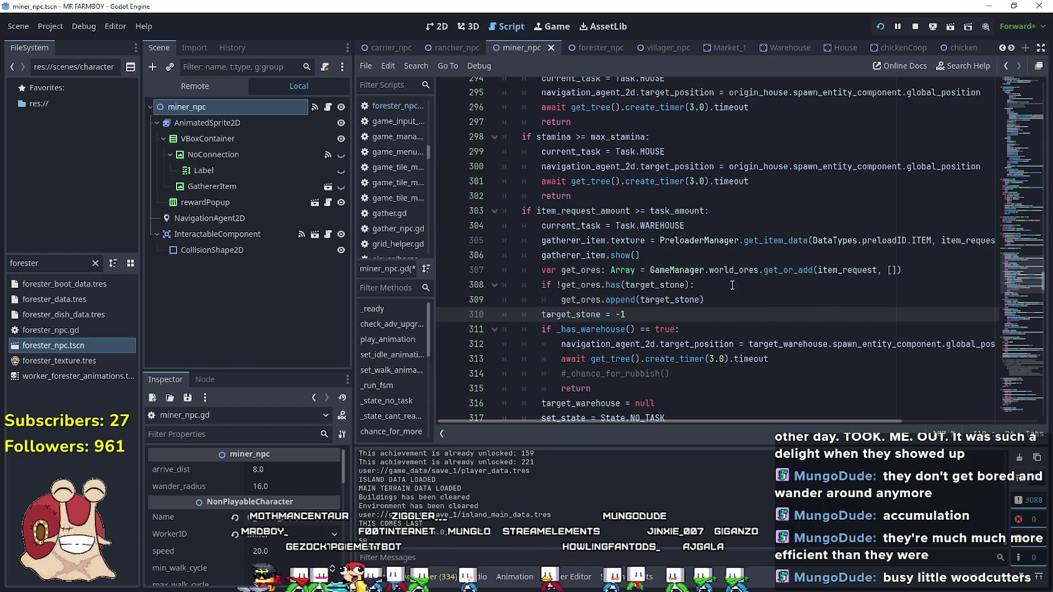
scroll(672, 259, "down", 2)
scroll(659, 283, "down", 2)
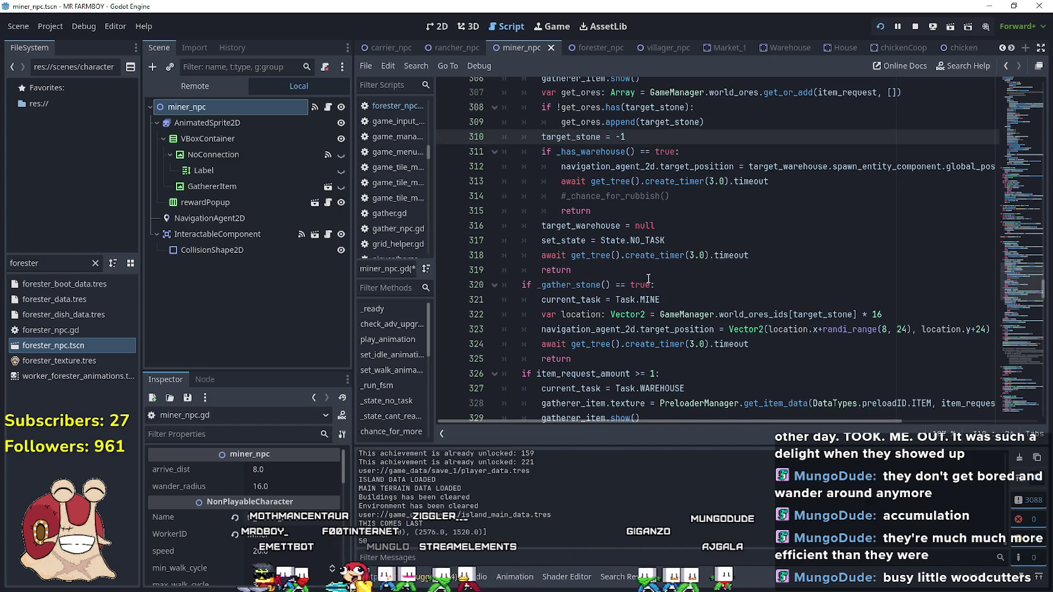
scroll(639, 279, "down", 4)
Type the get_ores lookup, the has(target_stone) check and the append line below gatherer_item.show(), dedented one level.
left_click(653, 240)
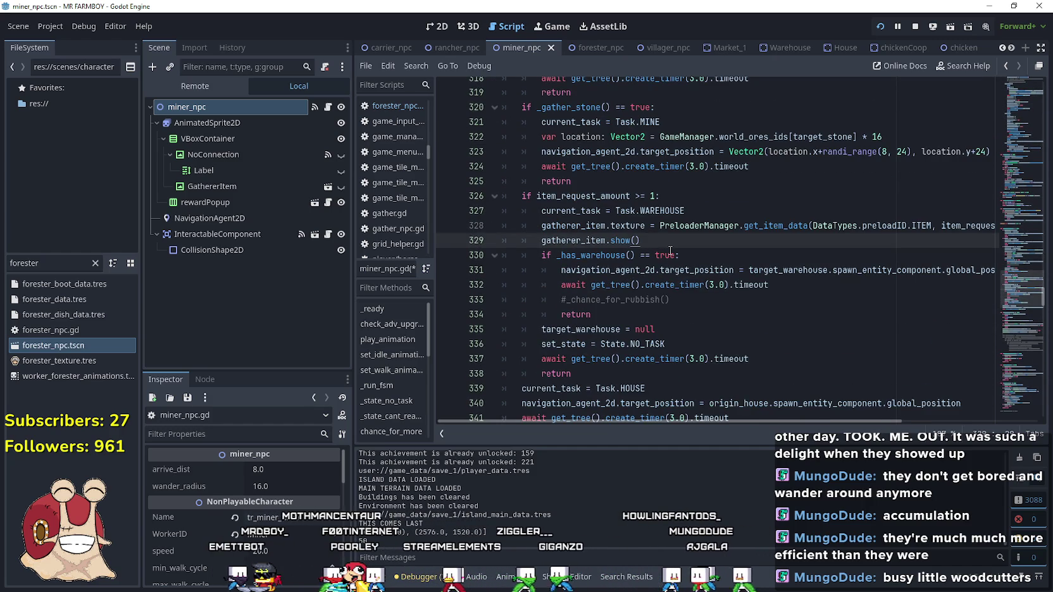
key("Return")
type("var get_ores: Array = GameManager.world_ores.get_or_add(item_request, [])")
key("Return")
type("if !get_ores.has(target_stone):")
key("Return")
type("get_ores.append(target_stone)")
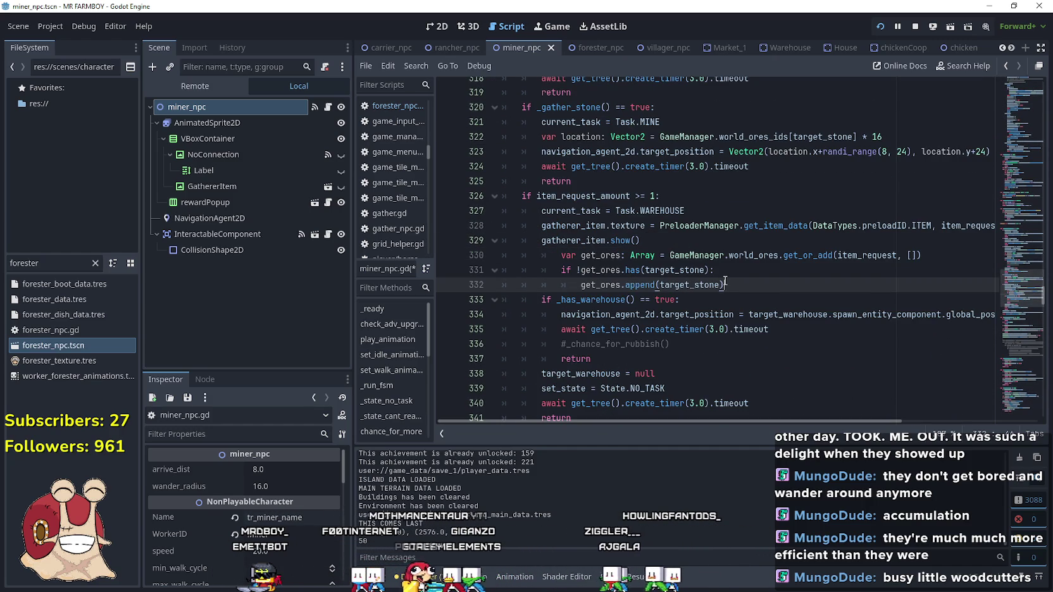
key("shift+Up")
key("shift+Up")
key("shift+Home")
key("shift+Tab")
Add the target_stone reset after the append line, completing target_stone from the suggestions.
left_click(726, 287)
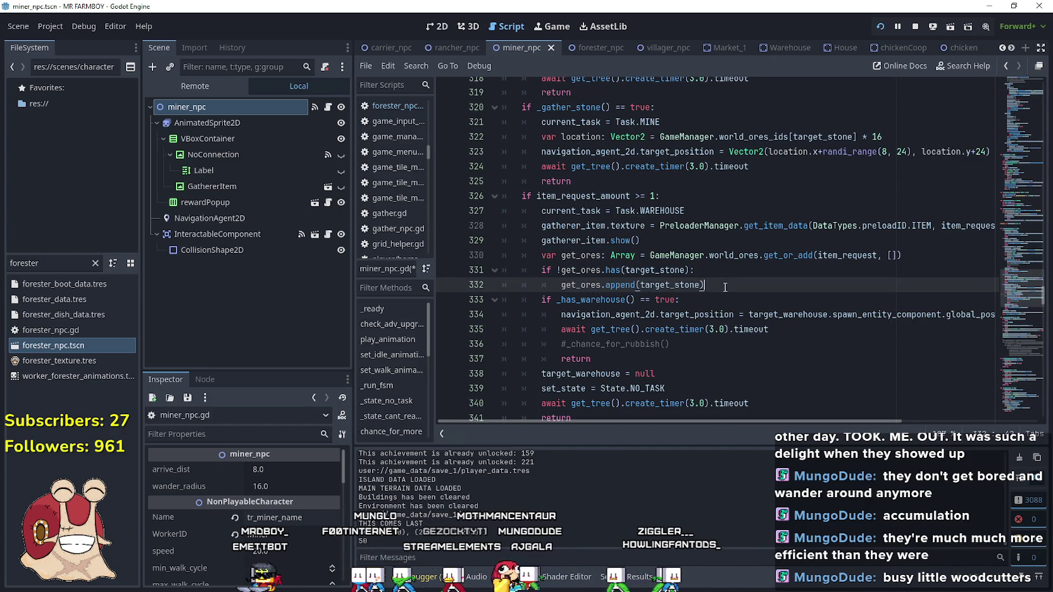
key("Return")
type("target_sto")
key("Return")
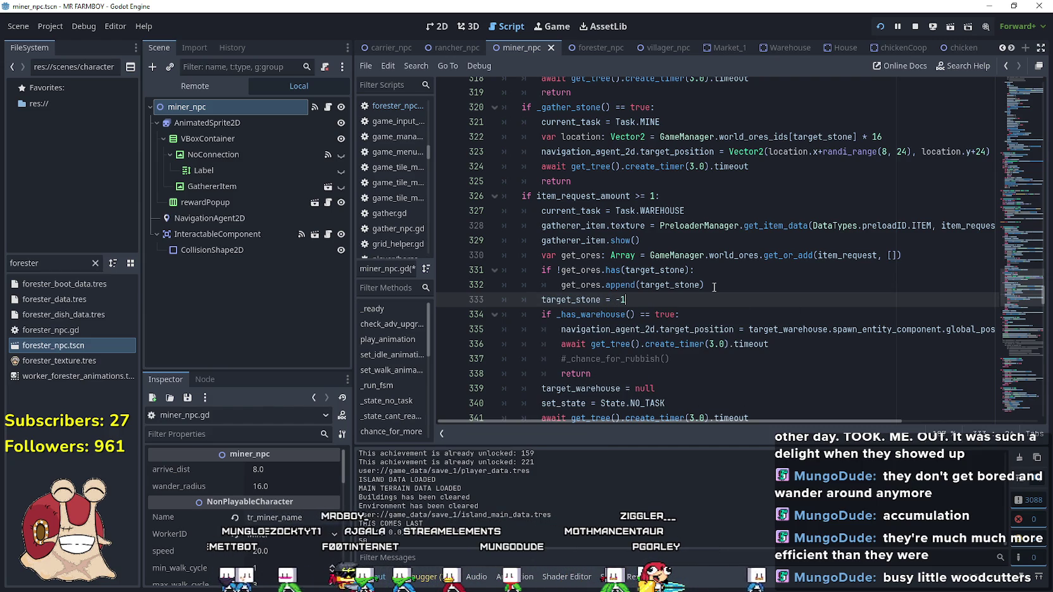
scroll(713, 287, "down", 5)
scroll(655, 281, "up", 4)
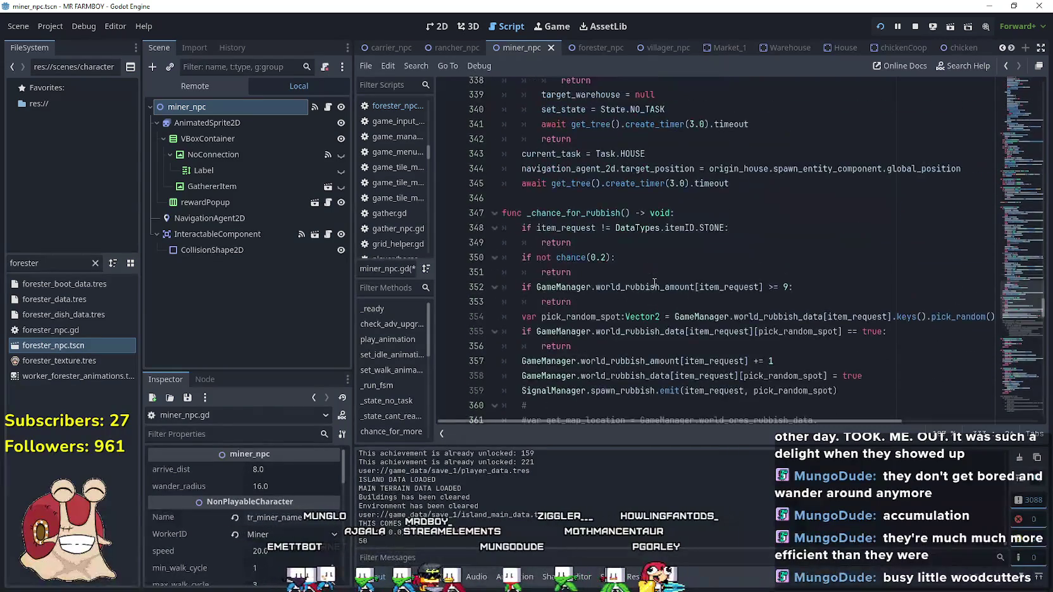
Jump to the _gather_stone function definition via Lookup Symbol.
scroll(655, 281, "up", 5)
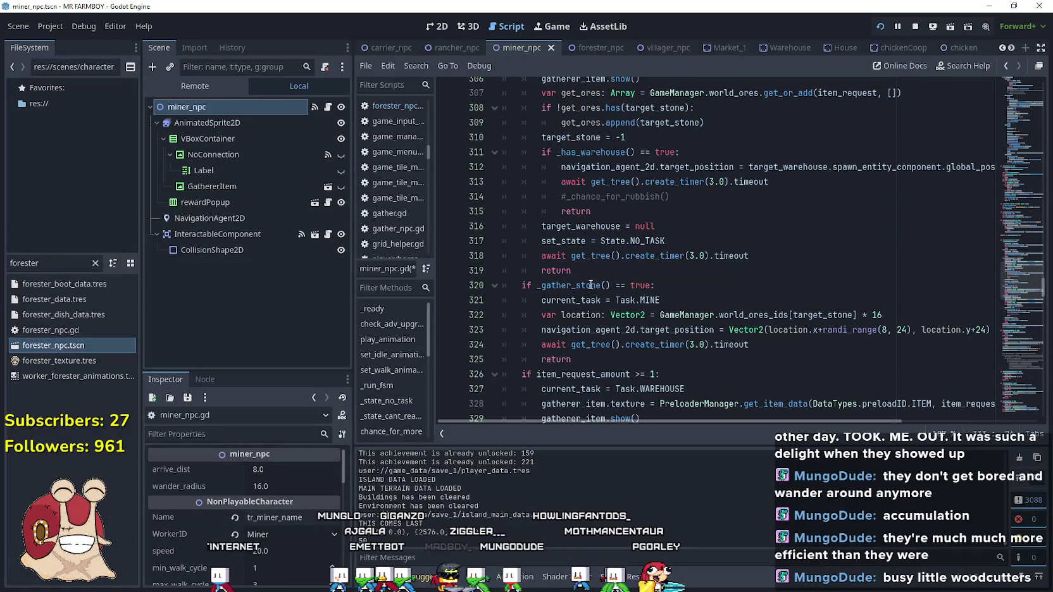
right_click(590, 282)
left_click(628, 471)
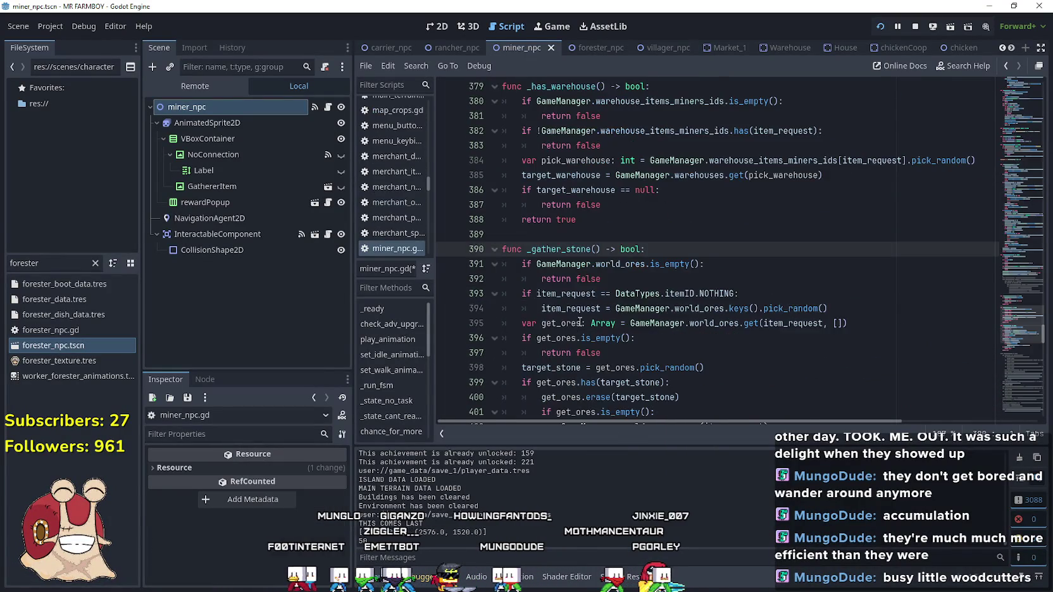
scroll(580, 323, "down", 4)
scroll(726, 328, "up", 1)
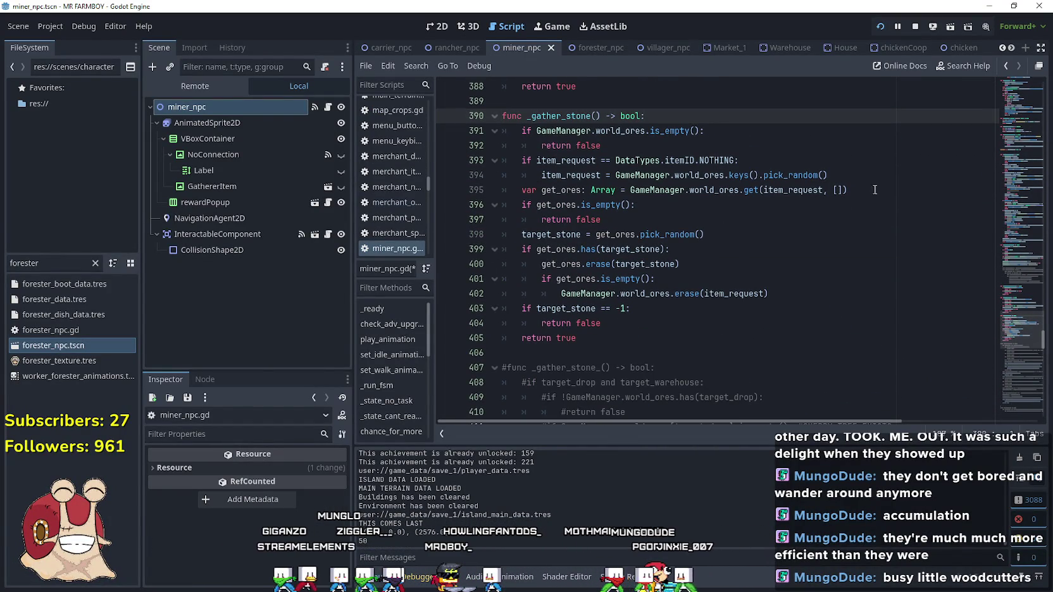
Indent lines 395–402 and insert 'if target_stone == -1:' above them.
left_click(829, 175)
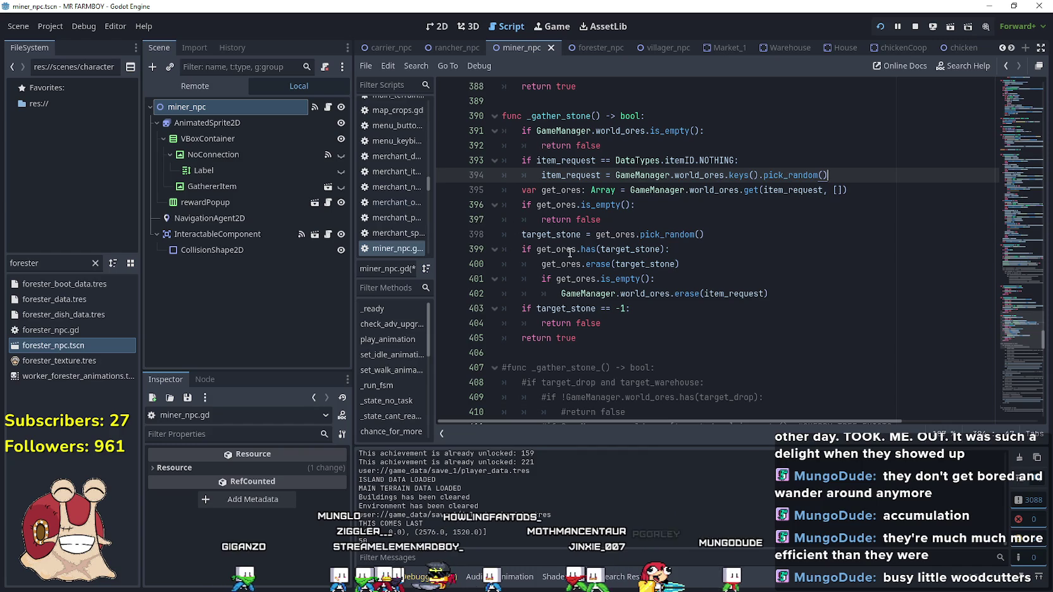
left_click(759, 293)
mouse_move(760, 293)
left_mouse_down()
mouse_move(506, 234)
mouse_move(478, 192)
left_mouse_up()
key("Tab")
left_click(827, 175)
key("Return")
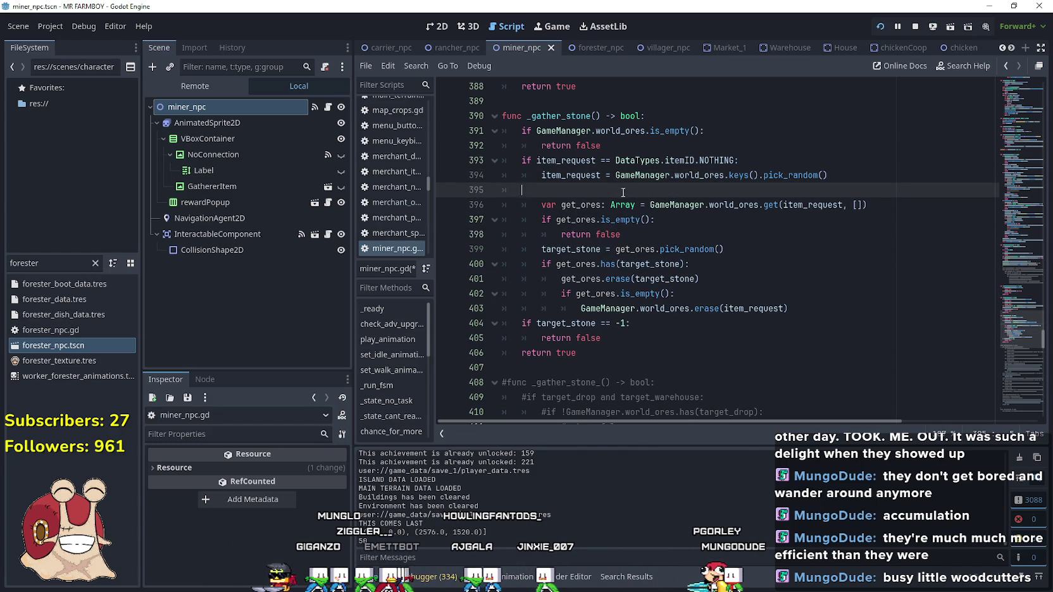
type("if tar")
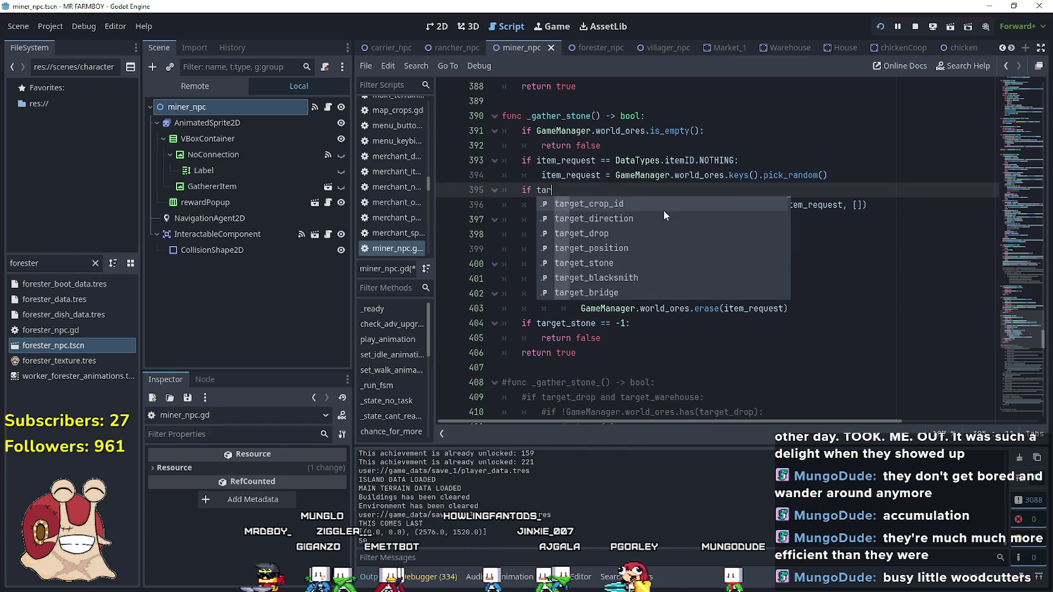
type("get_stone == -01")
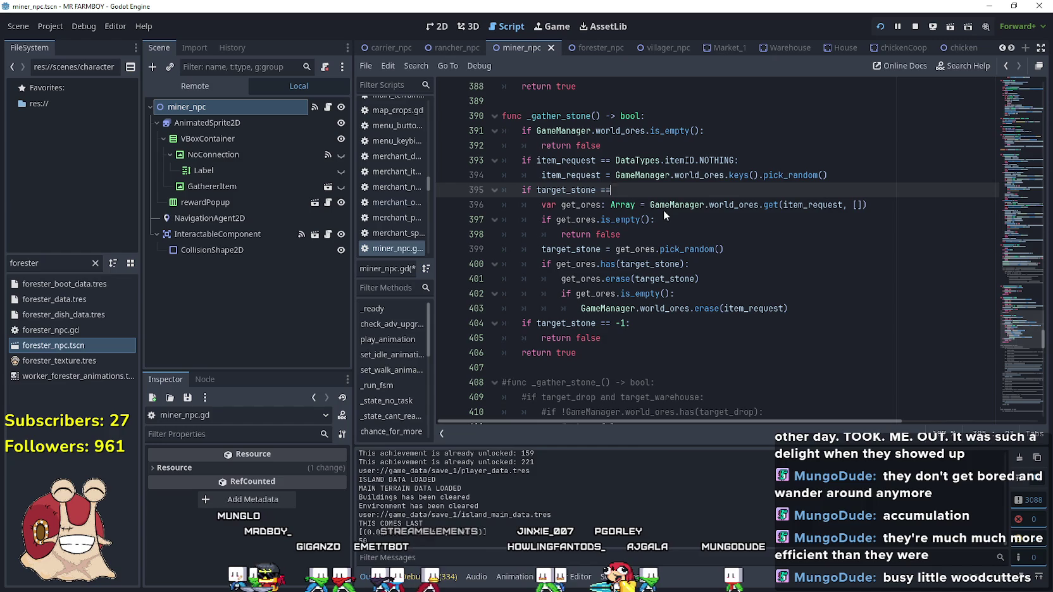
key("BackSpace")
key("BackSpace")
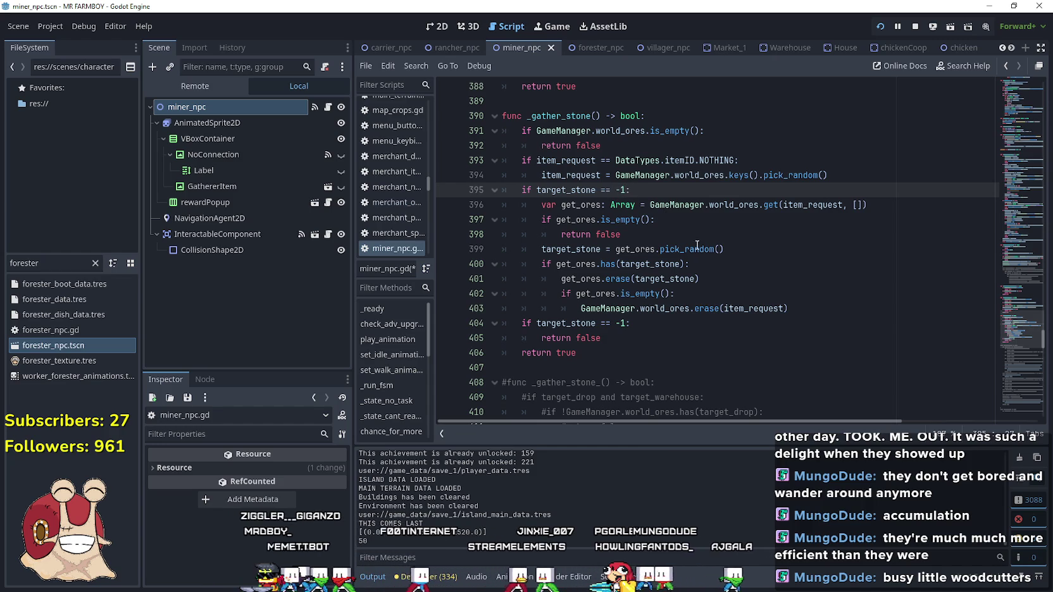
type("1:")
Check the wrapped block's indentation, save the script, and bring the game forward.
left_click(634, 334)
left_click_drag(810, 306, 503, 204)
left_click(807, 306)
key("ctrl+s")
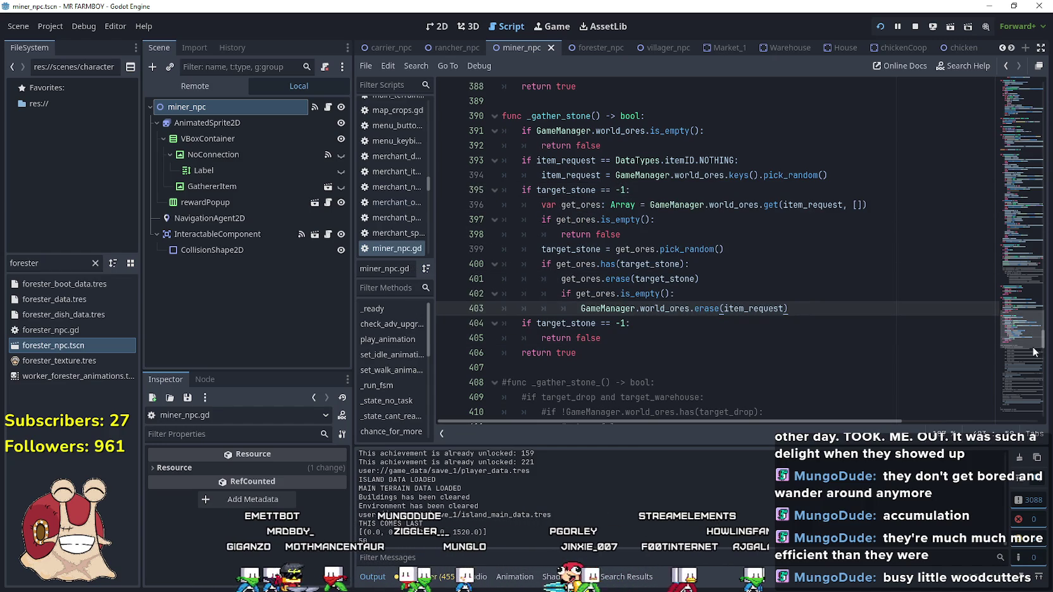
key("alt+Tab")
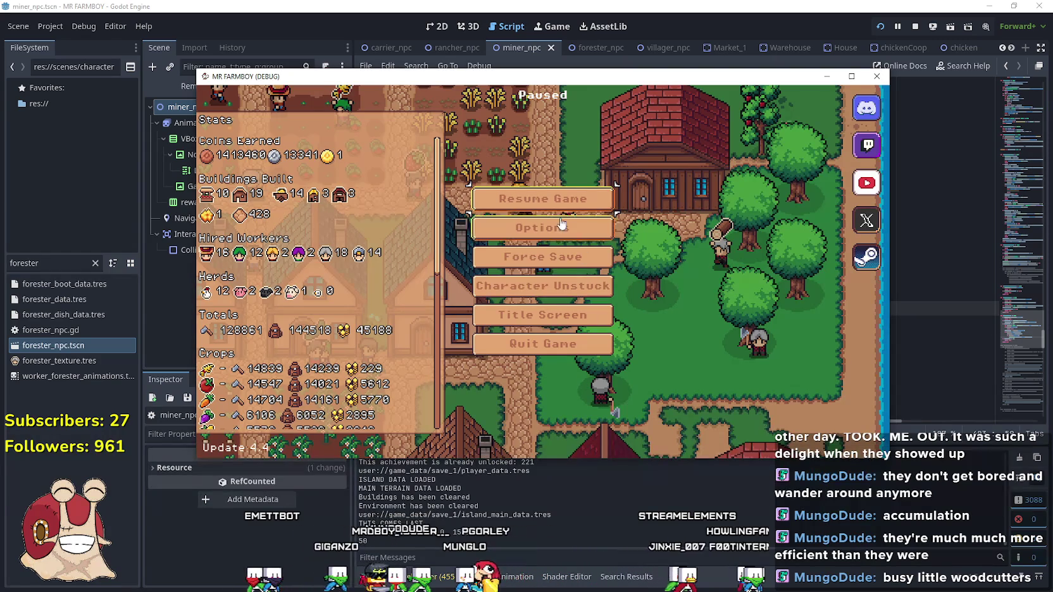
Return to the title screen, load Save 1, and select target_stone on the erroring line 322.
key("Escape")
key("Escape")
left_click(543, 315)
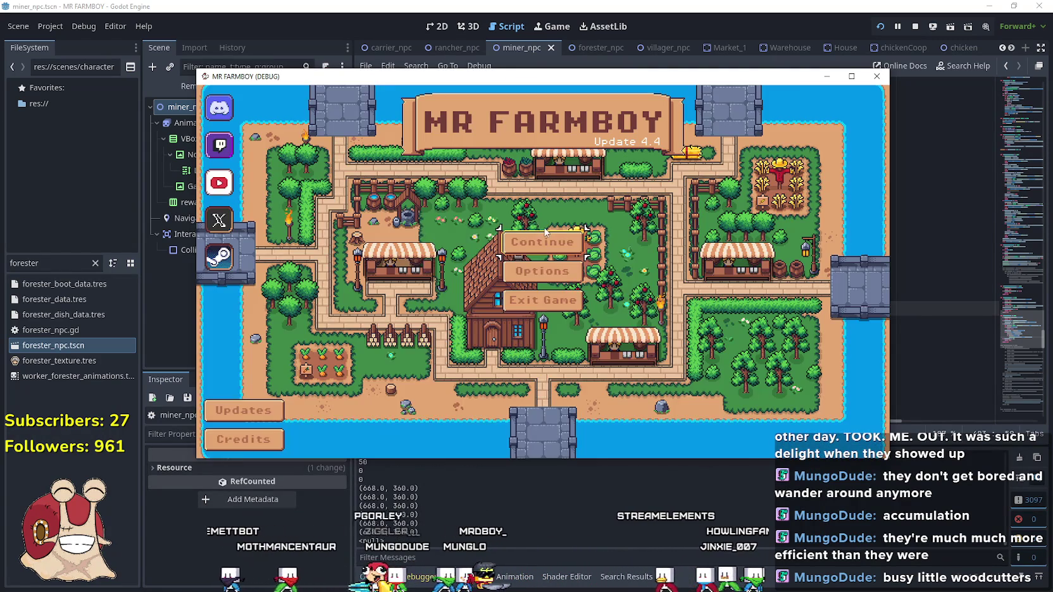
left_click(548, 281)
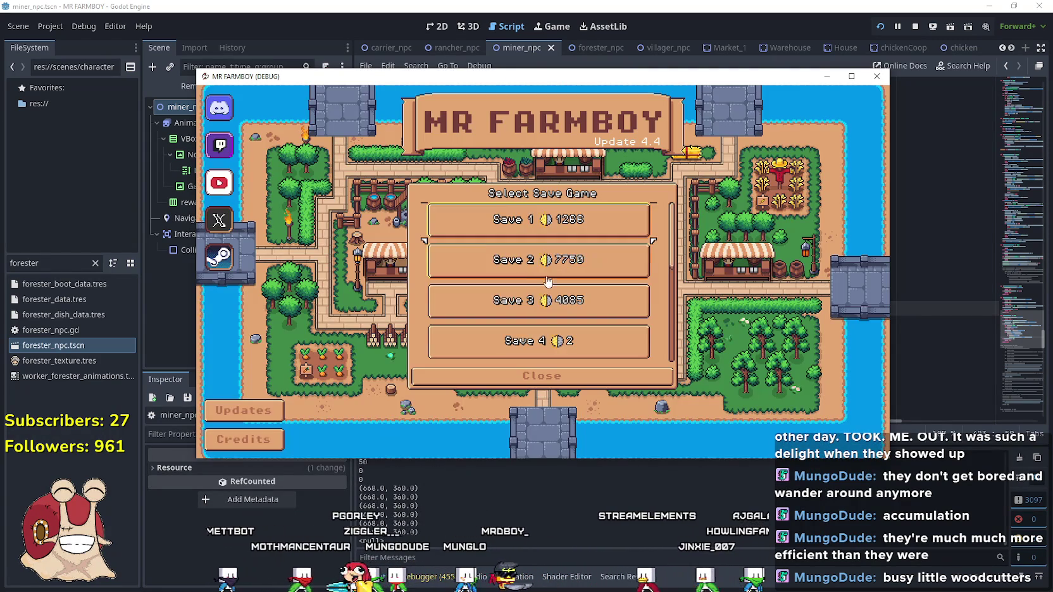
left_click(538, 219)
left_click(497, 234)
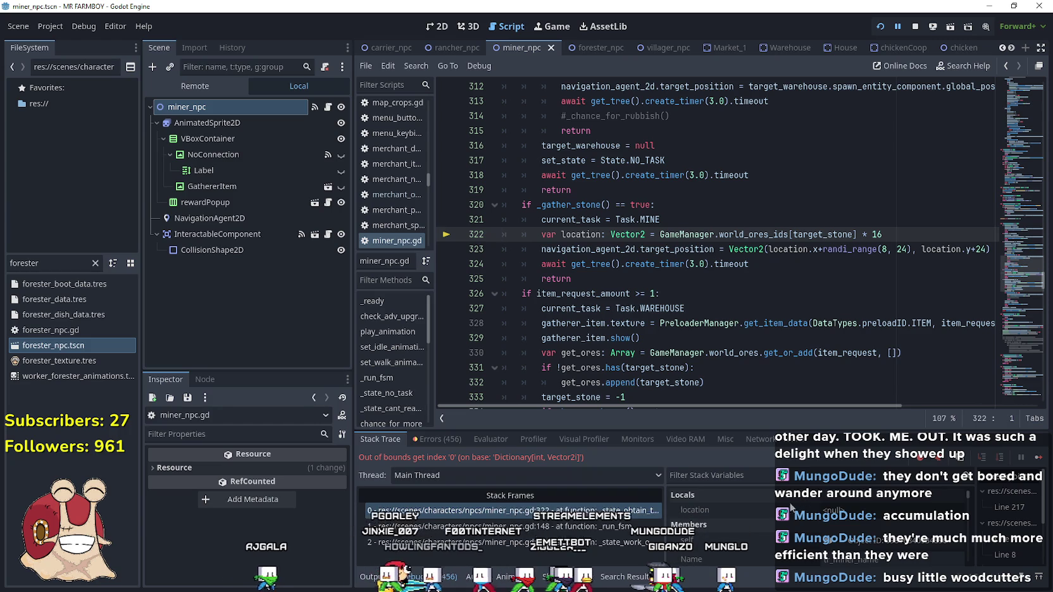
double_click(823, 234)
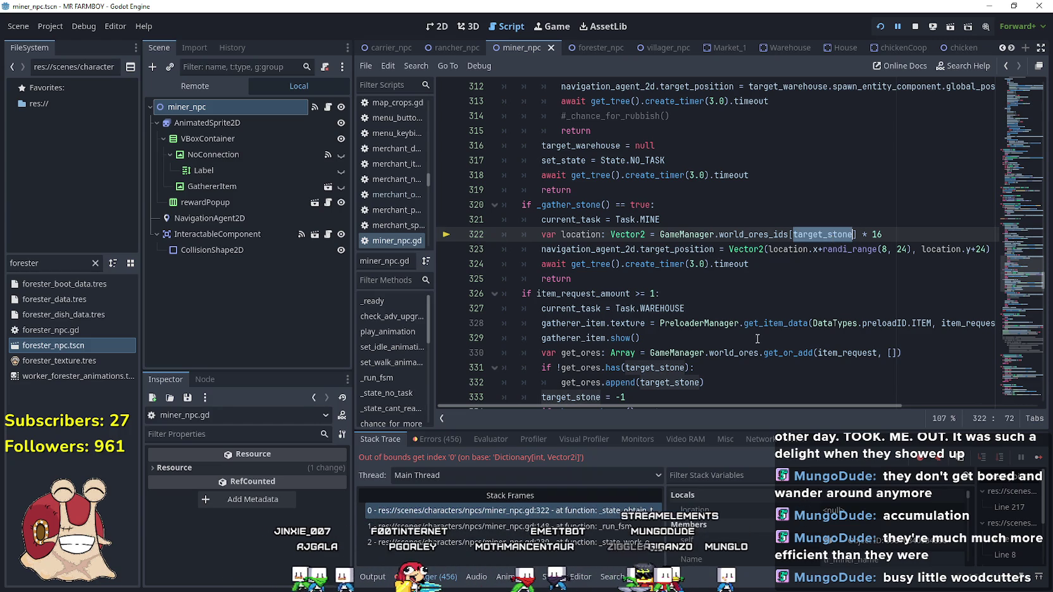
Search miner_npc.gd for target_stone and step back through the earlier matches.
scroll(732, 323, "down", 3)
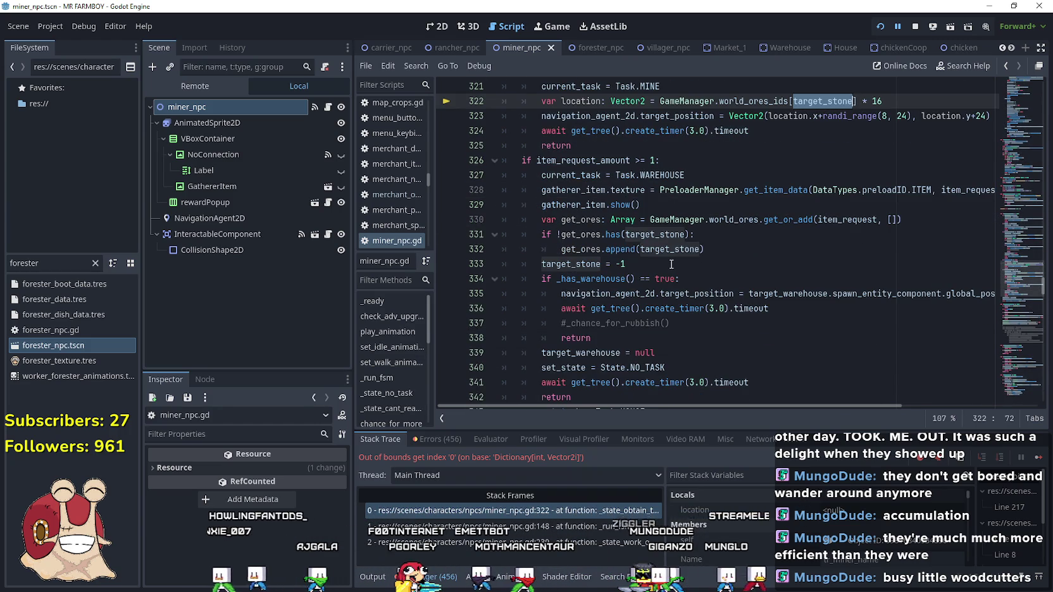
scroll(671, 264, "up", 2)
double_click(570, 353)
key("ctrl+f")
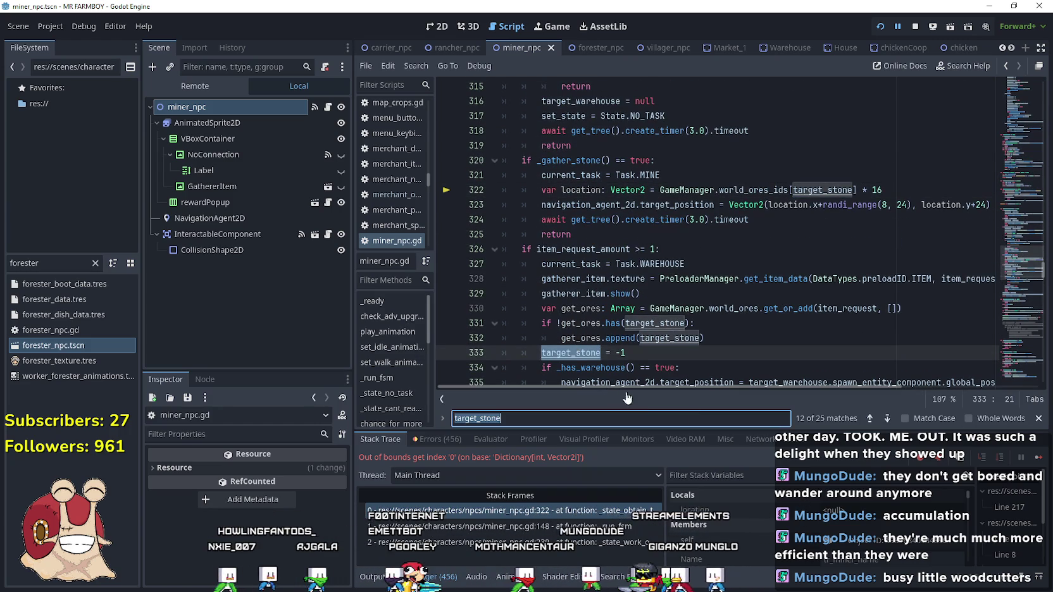
left_click(871, 417)
left_click(871, 418)
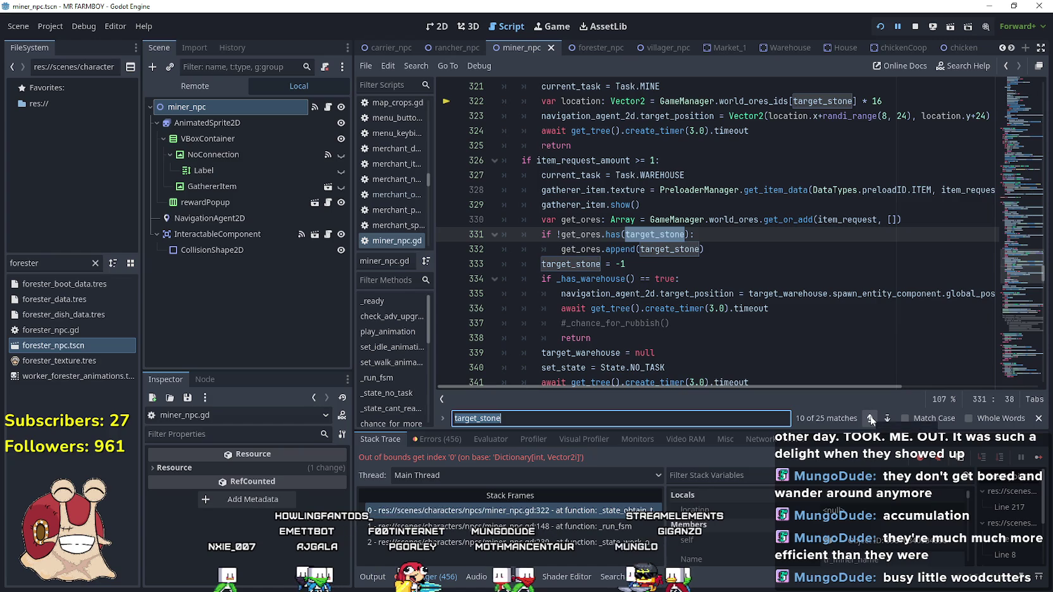
left_click(870, 418)
left_click(870, 418)
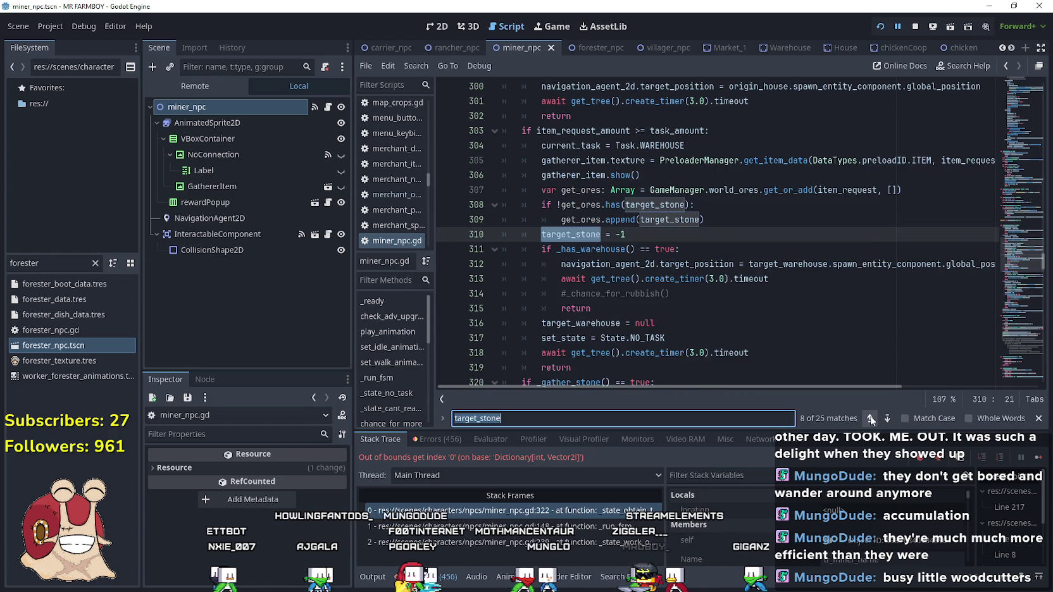
left_click(870, 418)
left_click(871, 418)
left_click(870, 418)
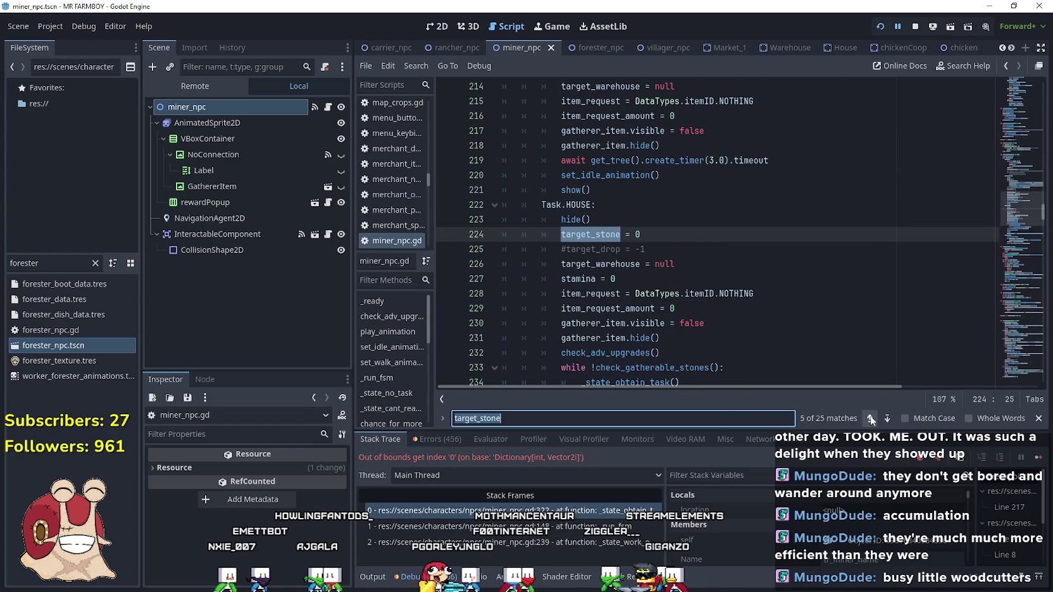
Inspect target_stone at lines 224 and 212 and its declaration on line 17, then open forester_npc.
left_click(681, 233)
scroll(705, 260, "up", 1)
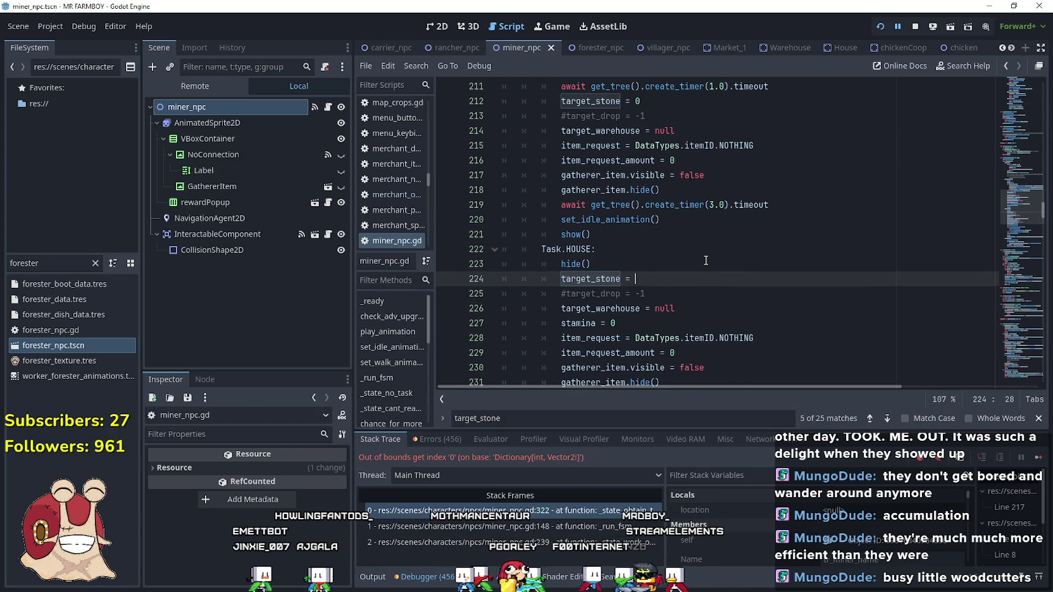
scroll(706, 260, "up", 3)
left_click(678, 236)
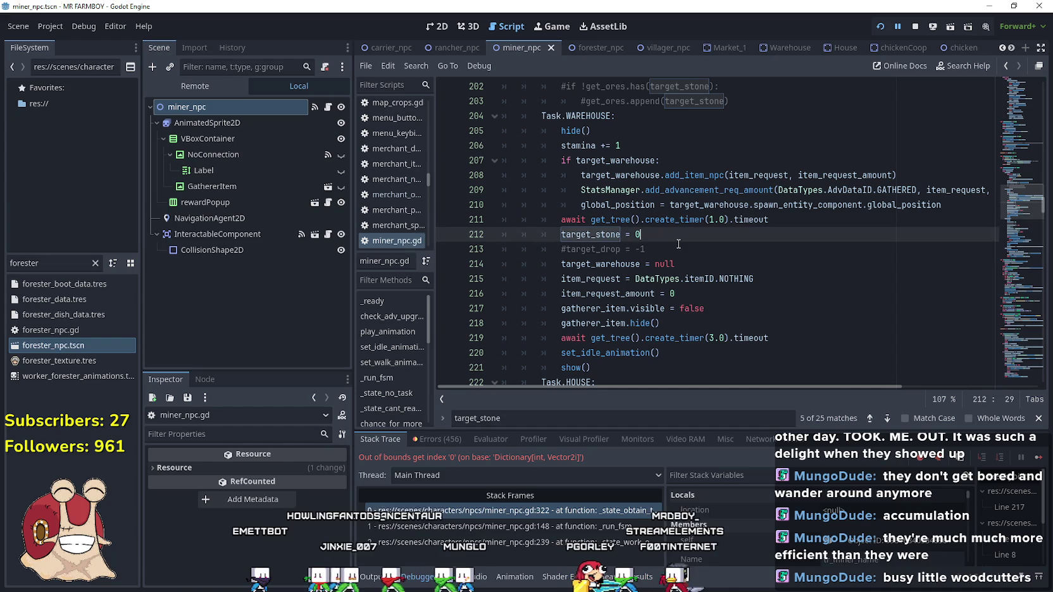
type("-1")
scroll(675, 243, "up", 4)
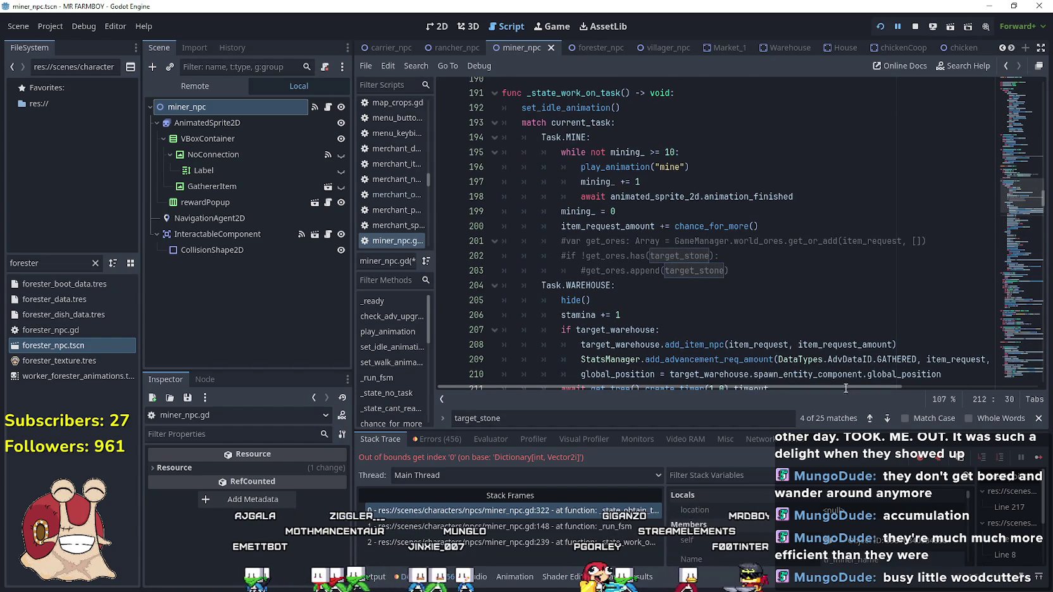
left_click(871, 421)
left_click(872, 423)
left_click(872, 422)
left_click(872, 423)
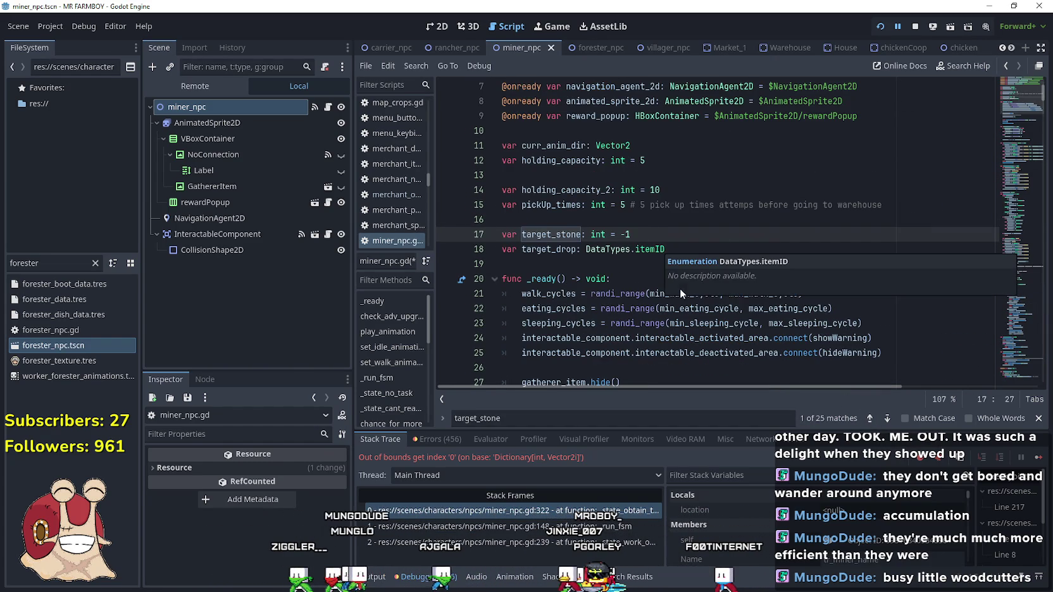
left_click(650, 262)
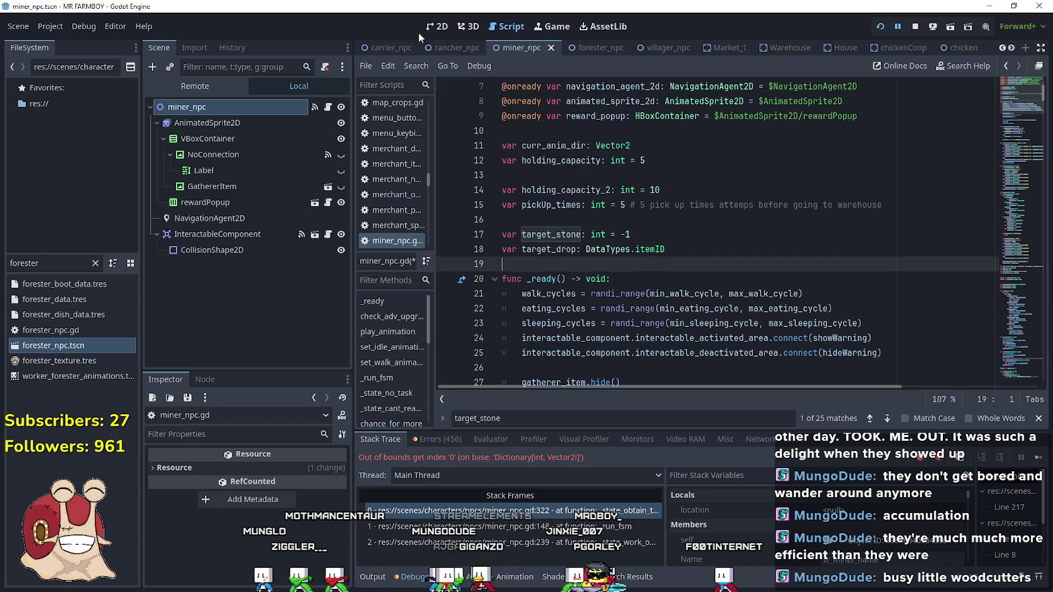
key("ctrl+Tab")
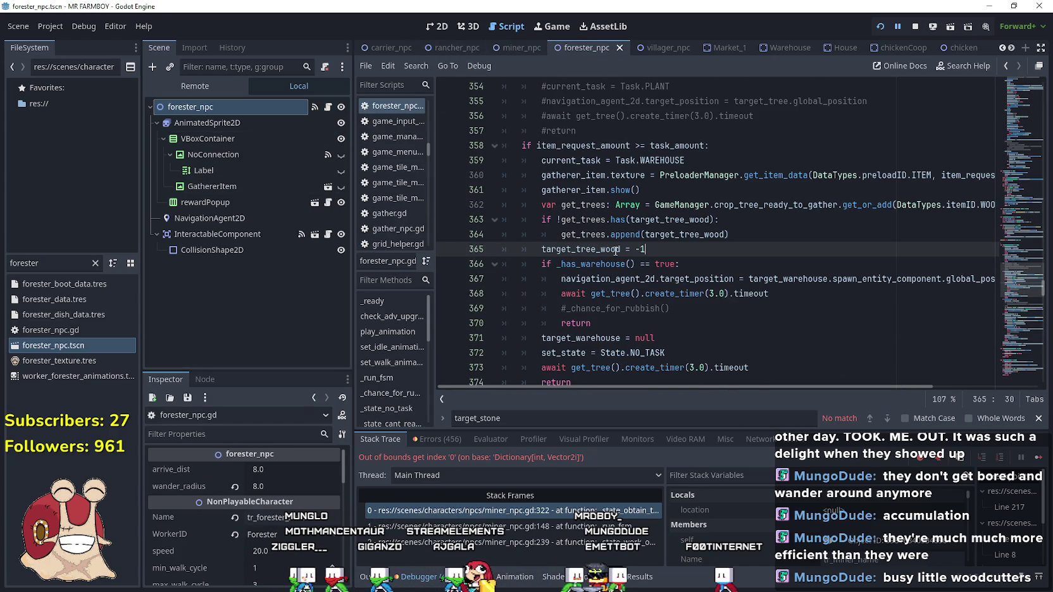
Trace target_tree_wood back to its declaration on line 18, then stop the running game.
double_click(616, 250)
key("ctrl+f")
left_click(871, 419)
left_click(870, 418)
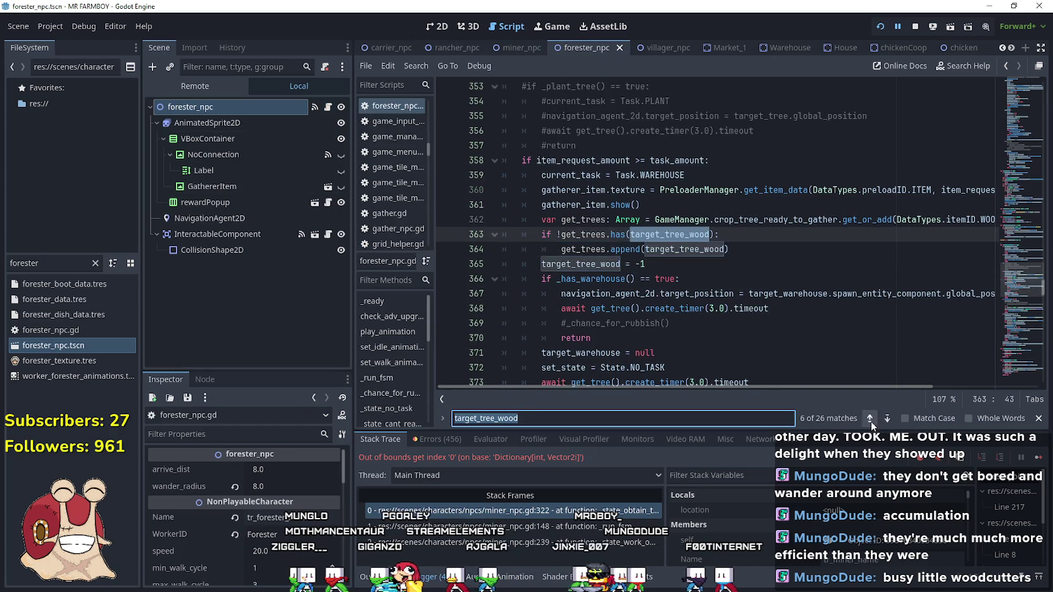
left_click(871, 418)
left_click(871, 419)
left_click(871, 418)
left_click(870, 418)
left_click(871, 418)
left_click(671, 234)
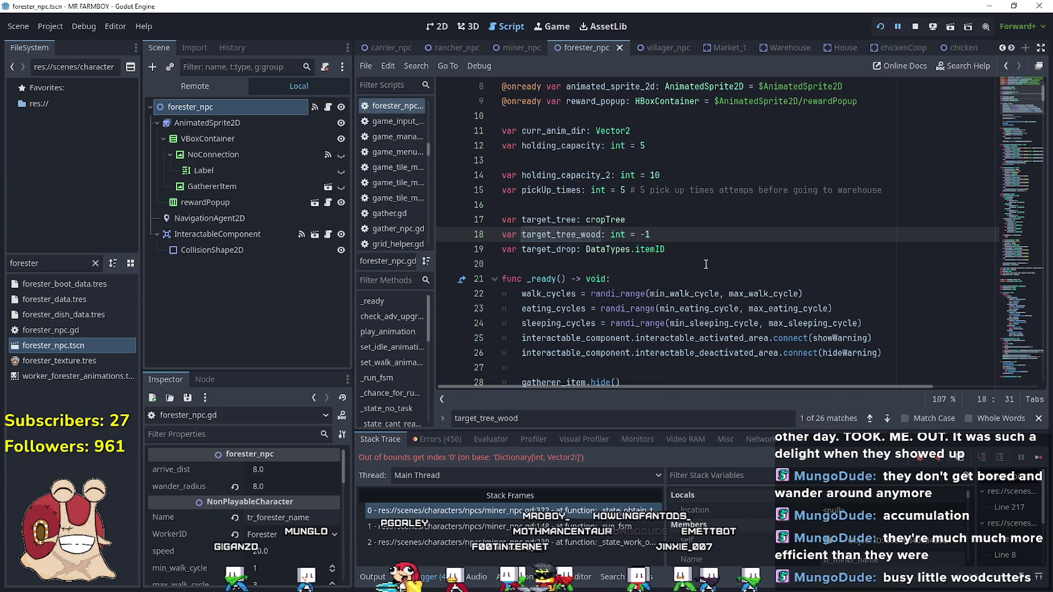
left_click(753, 270)
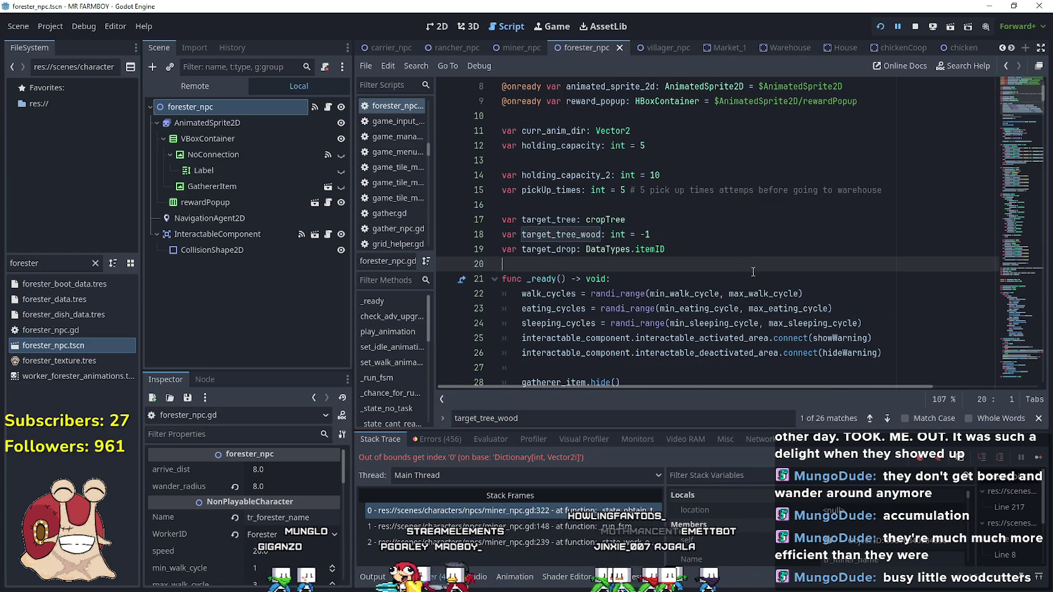
left_click(915, 26)
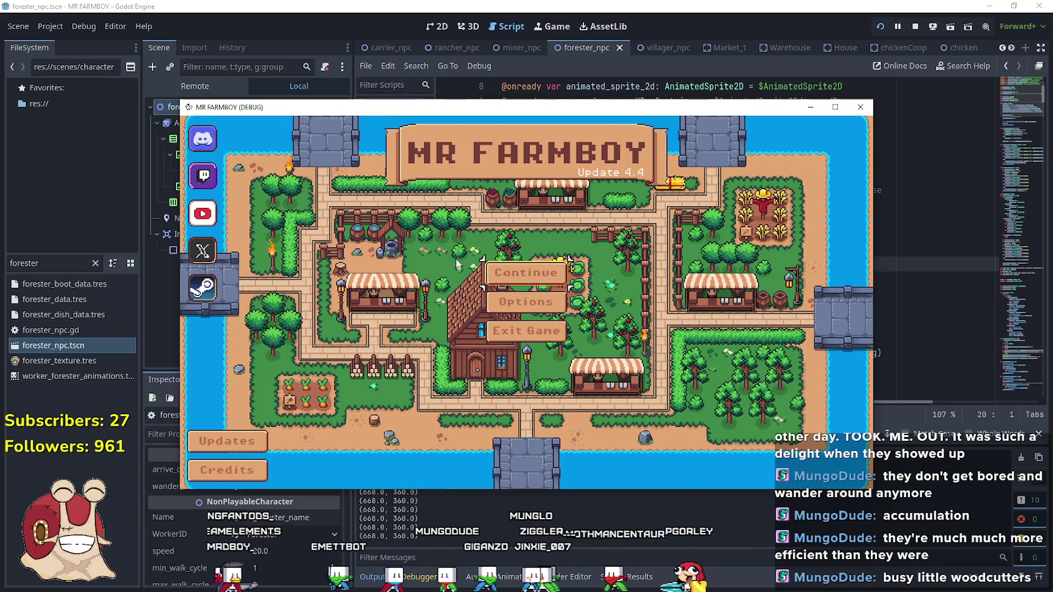
Maximize the game window, load Save 1, and close the Advancements panel.
left_click(562, 273)
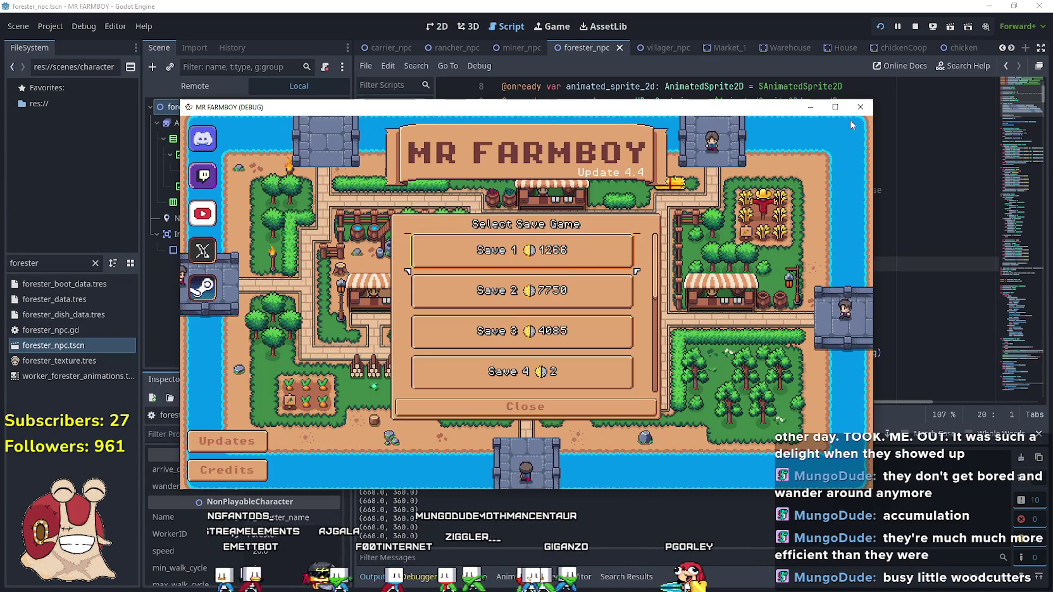
left_click(835, 108)
left_click(568, 235)
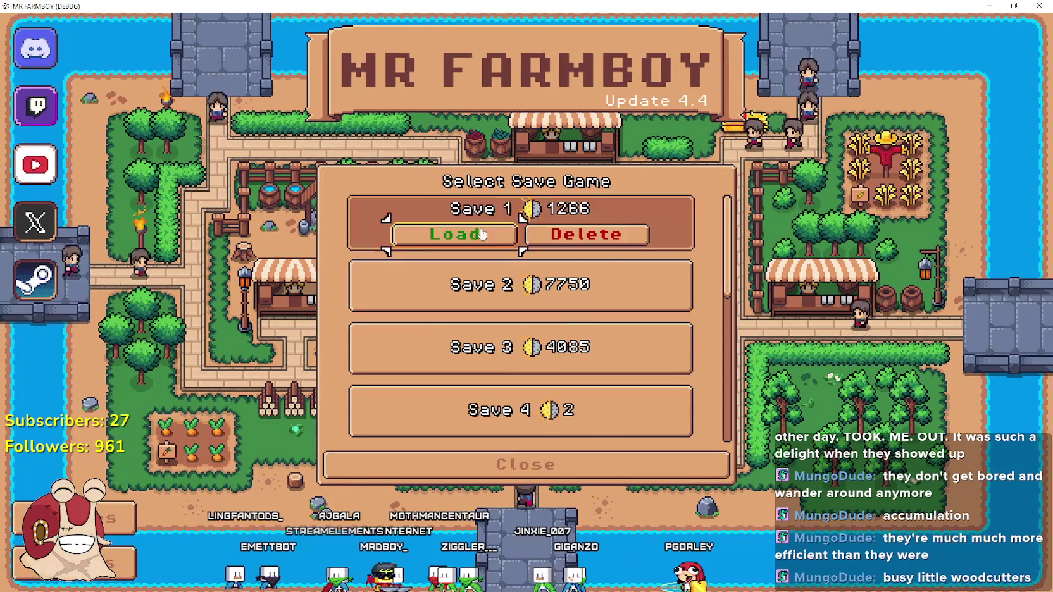
left_click(454, 233)
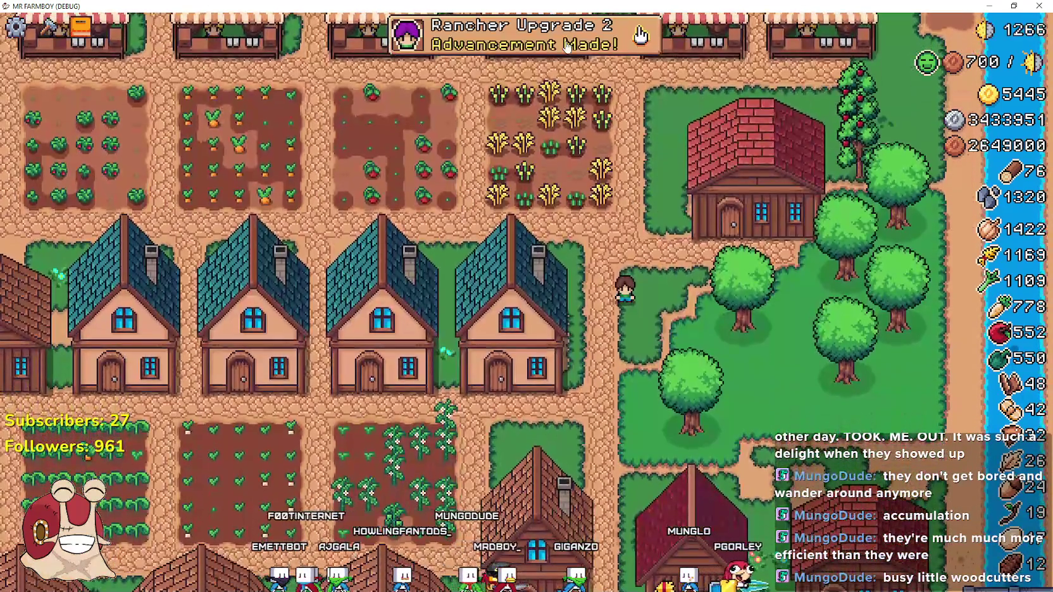
left_click(538, 35)
left_click(801, 81)
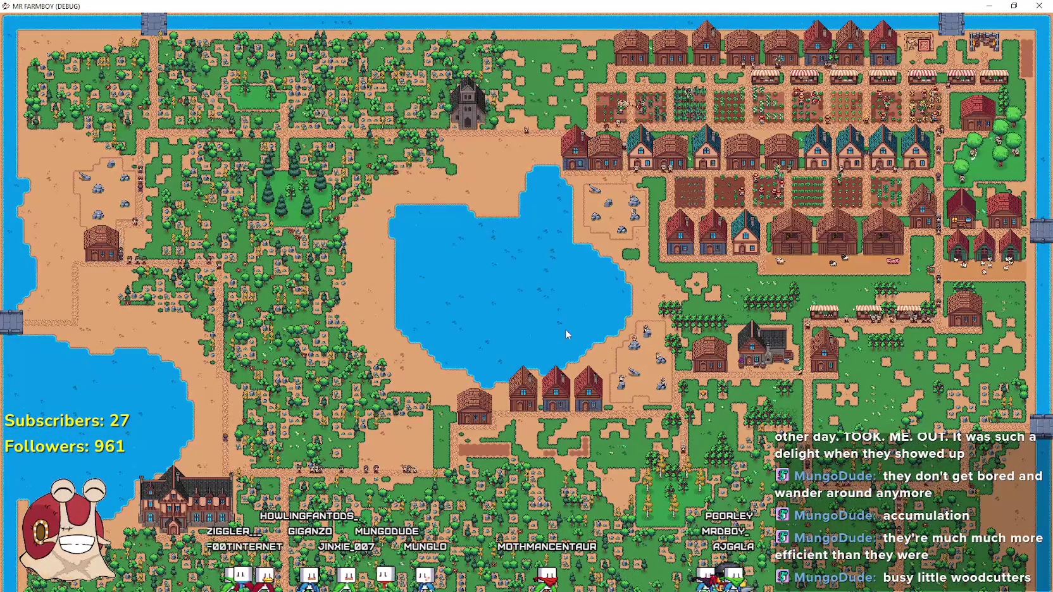
Walk the player south to the miners' quarry, cancel a Grass Tile placement, and start a region recording.
key("Escape")
key("Escape")
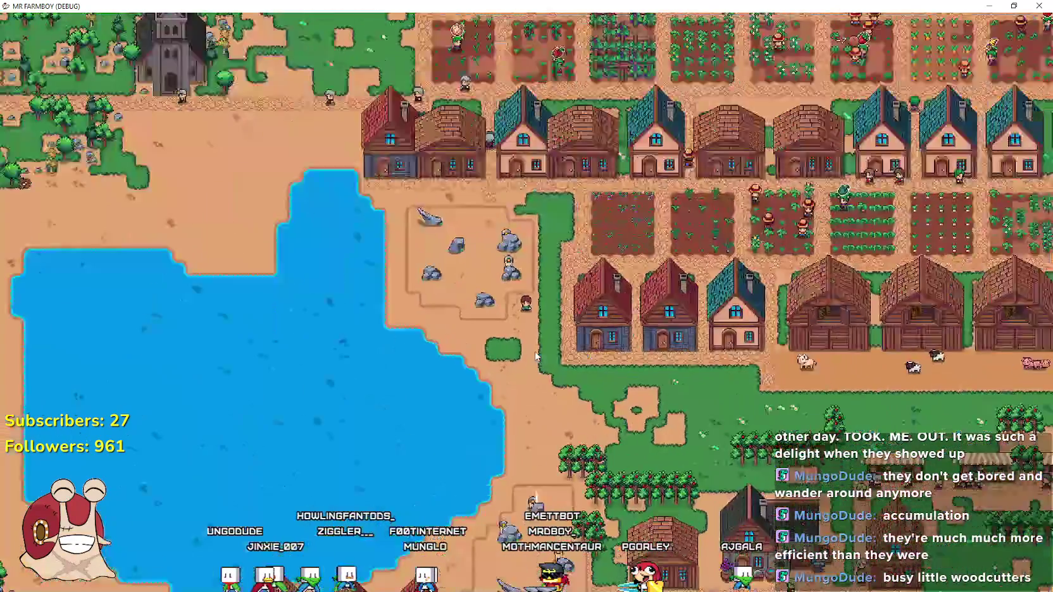
key("s")
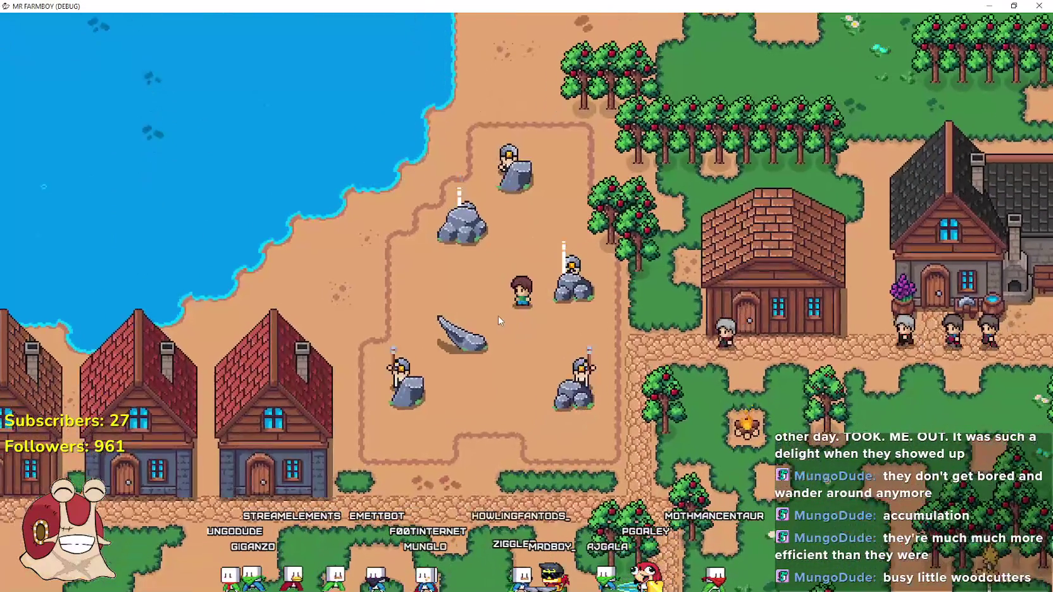
key("c")
left_click(45, 316)
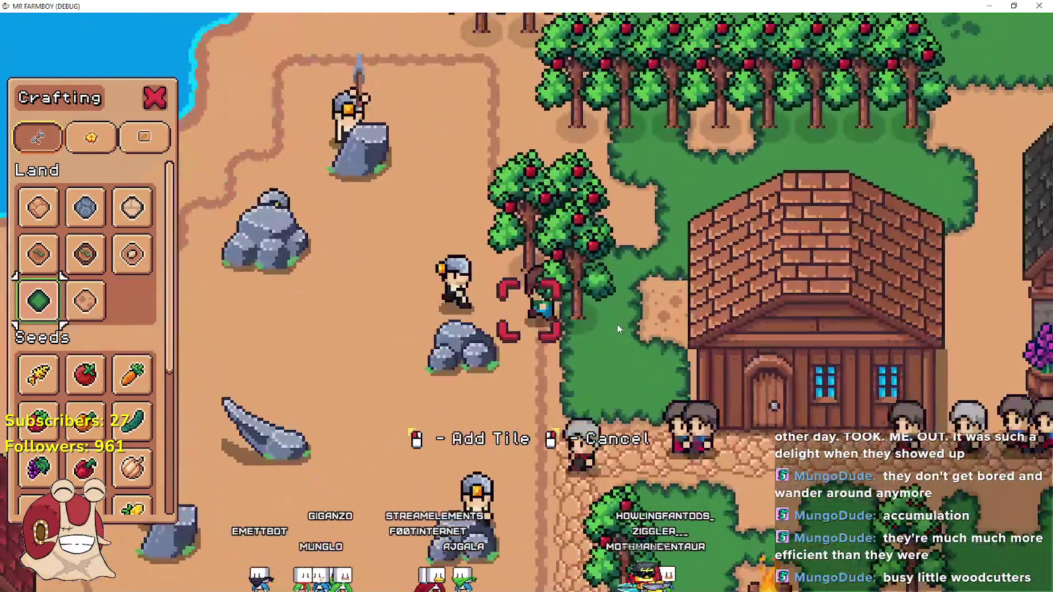
key("w")
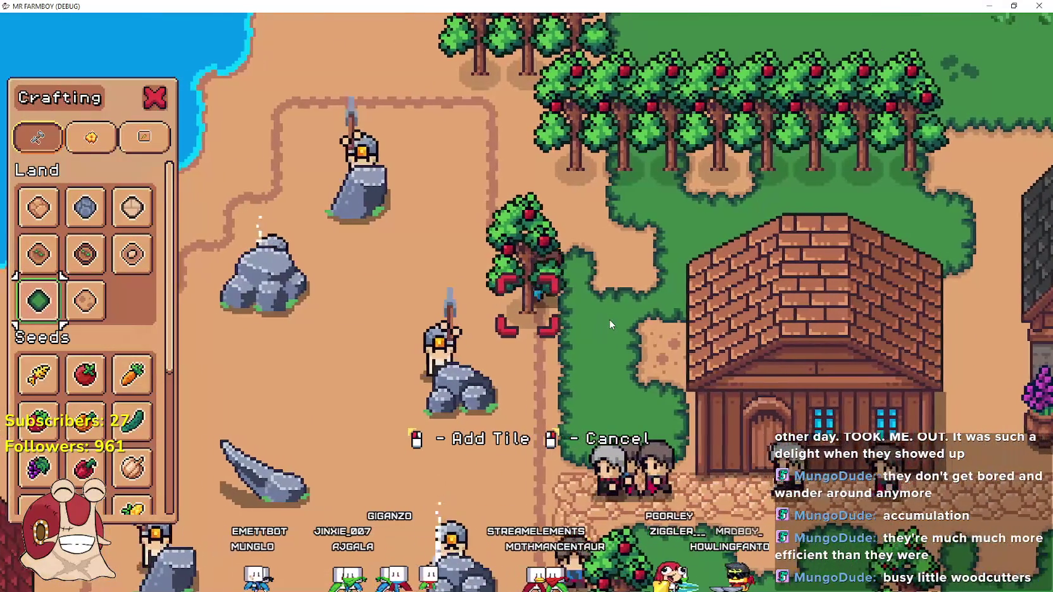
right_click(607, 321)
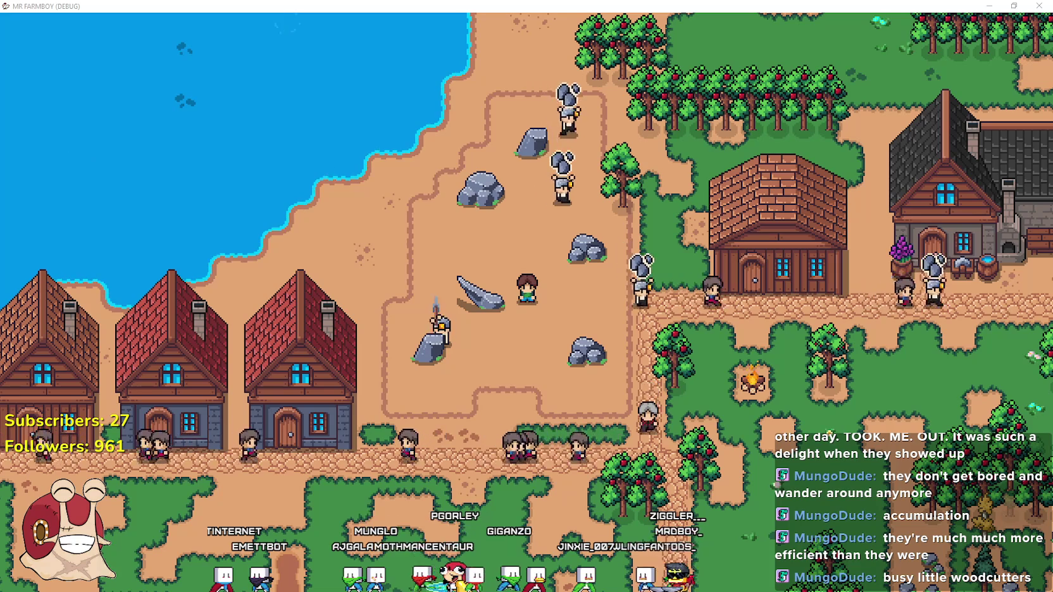
key("ctrl+Print")
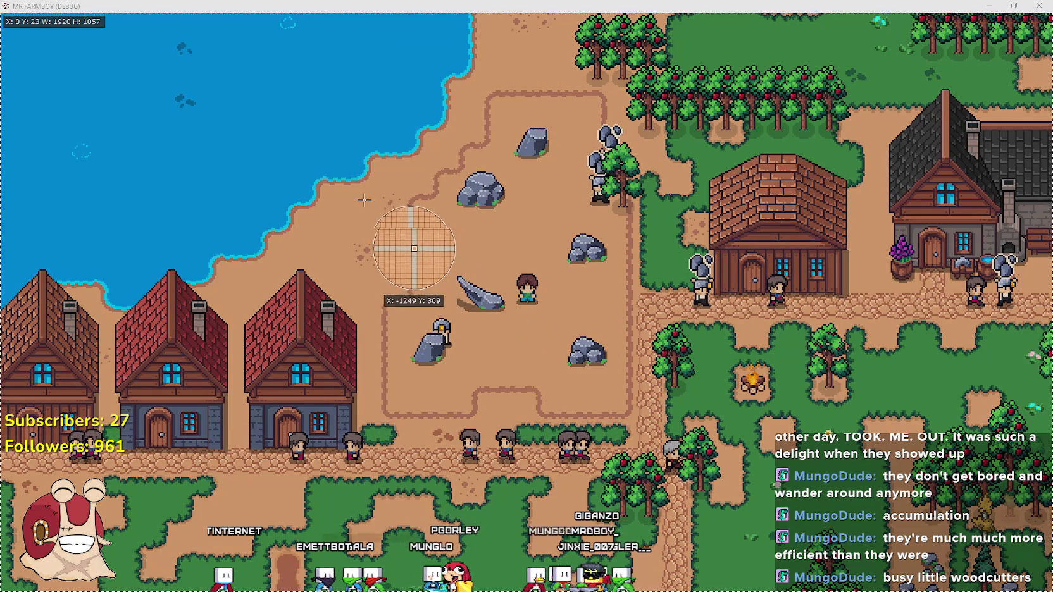
Capture the miners at the rock quarry as a ShareX region GIF, then stop recording.
left_click_drag(367, 213, 645, 390)
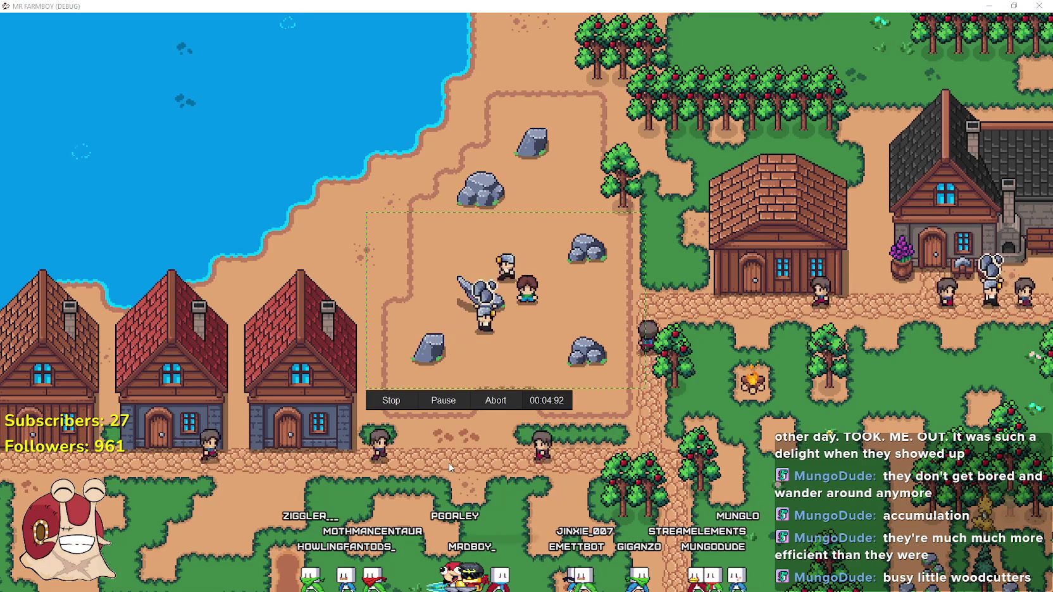
left_click(391, 400)
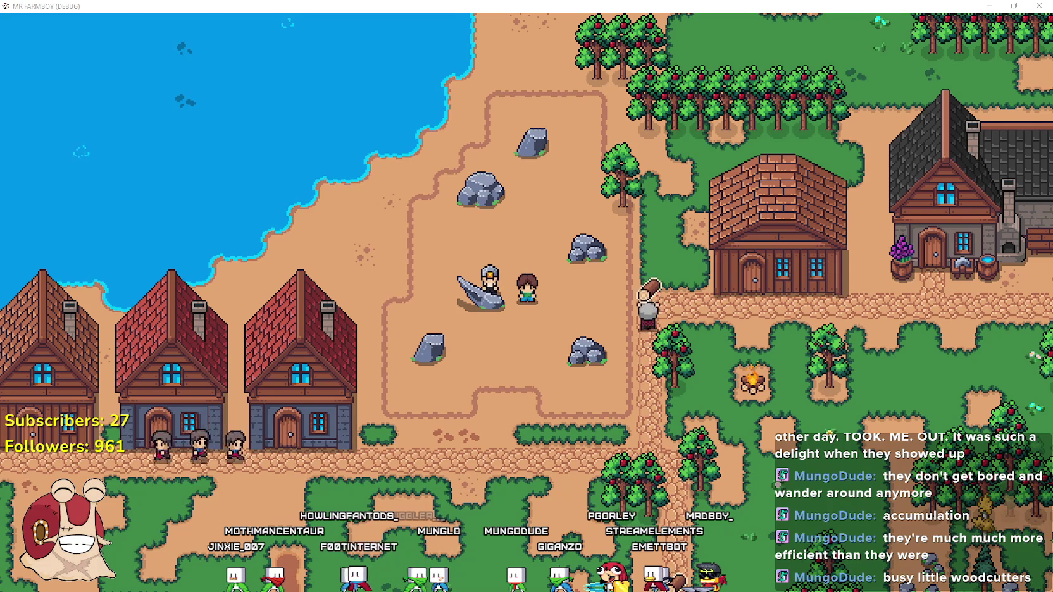
scroll(269, 228, "down", 6)
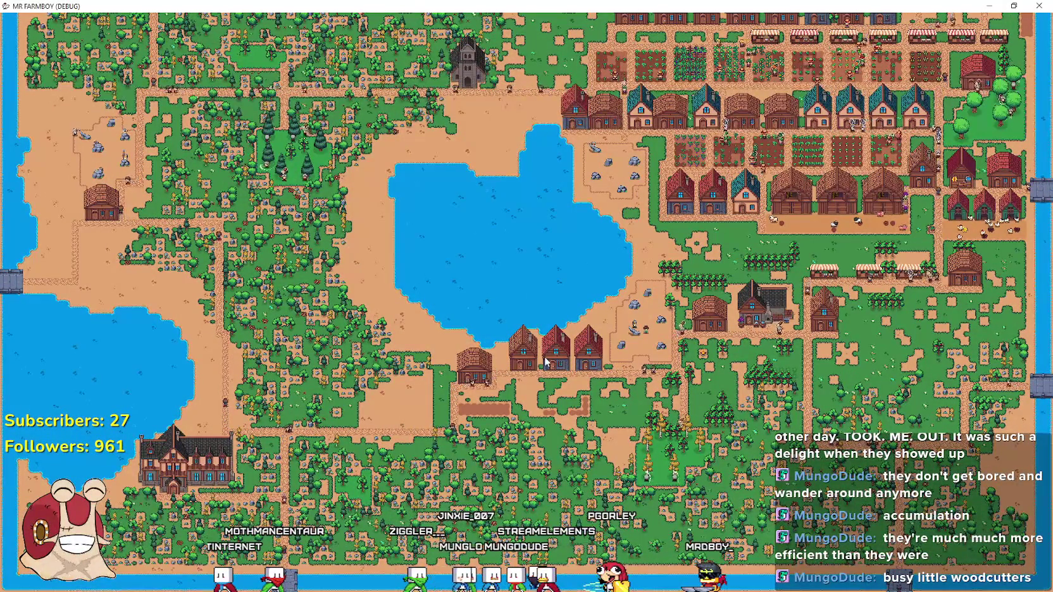
Zoom the map out, then back in on the lakeside quarry beside the farm plots.
scroll(548, 364, "up", 3)
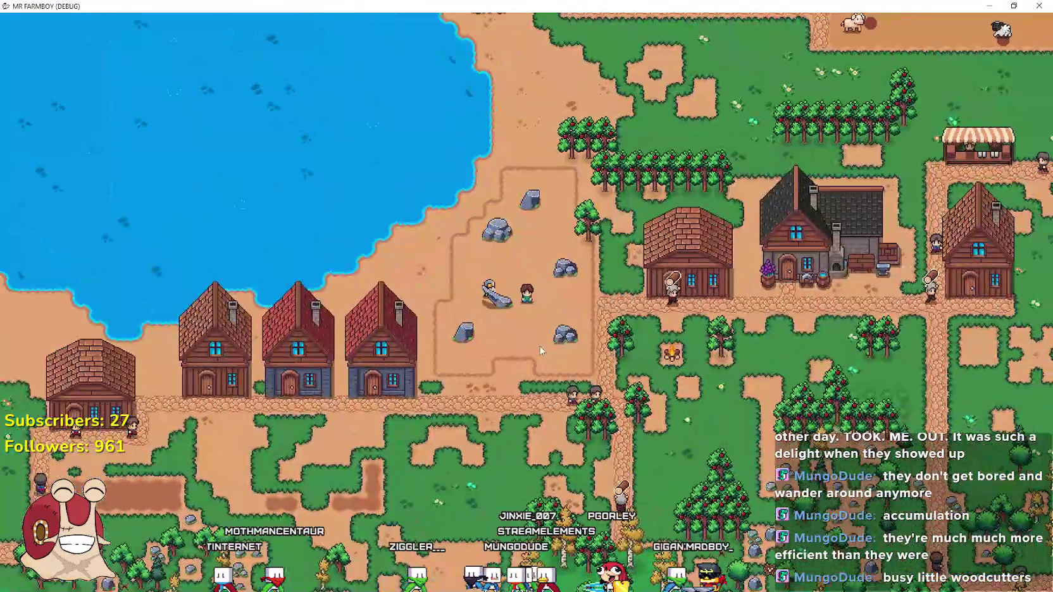
scroll(543, 352, "down", 3)
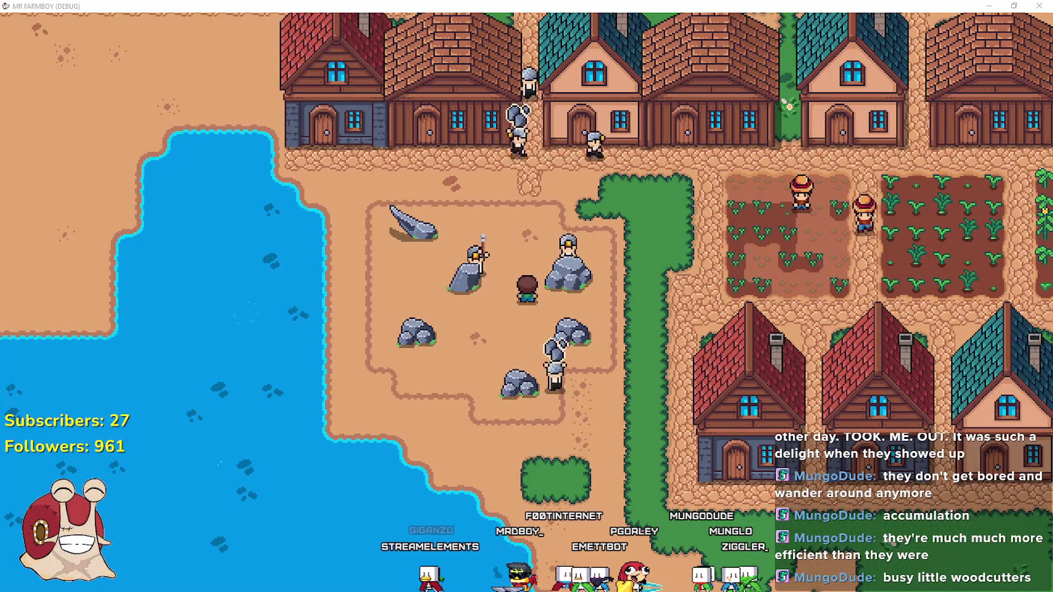
Record the lakeside quarry miners as a second ShareX region GIF with Ctrl+Print, then stop it.
key("ctrl+Print")
mouse_move(339, 202)
left_mouse_down()
mouse_move(658, 393)
mouse_move(660, 418)
left_mouse_up()
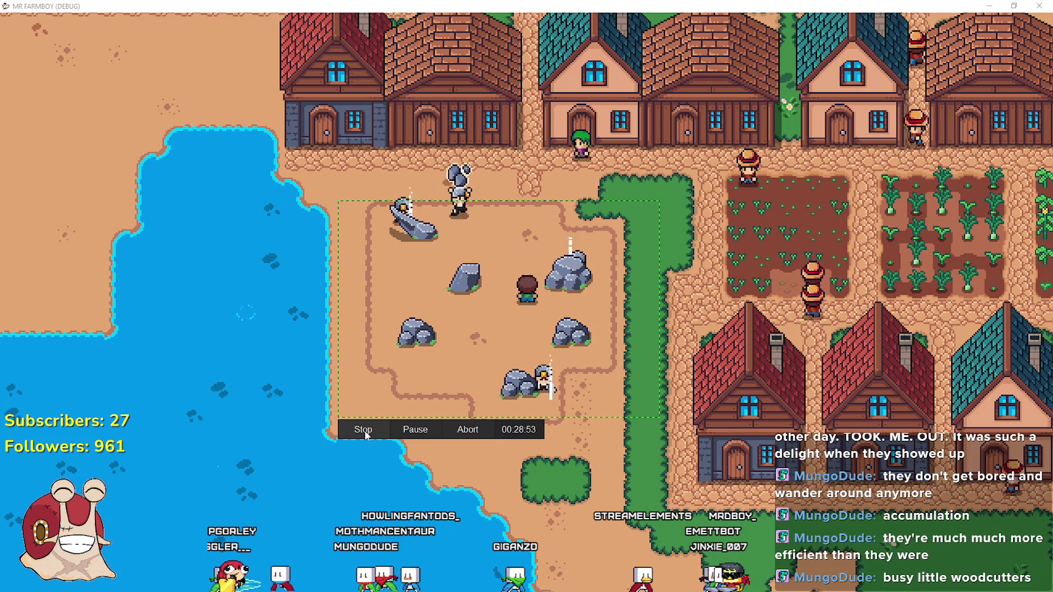
left_click(365, 430)
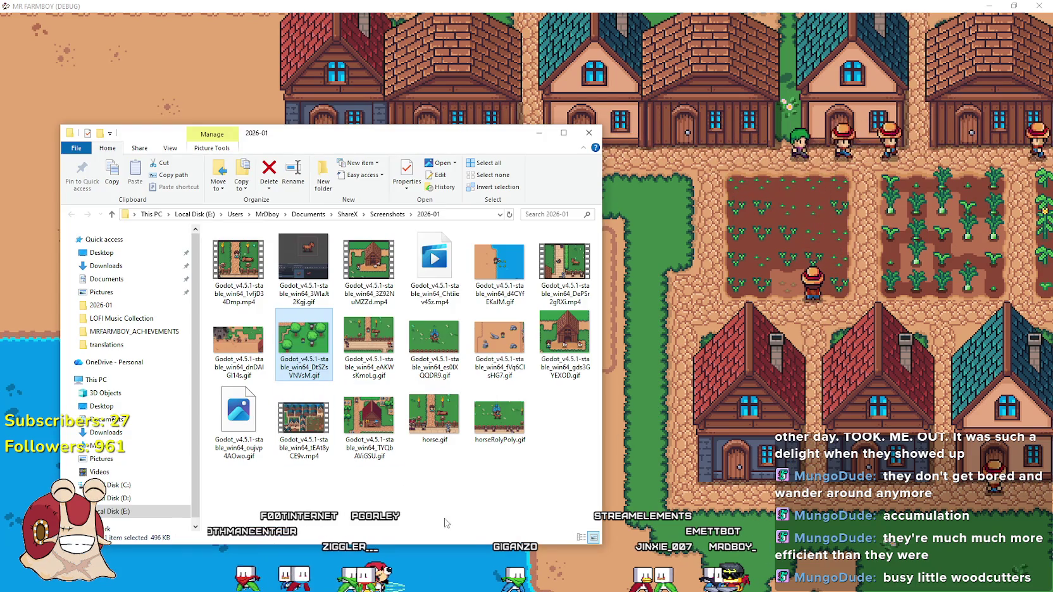
left_click(444, 523)
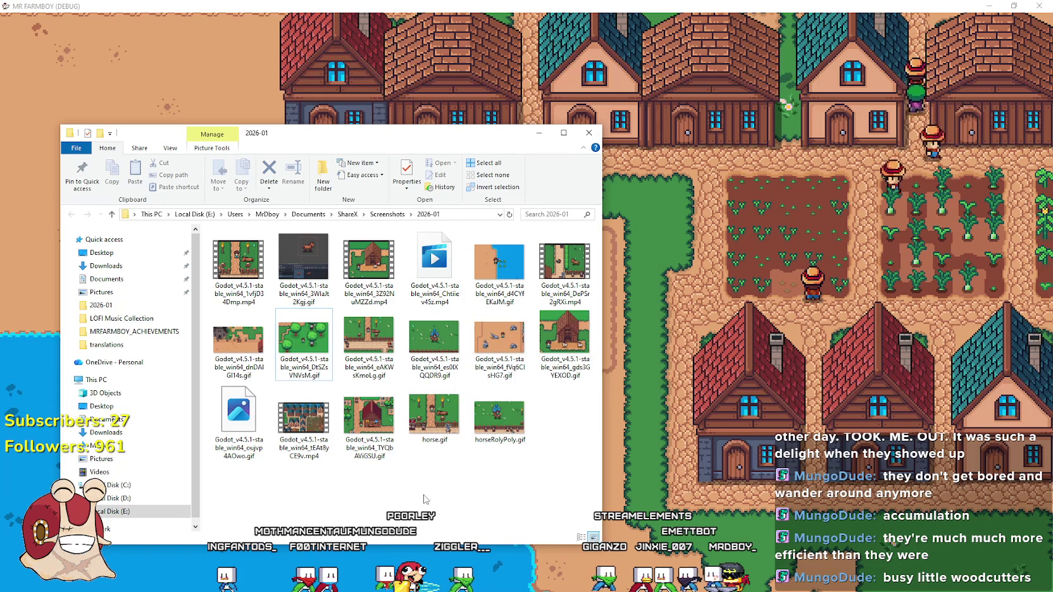
Refresh the 2026-01 screenshots folder so the new recordings appear.
right_click(403, 303)
left_click(432, 345)
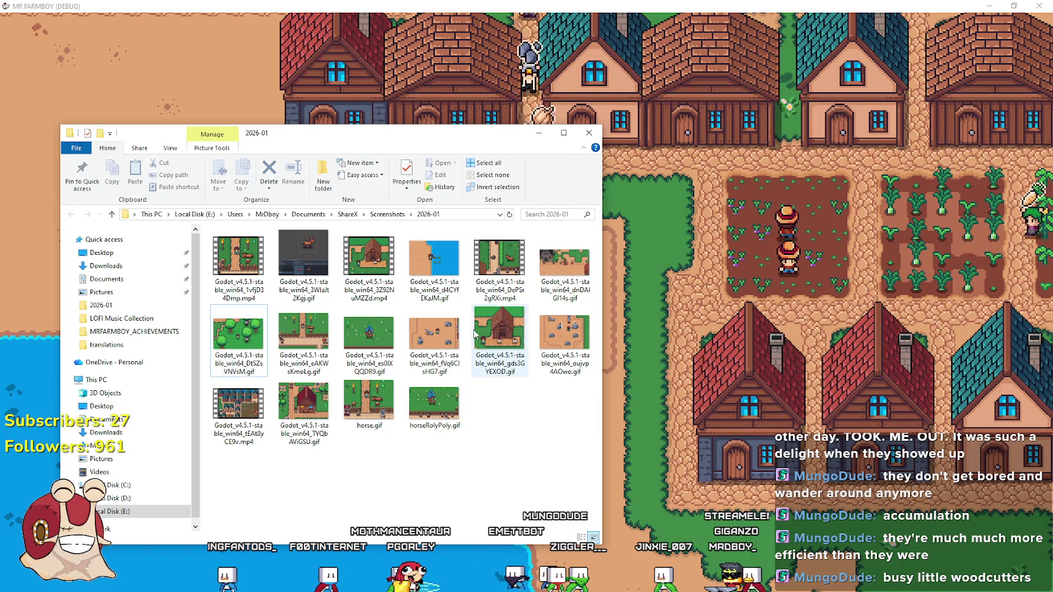
left_click(434, 334)
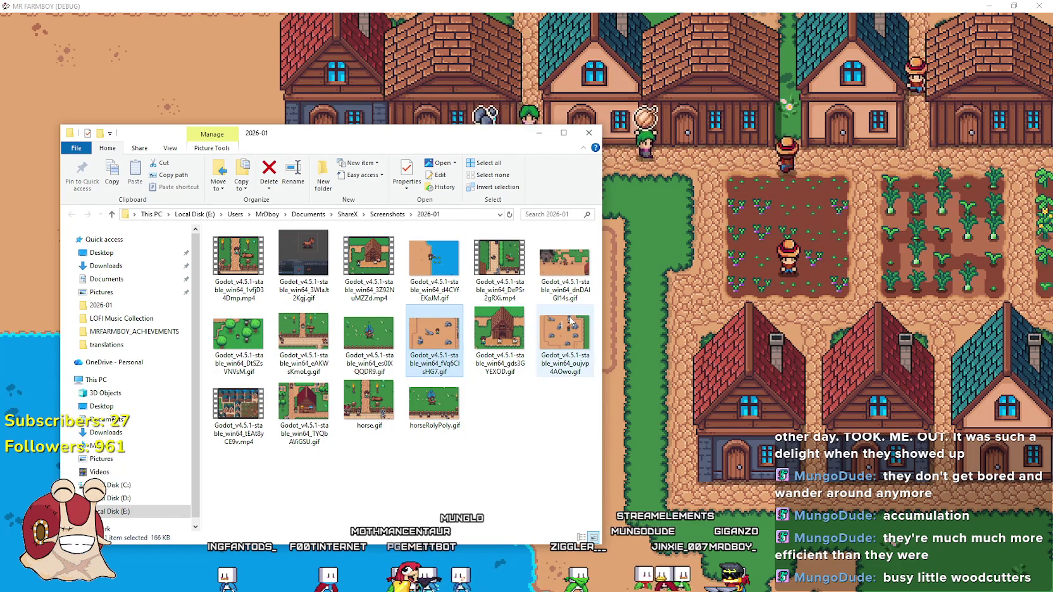
Open the newest quarry GIF, Godot_v4.5.1-stable_win64_oujvp4AOwo.gif, with Aseprite.
left_click(557, 336)
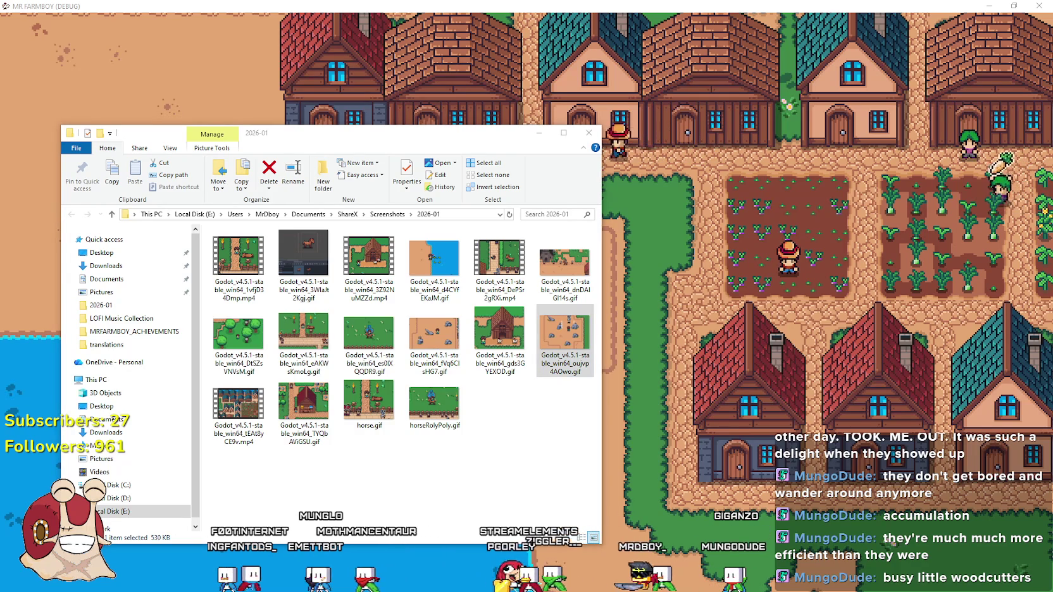
left_click(573, 342)
right_click(573, 342)
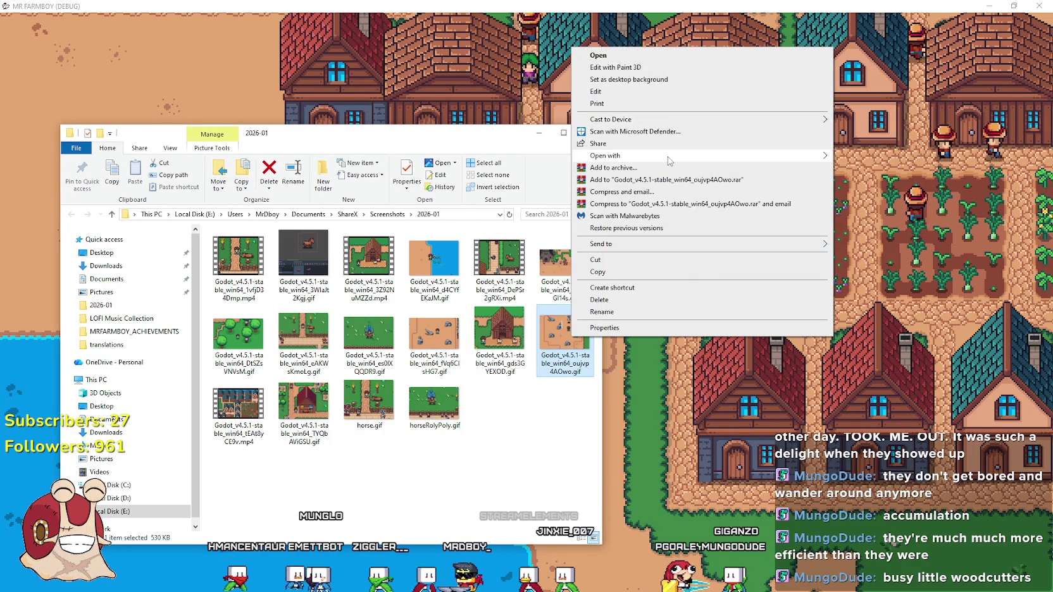
mouse_move(671, 155)
left_click(862, 157)
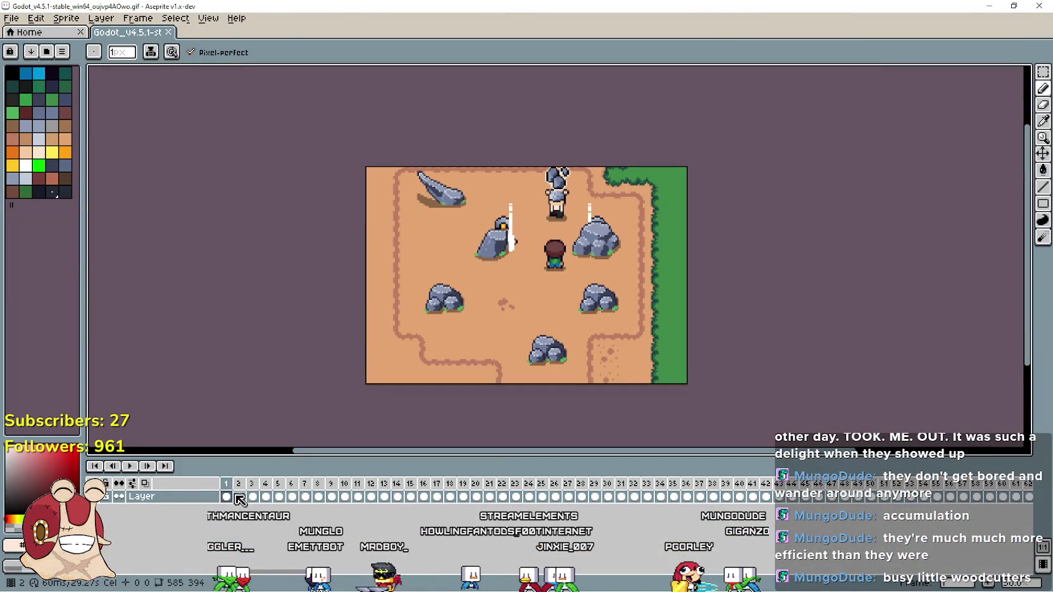
Select timeline frames 1–37 and play the quarry animation.
mouse_move(231, 494)
left_mouse_down()
mouse_move(1028, 496)
mouse_move(892, 484)
mouse_move(810, 494)
mouse_move(958, 494)
mouse_move(1036, 476)
mouse_move(1032, 490)
mouse_move(1048, 492)
mouse_move(161, 496)
mouse_move(426, 495)
mouse_move(259, 491)
mouse_move(355, 490)
left_mouse_up()
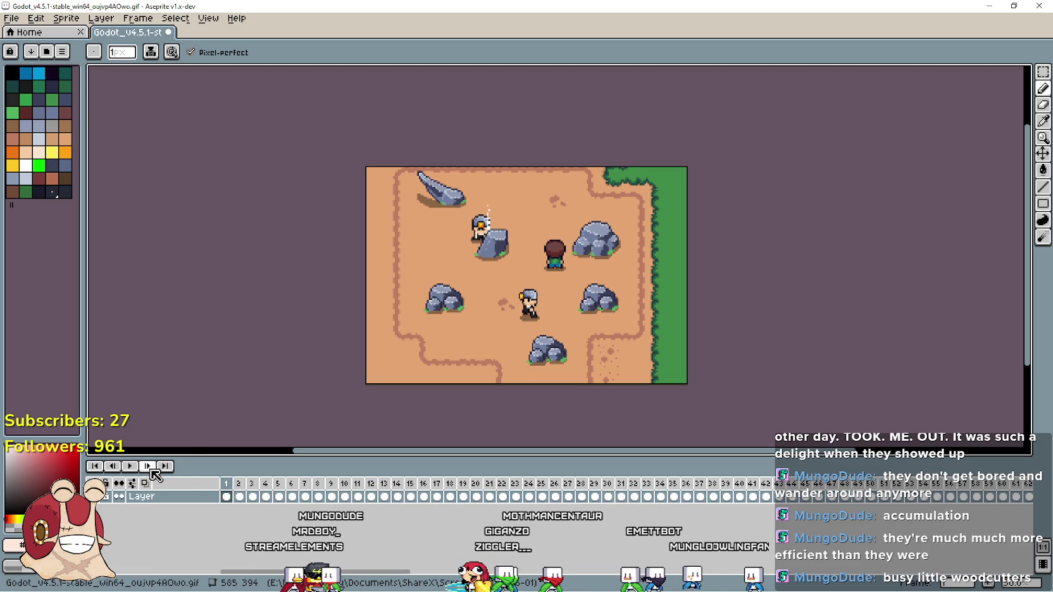
left_click(130, 466)
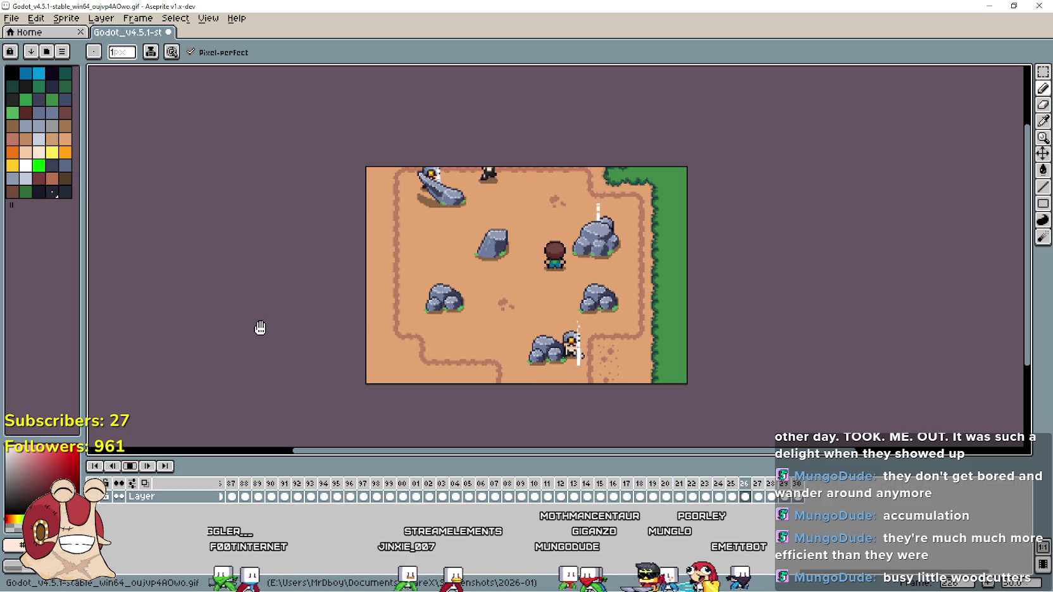
Save the miners GIF with Animation Loop on, then move the Aseprite window right.
left_click(12, 18)
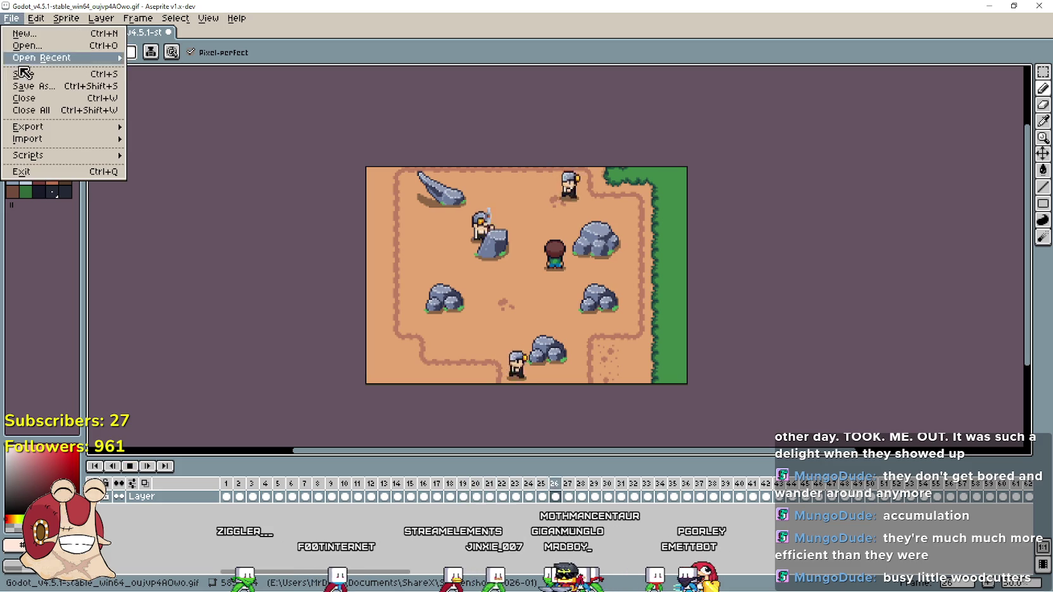
left_click(31, 81)
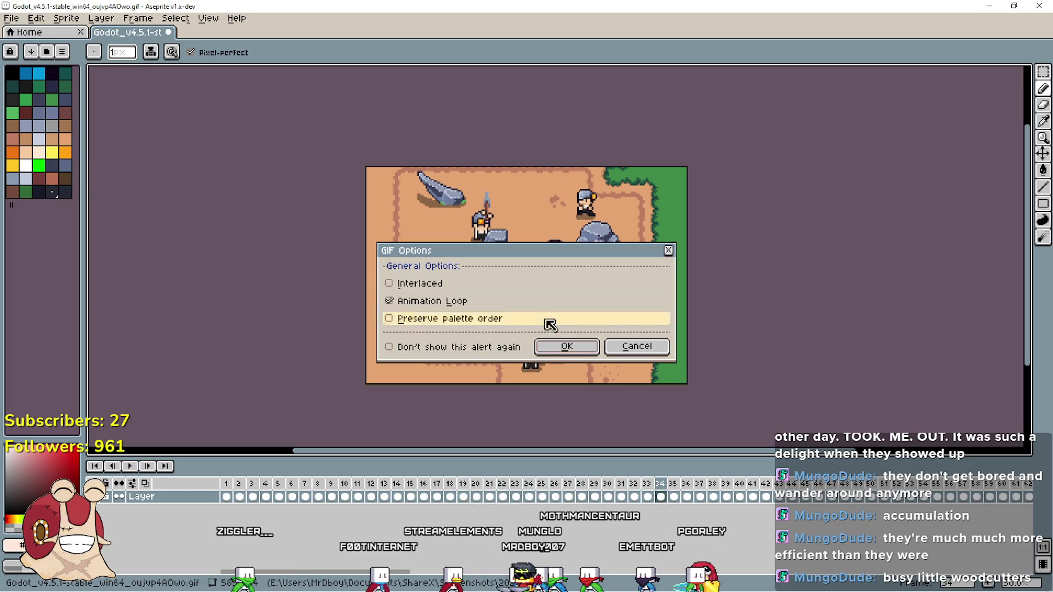
left_click(593, 355)
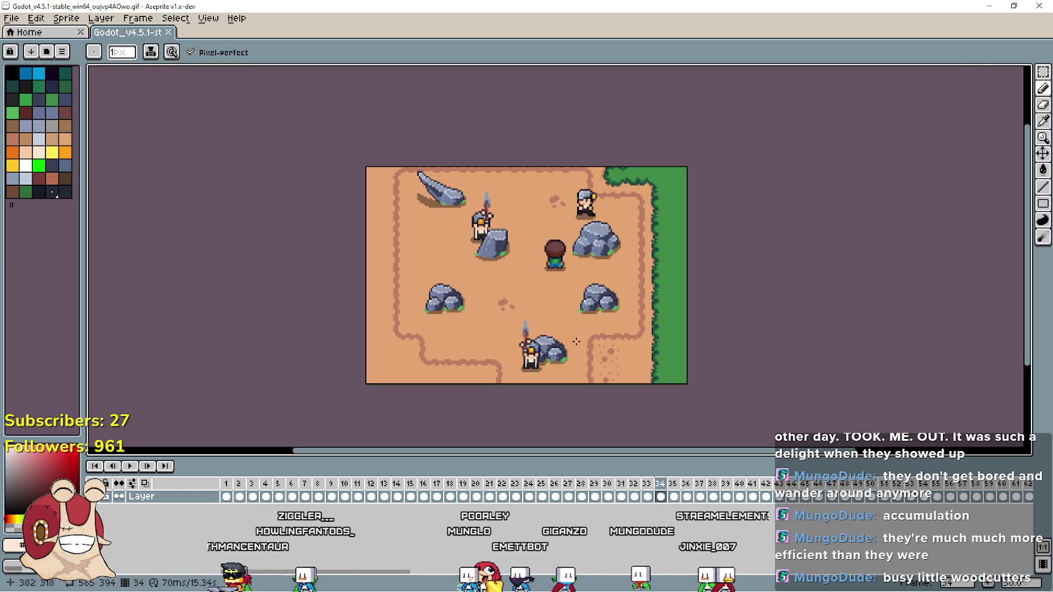
mouse_move(550, 5)
left_mouse_down()
mouse_move(460, 63)
mouse_move(689, 77)
left_mouse_up()
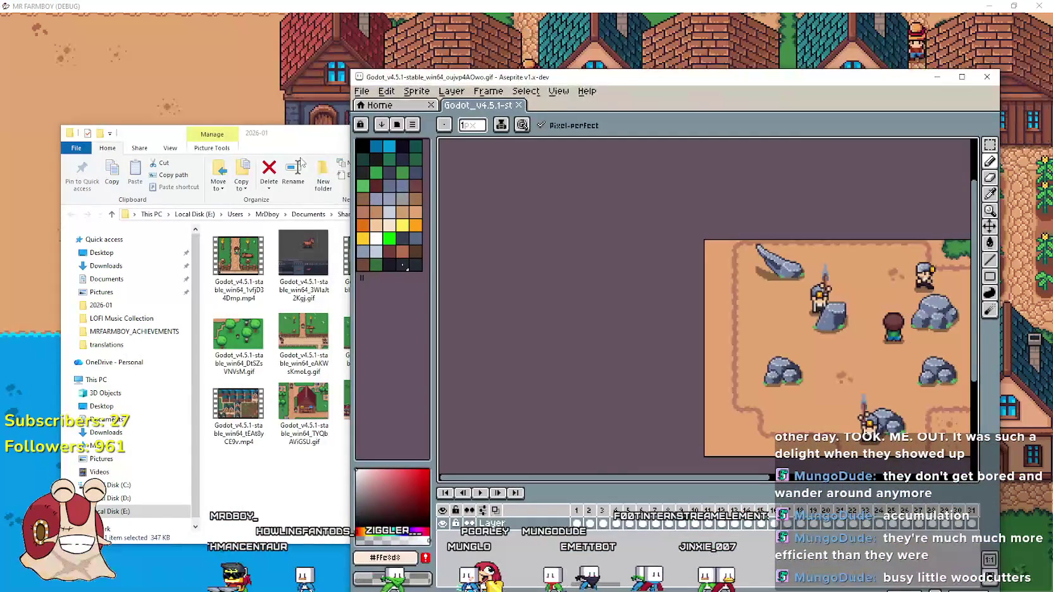
Check the screenshots folder, then shift the Aseprite window left and widen it.
left_click(293, 142)
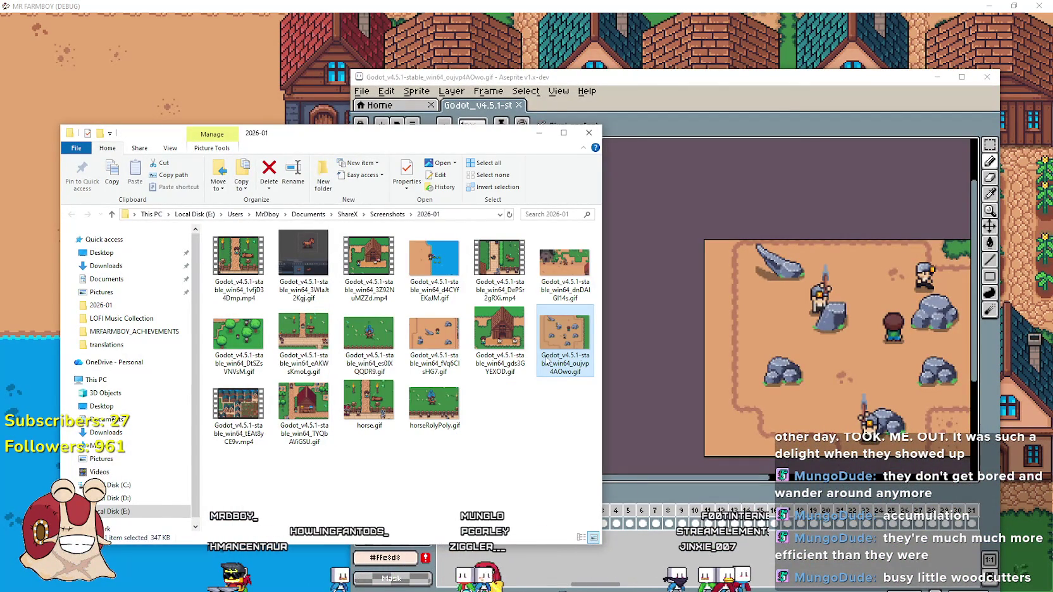
left_click(540, 451)
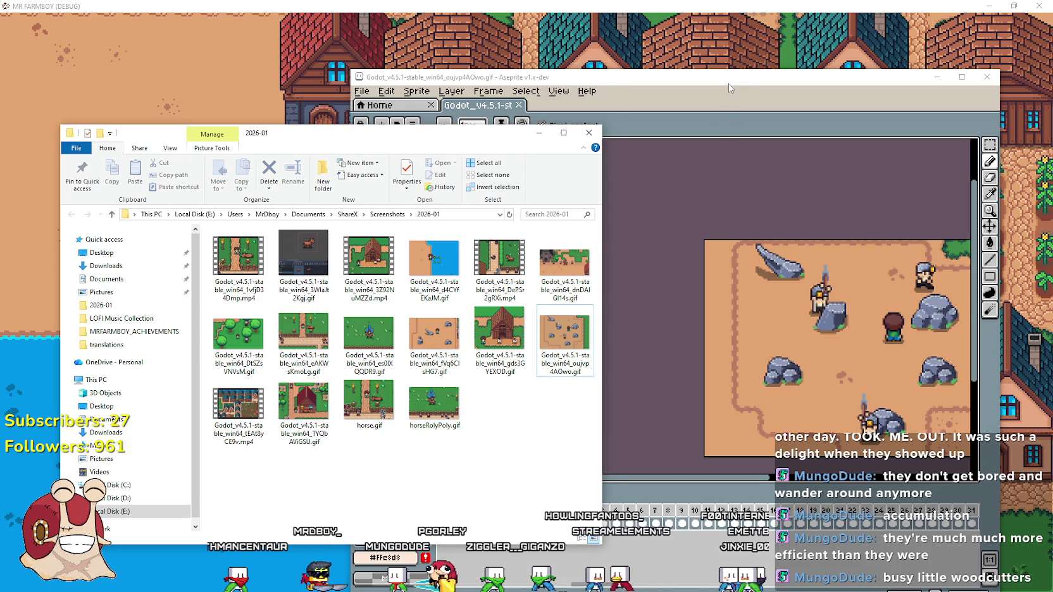
left_click_drag(729, 86, 629, 76)
left_click_drag(901, 345, 1049, 345)
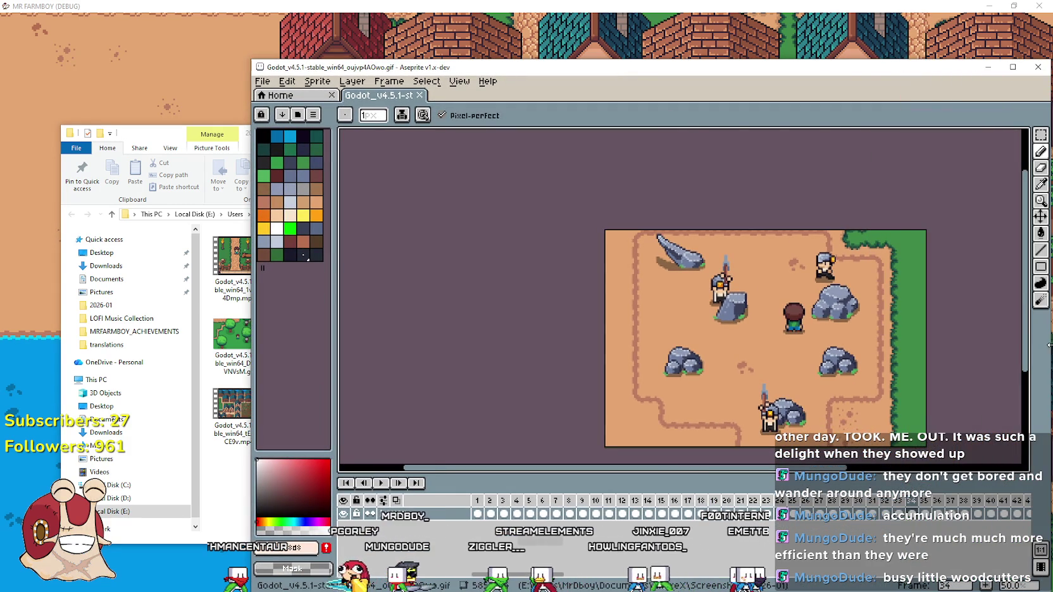
Widen the canvas to 1170 px by adding 585 px on the right.
left_click(288, 81)
mouse_move(317, 81)
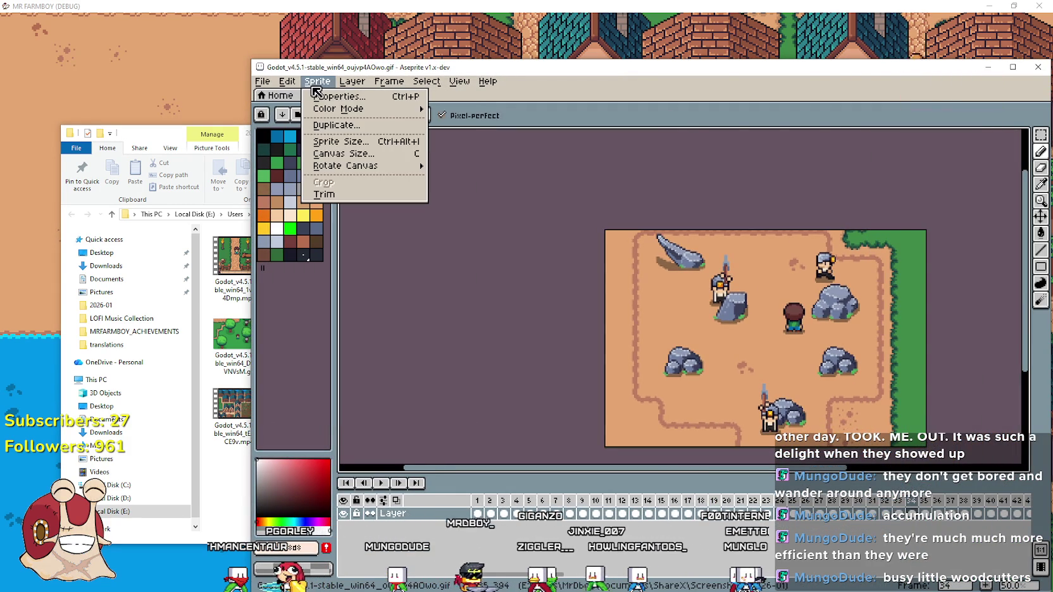
left_click(359, 155)
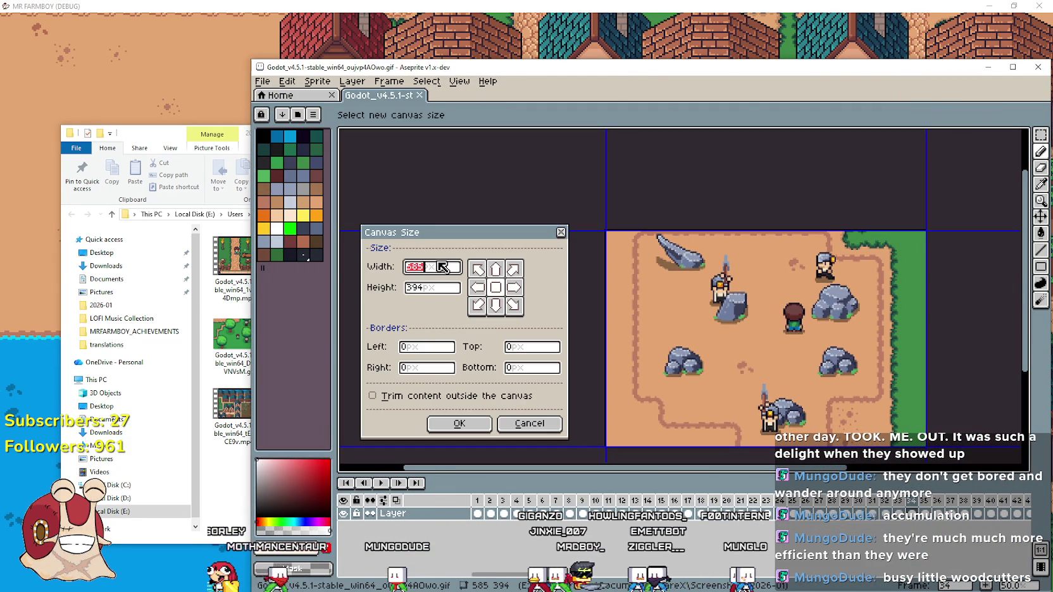
left_click(410, 368)
type("585")
left_click(460, 424)
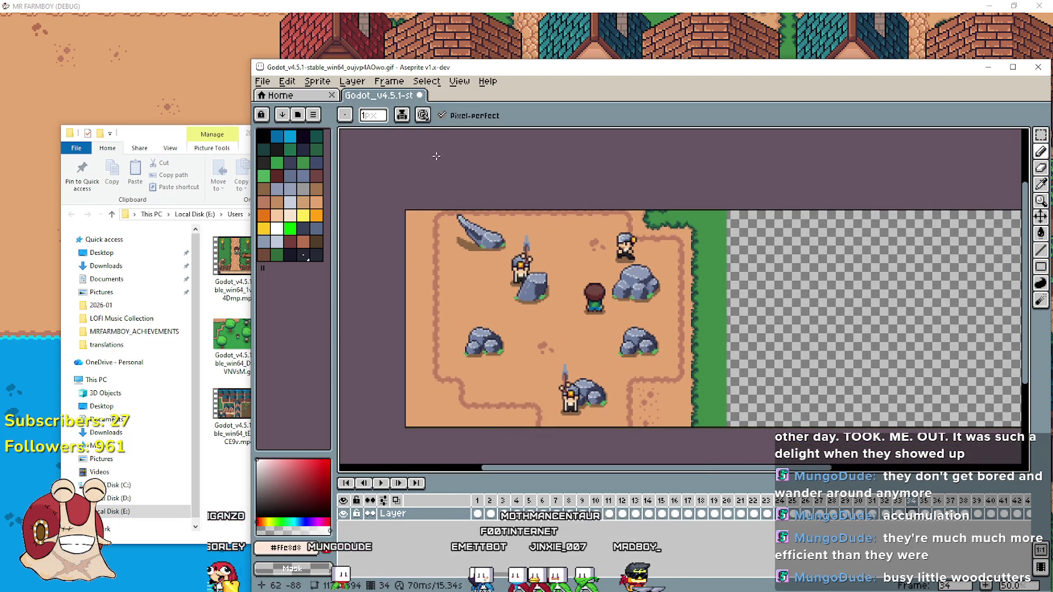
Add a new empty layer and select its frame 1.
left_click(383, 87)
key("Left")
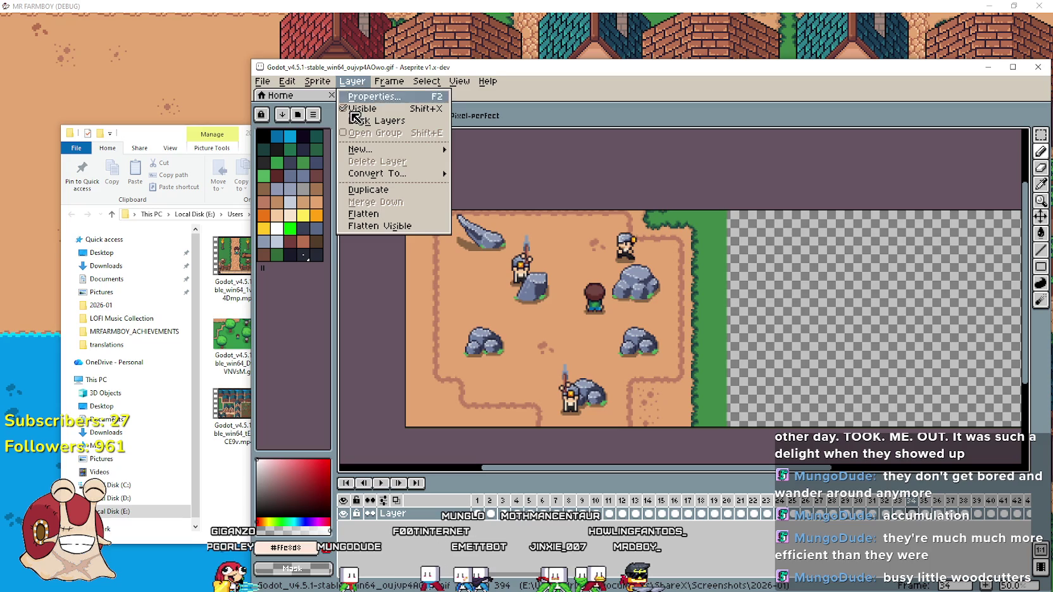
mouse_move(395, 150)
left_click(470, 150)
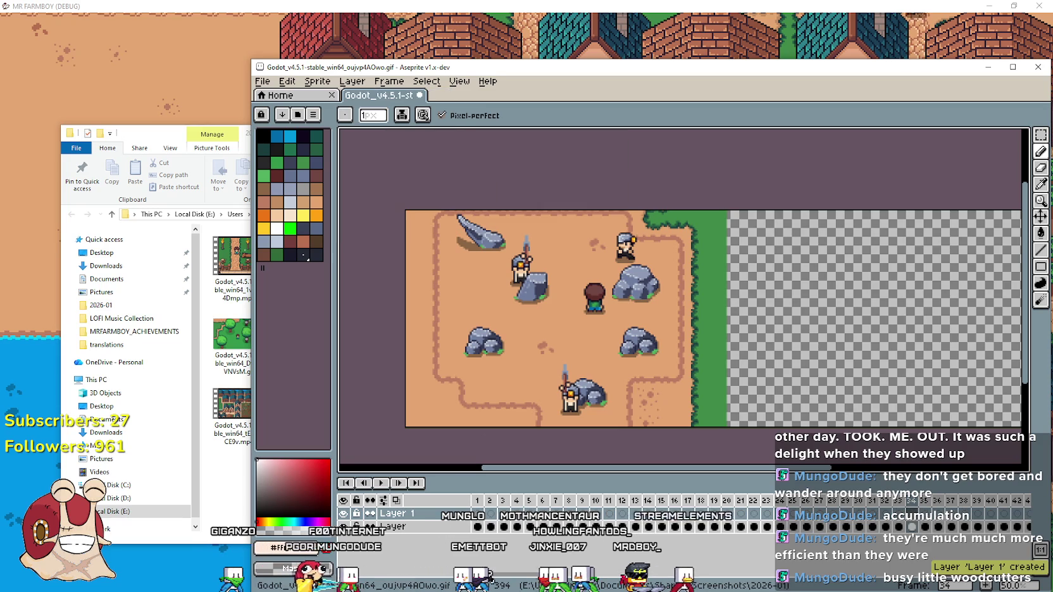
left_click(477, 514)
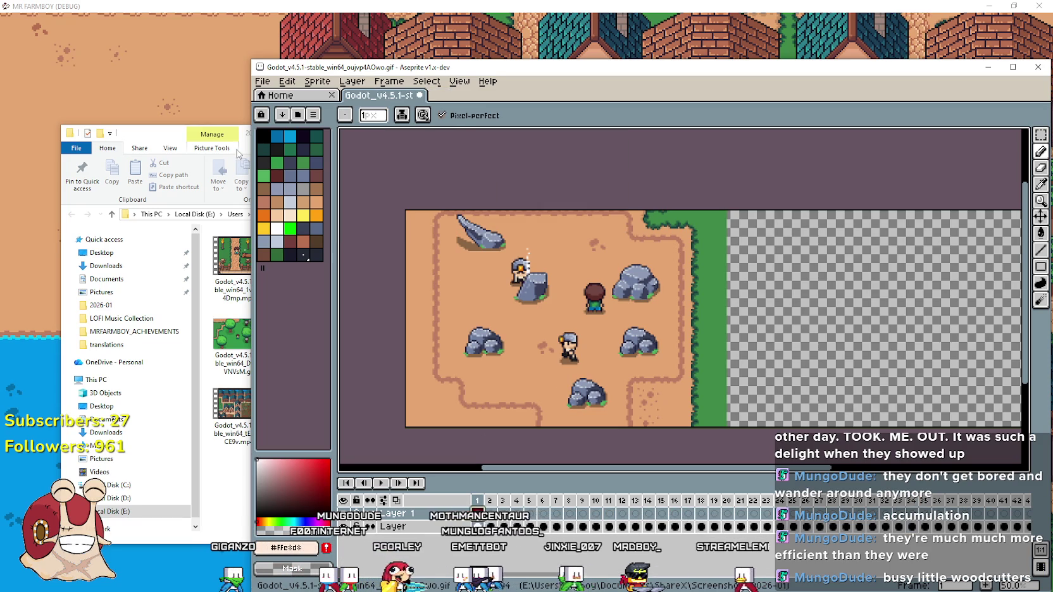
left_click(179, 136)
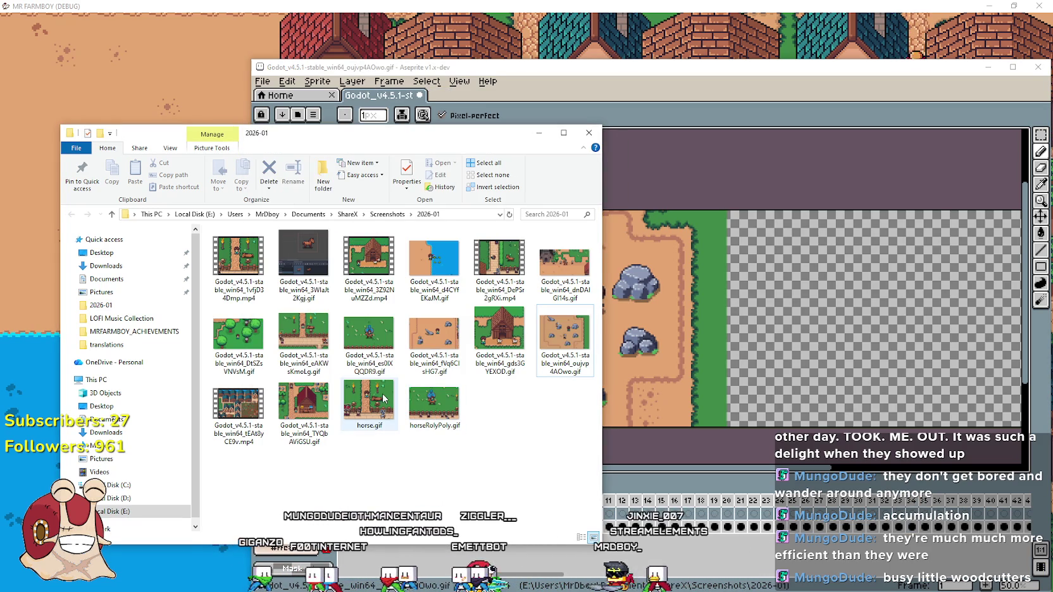
Open the DtSZsVNVsM forest GIF in Aseprite and play it, then return to the miners window.
left_click(235, 333)
double_click(247, 324)
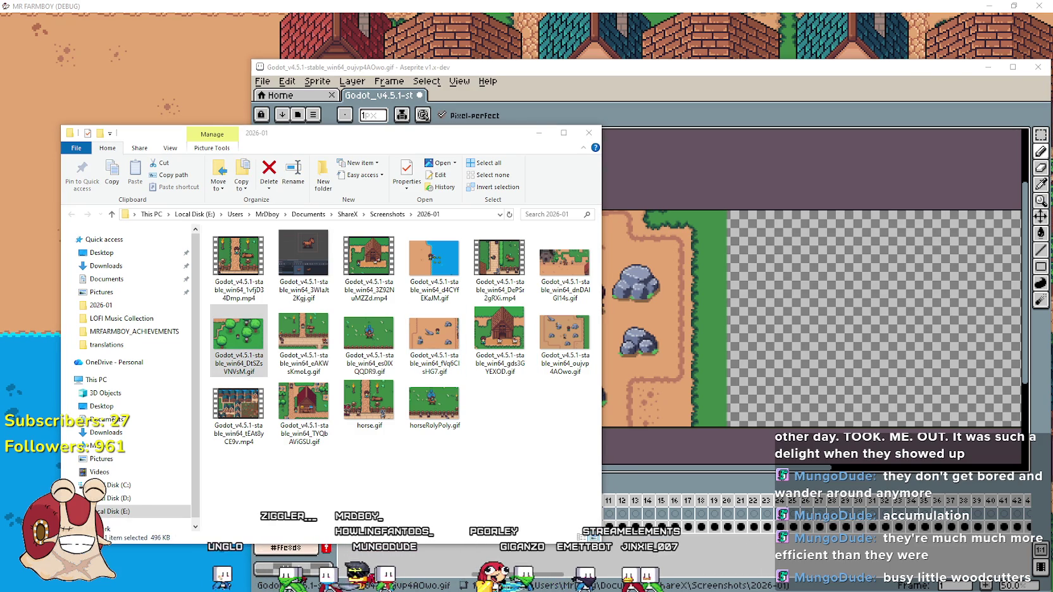
right_click(229, 338)
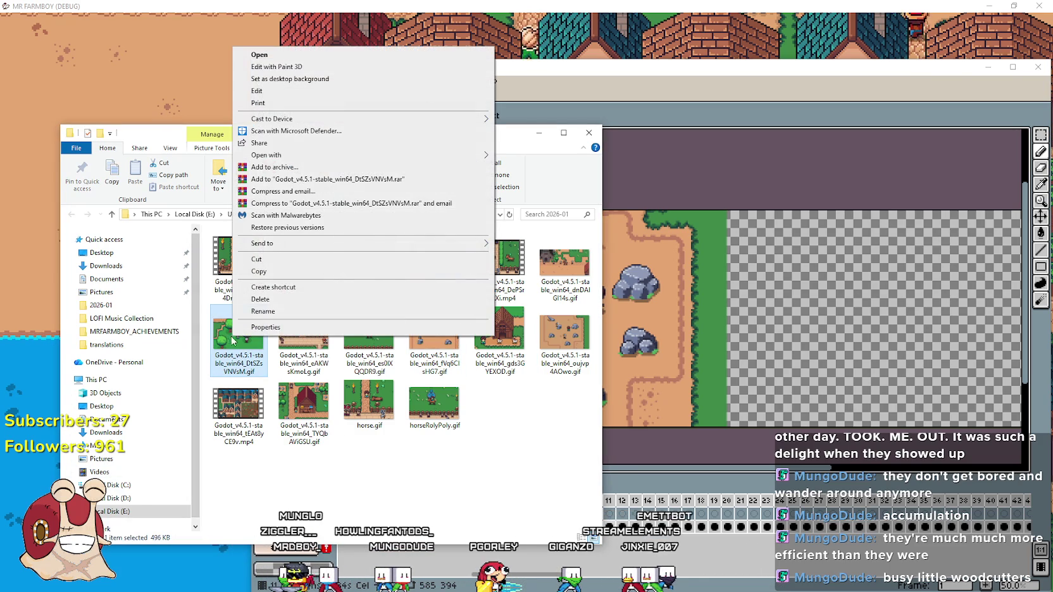
mouse_move(443, 155)
left_click(567, 158)
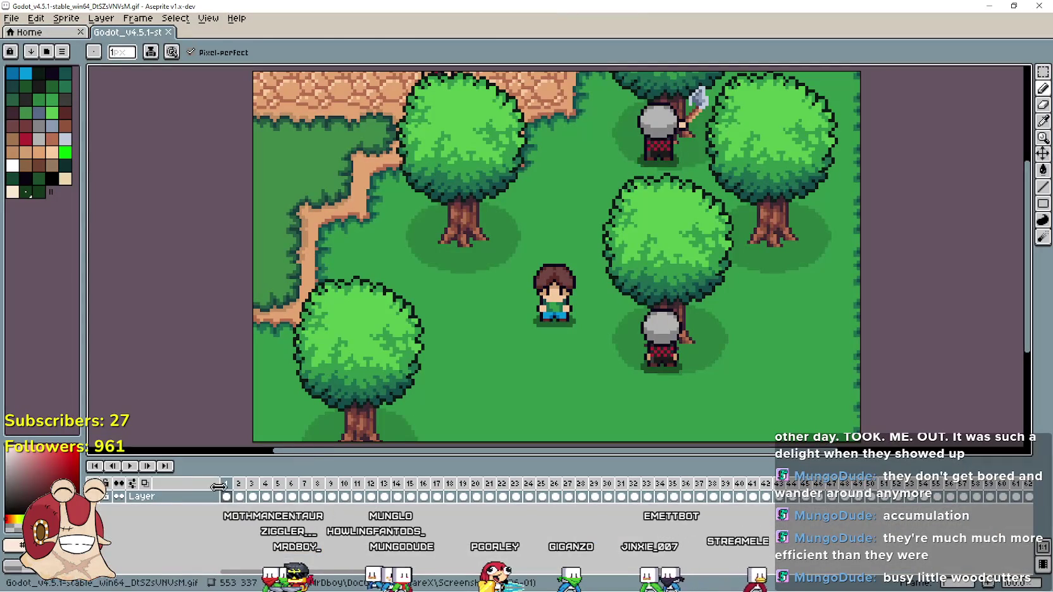
key("Return")
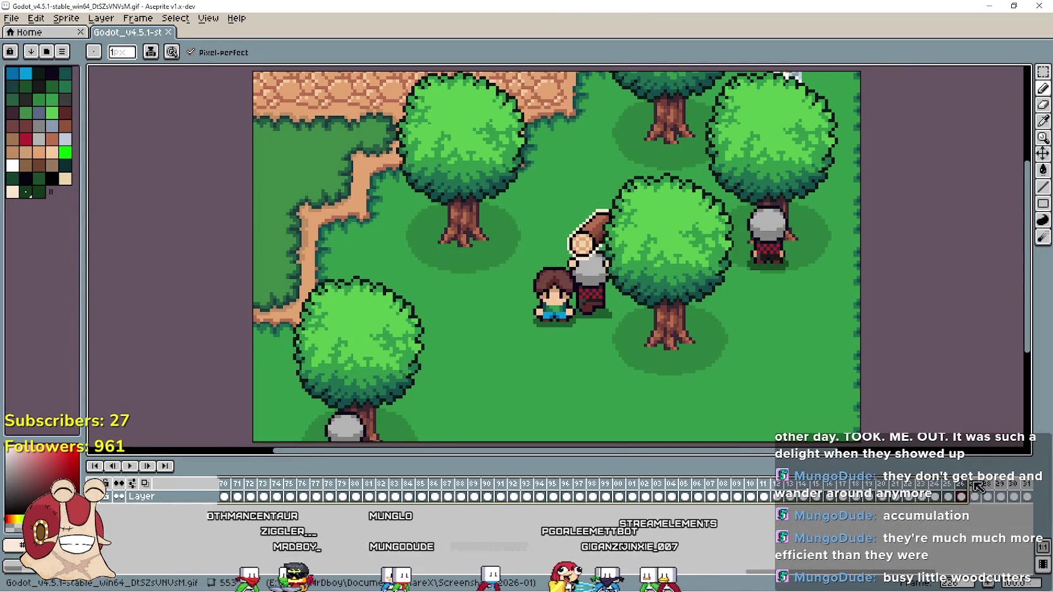
left_click(989, 6)
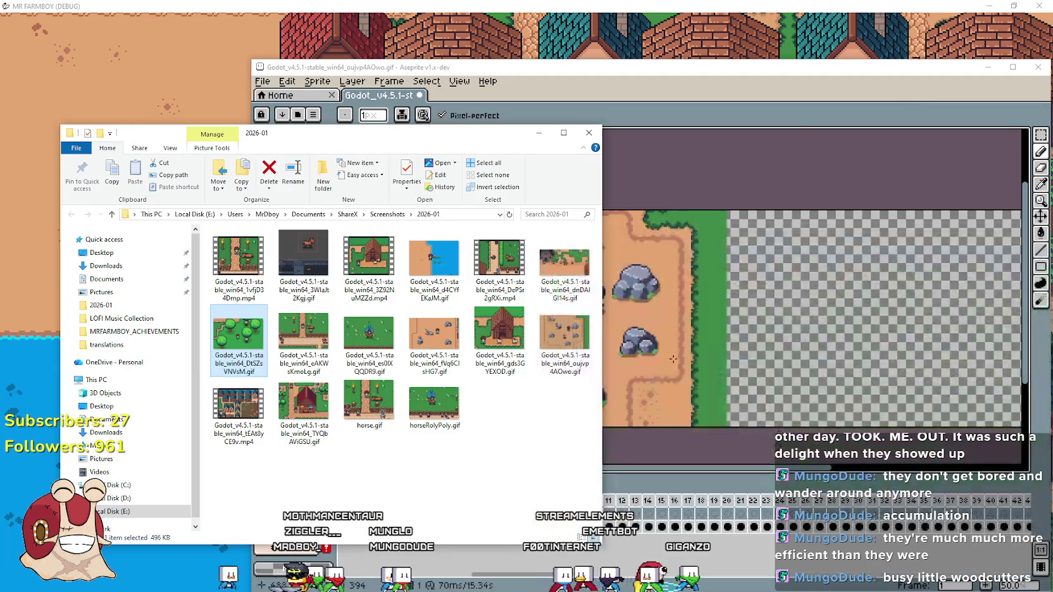
left_click(791, 84)
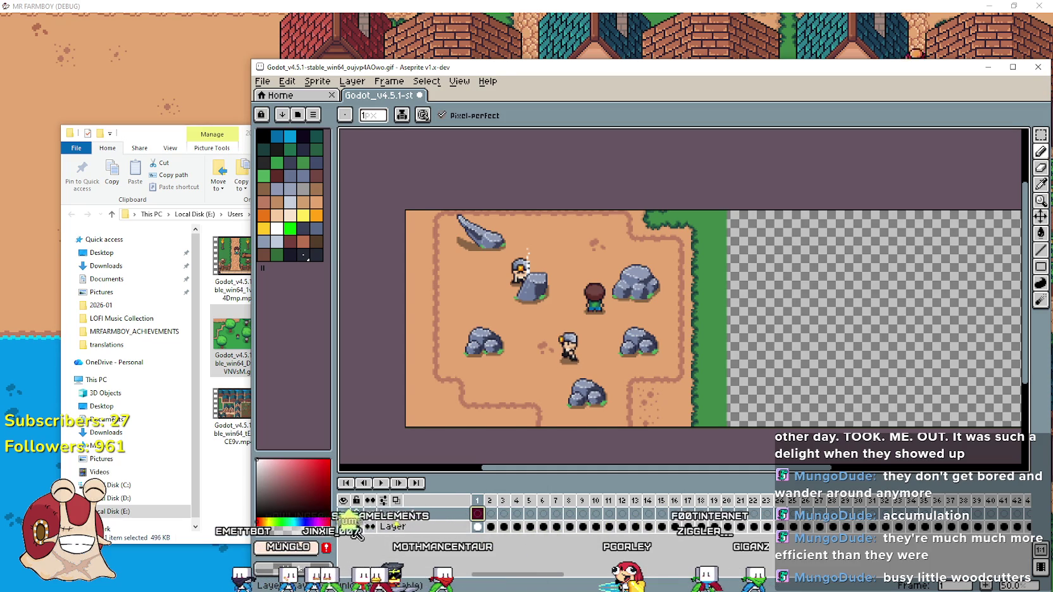
Hide the miners artwork, select woodcutter frames 70–98 and 170–231, then select Layer 1 frames 2–9.
key("Delete")
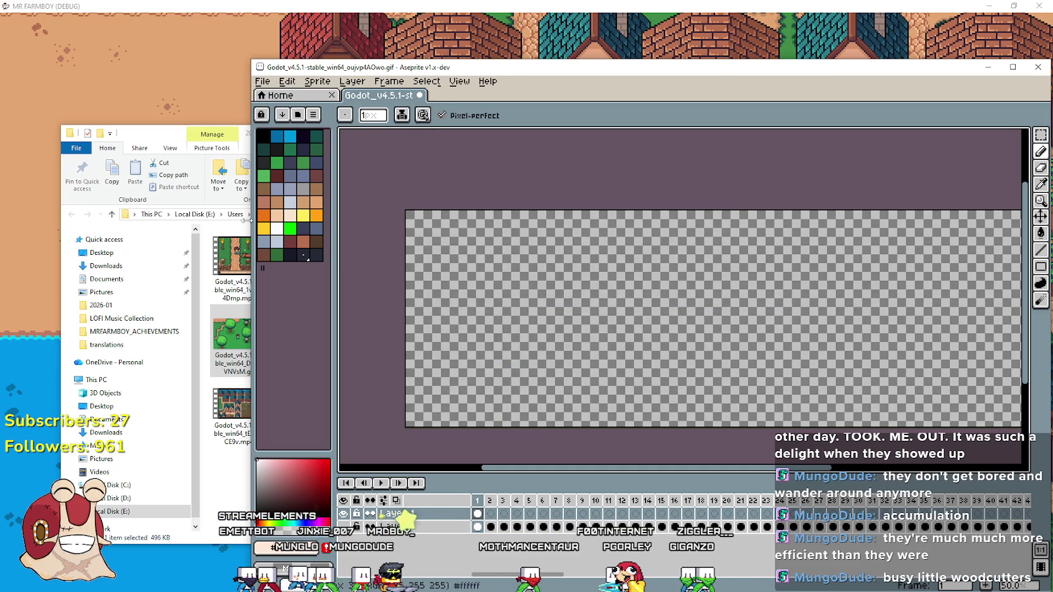
key("alt+Tab")
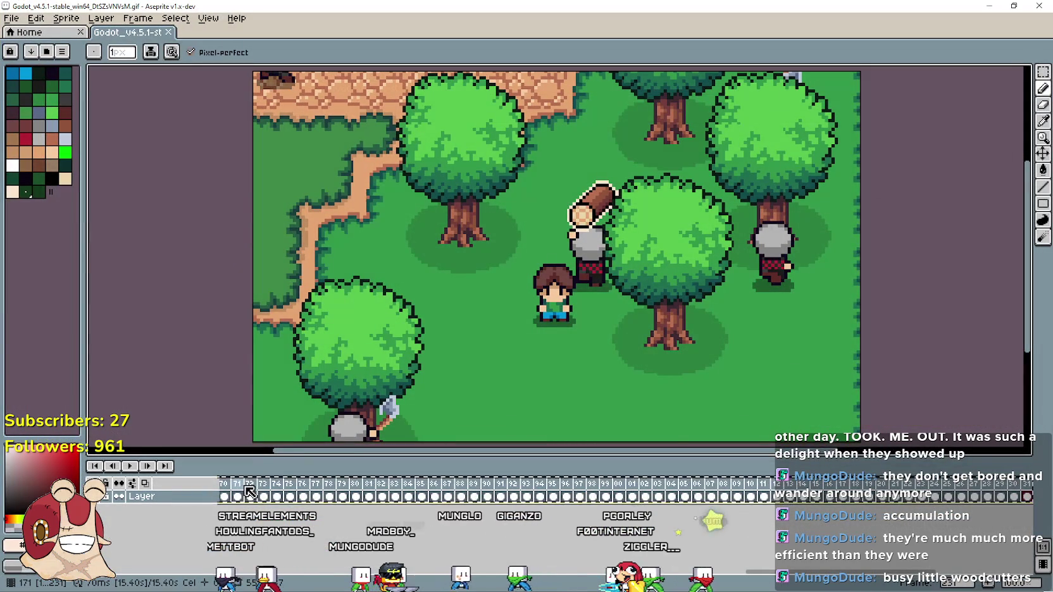
left_click(239, 497)
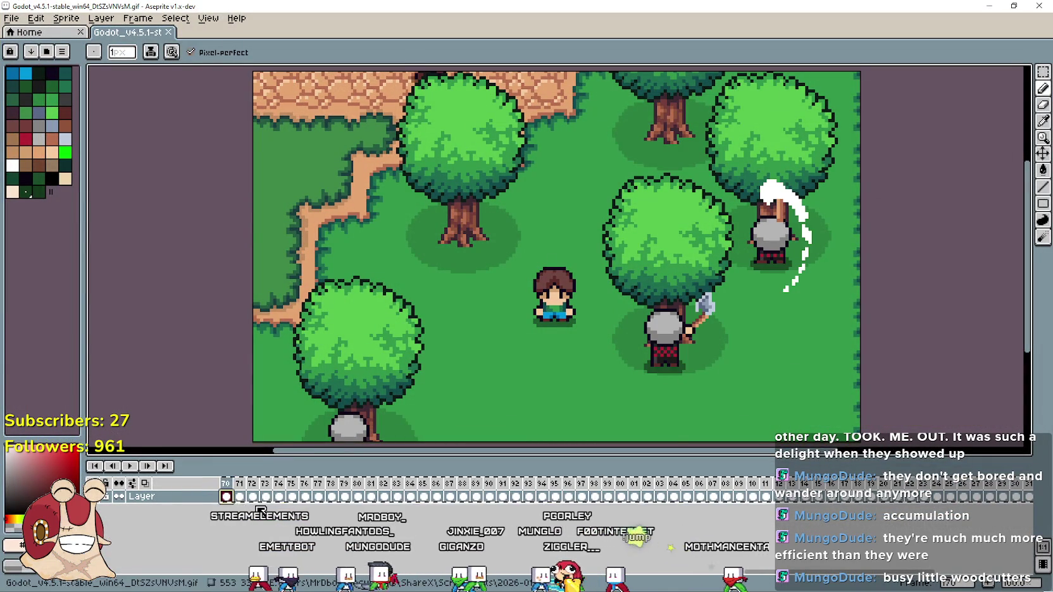
left_click_drag(219, 496, 595, 498)
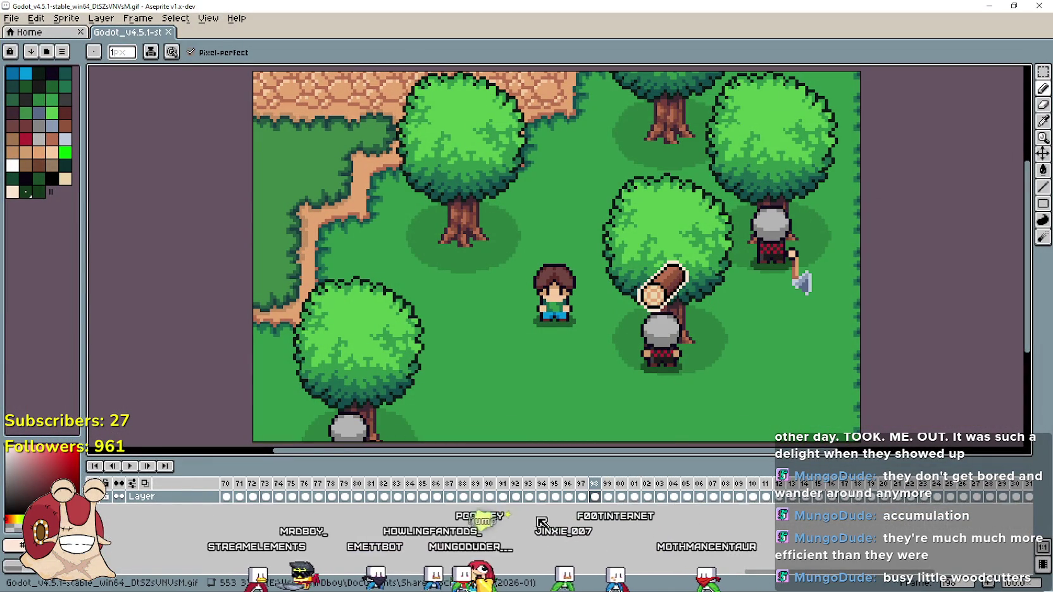
mouse_move(231, 506)
left_mouse_down()
mouse_move(376, 498)
mouse_move(1048, 512)
left_mouse_up()
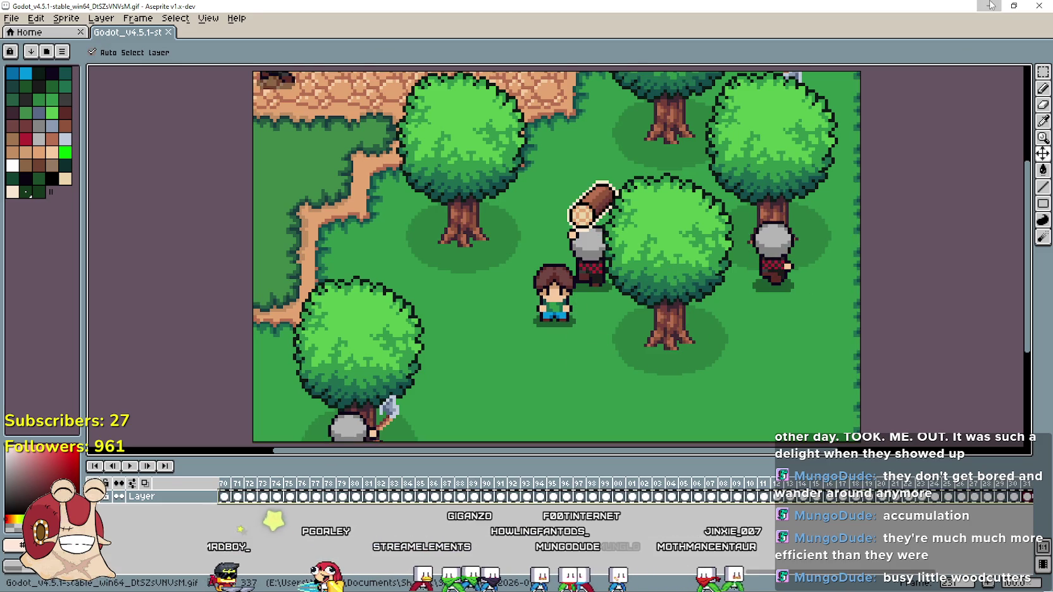
key("alt+Tab")
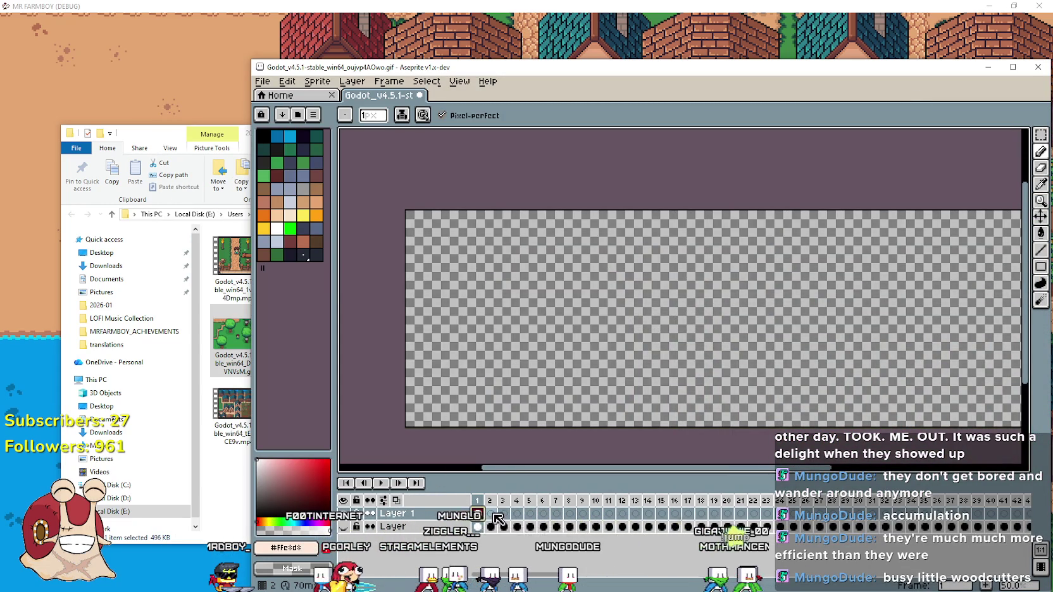
left_click_drag(495, 518, 582, 518)
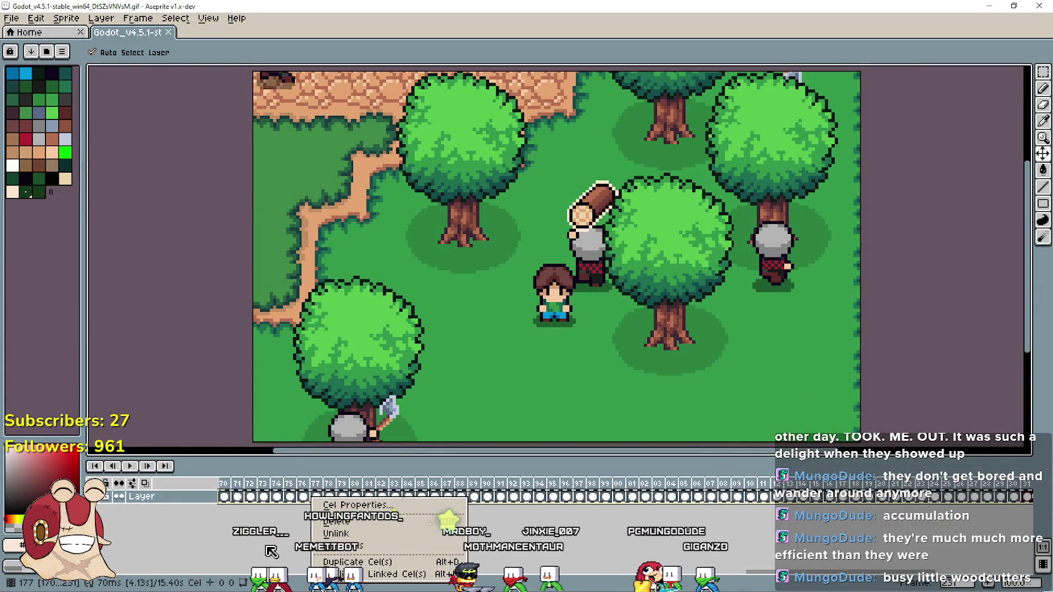
Link the selected woodcutter cels, play the animation, then undo the linking.
left_click(327, 547)
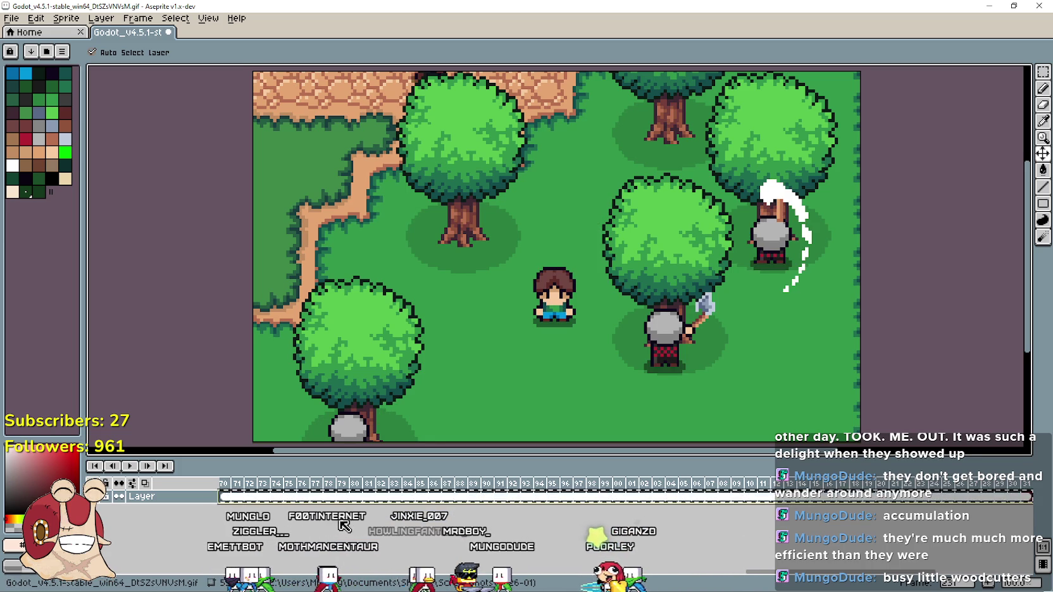
key("ctrl+z")
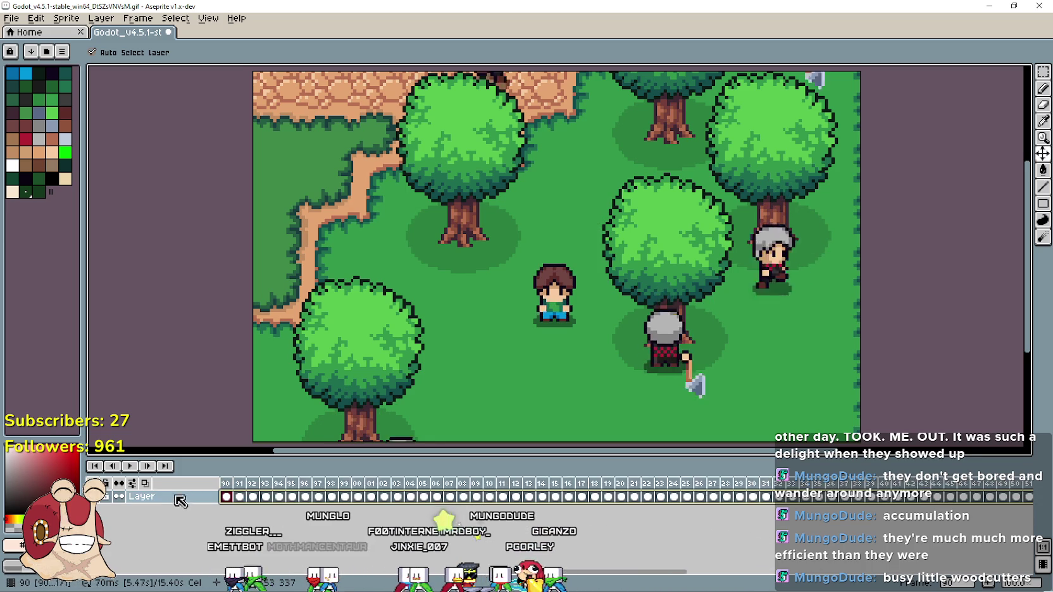
left_click_drag(227, 500, 1025, 498)
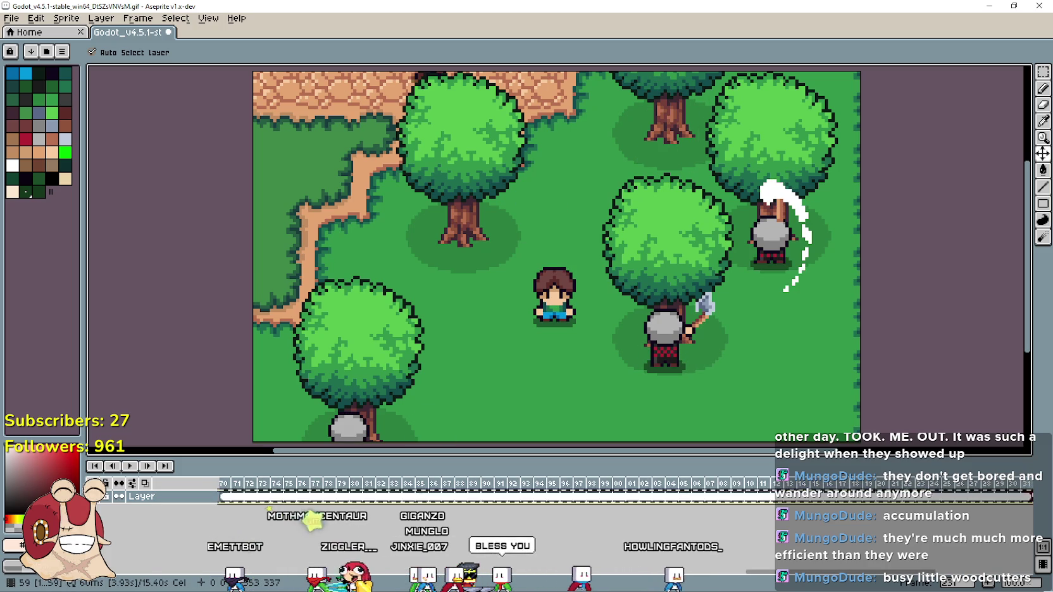
right_click(1021, 498)
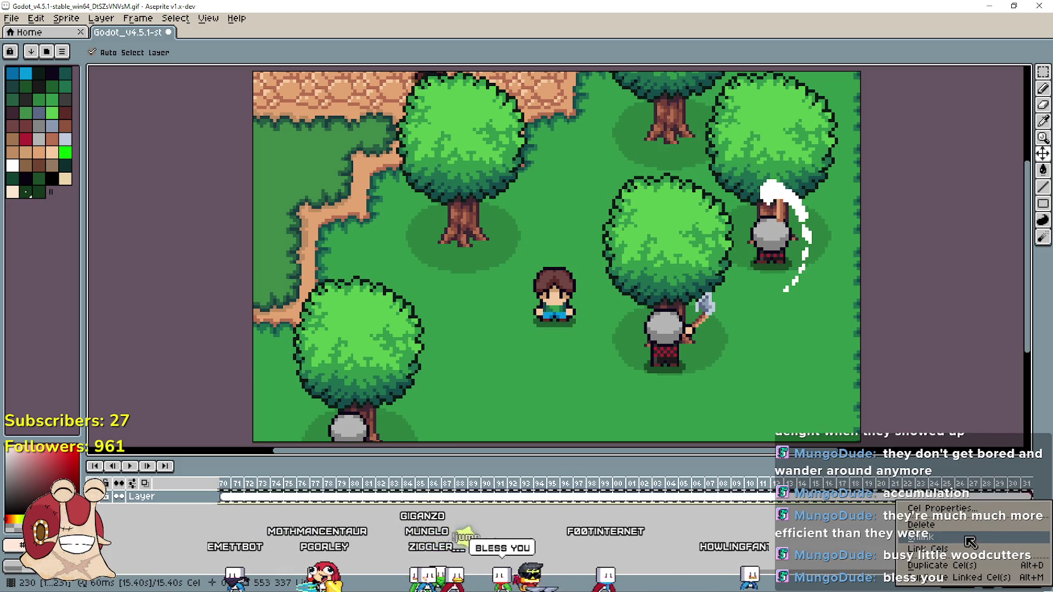
key("Return")
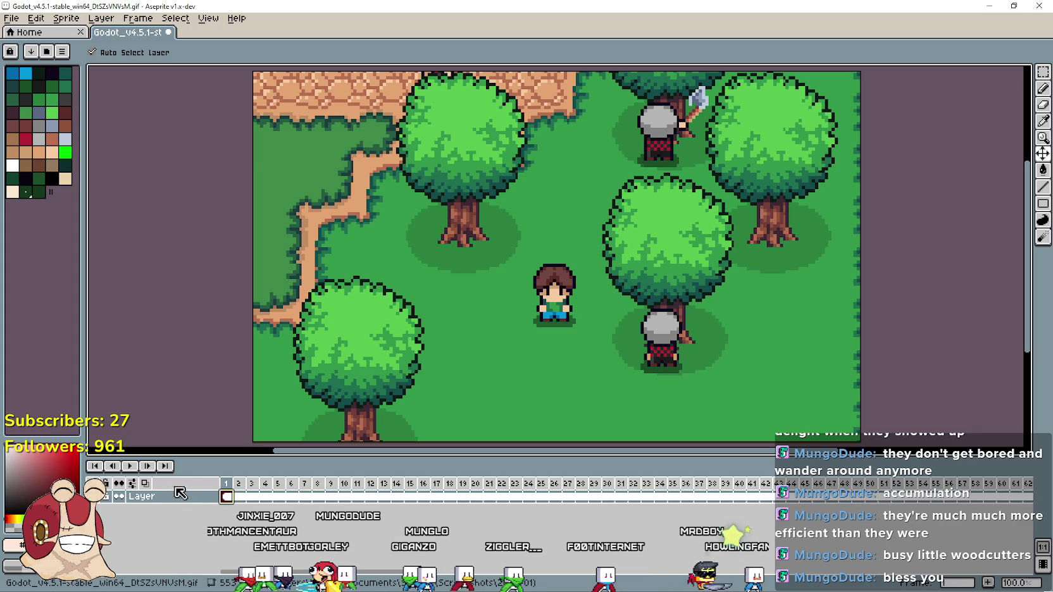
left_click(132, 466)
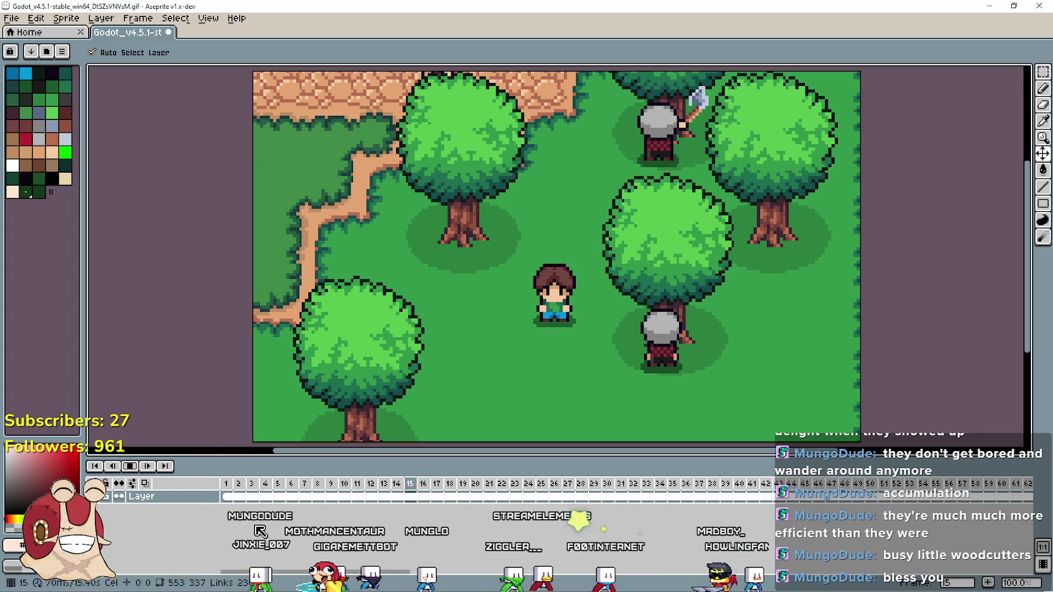
key("ctrl+z")
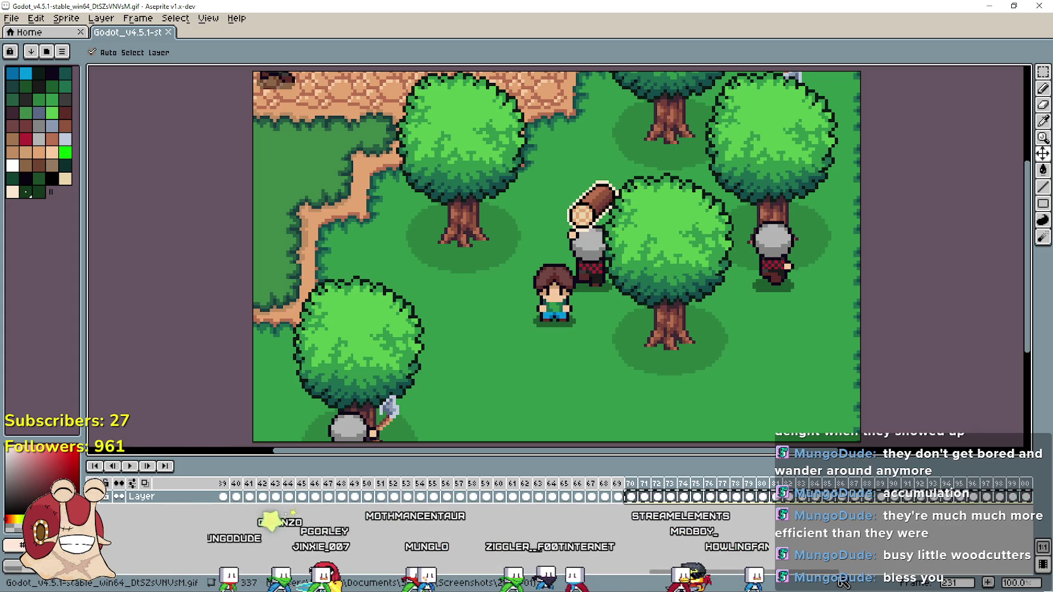
Return the forest animation to frame 1, pick the brush, and restore its window size.
scroll(387, 551, "up", 1)
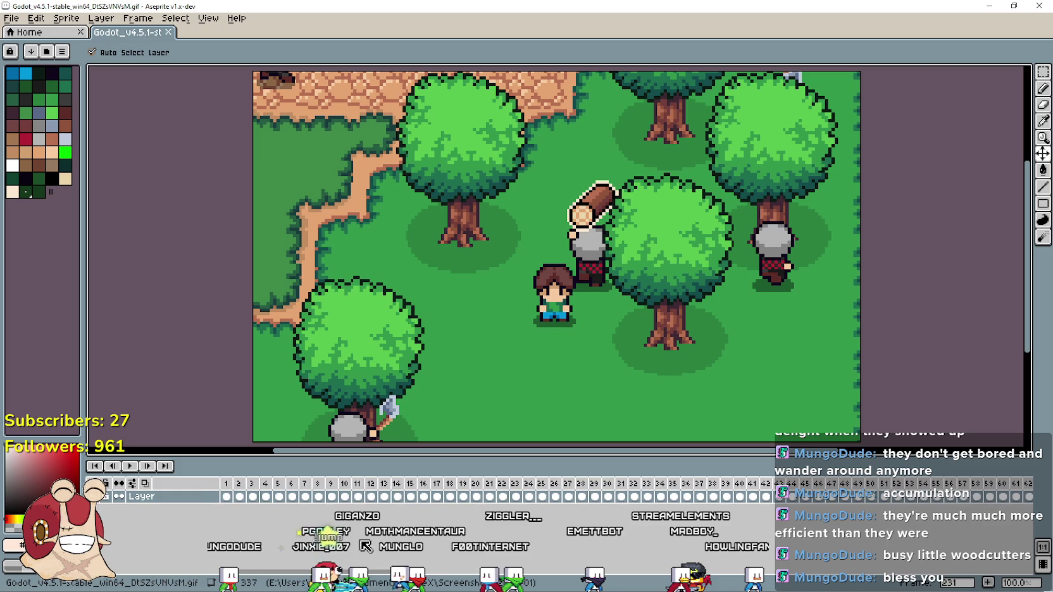
left_click(230, 497)
key("b")
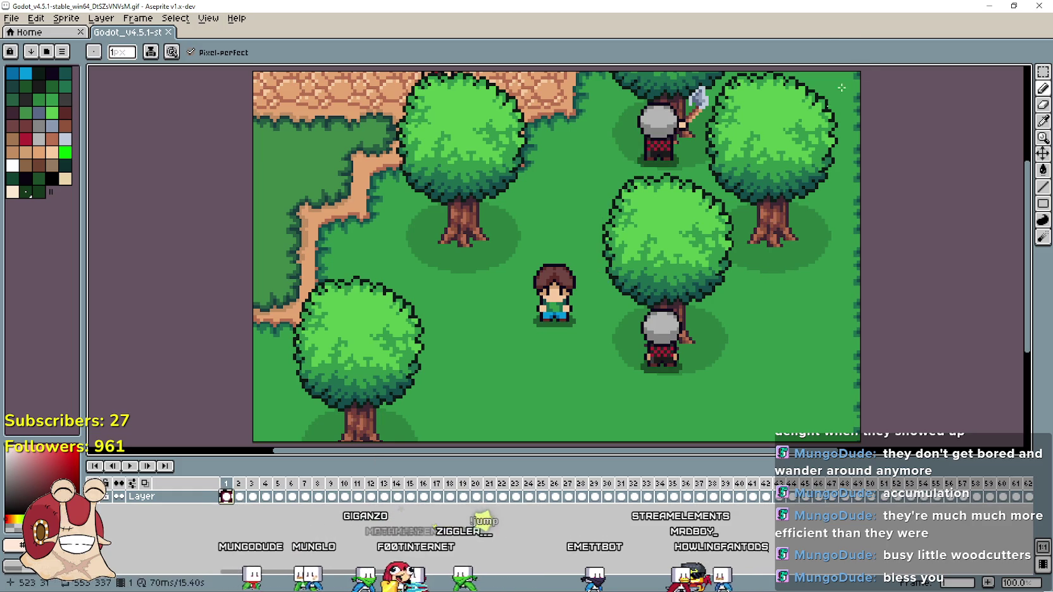
double_click(776, 11)
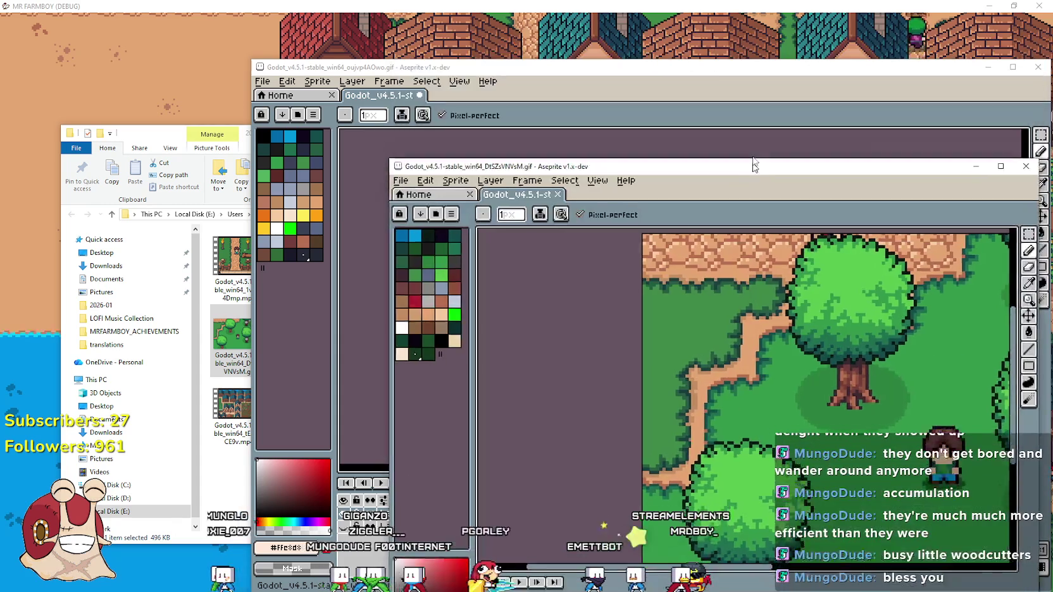
Undo the stray dotted line on the forest frame and switch to the selection tool.
left_click_drag(595, 72, 352, 35)
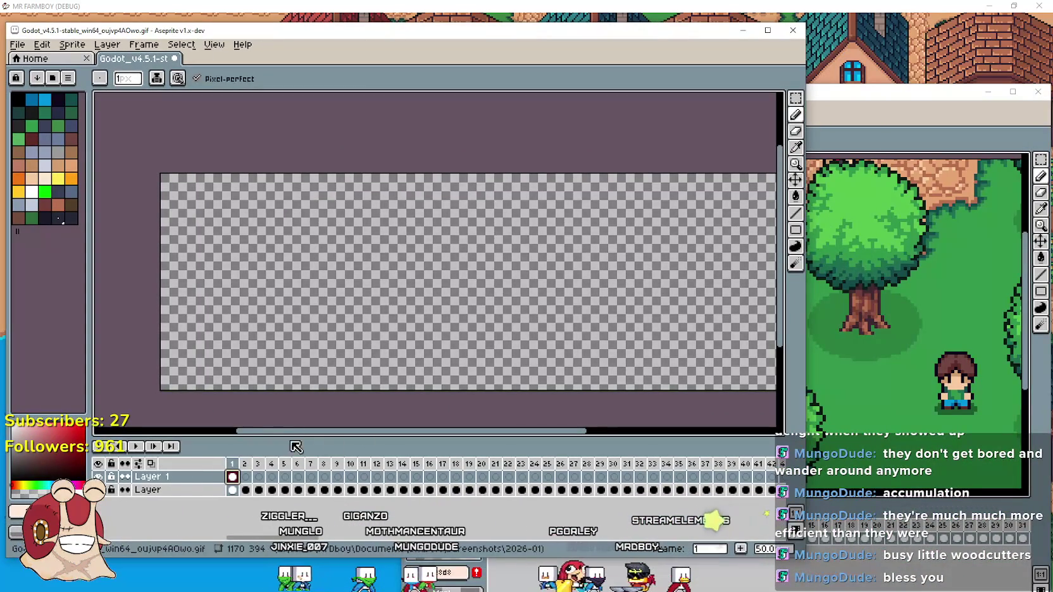
left_click(816, 266)
key("ctrl+z")
left_click(1041, 159)
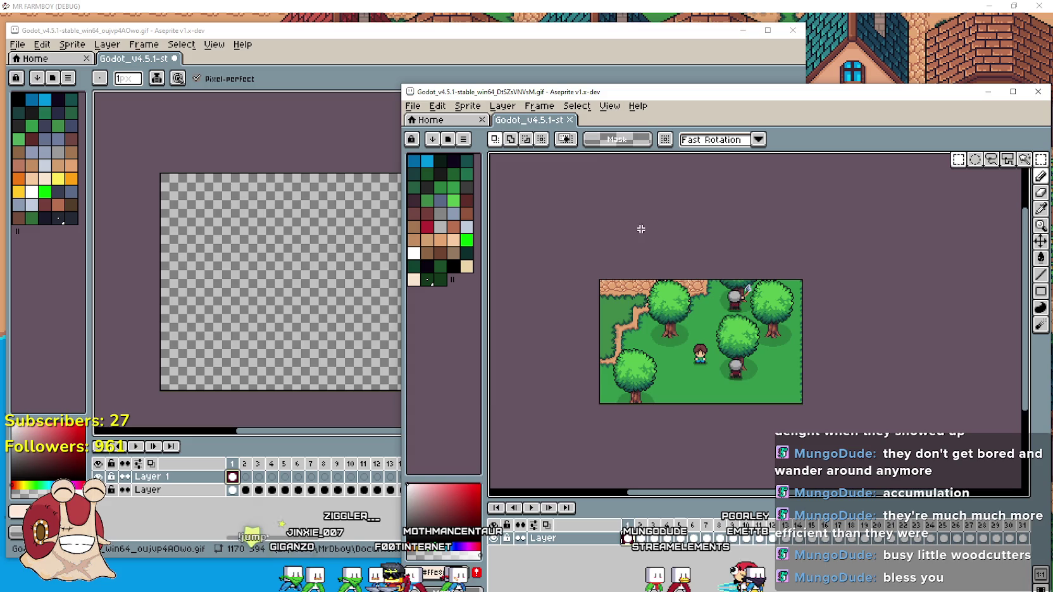
scroll(576, 221, "down", 2)
Paste the forest scene into frame 1 of the combined canvas and drag it right.
left_click(254, 329)
key("ctrl+v")
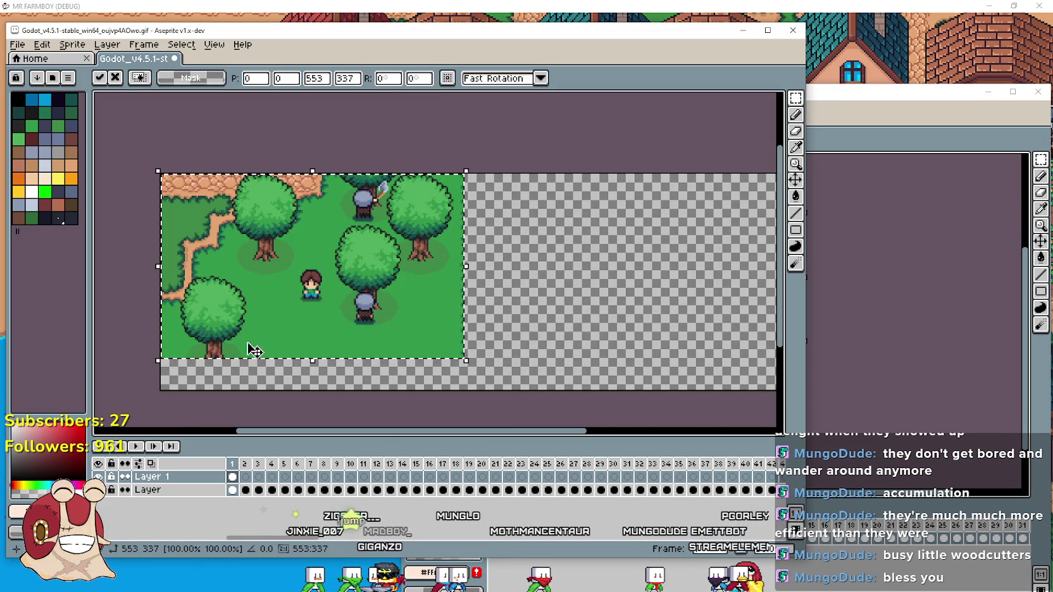
mouse_move(412, 311)
left_mouse_down()
mouse_move(665, 327)
mouse_move(736, 320)
mouse_move(405, 306)
mouse_move(435, 282)
mouse_move(418, 264)
mouse_move(429, 281)
left_mouse_up()
scroll(268, 405, "left", 2)
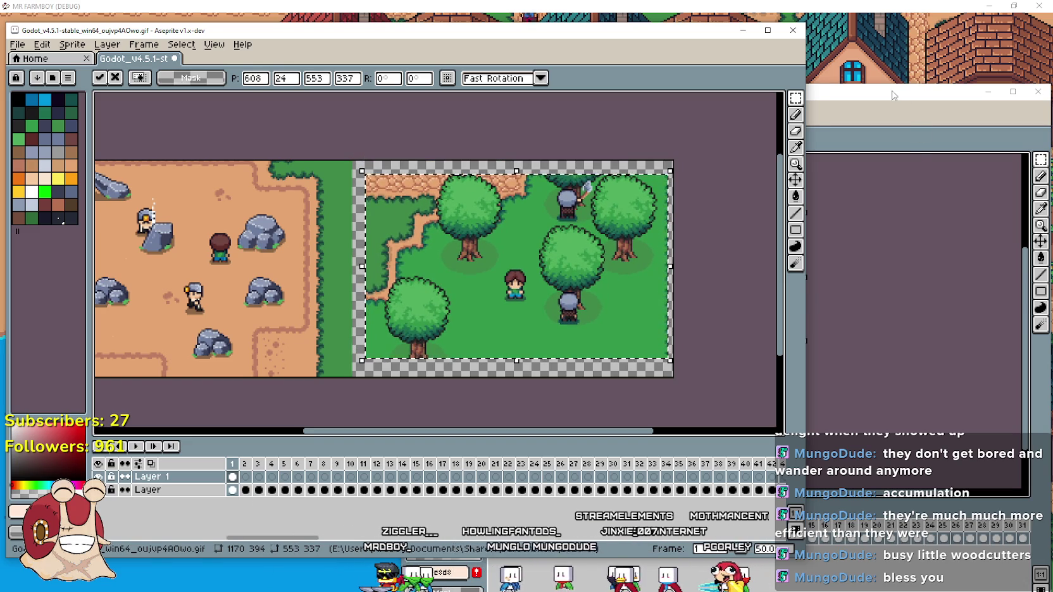
Try pasting the forest scene into frame 4, then undo the misplaced paste.
left_click(894, 95)
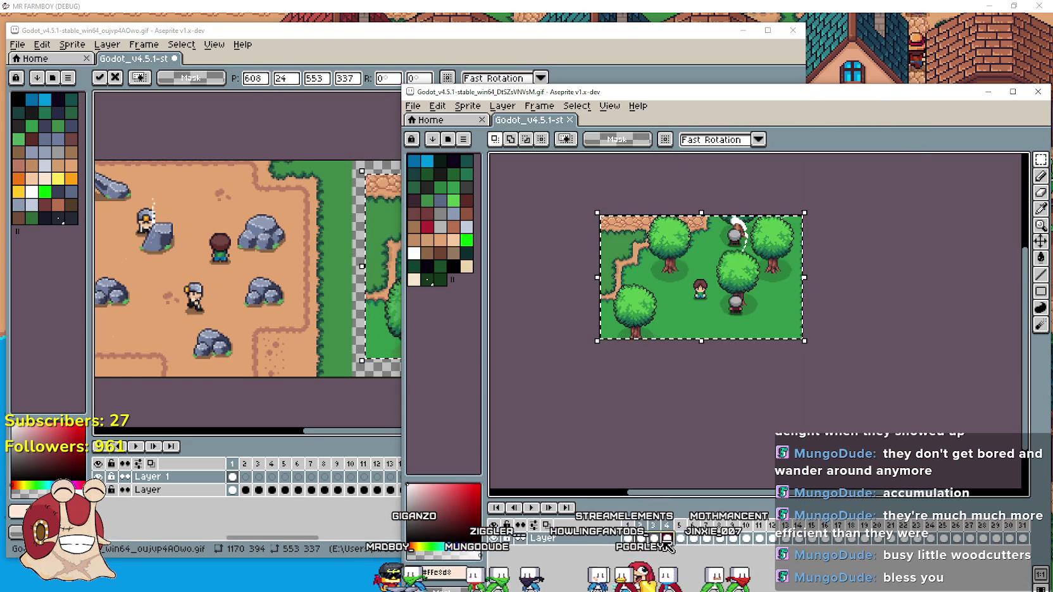
left_click(234, 485)
left_click(272, 490)
key("ctrl+v")
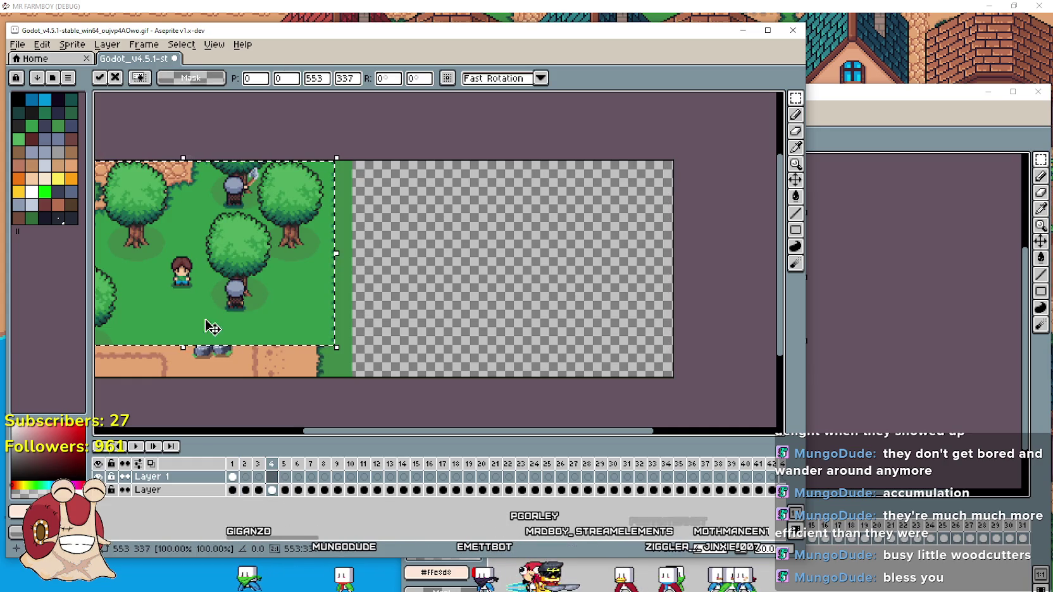
mouse_move(174, 249)
left_mouse_down()
mouse_move(512, 244)
mouse_move(507, 273)
left_mouse_up()
key("ctrl+z")
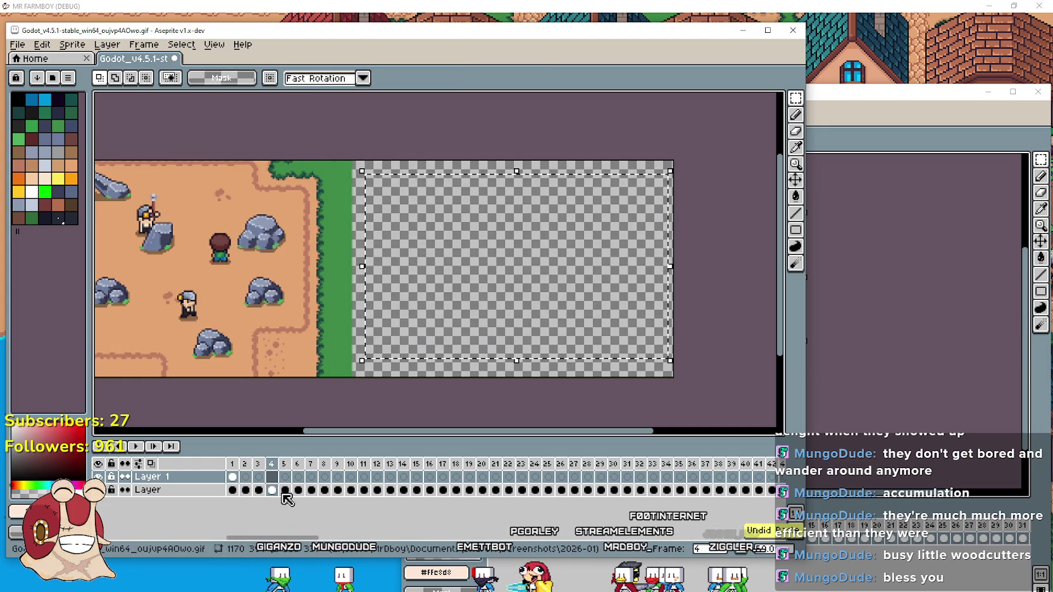
Try a forest paste on frame 2, cancel it, and move the forest window higher.
left_click(245, 489)
key("ctrl+v")
left_click_drag(252, 282, 499, 276)
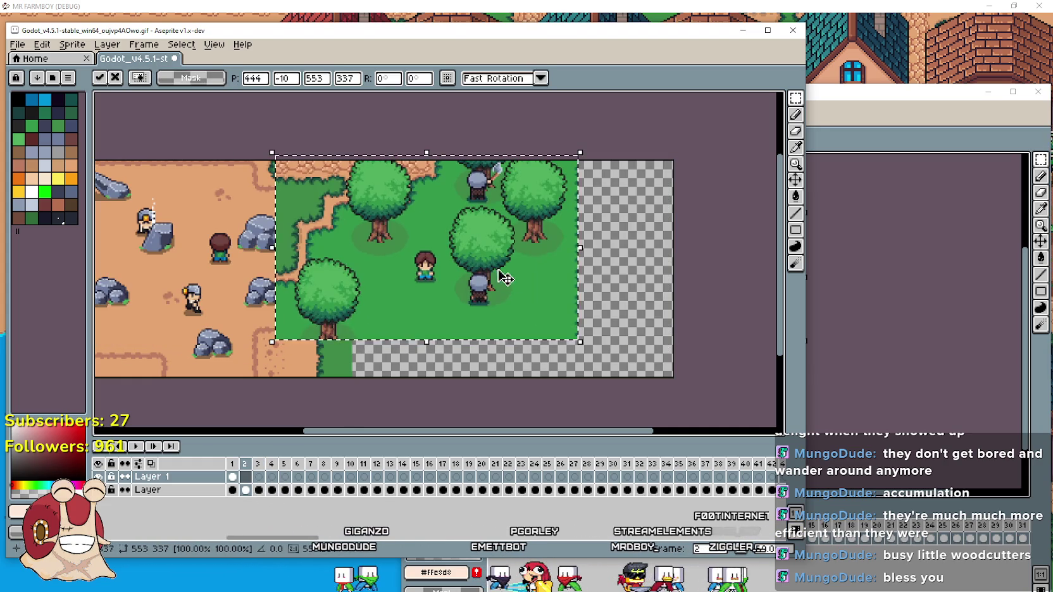
key("Escape")
left_click(949, 112)
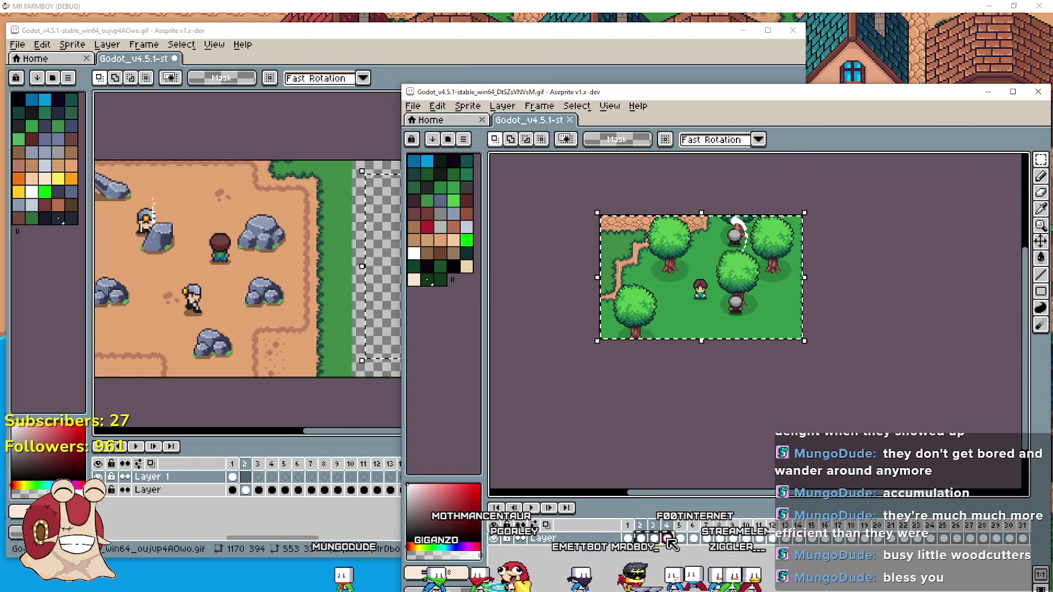
left_click_drag(713, 66, 740, 23)
key("Escape")
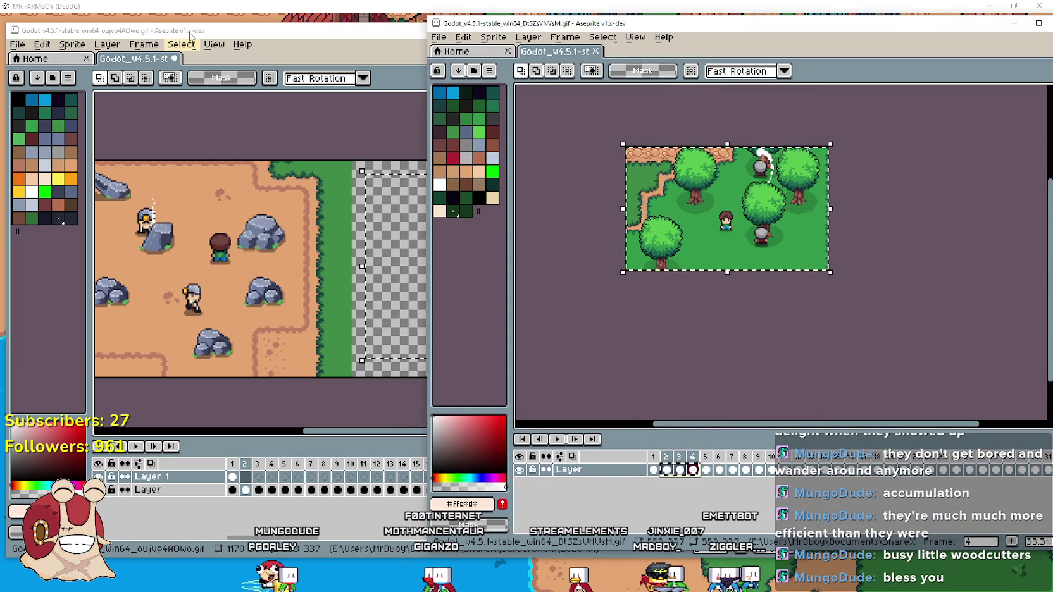
left_click(17, 44)
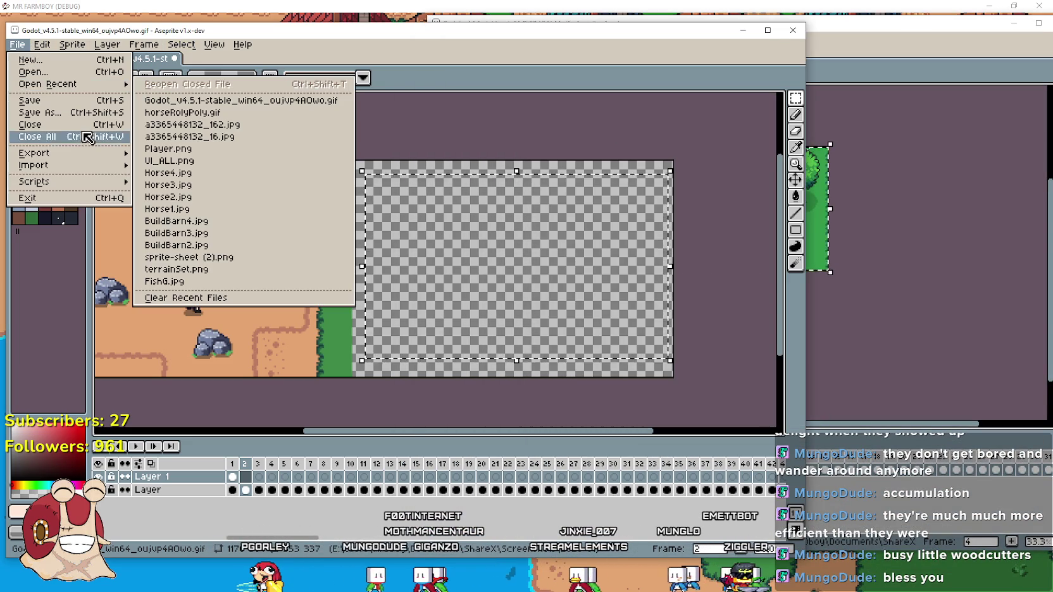
Browse the File, Edit and Frame menus and the forest cels' options without choosing anything.
mouse_move(71, 169)
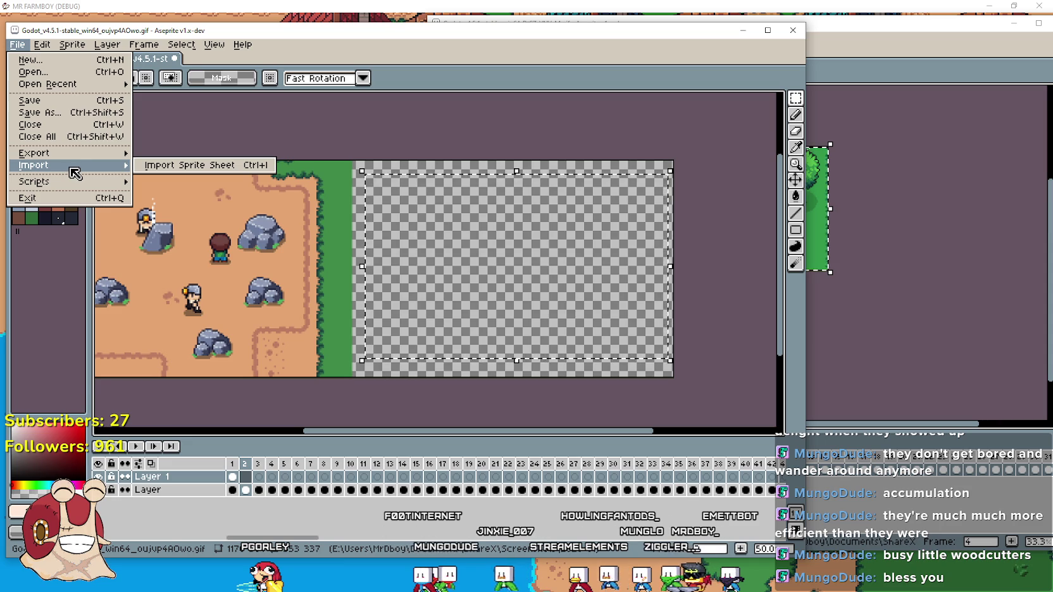
mouse_move(56, 49)
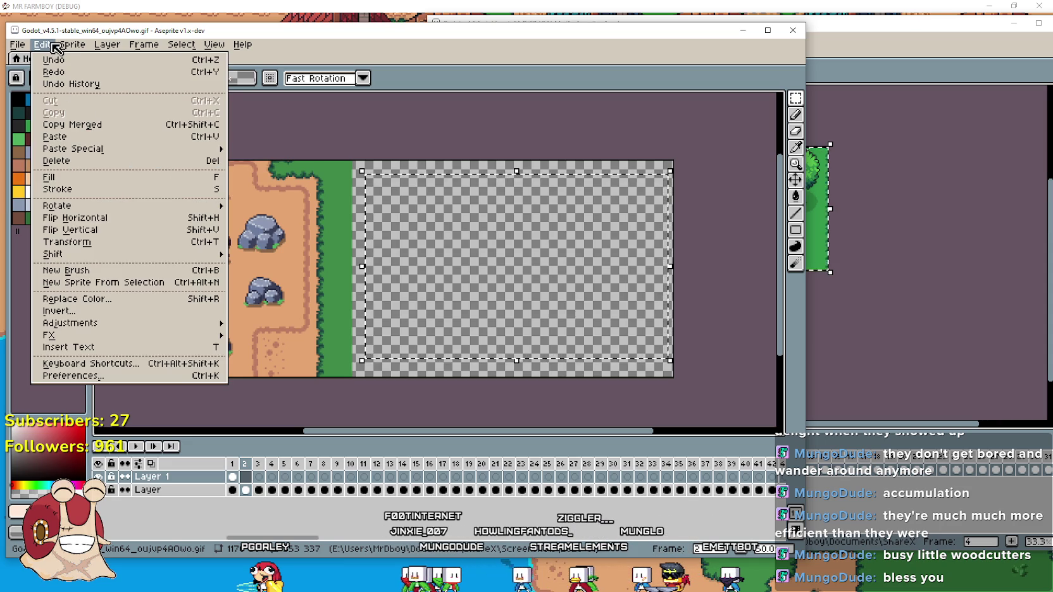
mouse_move(124, 47)
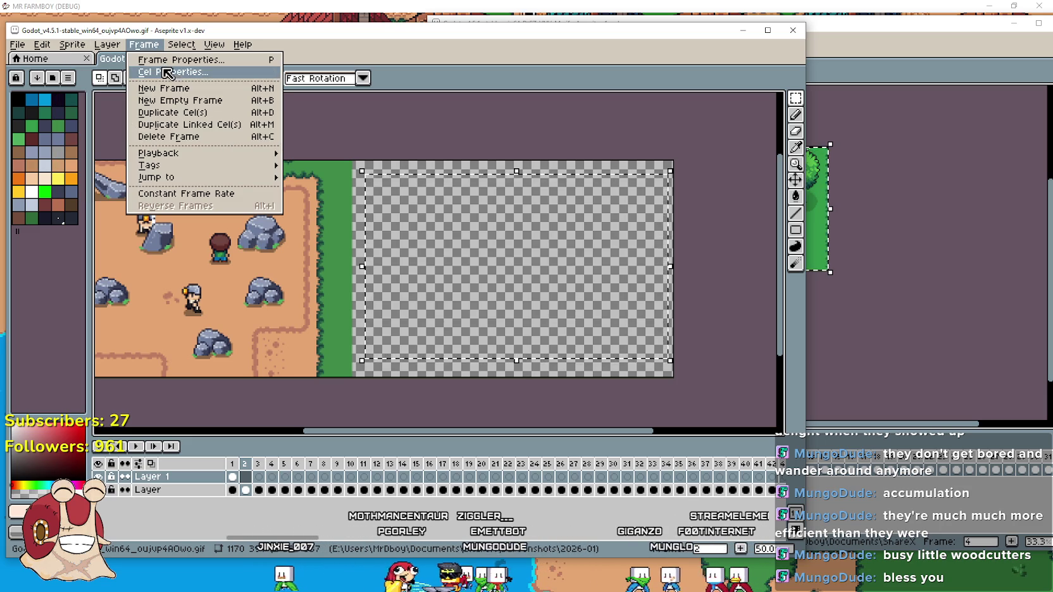
left_click(852, 68)
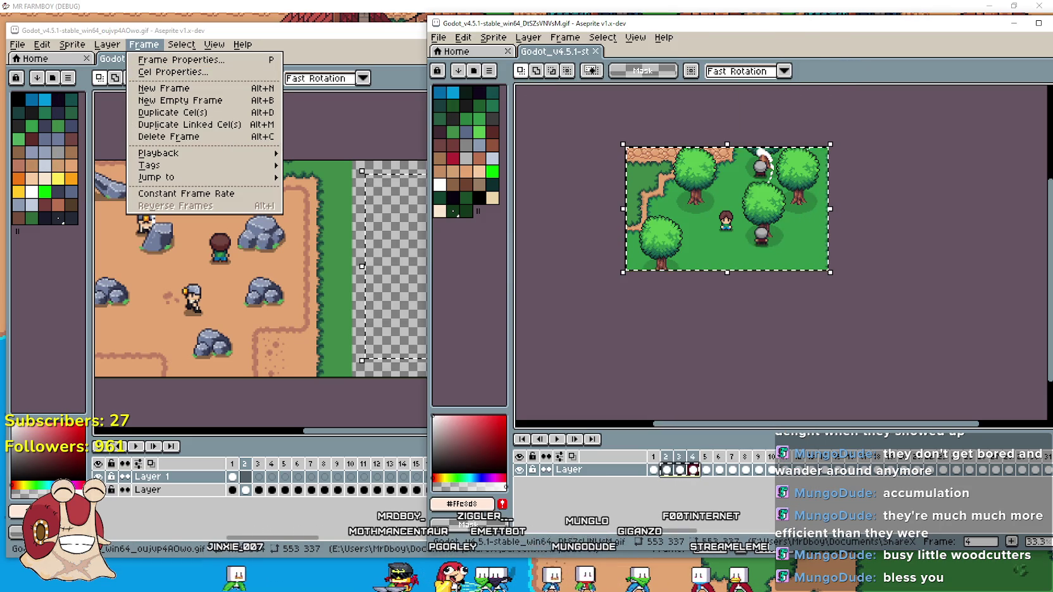
right_click(681, 470)
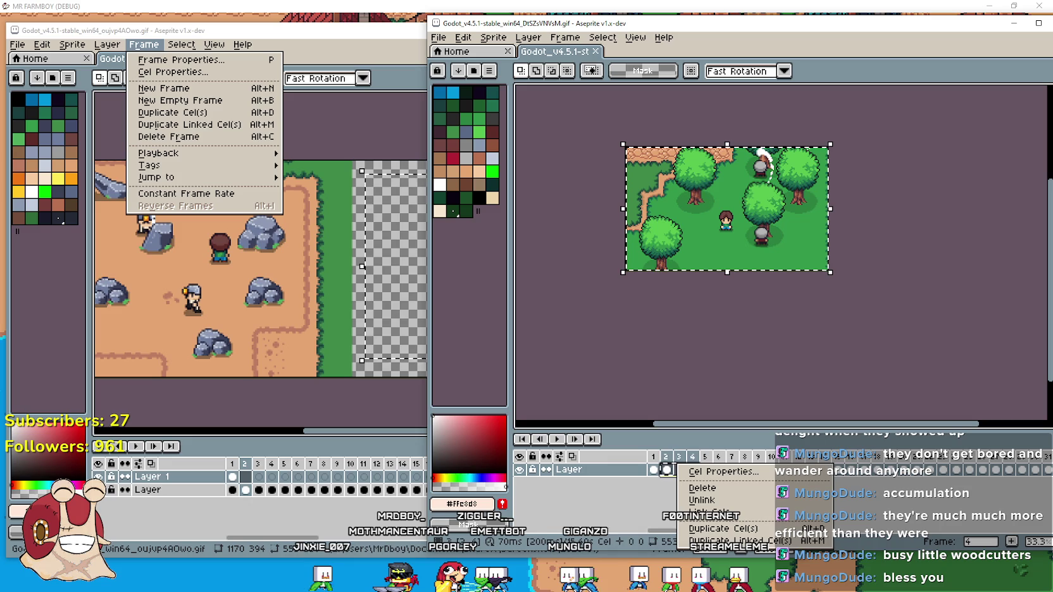
left_click(648, 509)
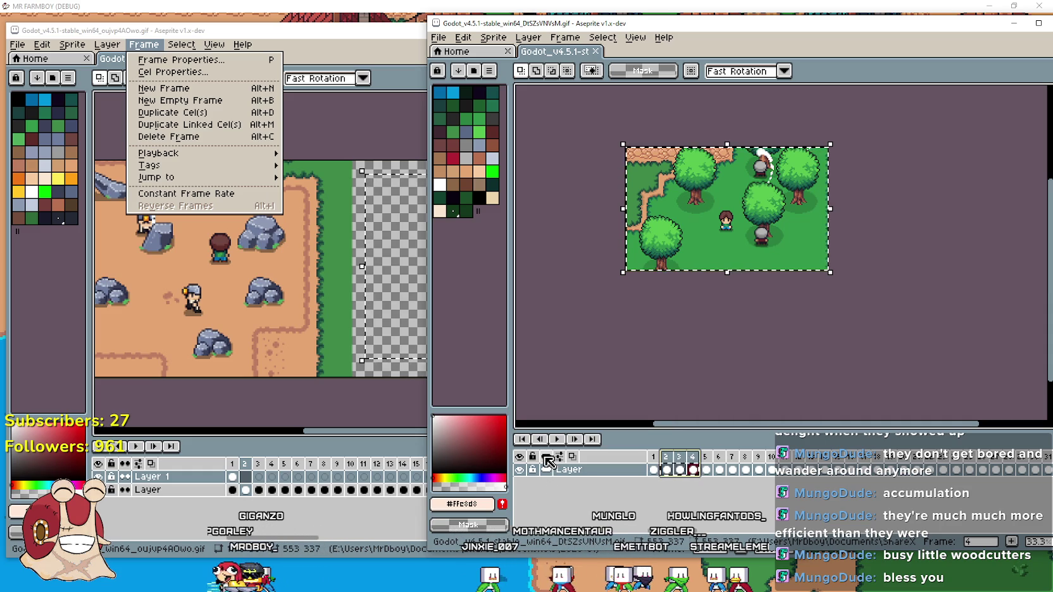
Glance at the onion-skin settings, then raise the combined window and paste the forest frame.
right_click(571, 457)
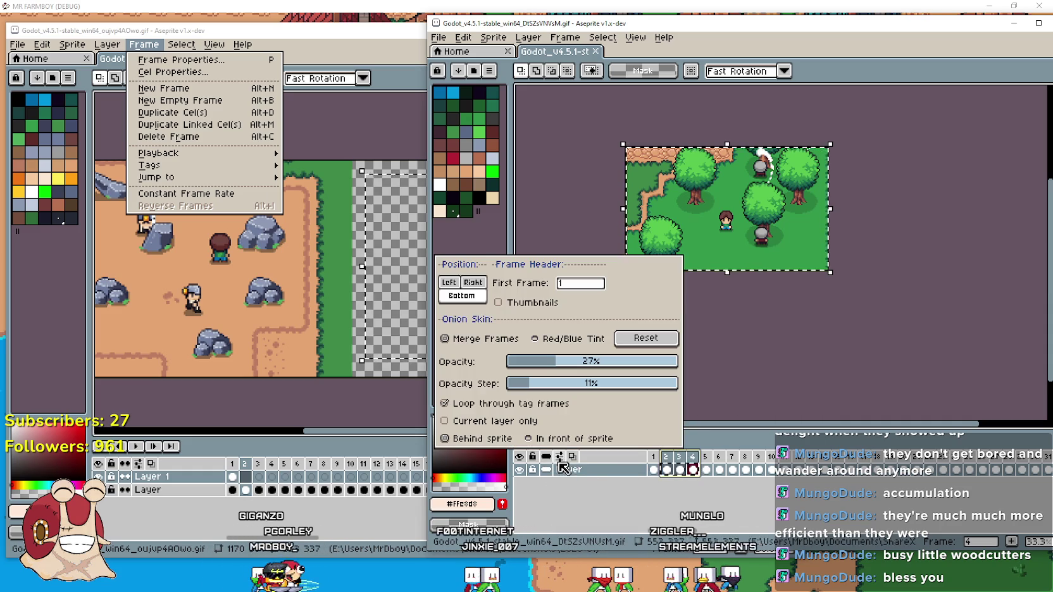
left_click(631, 521)
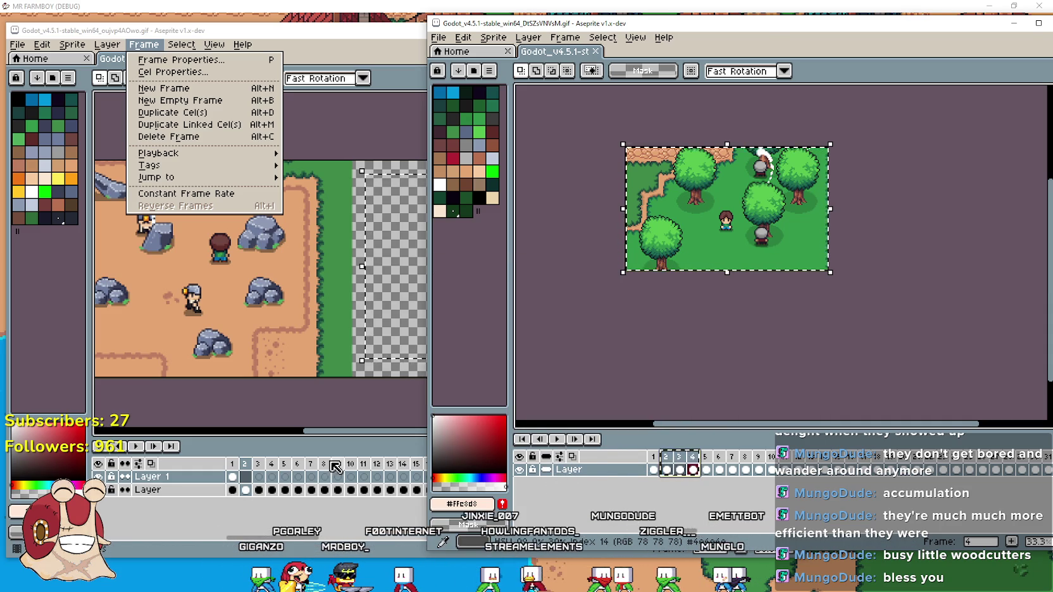
left_click(338, 468)
key("ctrl+v")
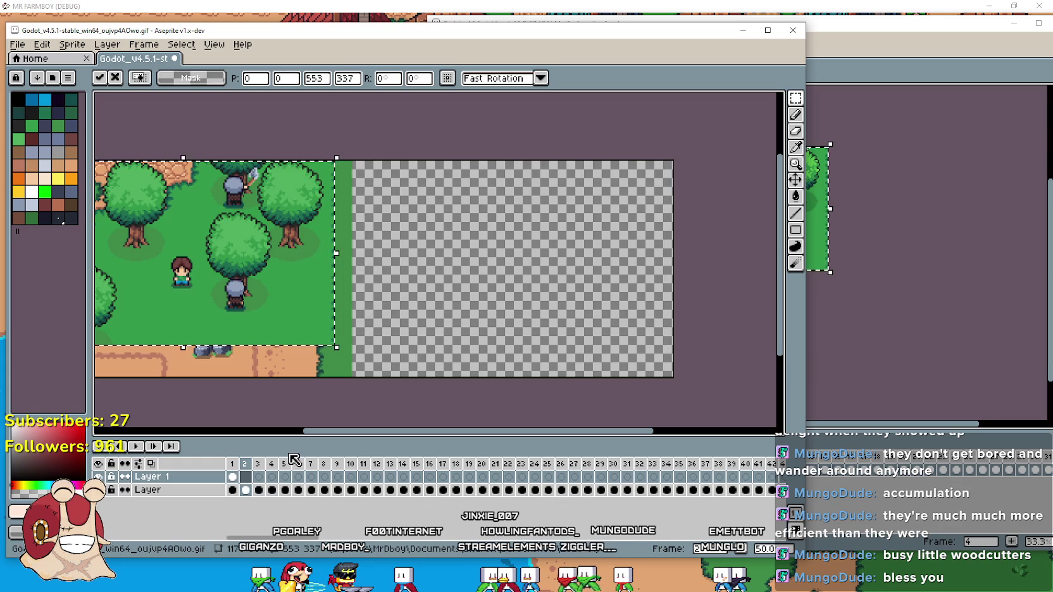
Cancel the stray paste and paste woodcutters frame 2 into the combined frame 2.
left_click_drag(216, 273, 535, 287)
key("Escape")
left_click(956, 442)
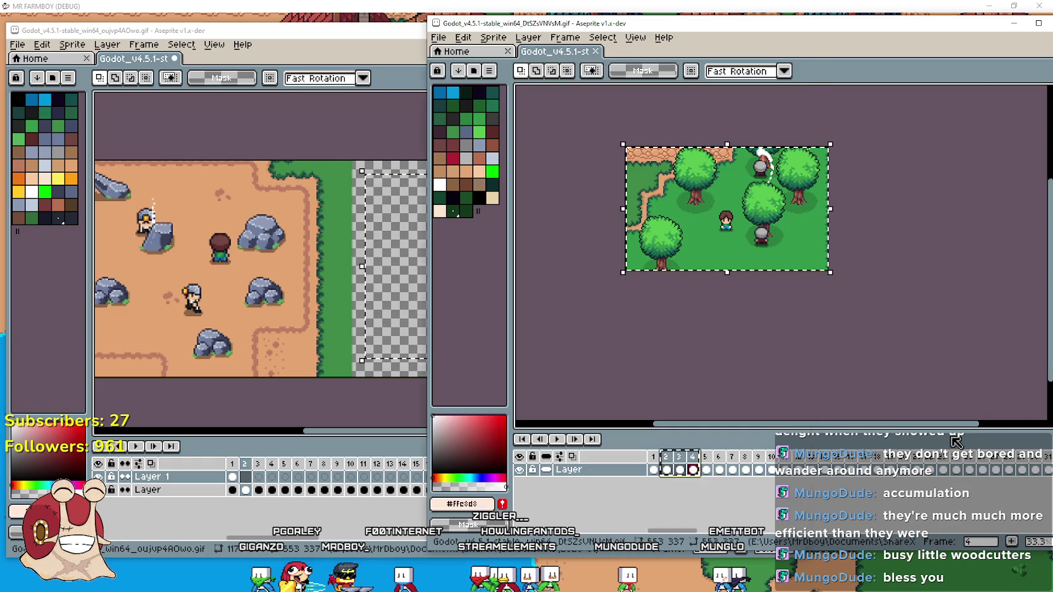
left_click(667, 469)
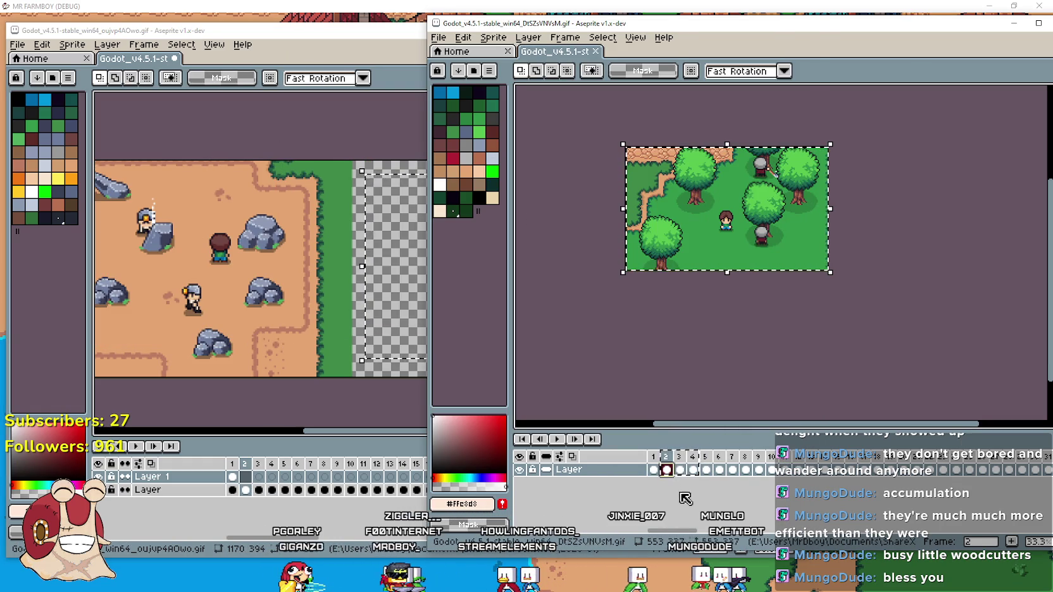
left_click(292, 449)
key("ctrl+v")
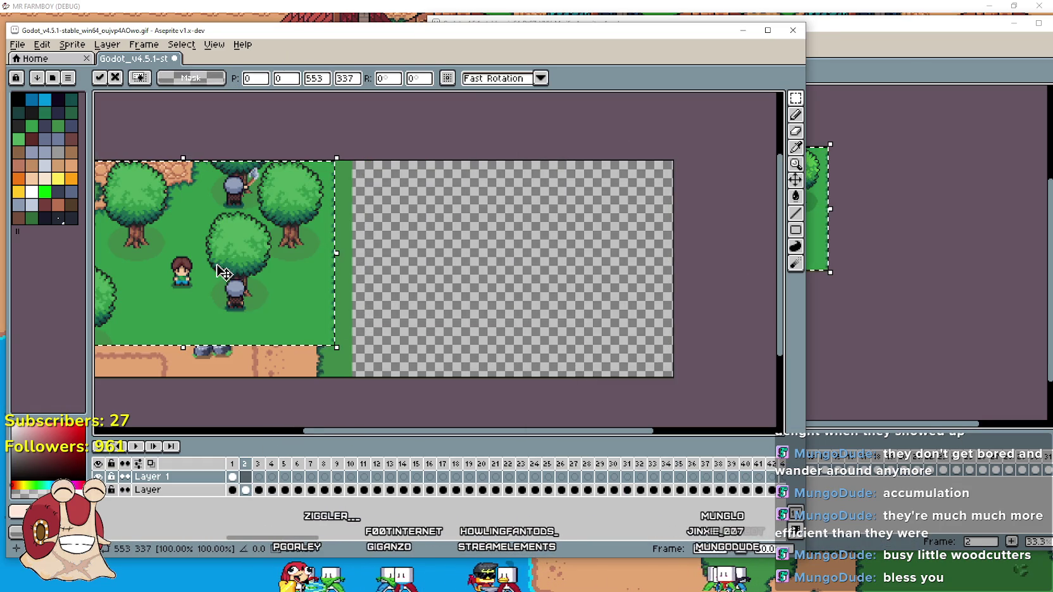
Drag frame 2's forest to the right half, comparing with frame 1, and commit it.
mouse_move(379, 288)
left_mouse_down()
mouse_move(454, 308)
mouse_move(545, 310)
left_mouse_up()
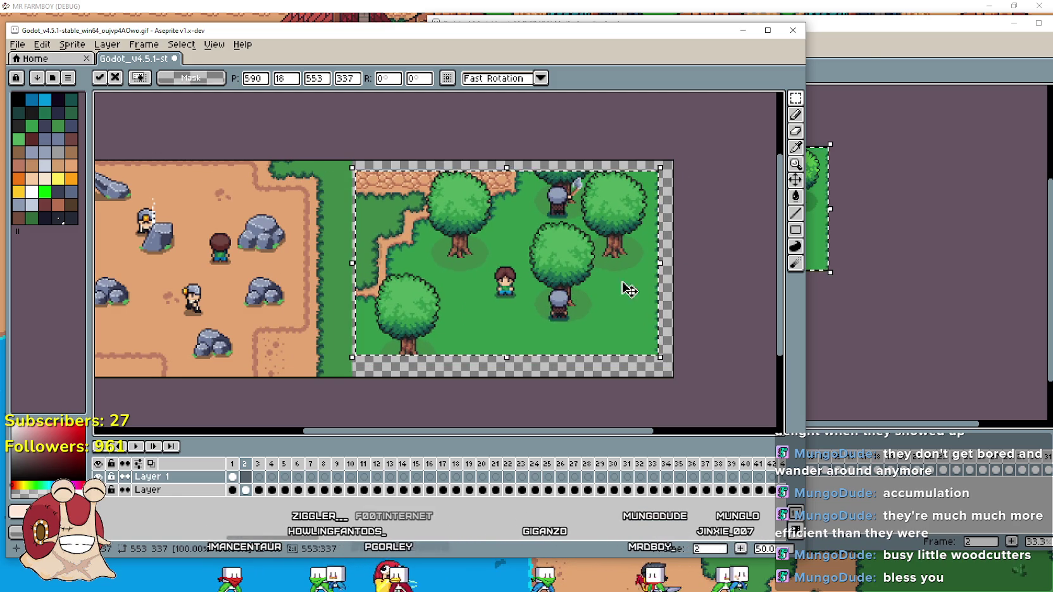
left_click(236, 475)
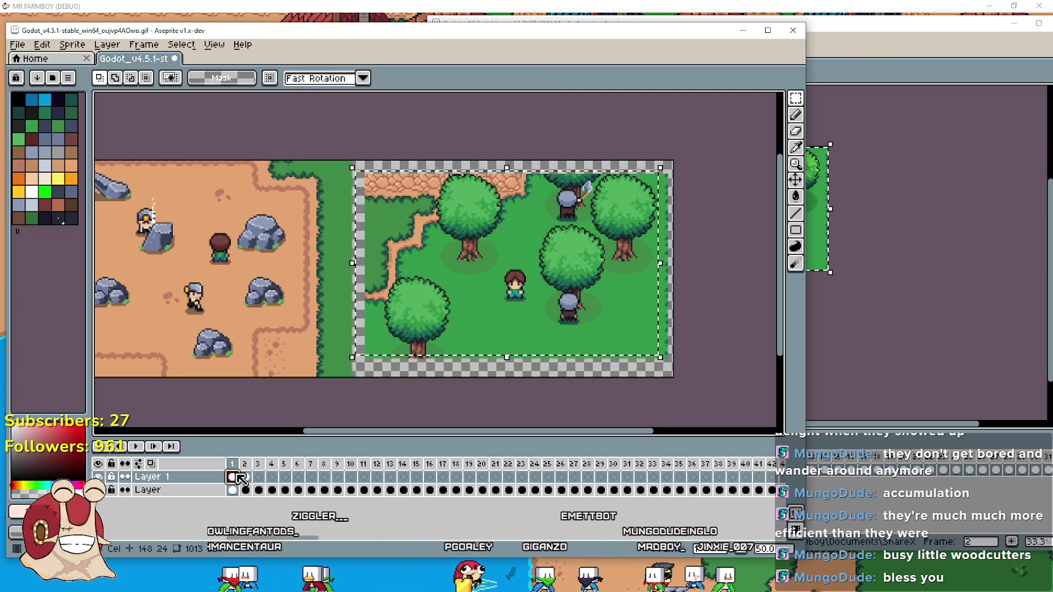
left_click_drag(511, 289, 554, 379)
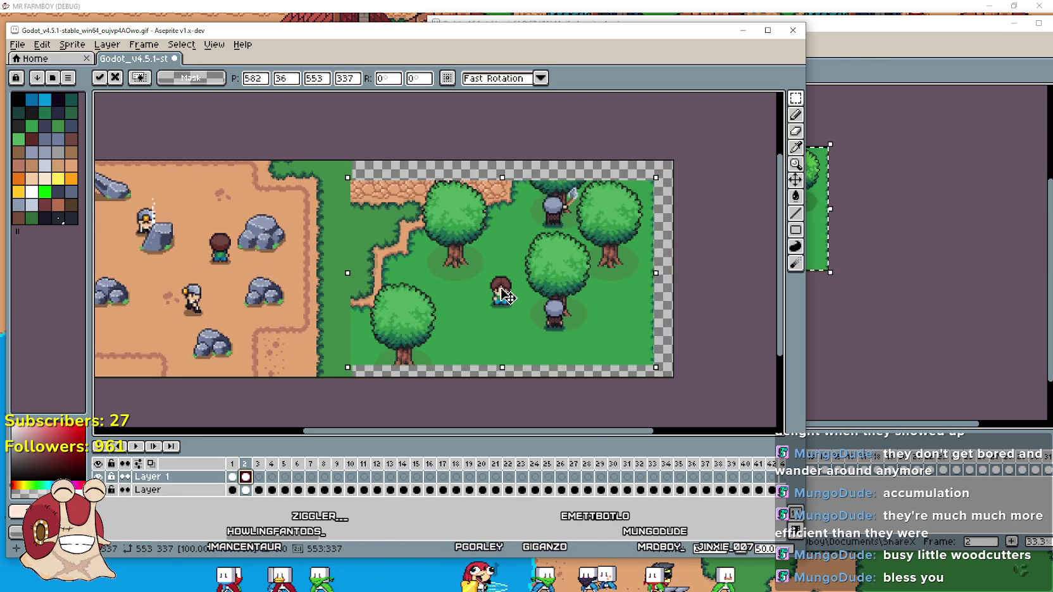
left_click(234, 476)
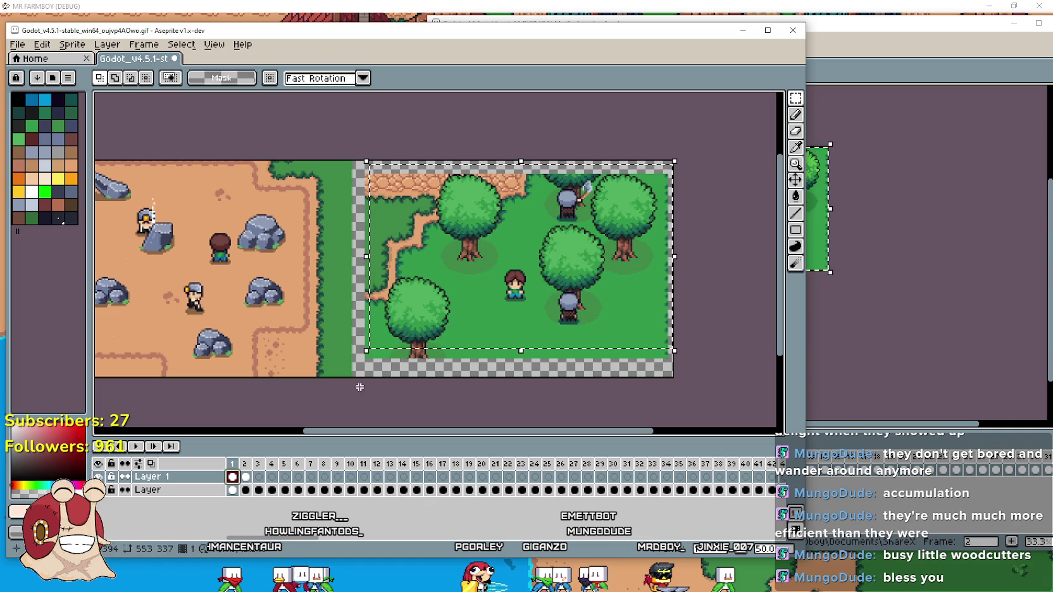
left_click(247, 478)
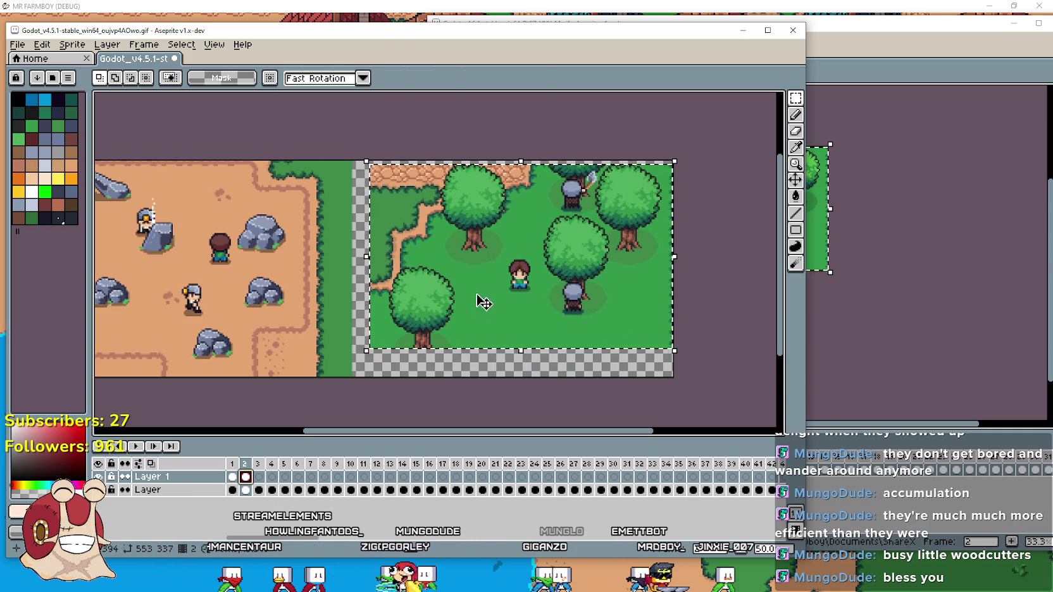
left_click(478, 299)
key("Return")
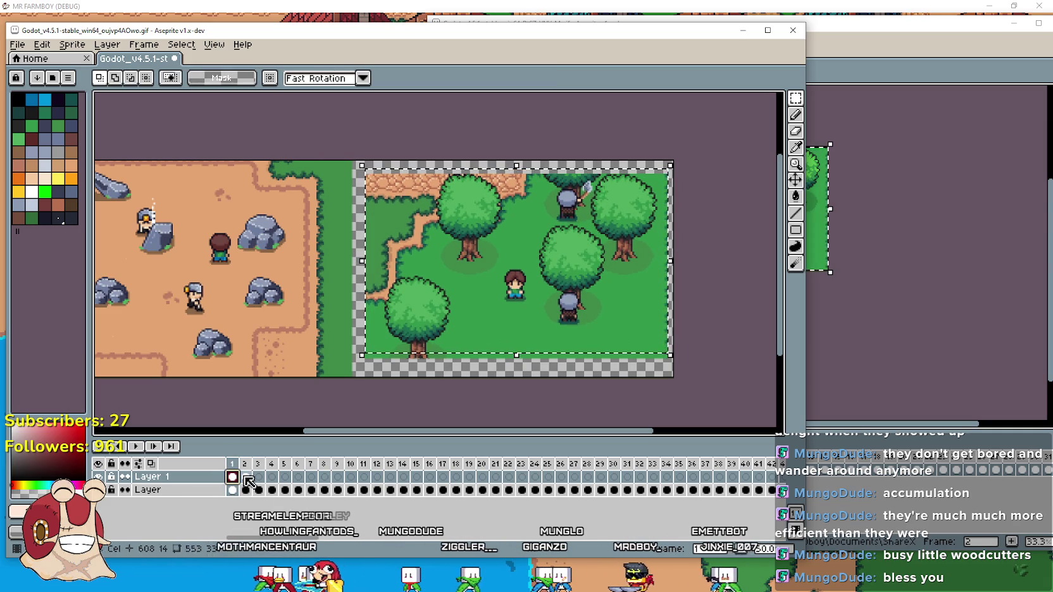
Fine-tune frame 2's forest position so it matches its placement on frame 1.
left_click_drag(459, 321, 465, 337)
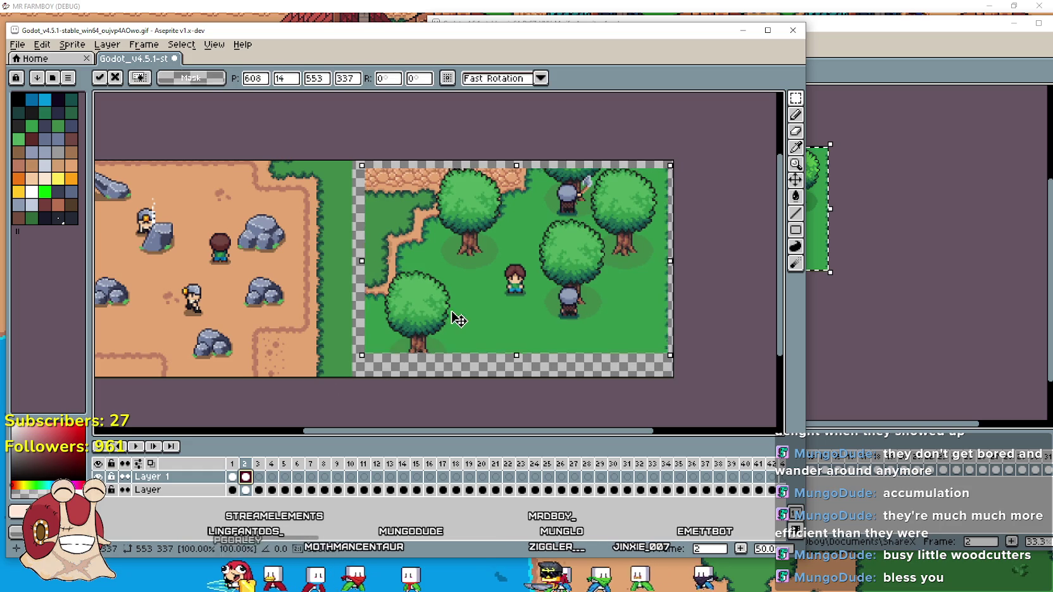
left_click(232, 477)
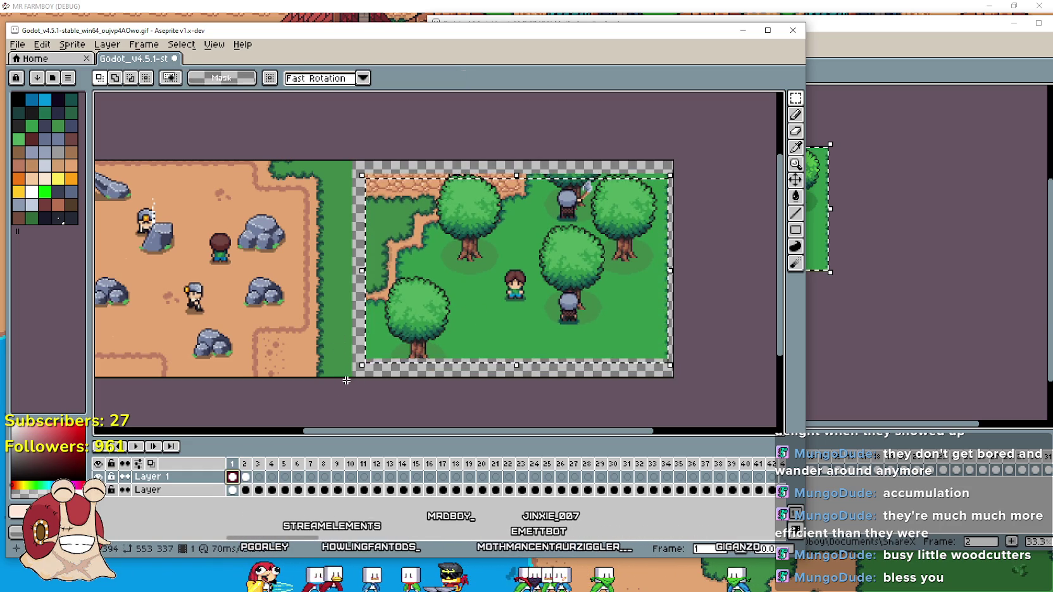
left_click_drag(548, 291, 541, 310)
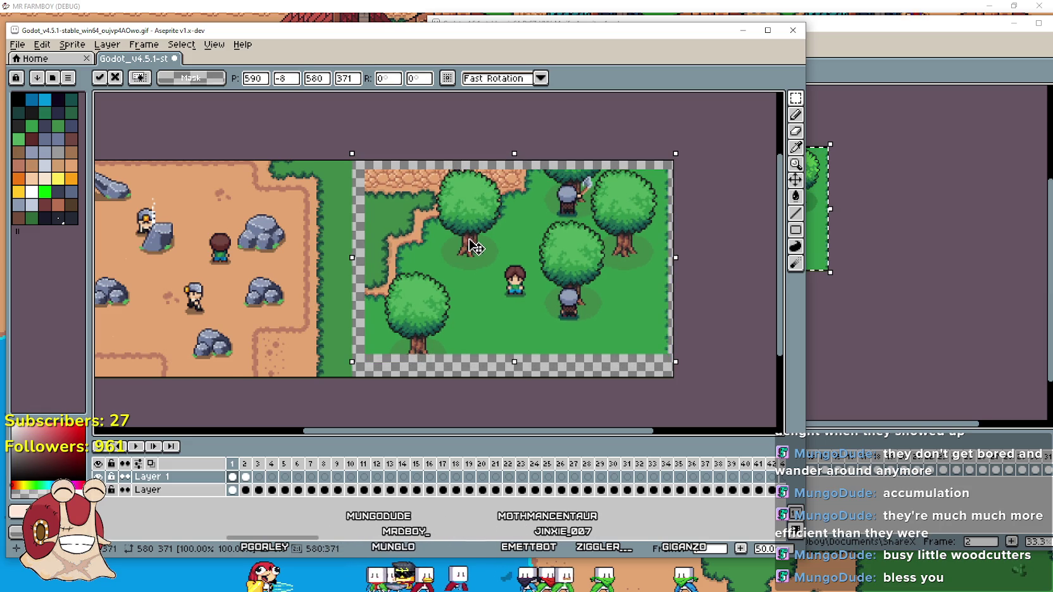
left_click(245, 477)
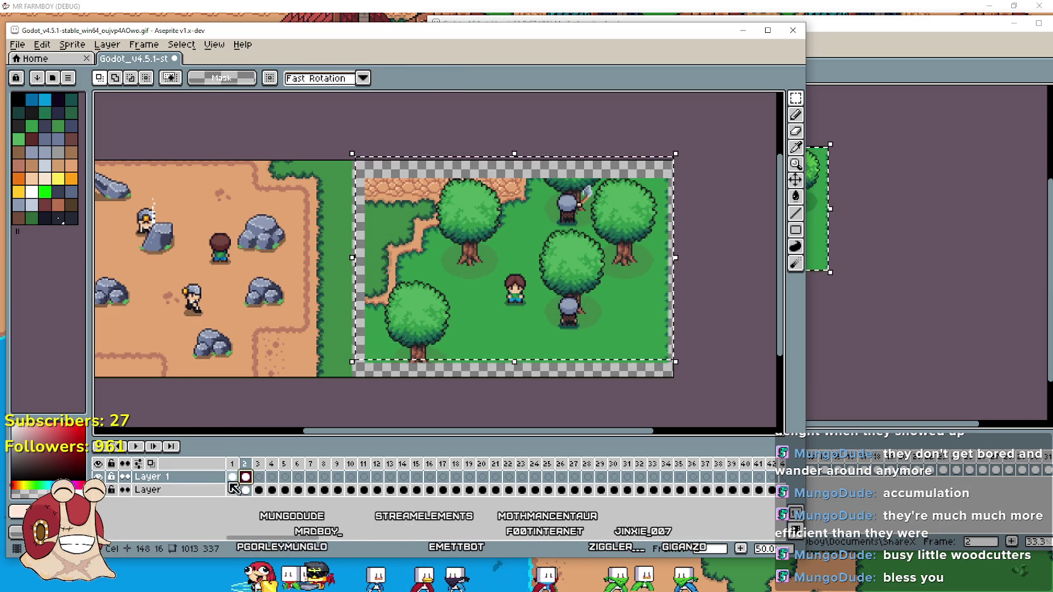
left_click(233, 490)
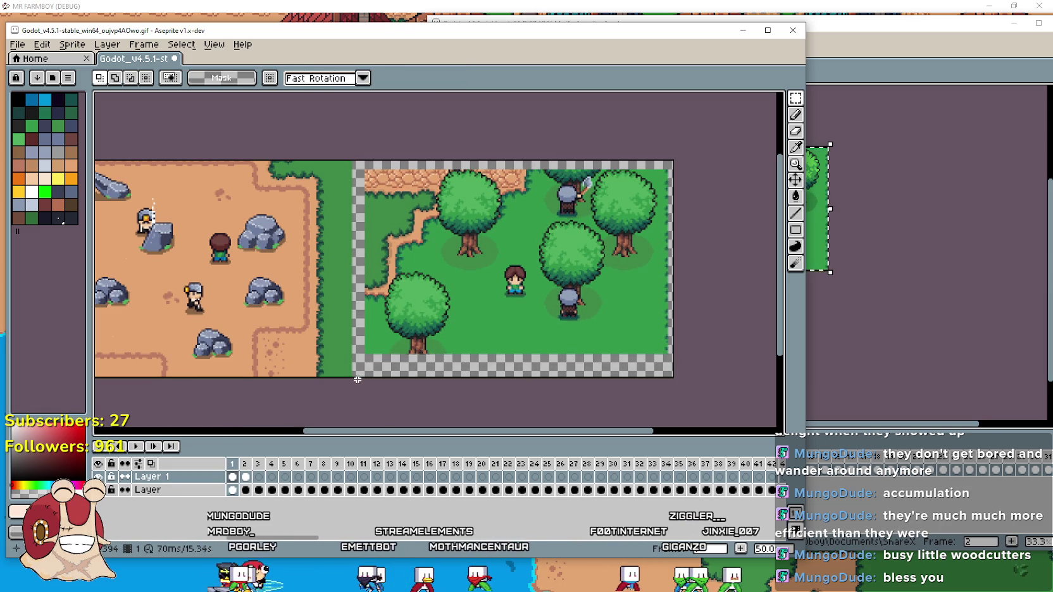
scroll(363, 382, "up", 2)
key("ctrl+z")
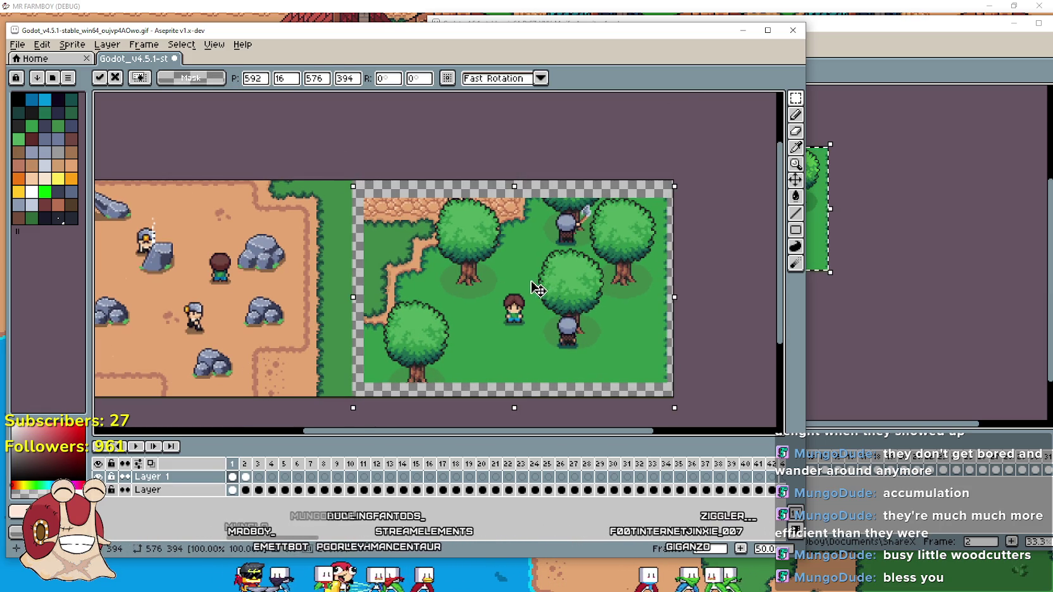
left_click(246, 477)
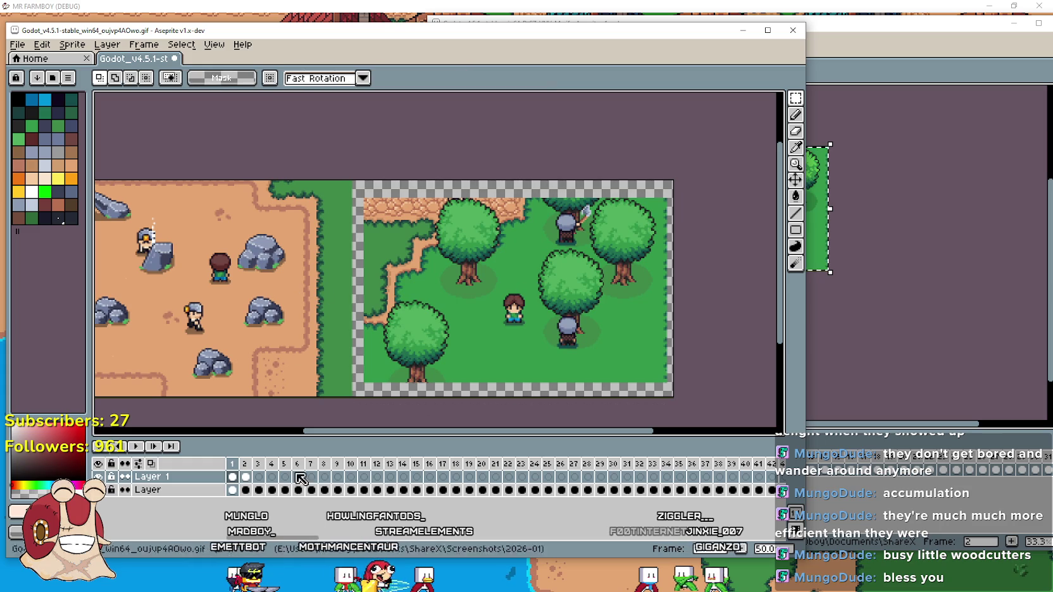
scroll(402, 216, "up", 3)
Compare the forest scene's placement across frames 1, 2 and 3.
scroll(403, 216, "up", 1)
left_click(234, 476)
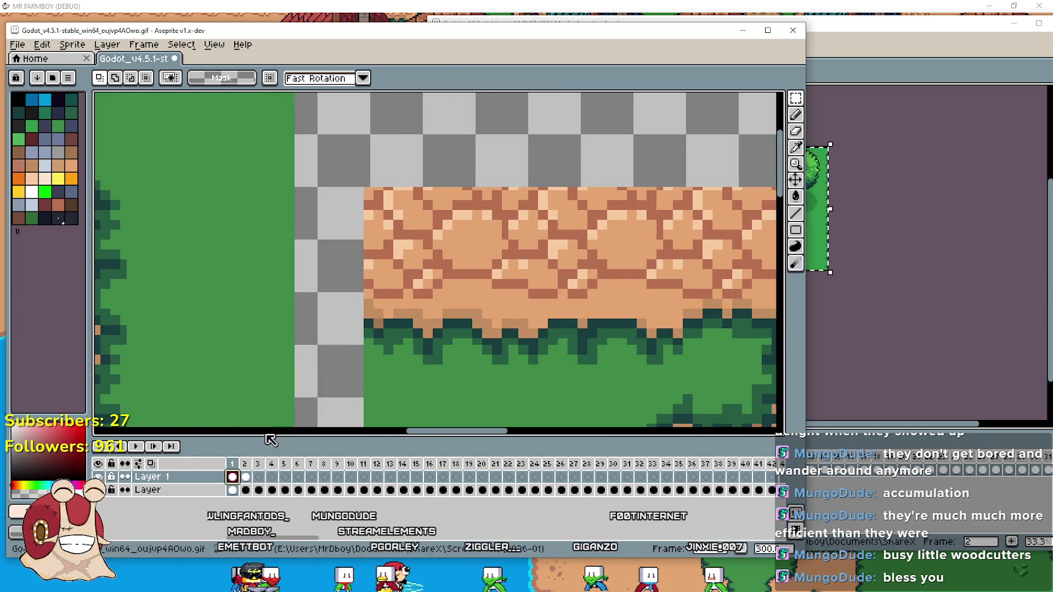
scroll(410, 228, "down", 3)
key("ctrl+v")
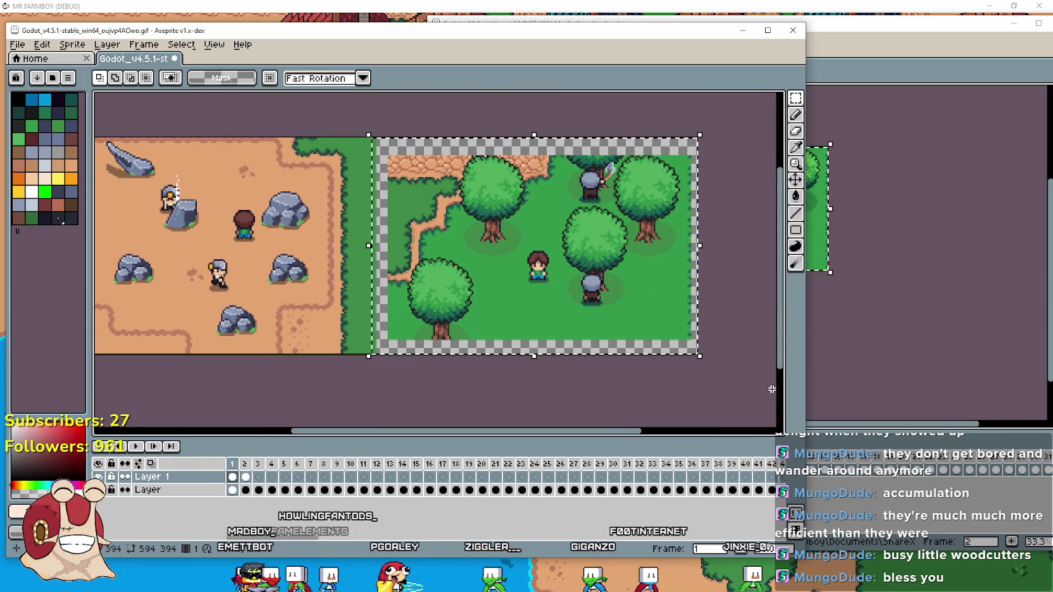
scroll(422, 152, "up", 2)
scroll(308, 178, "up", 1)
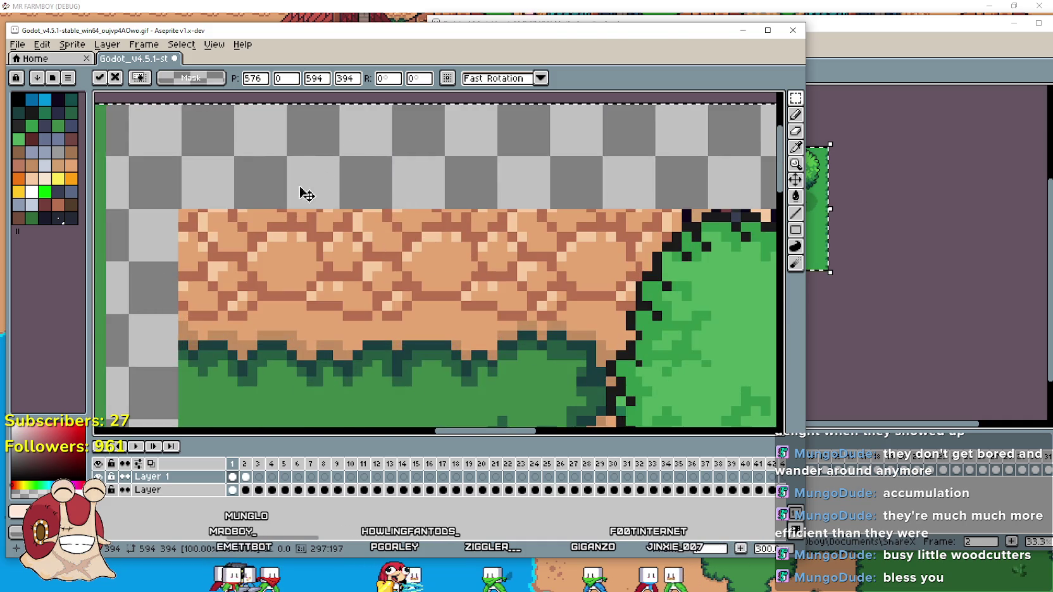
scroll(306, 228, "down", 1)
scroll(449, 169, "up", 1)
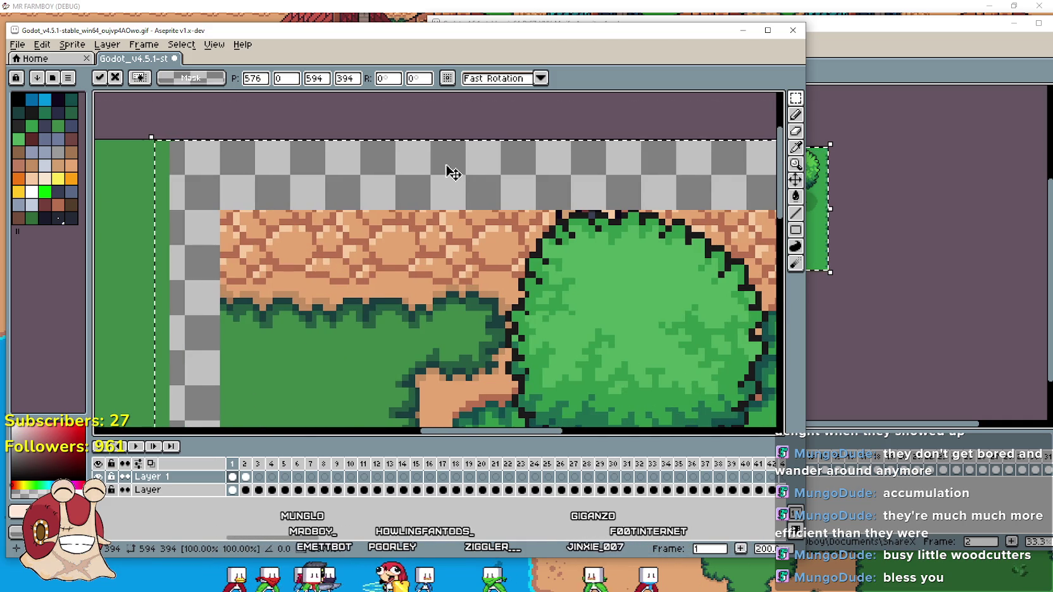
scroll(396, 242, "down", 3)
left_click(378, 253)
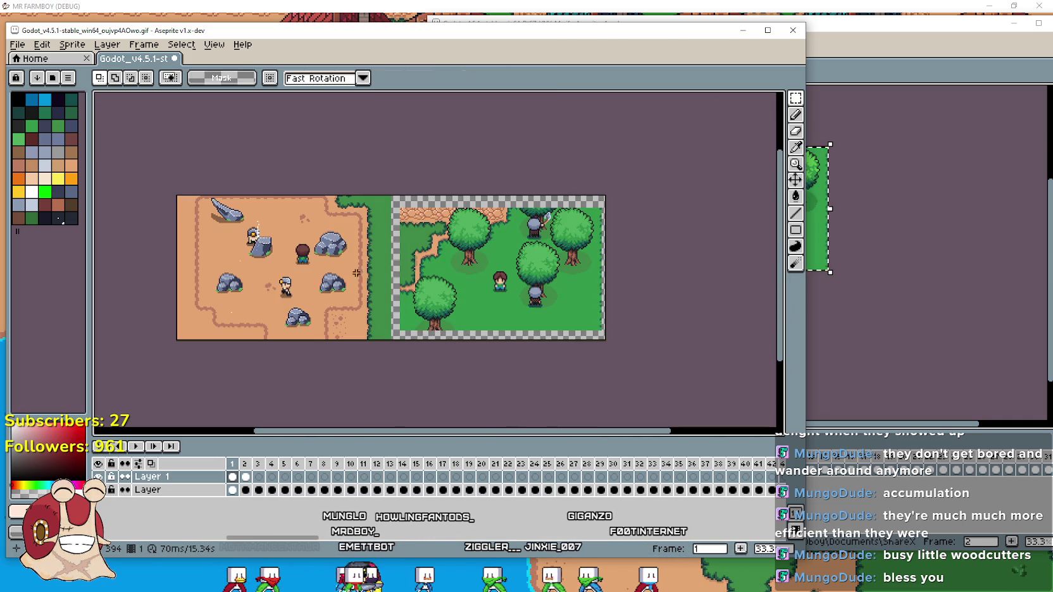
left_click(246, 476)
left_click(259, 477)
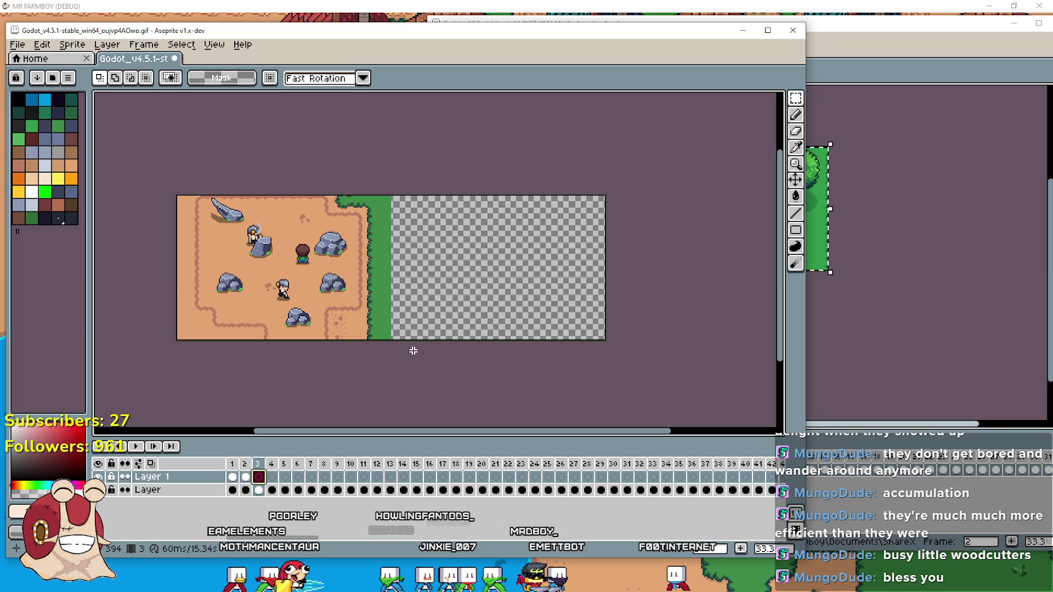
left_click(235, 476)
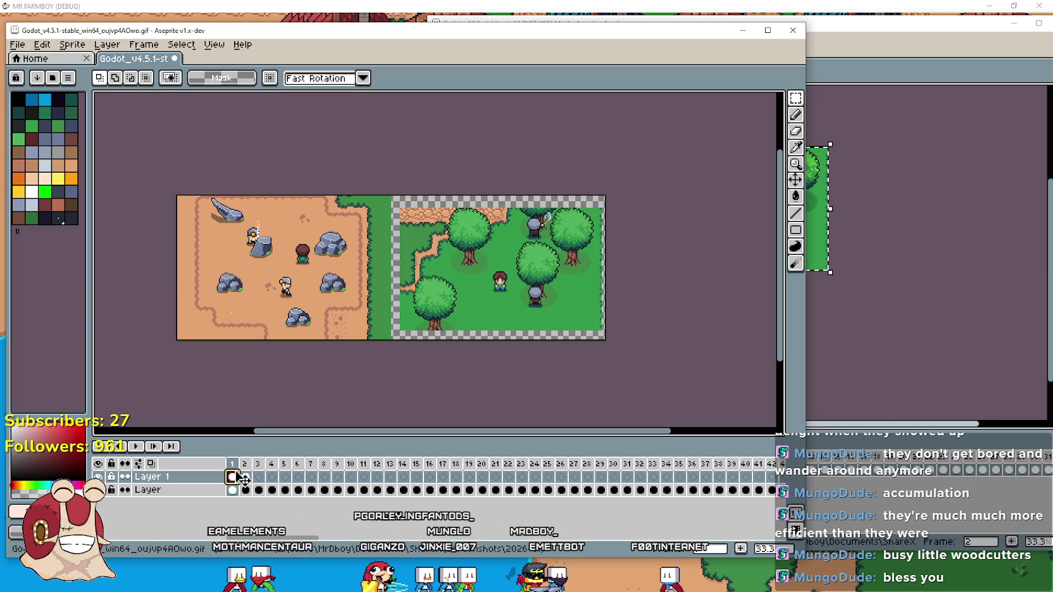
Nudge the frame 1 forest image slightly left and confirm its placement.
scroll(311, 258, "up", 1)
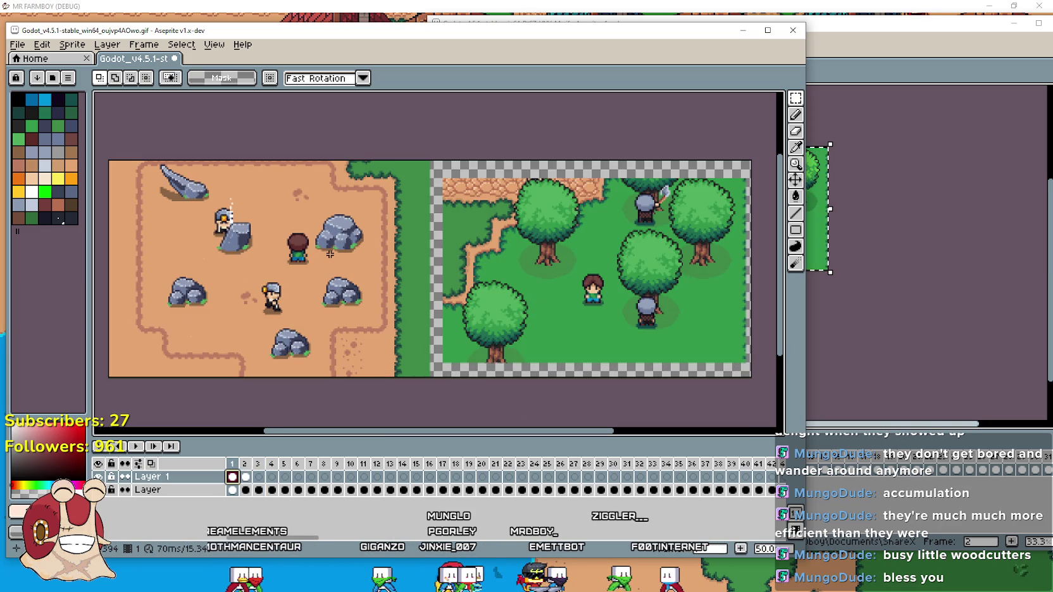
scroll(350, 247, "right", 3)
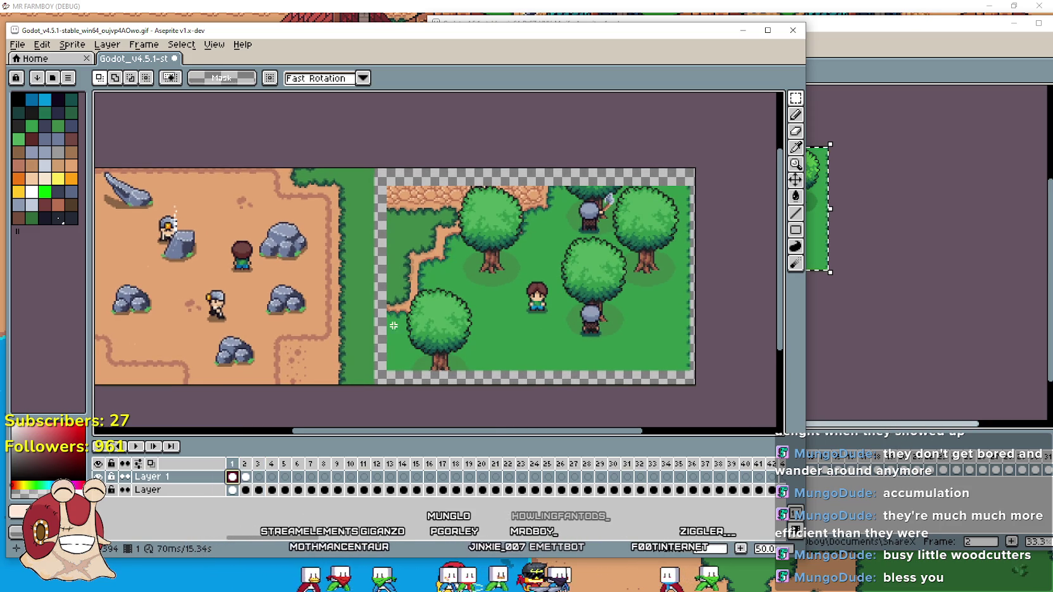
scroll(408, 320, "up", 2)
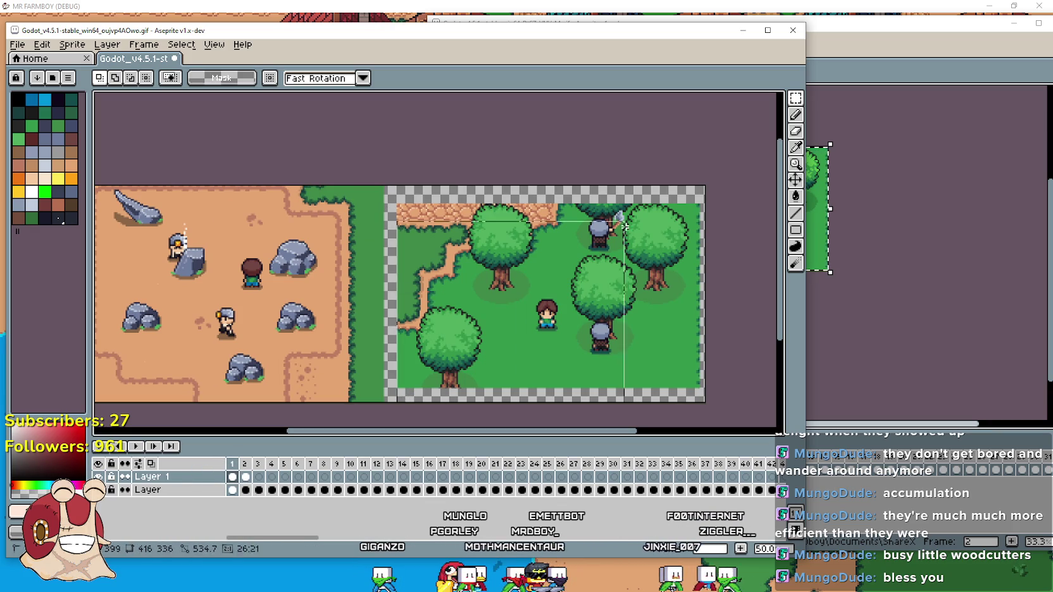
key("ctrl+v")
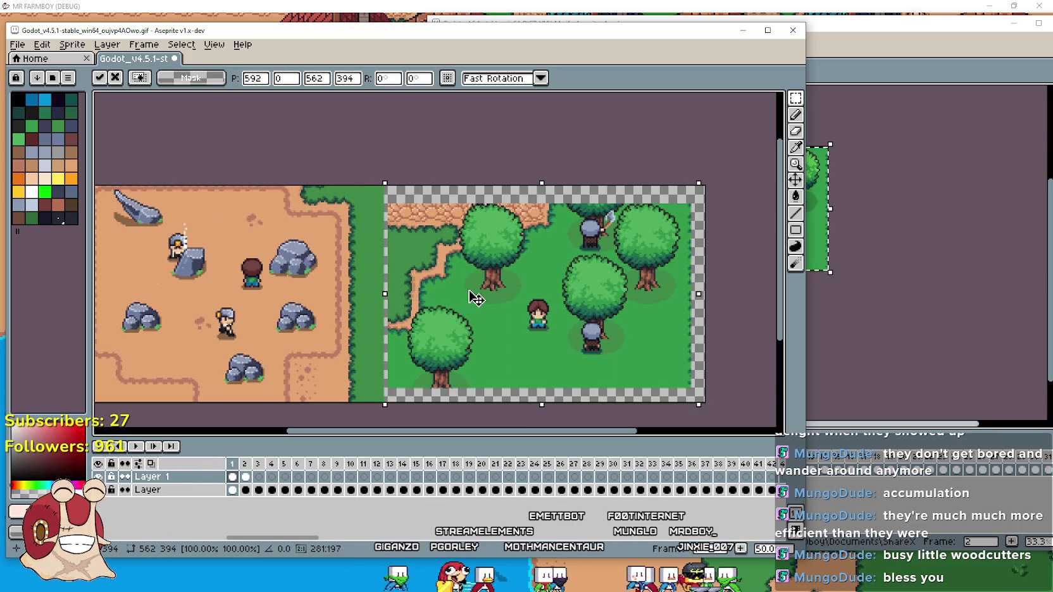
scroll(470, 296, "up", 2)
scroll(442, 221, "down", 1)
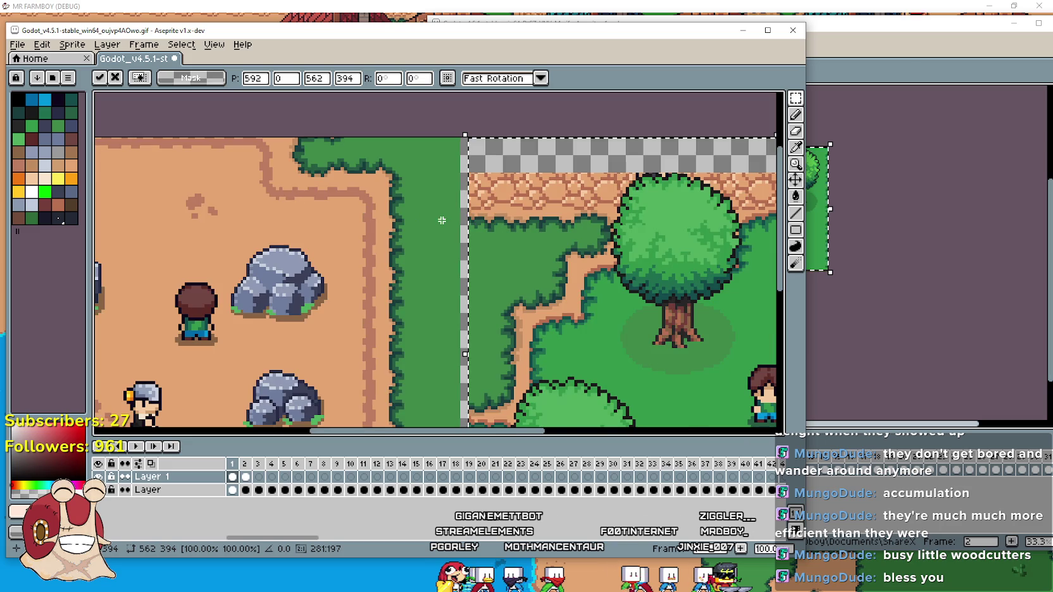
scroll(680, 351, "down", 2)
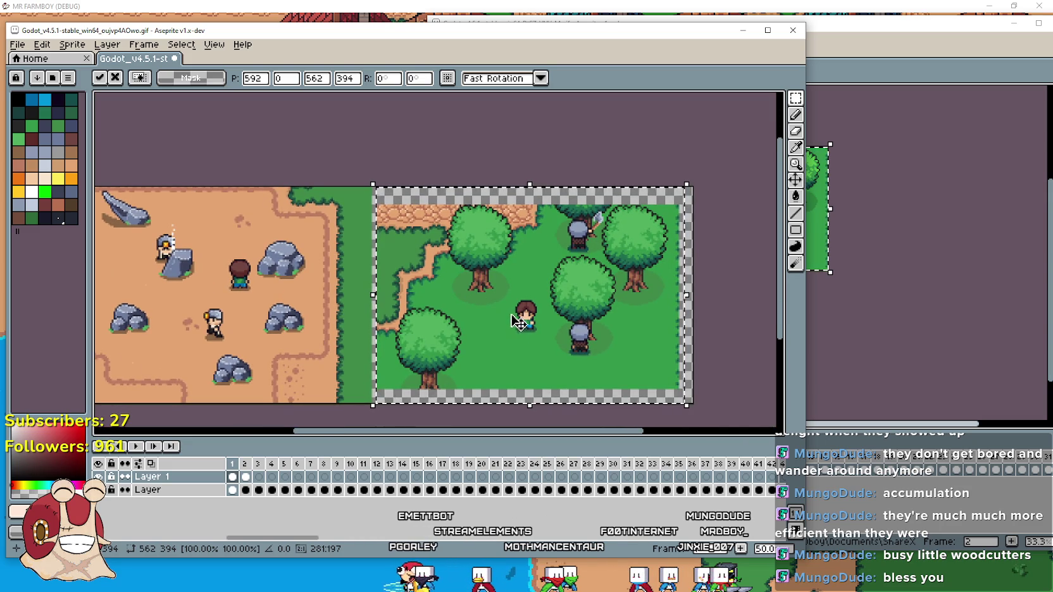
left_click(701, 302)
key("Right")
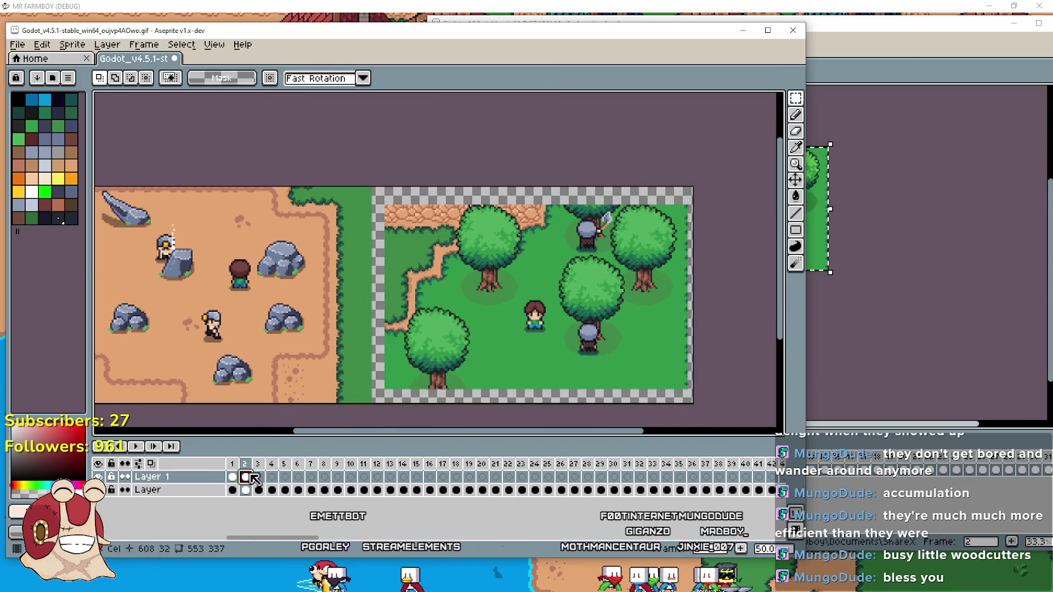
Marquee-select frame 2's forest scene, shift it left to x=576 against the miners, and commit.
mouse_move(374, 405)
left_mouse_down()
mouse_move(593, 224)
mouse_move(715, 159)
left_mouse_up()
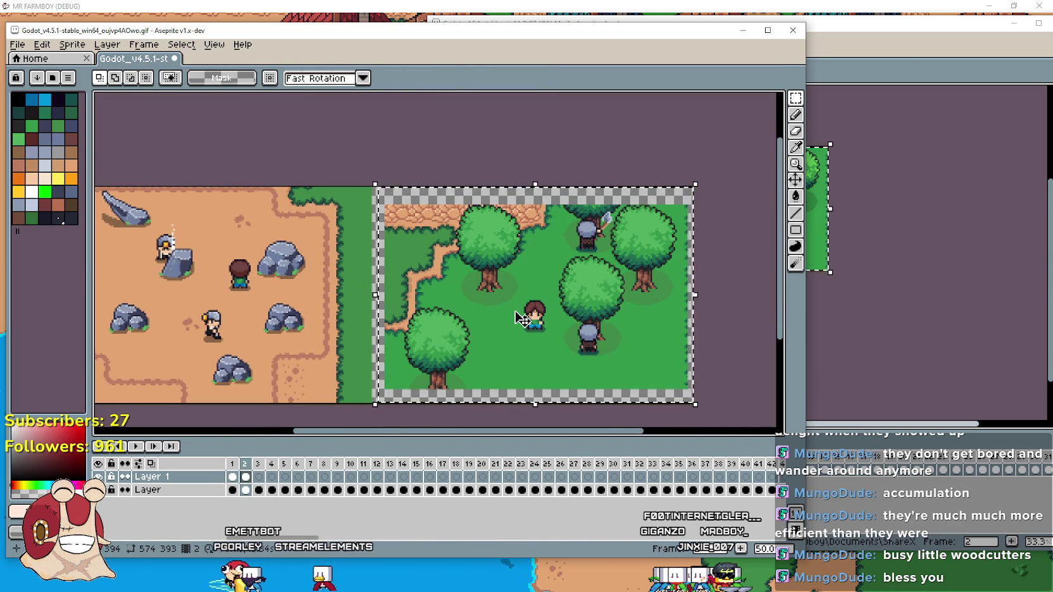
left_click(519, 319)
left_click_drag(518, 318, 508, 317)
scroll(405, 202, "up", 2)
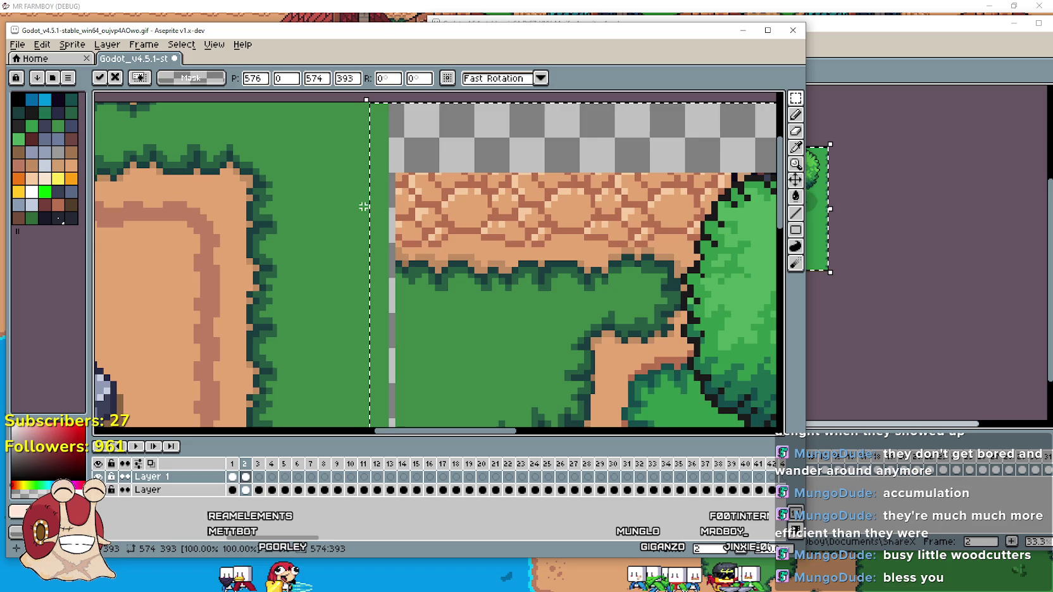
scroll(418, 208, "up", 1)
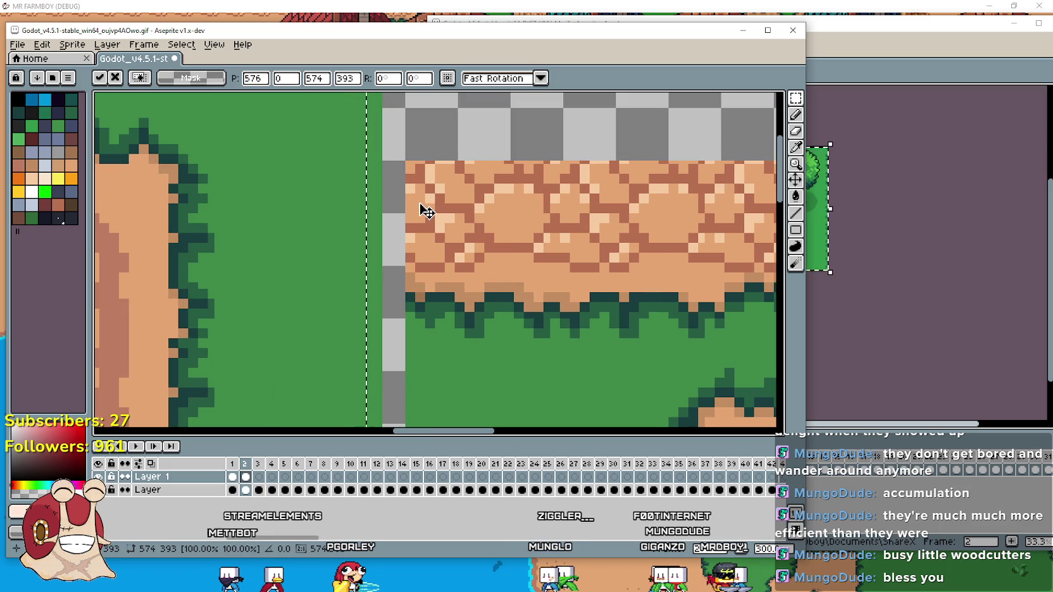
scroll(427, 212, "down", 3)
key("Return")
scroll(383, 261, "up", 1)
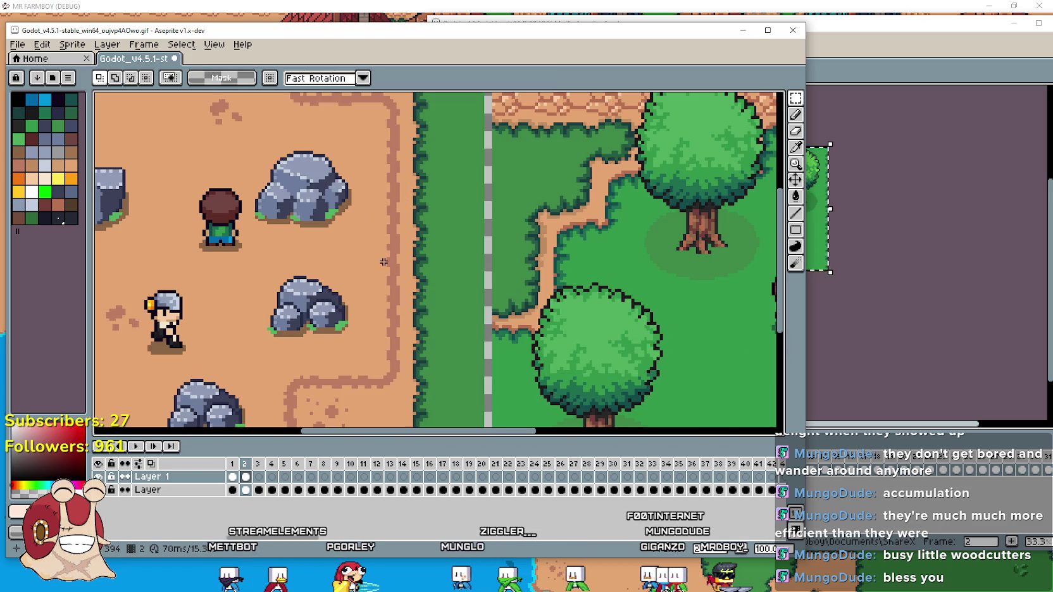
left_click(232, 470)
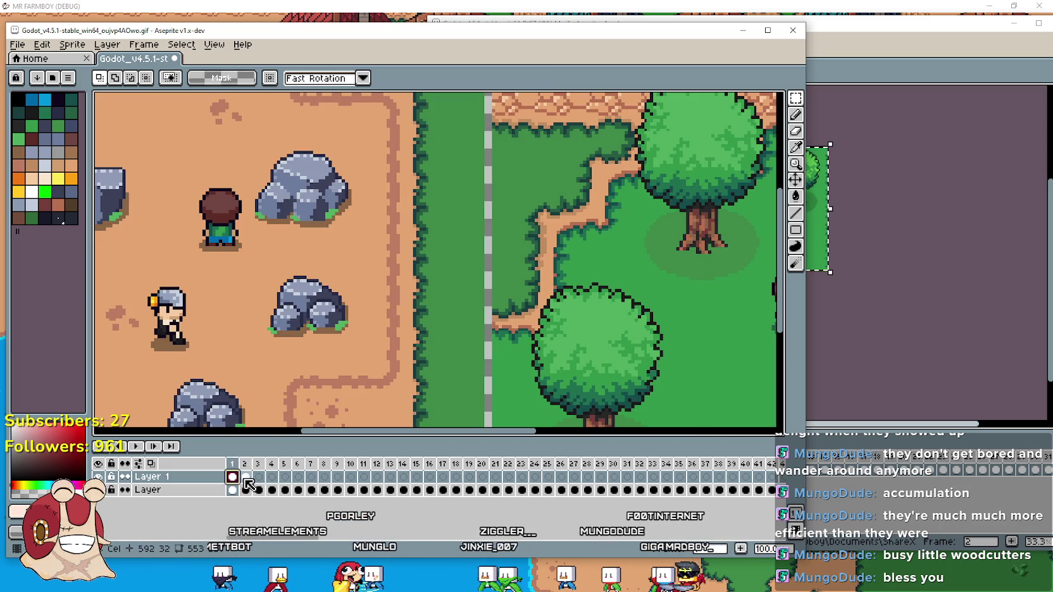
Copy woodcutter frame 3 and paste it into frame 3 of the combined animation.
left_click(246, 478)
scroll(331, 403, "down", 2)
scroll(466, 405, "up", 1)
left_click(258, 477)
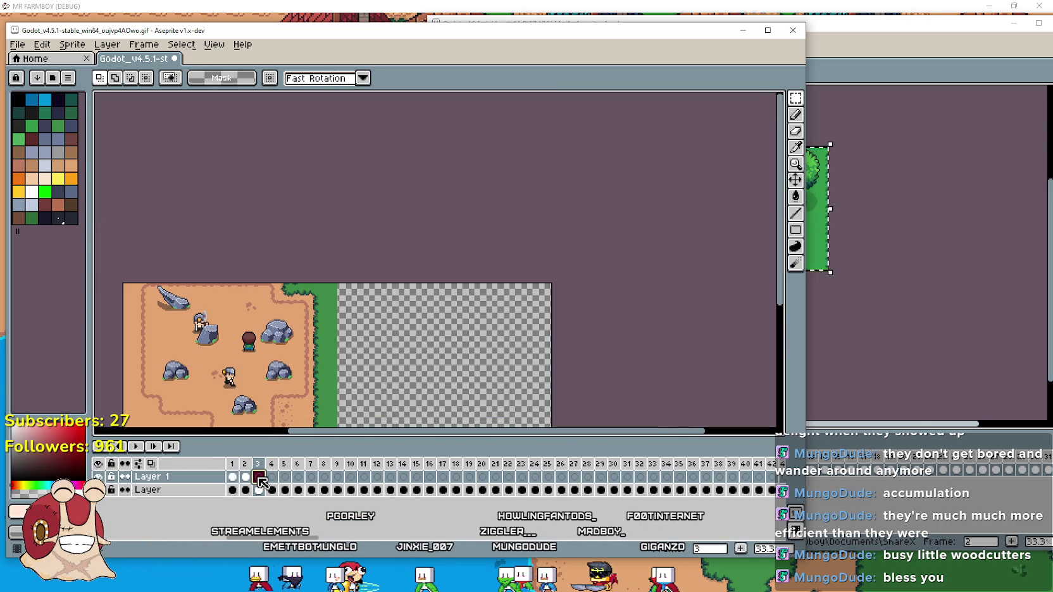
left_click(864, 458)
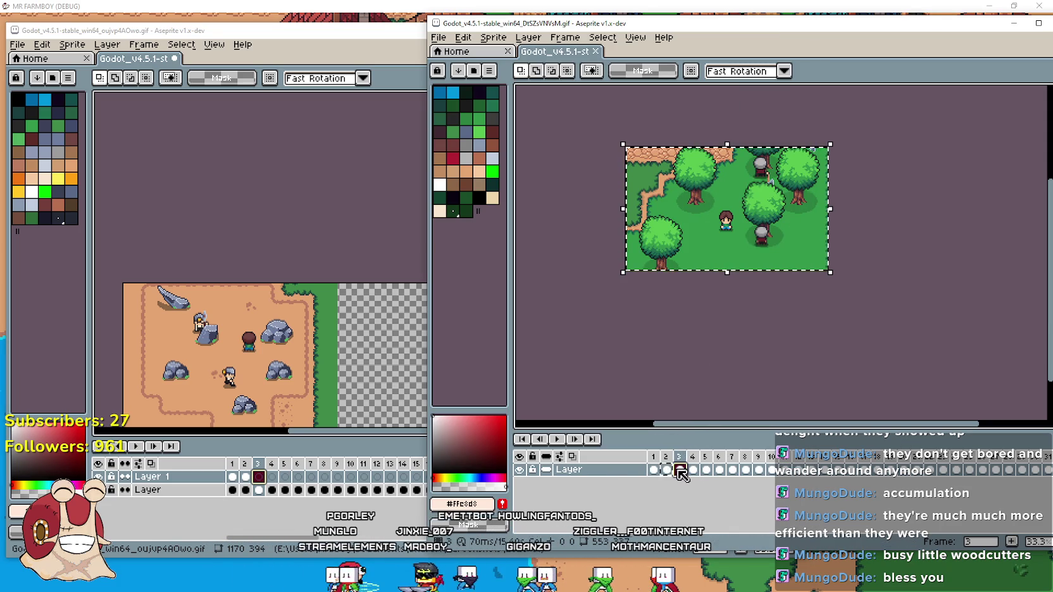
key("ctrl+c")
left_click(352, 447)
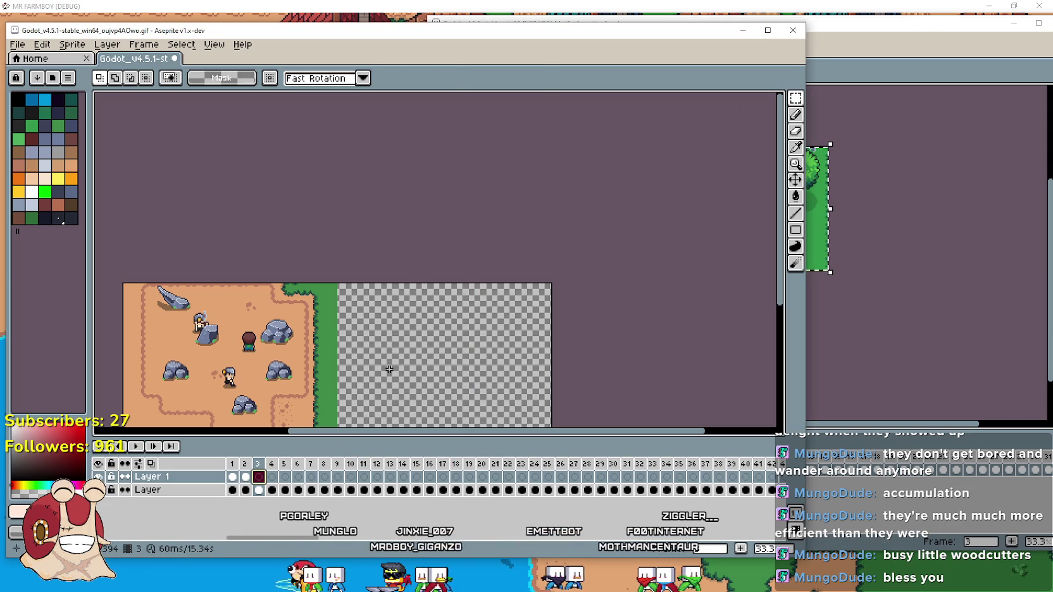
key("ctrl+v")
Drag frame 3's forest right of the miners and raise it to match frame 2.
mouse_move(218, 349)
left_mouse_down()
mouse_move(446, 374)
mouse_move(430, 365)
left_mouse_up()
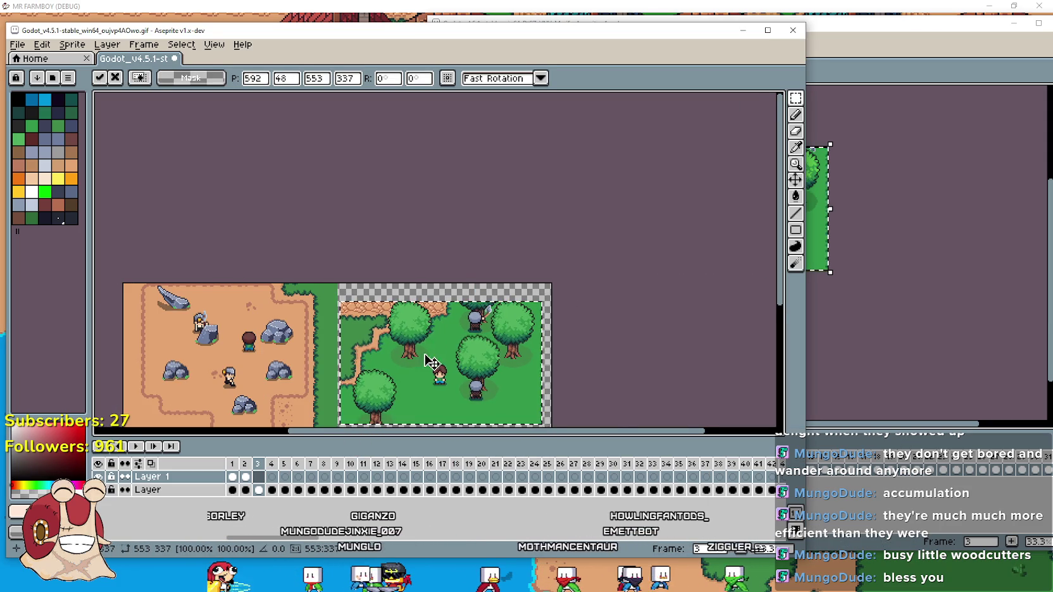
scroll(385, 389, "up", 1)
mouse_move(387, 328)
left_mouse_down()
mouse_move(440, 221)
mouse_move(447, 276)
left_mouse_up()
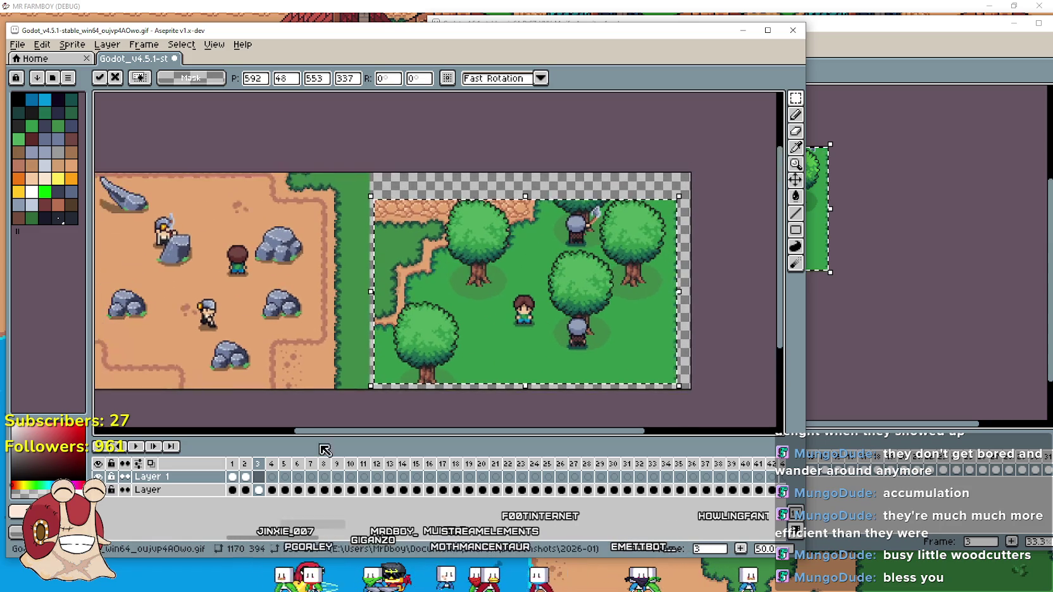
left_click(249, 479)
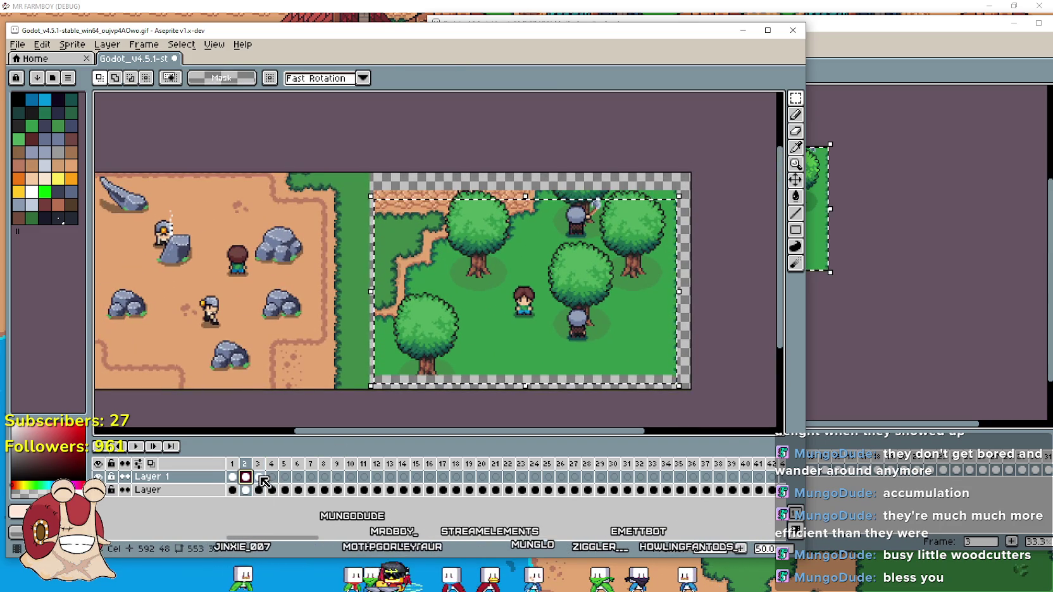
left_click(259, 479)
left_click_drag(426, 307, 424, 297)
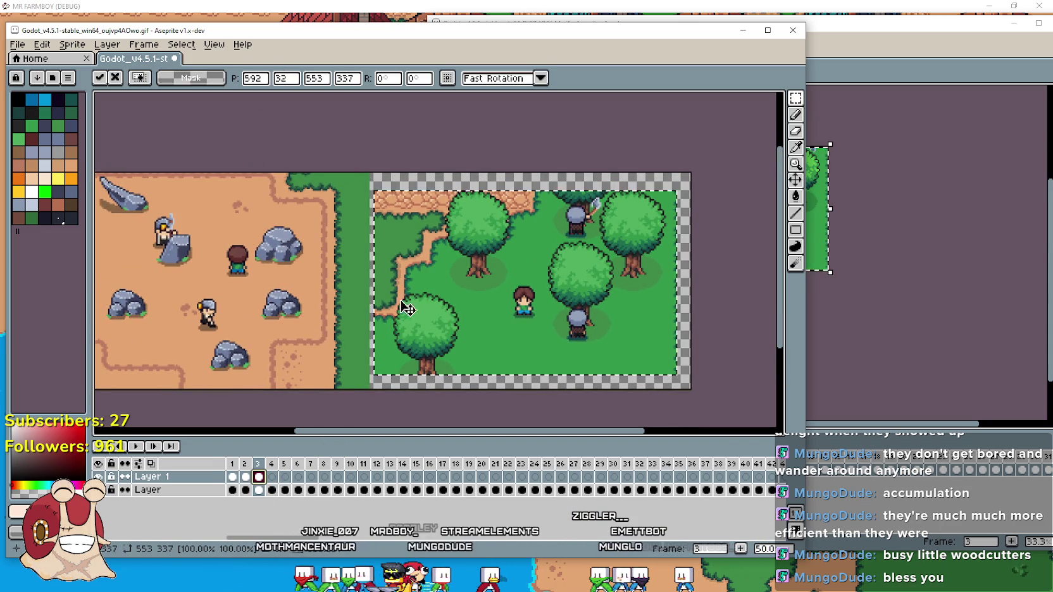
left_click(246, 477)
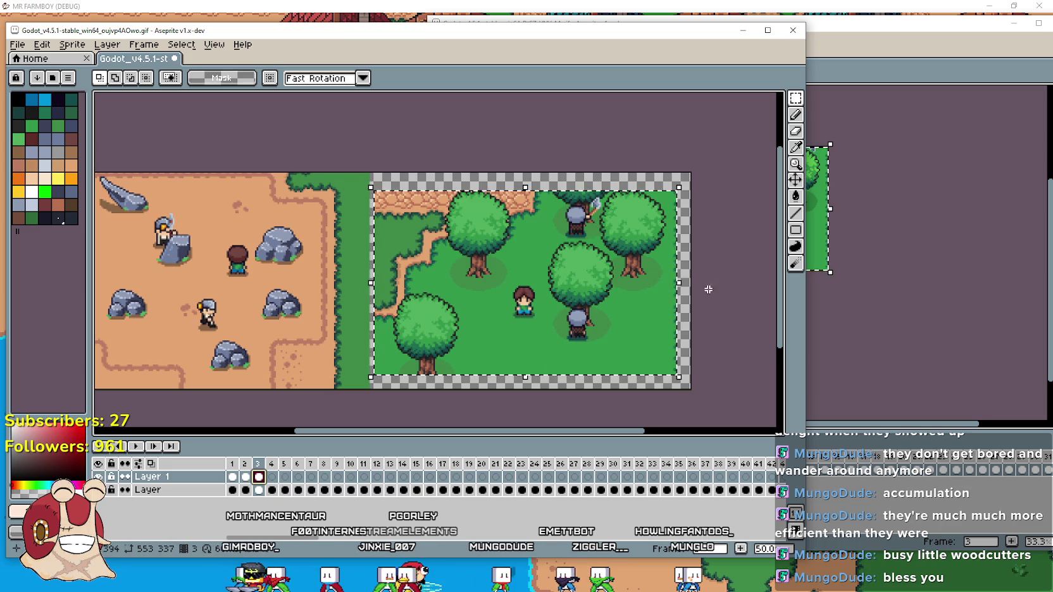
Pan around the canvas to inspect the aligned forest scene.
scroll(728, 292, "right", 1)
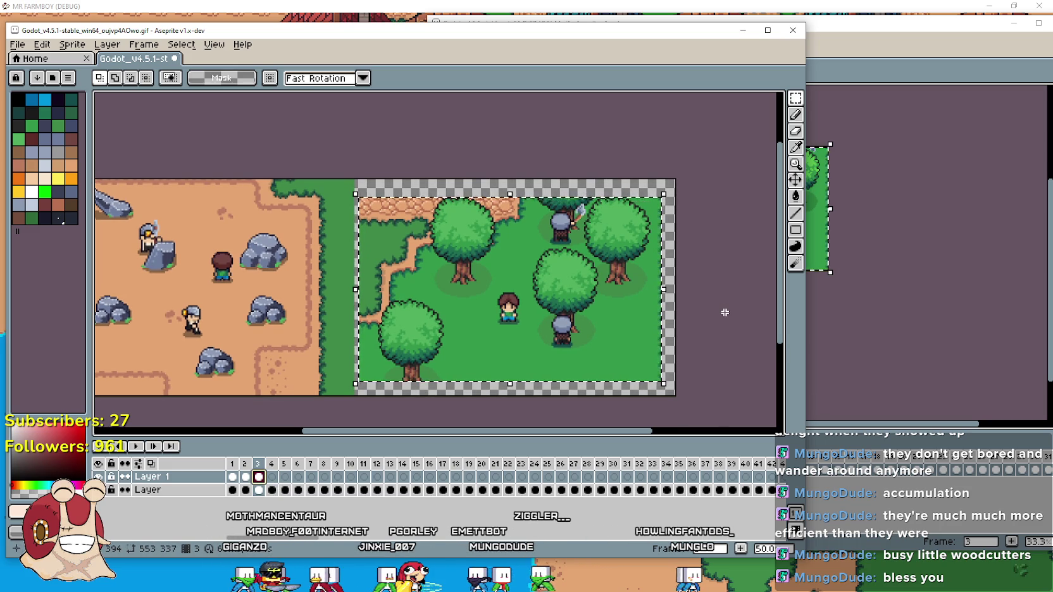
scroll(666, 322, "left", 4)
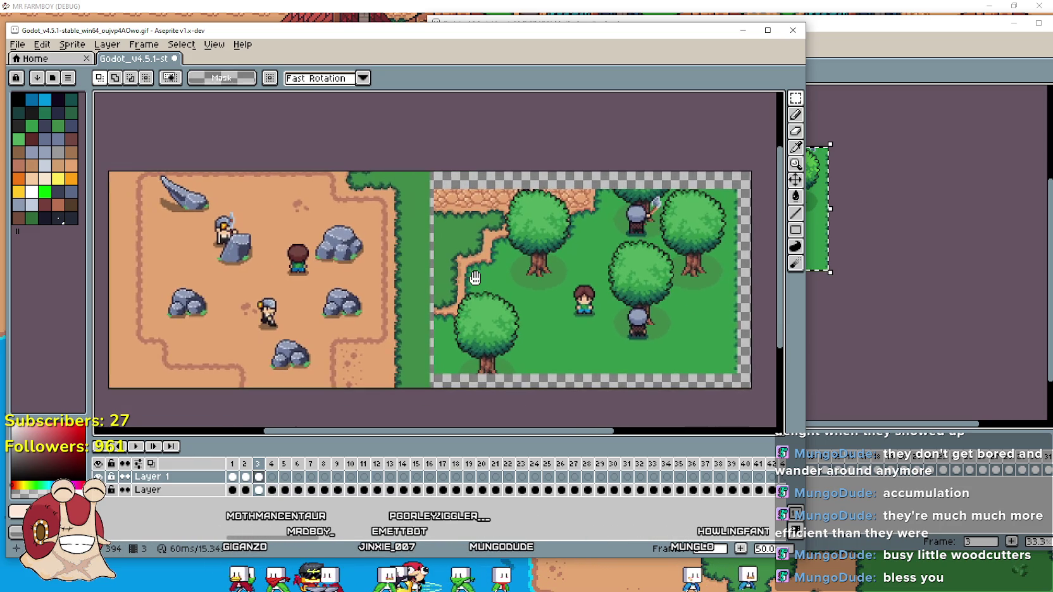
scroll(587, 370, "down", 2)
scroll(557, 355, "up", 2)
scroll(532, 331, "left", 2)
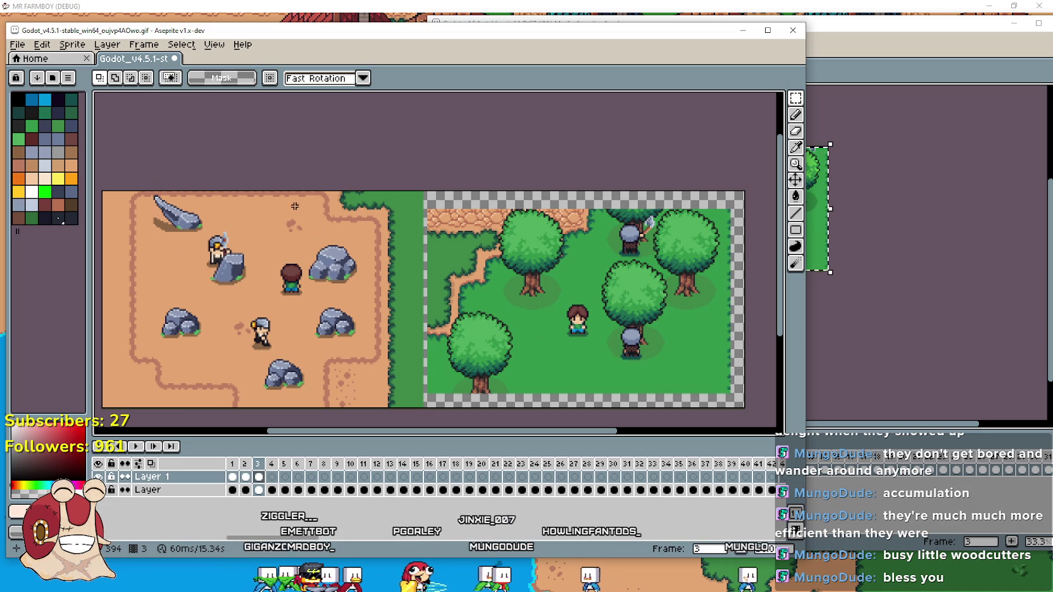
left_click(85, 45)
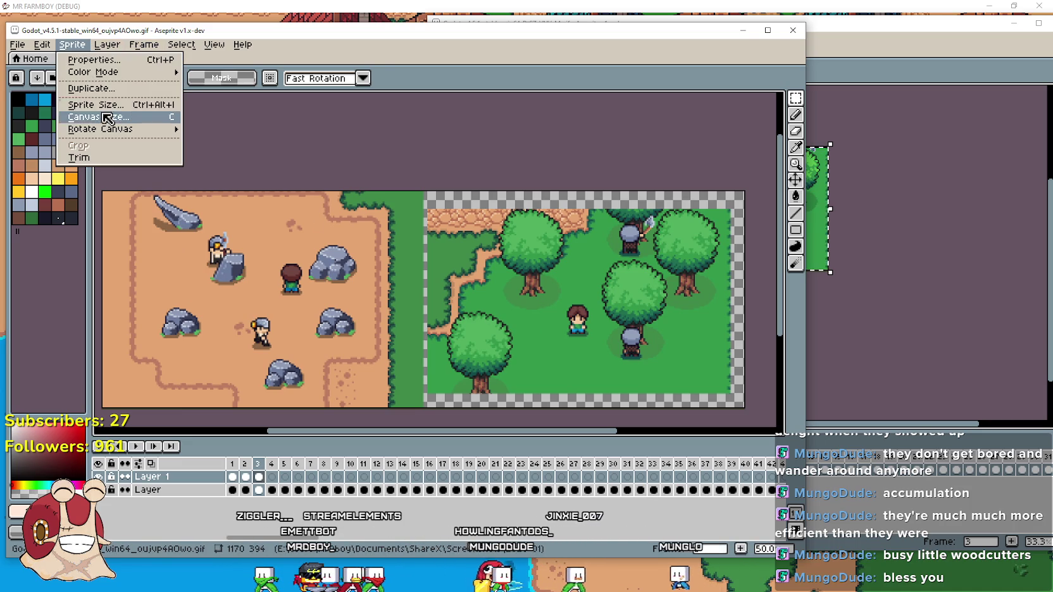
In Canvas Size, set the top border to -32.
left_click(106, 118)
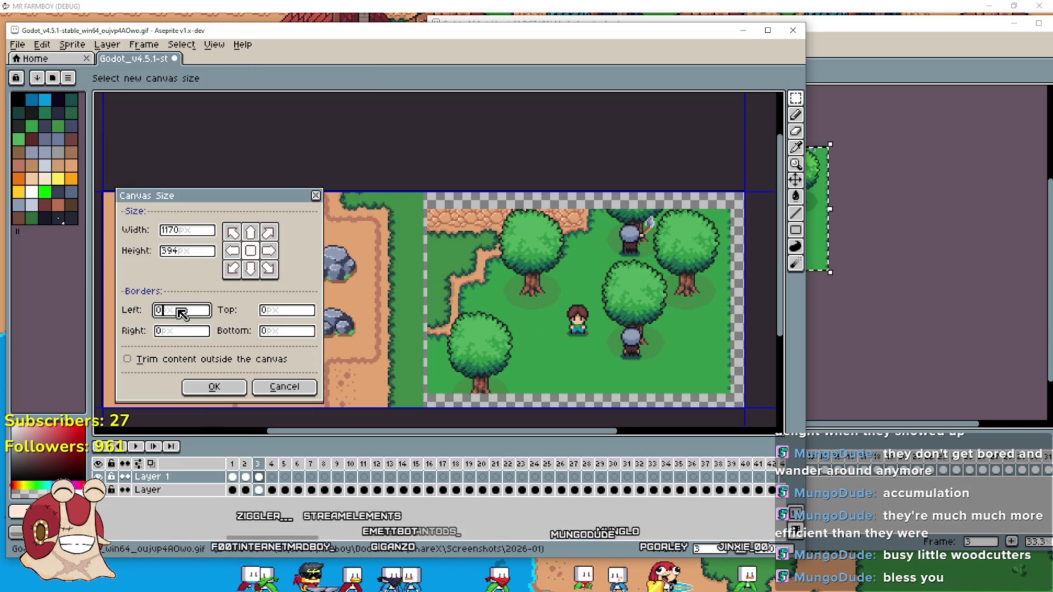
left_click(293, 313)
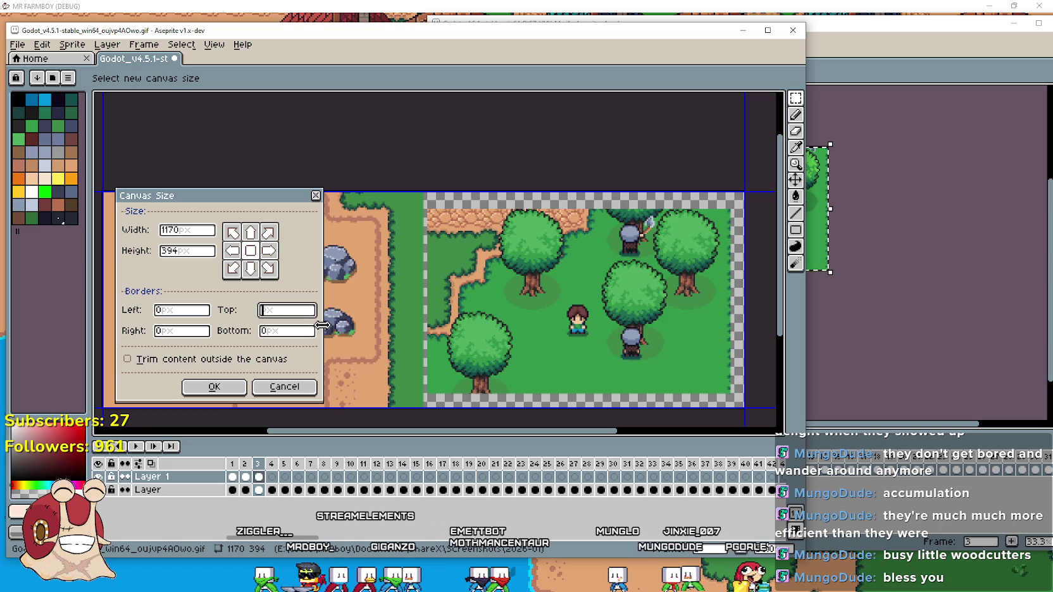
type("-6")
key("BackSpace")
type("16")
key("BackSpace")
key("BackSpace")
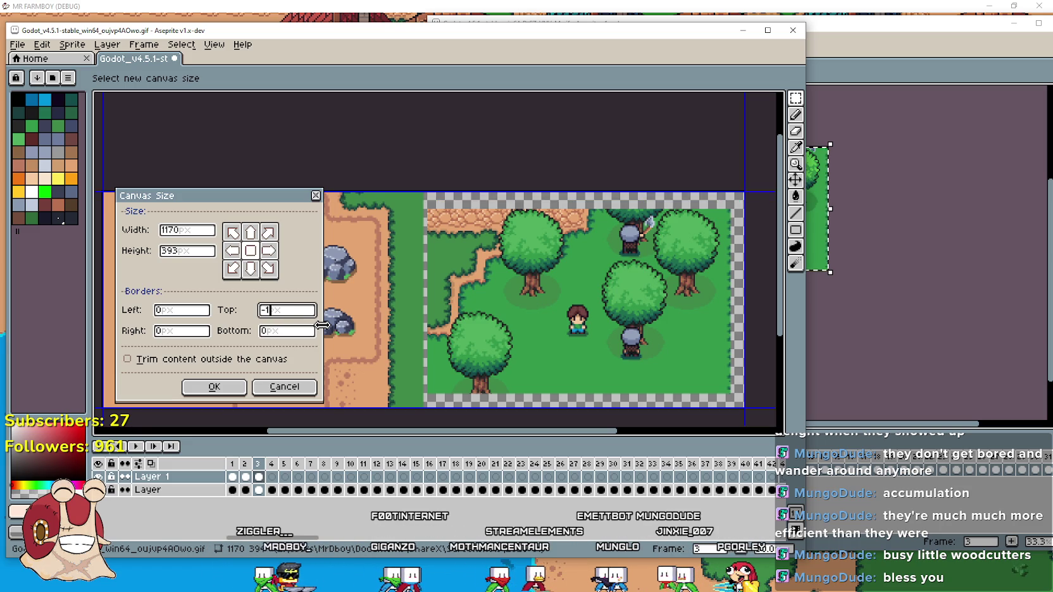
type("24")
key("BackSpace")
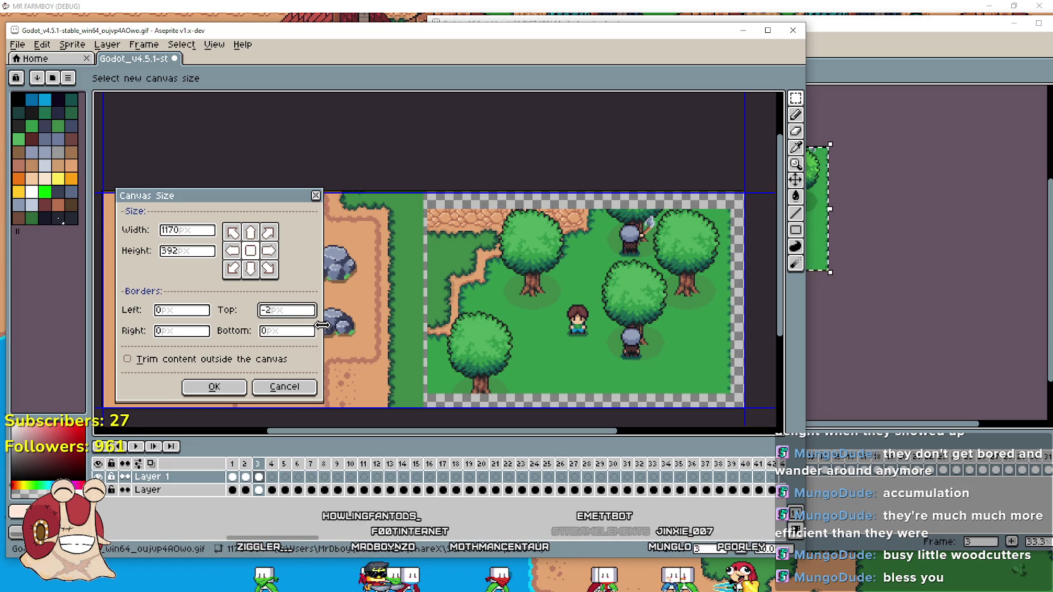
type("2")
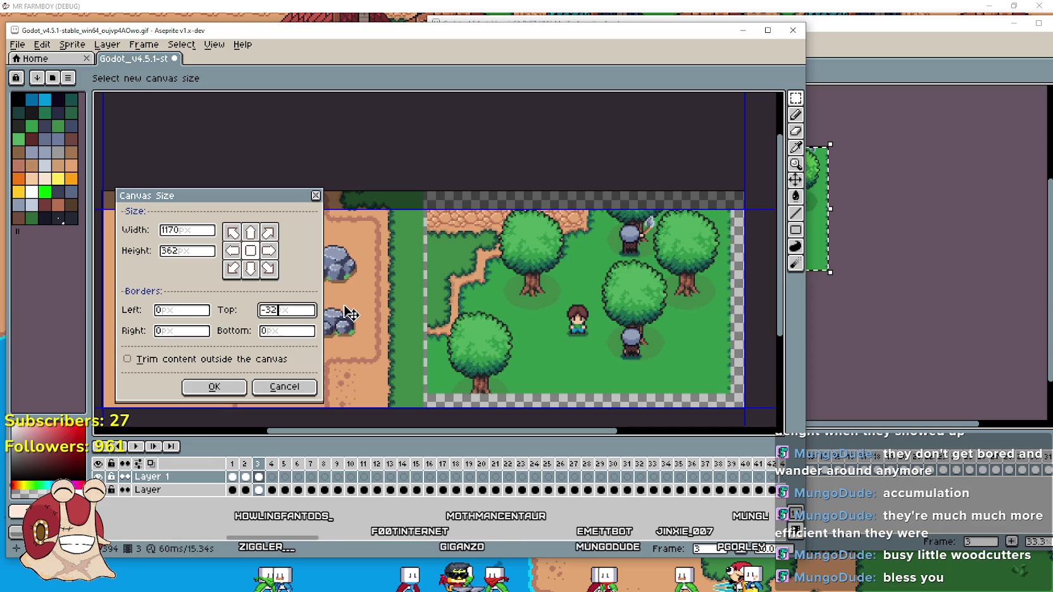
Set the bottom border to -28.
left_click(274, 330)
type("32")
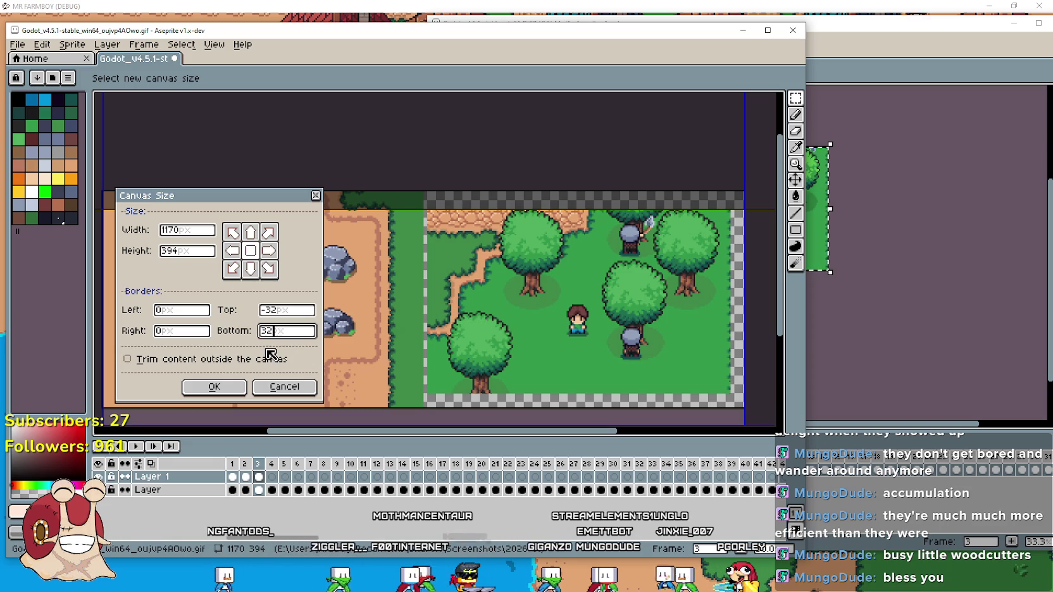
key("BackSpace")
type("32")
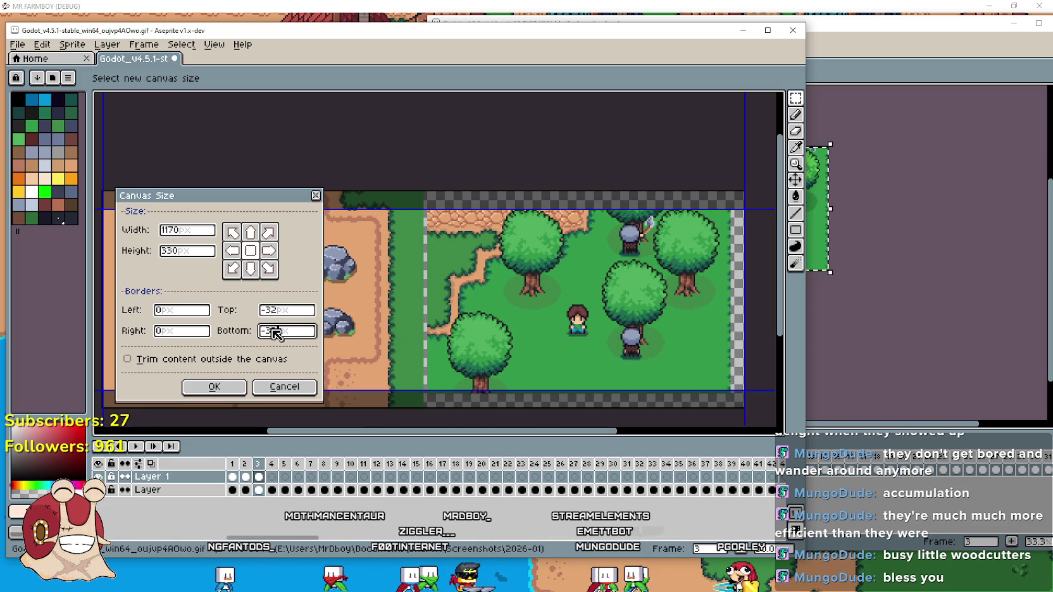
key("BackSpace")
key("BackSpace")
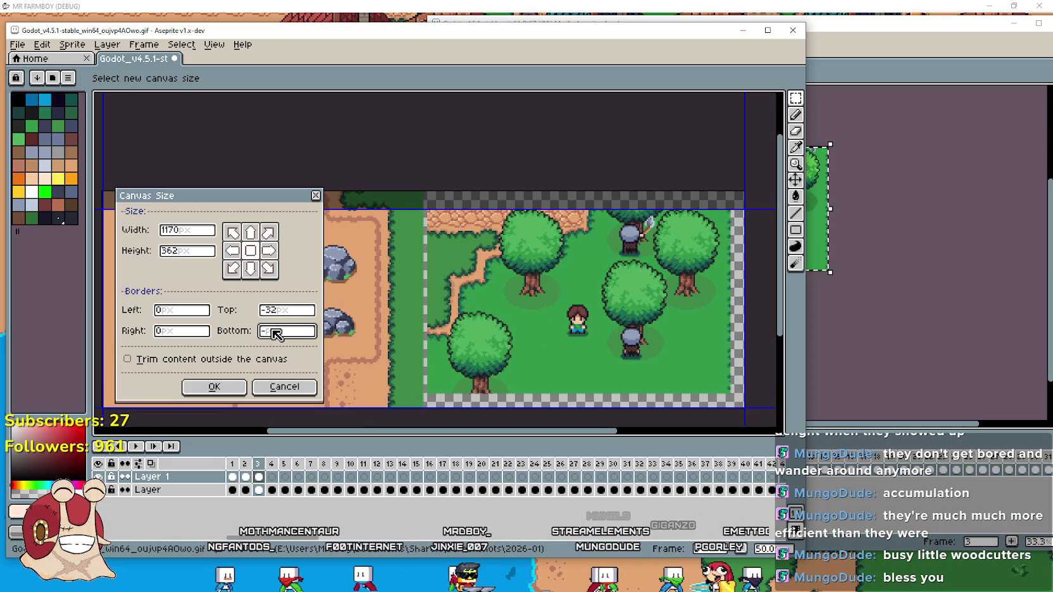
type("24")
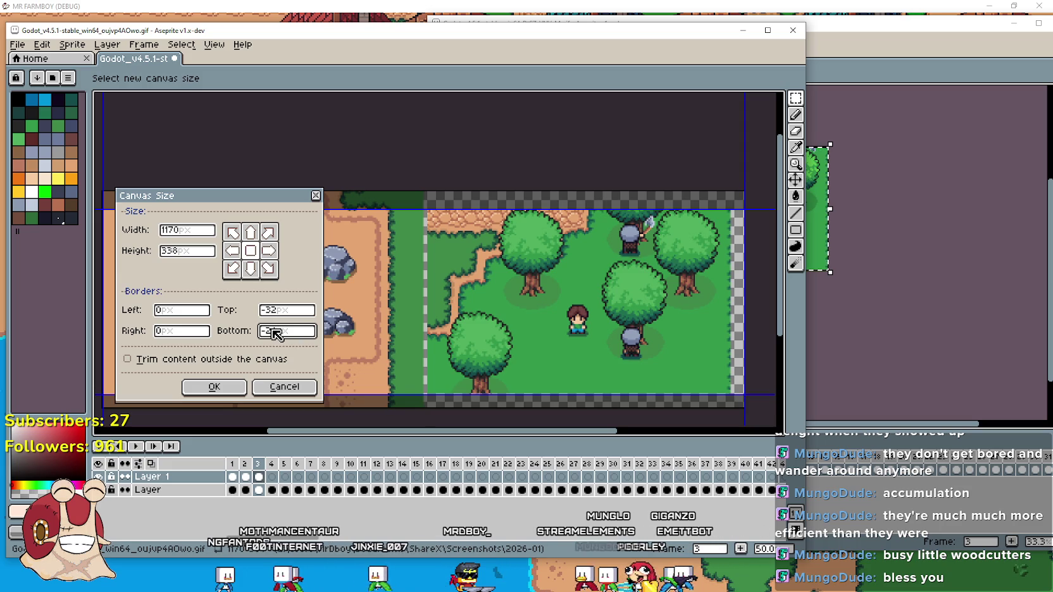
key("BackSpace")
type("8")
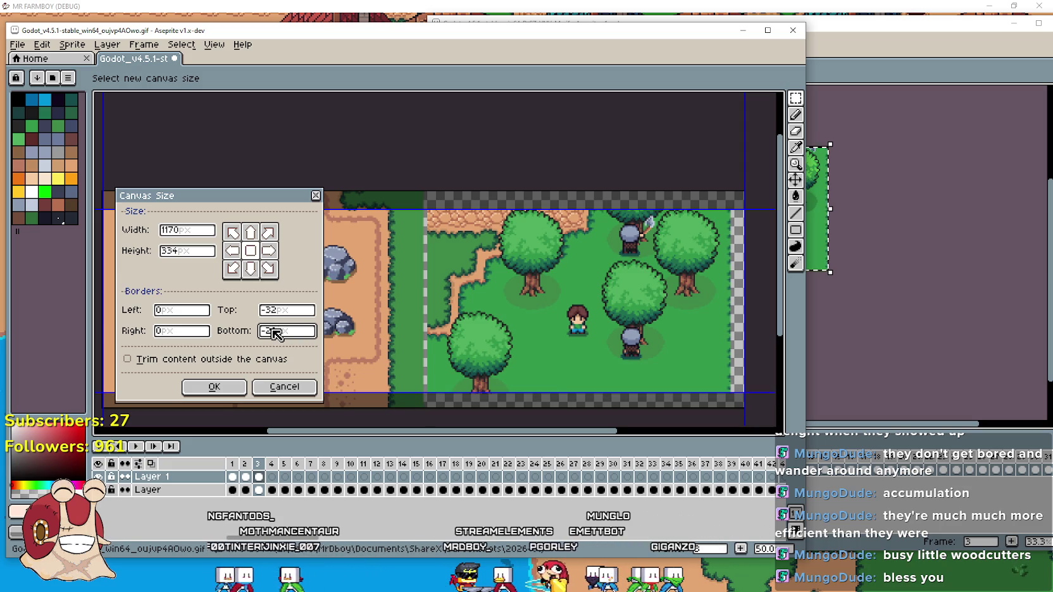
left_click(162, 311)
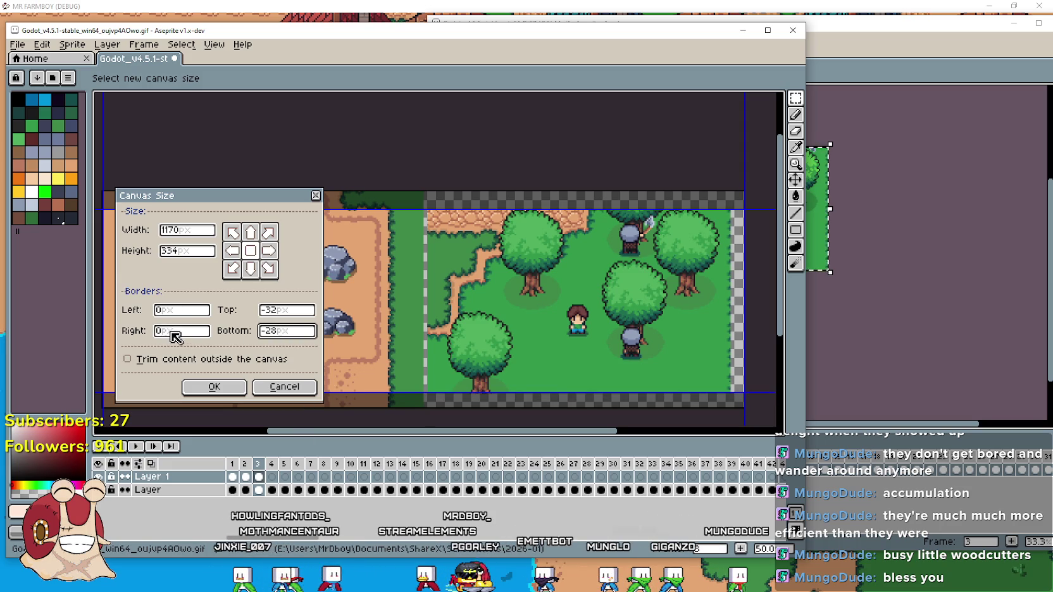
Set the right border to -28 for a 1142 × 334 canvas and apply.
left_click(171, 332)
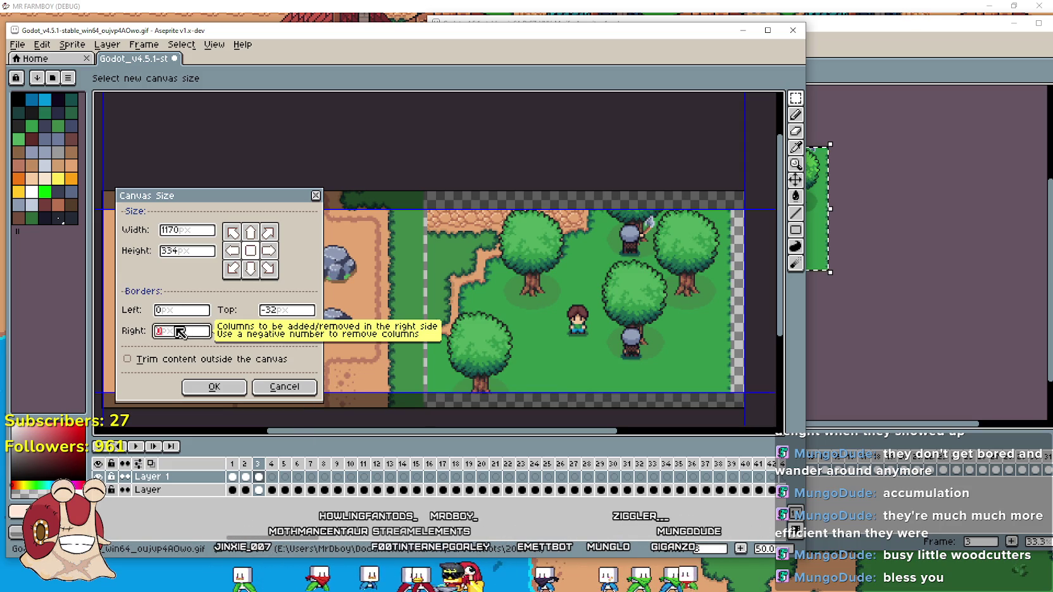
type("-16")
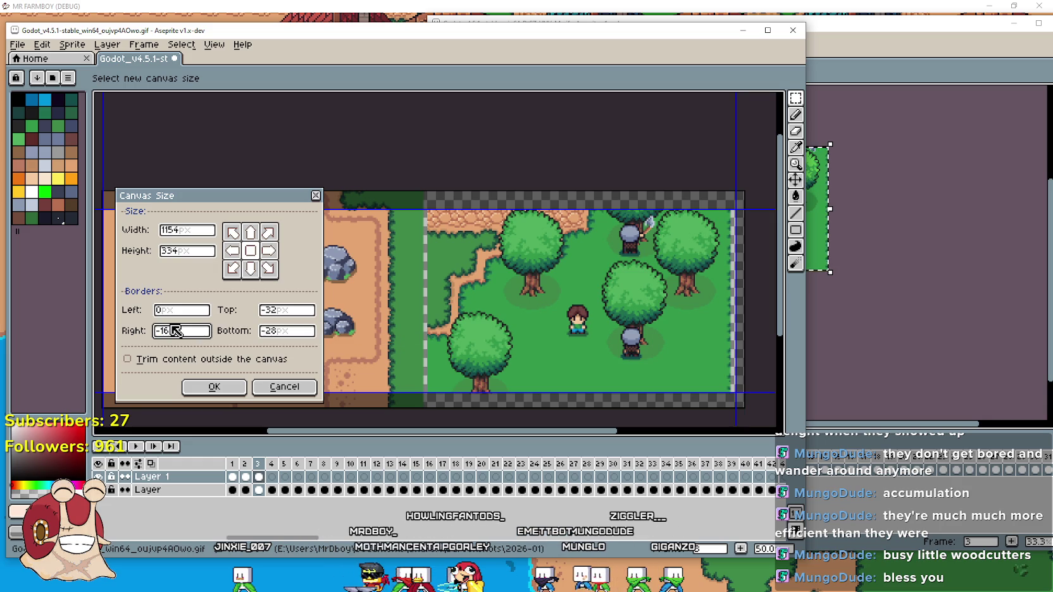
key("BackSpace")
key("BackSpace")
type("24")
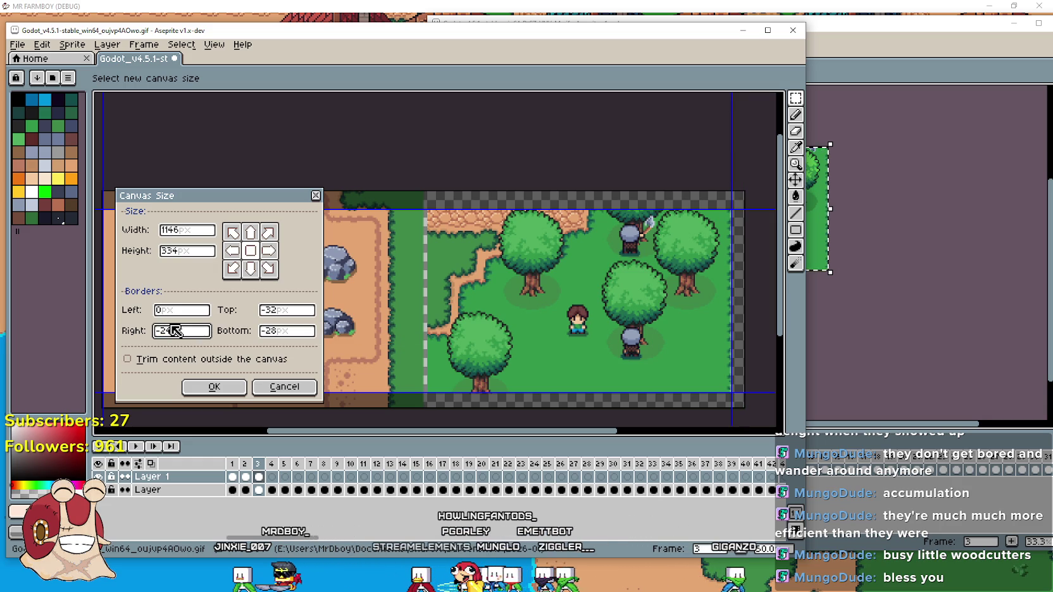
key("BackSpace")
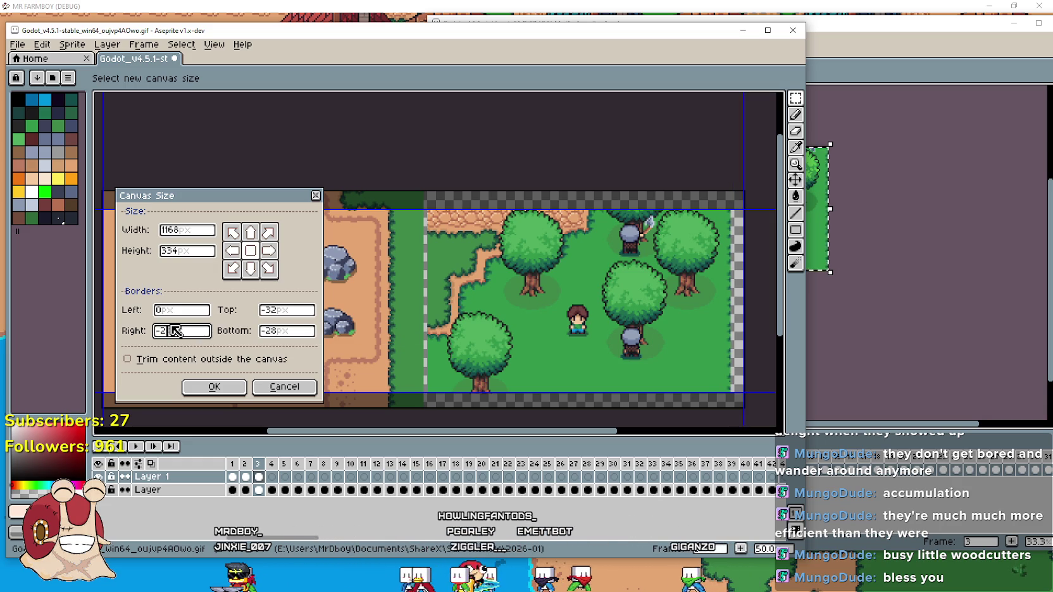
type("9")
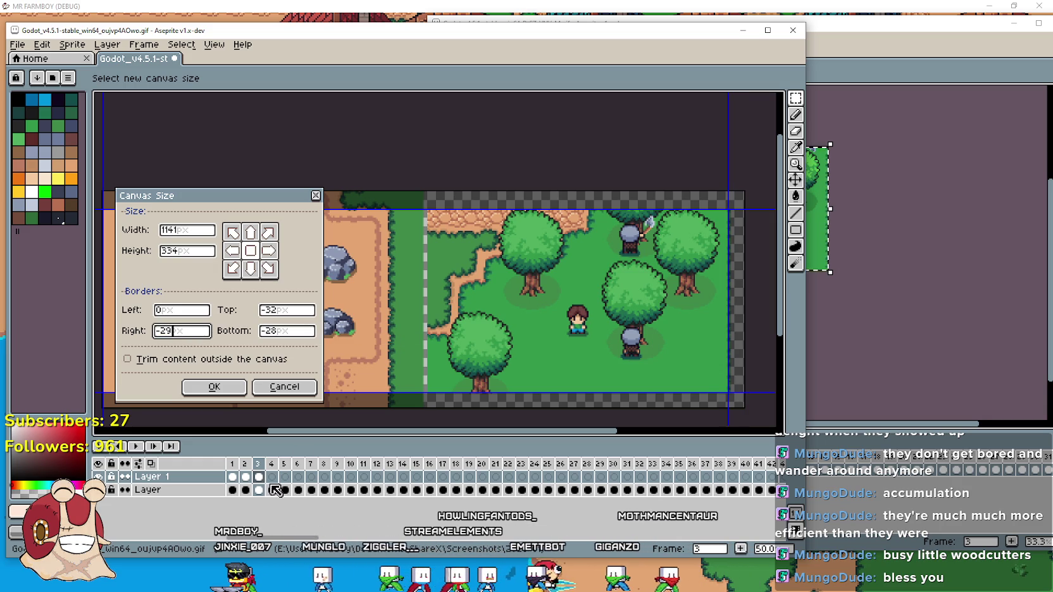
key("BackSpace")
type("8")
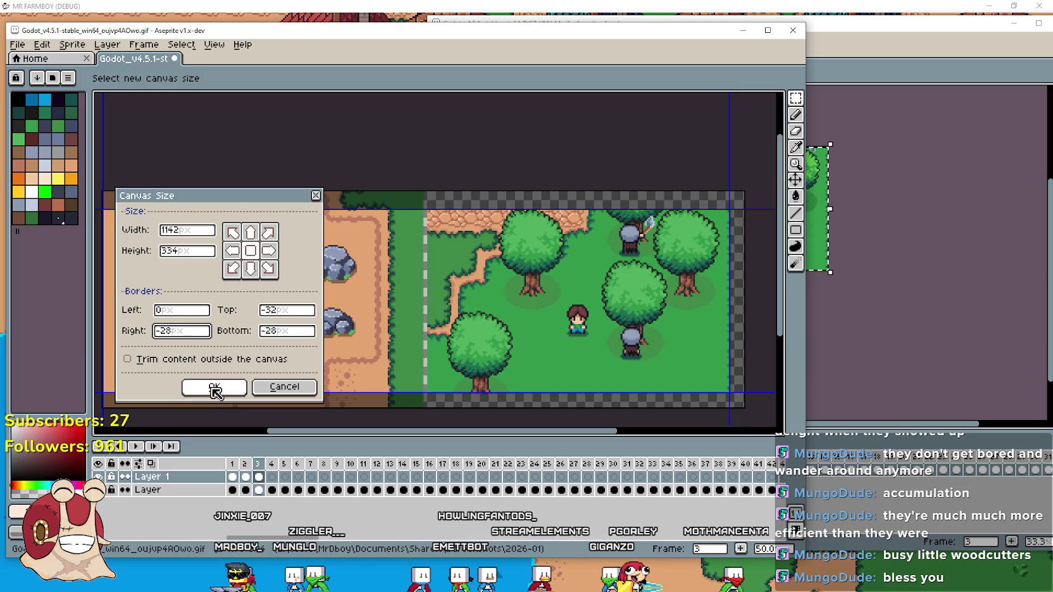
left_click(215, 386)
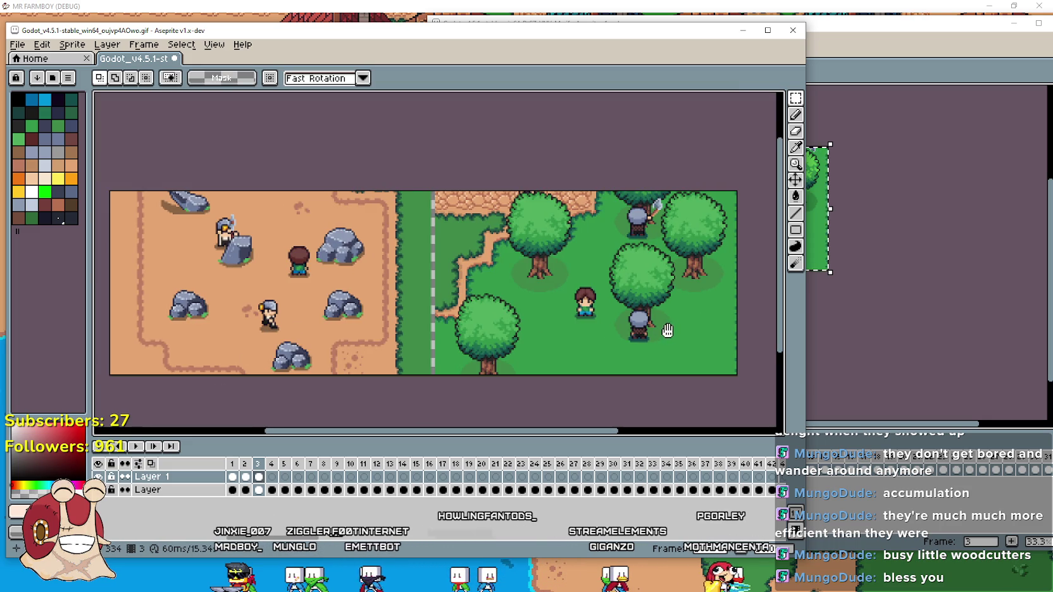
Paste woodcutter frame 4 into the right half of combined frame 4.
left_click_drag(664, 331, 601, 334)
left_click(252, 480)
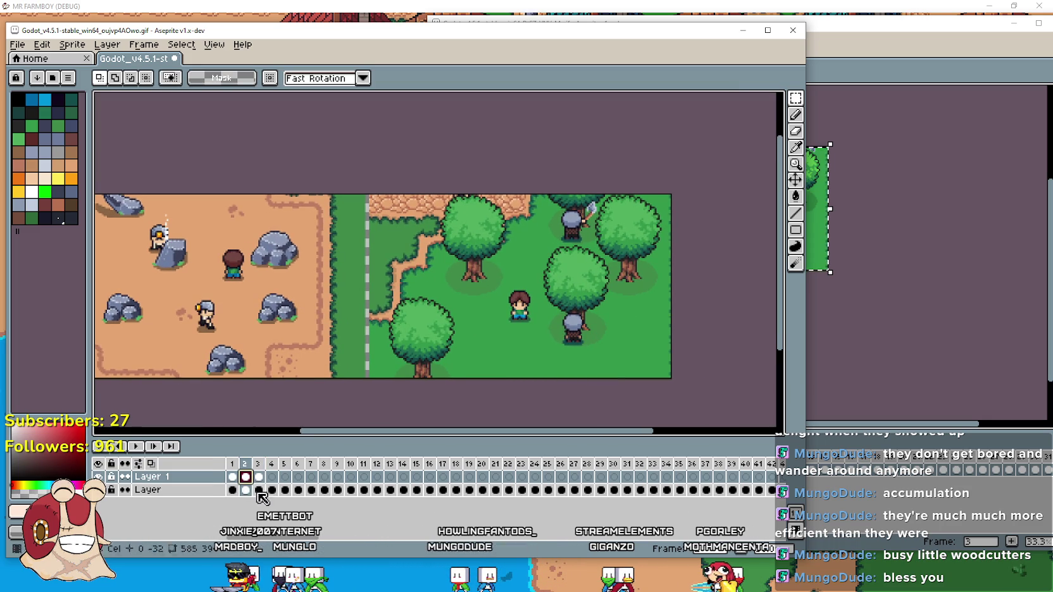
left_click(258, 478)
left_click(276, 477)
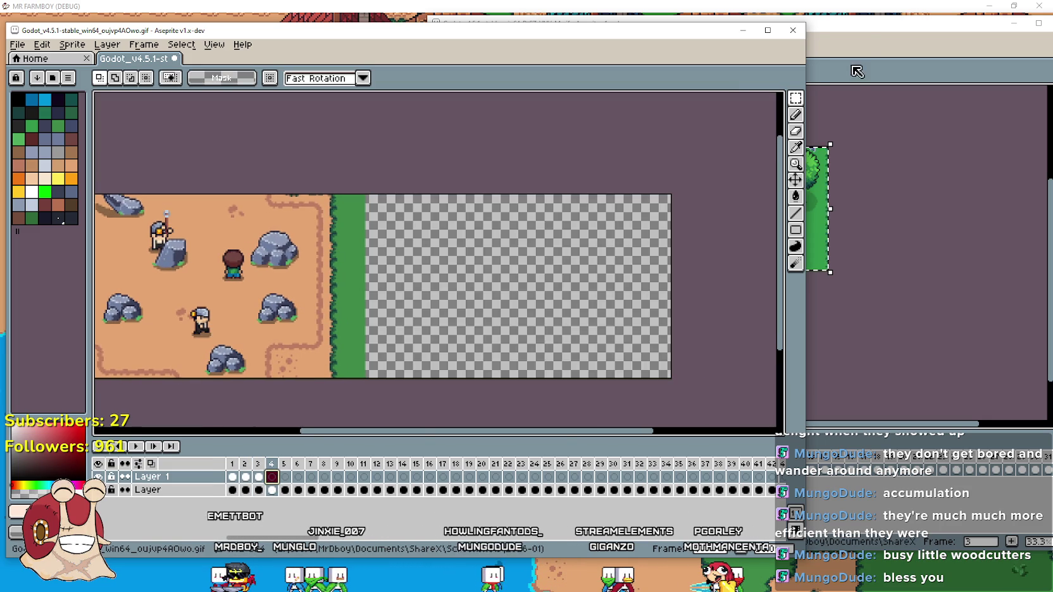
left_click(865, 43)
left_click(692, 470)
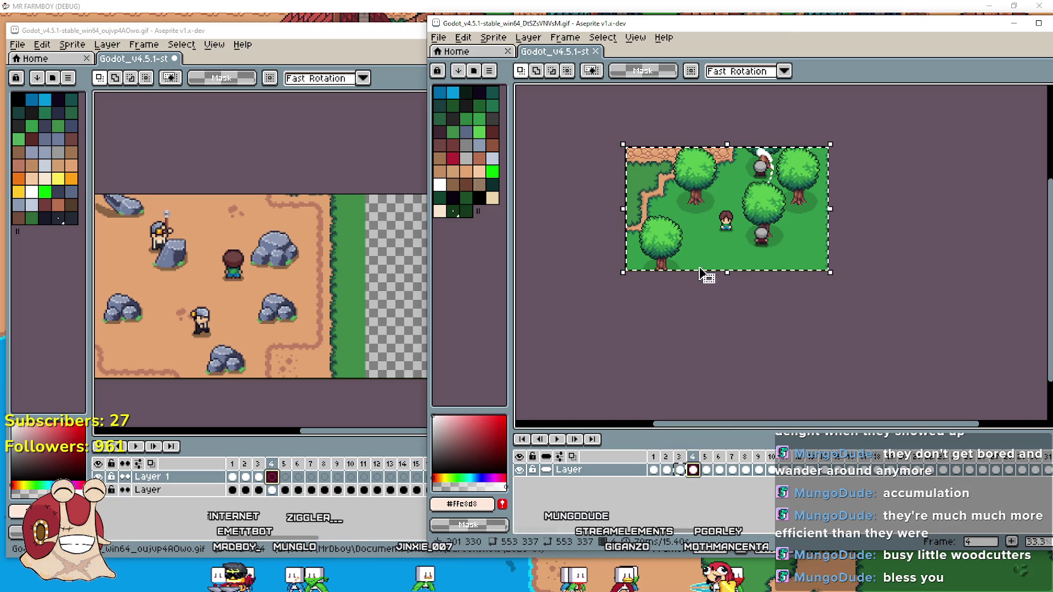
key("ctrl+c")
left_click(332, 452)
key("ctrl+v")
mouse_move(213, 288)
left_mouse_down()
mouse_move(531, 288)
mouse_move(522, 292)
left_mouse_up()
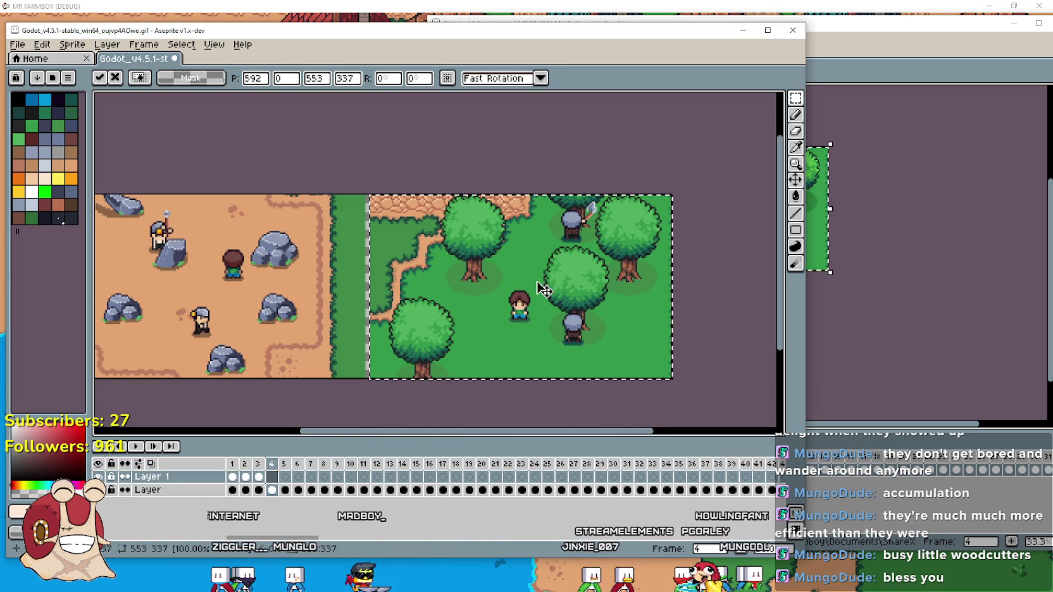
left_click(259, 477)
left_click(272, 478)
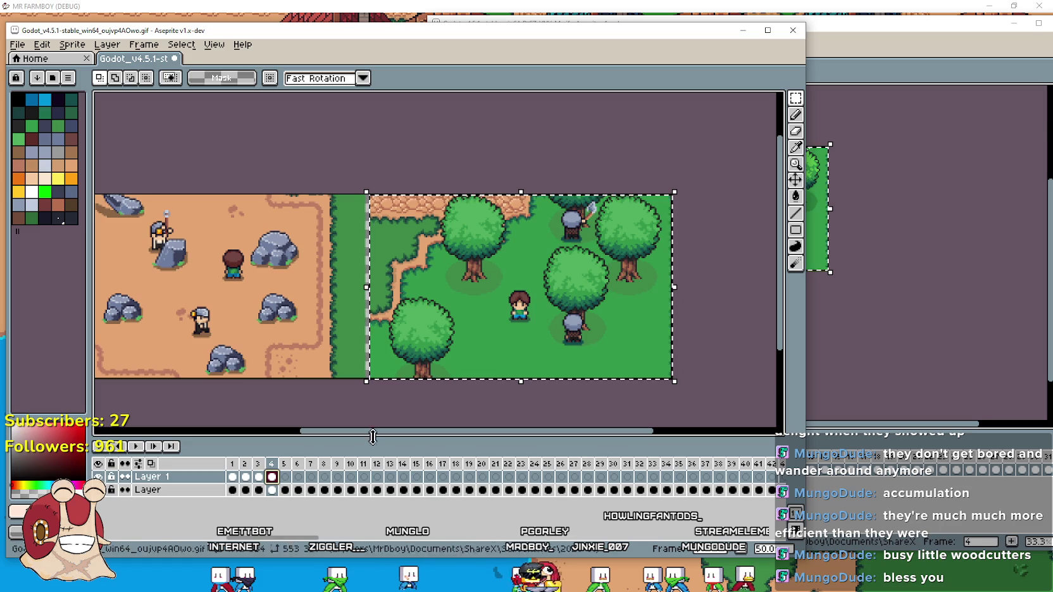
Paste woodcutter frame 5 beside the miners scene in combined frame 5.
left_click(285, 477)
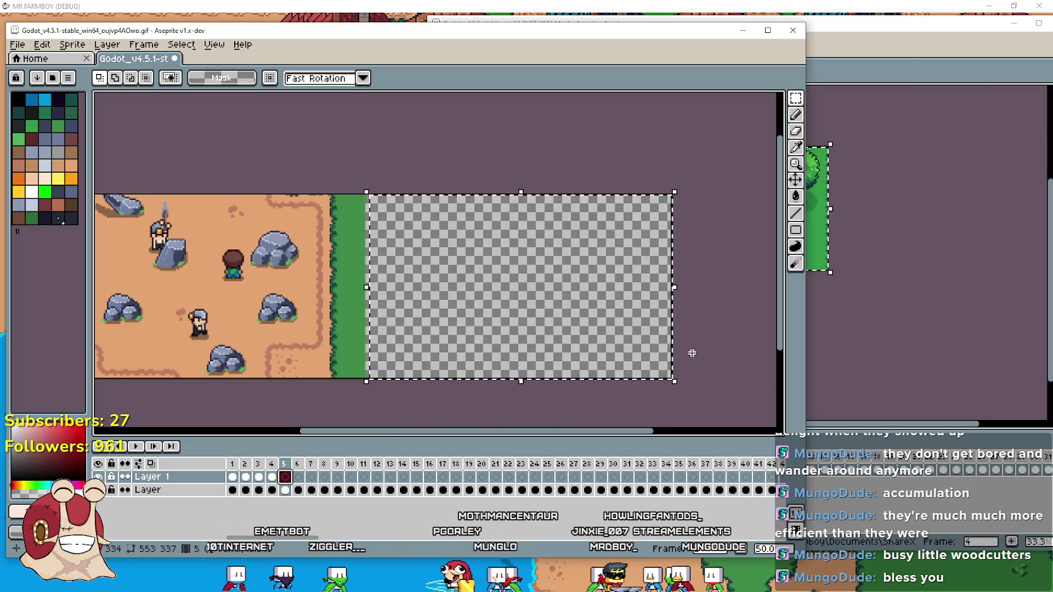
left_click(884, 41)
left_click(705, 469)
left_click(365, 438)
key("ctrl+v")
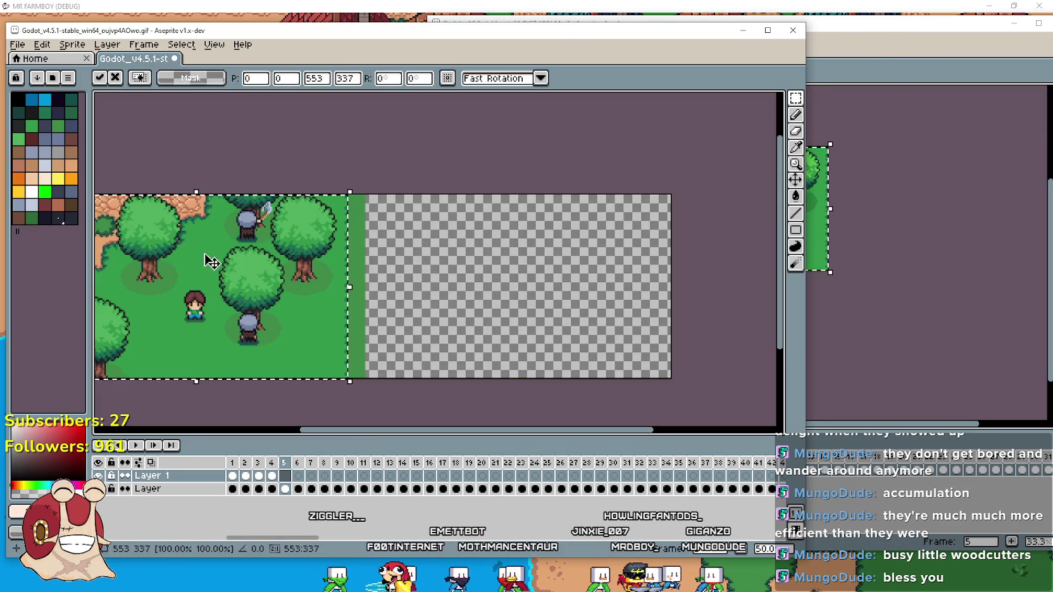
left_click_drag(222, 259, 547, 266)
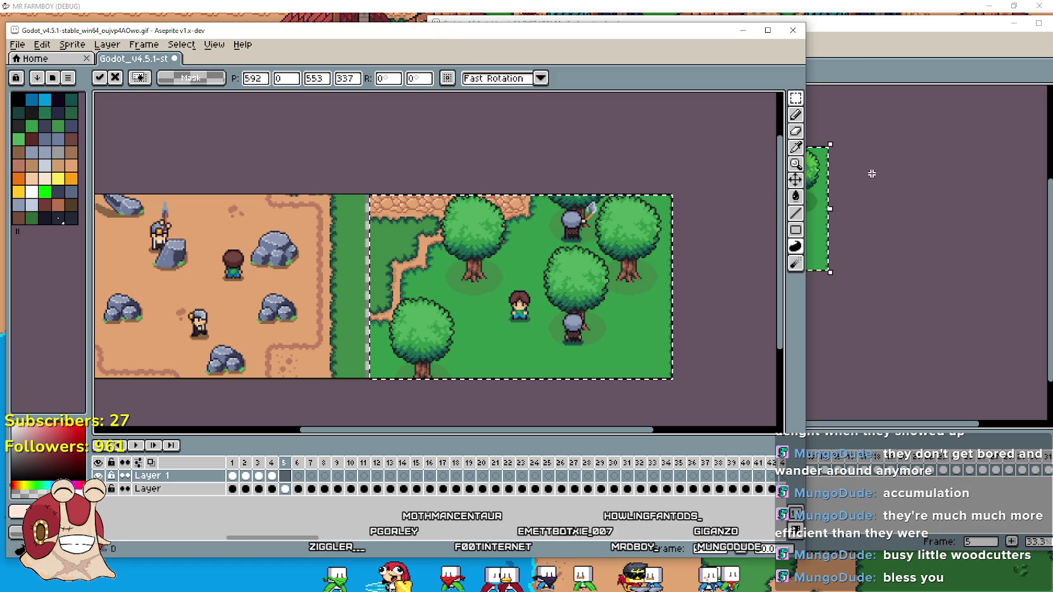
Paste woodcutter frame 6 into the right half of combined frame 6 and commit it.
left_click(865, 52)
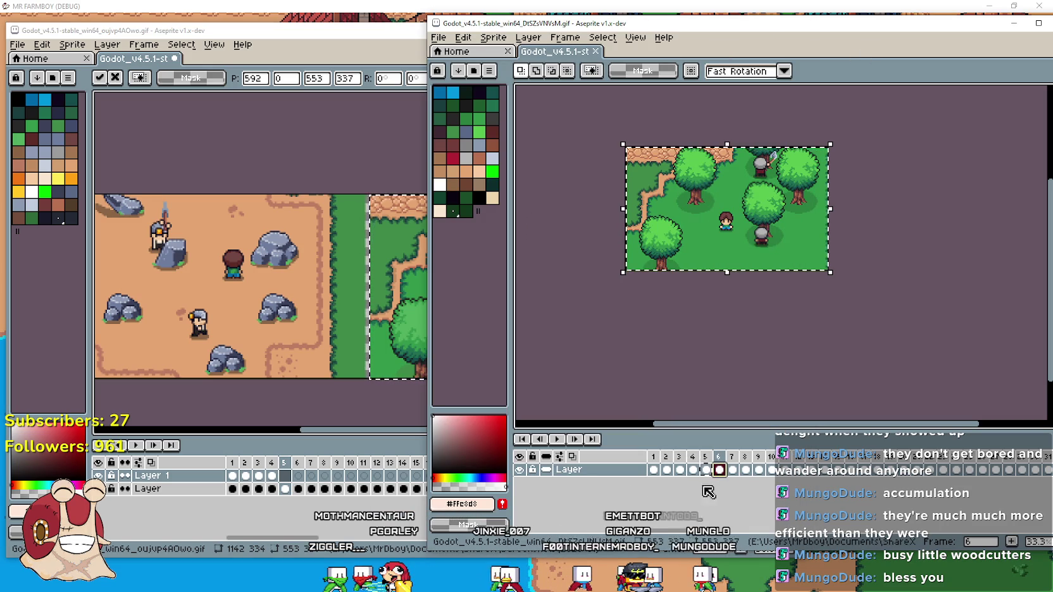
mouse_move(800, 530)
left_mouse_down()
mouse_move(1033, 535)
mouse_move(630, 518)
left_mouse_up()
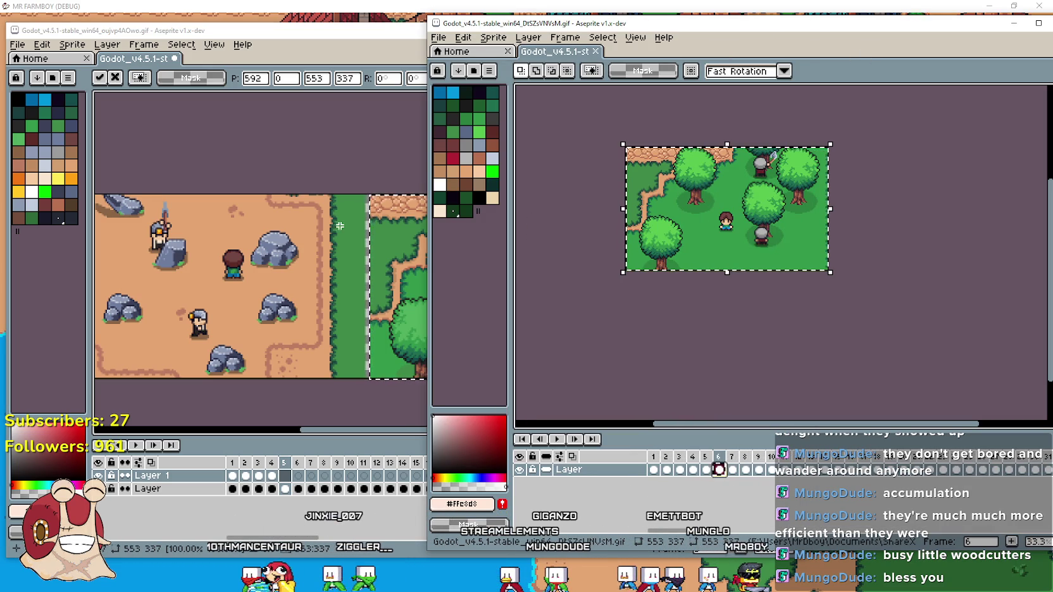
left_click(354, 431)
left_click(297, 475)
key("ctrl+v")
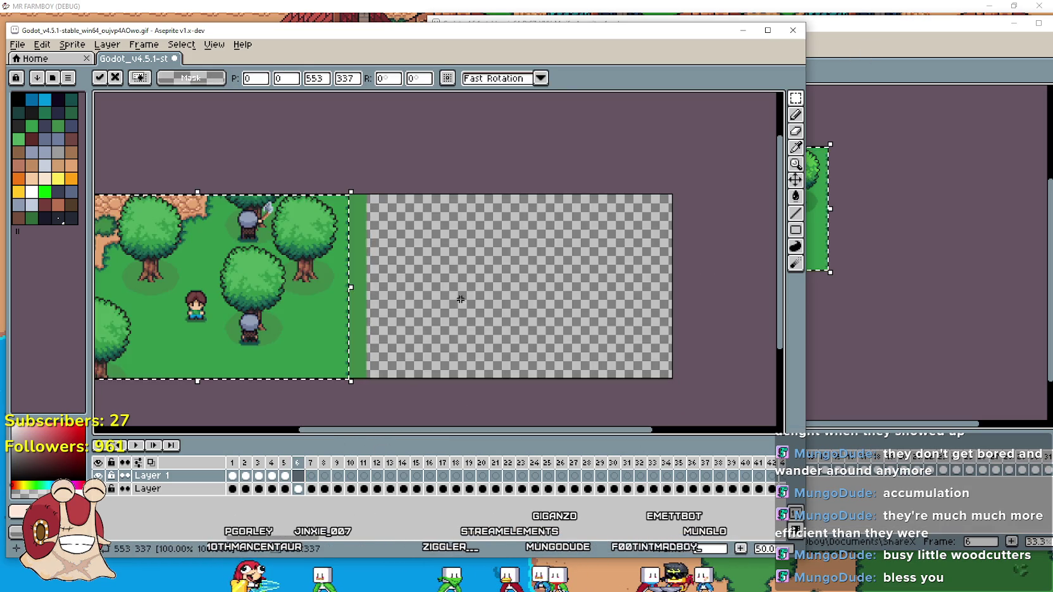
mouse_move(317, 293)
left_mouse_down()
mouse_move(550, 298)
mouse_move(555, 290)
left_mouse_up()
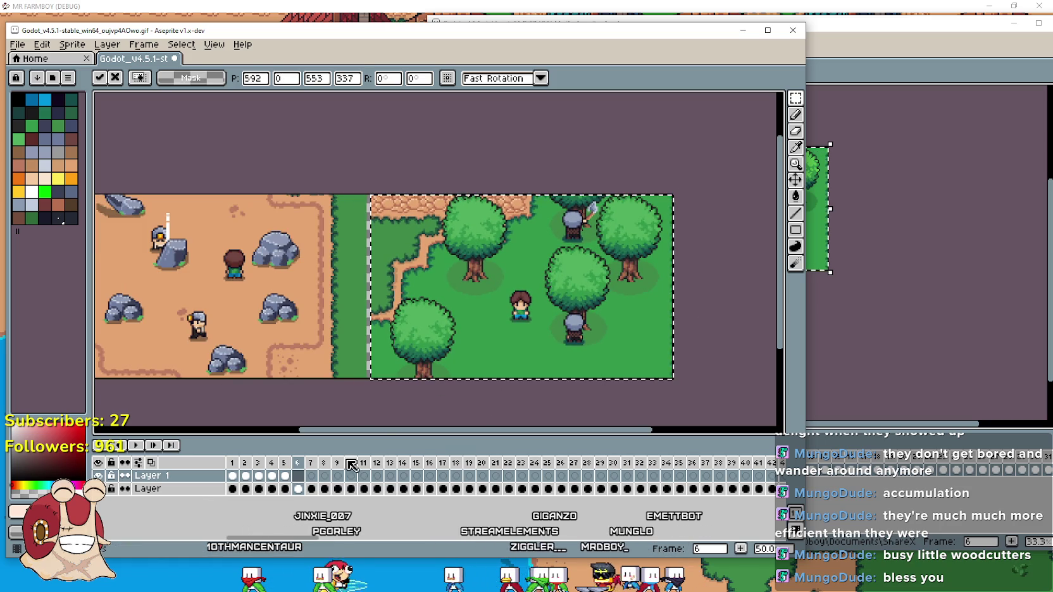
left_click(297, 479)
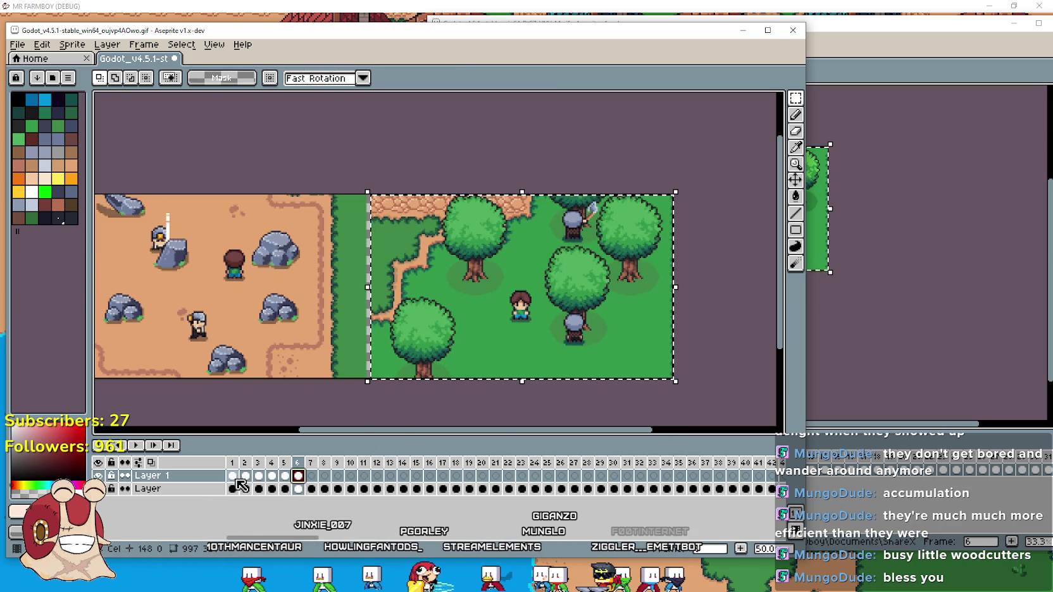
Review woodcutter frames 2–4, then return to frame 1 of the combined animation.
left_click(139, 448)
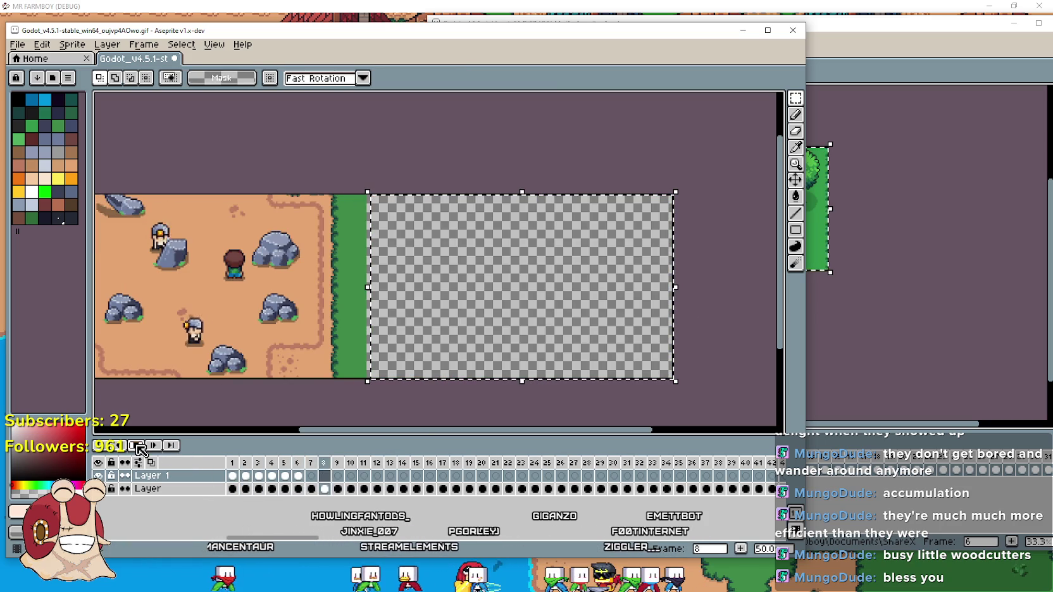
left_click(931, 55)
left_click(681, 470)
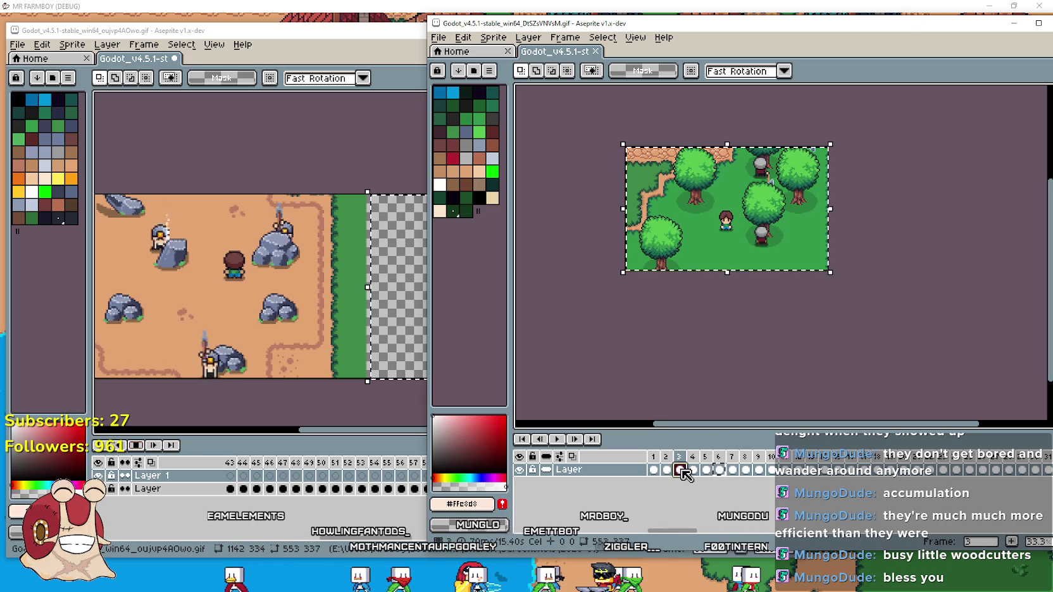
left_click(667, 470)
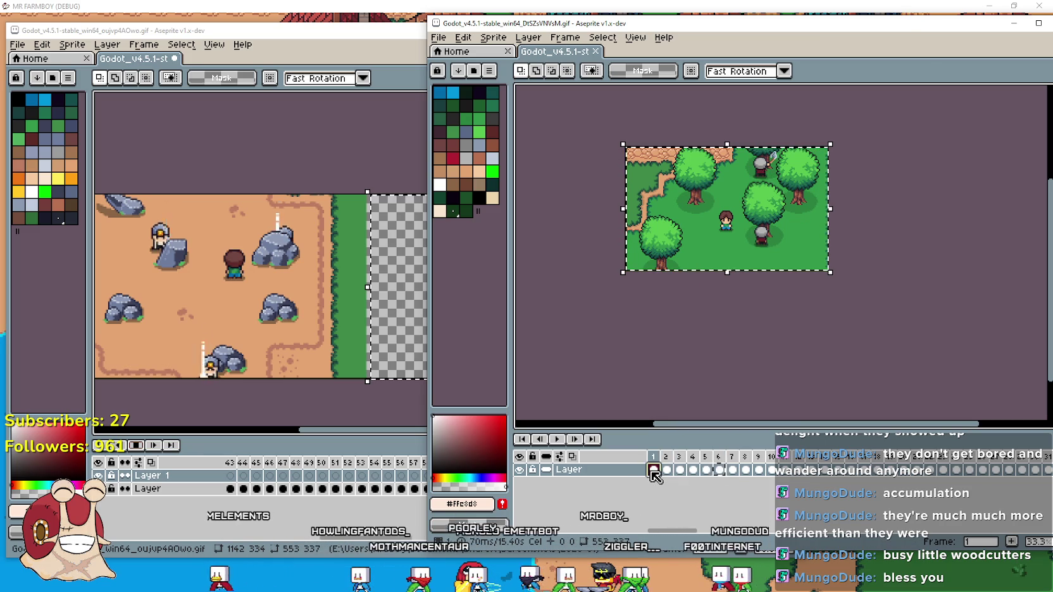
left_click(693, 470)
left_click(300, 447)
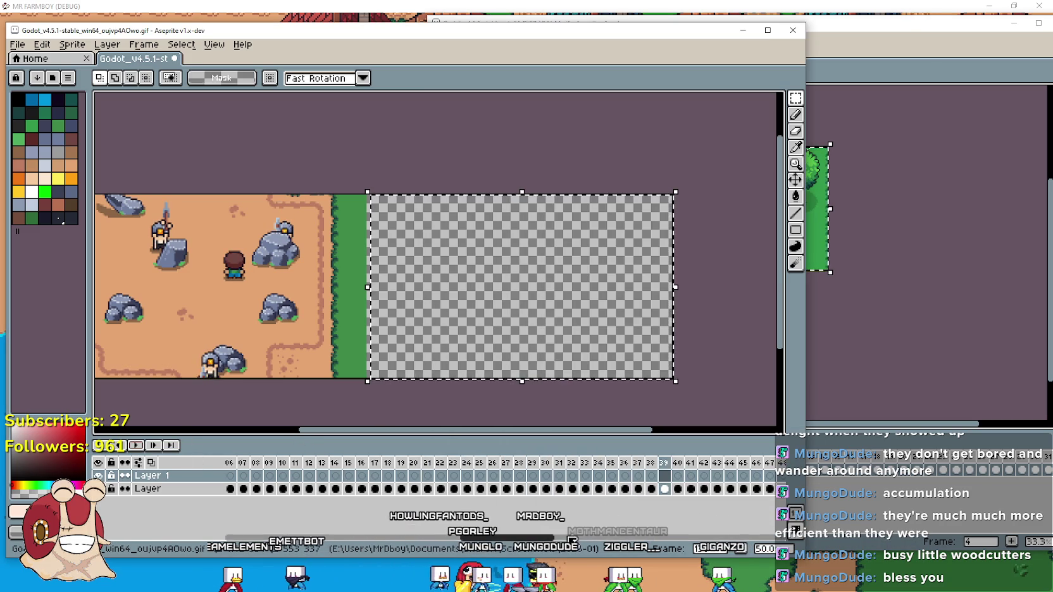
scroll(405, 481, "left", 3)
left_click(233, 476)
Step through combined frames 2–5 and play the animation to preview the pastes.
left_click(246, 477)
left_click(259, 477)
left_click(272, 476)
left_click(285, 477)
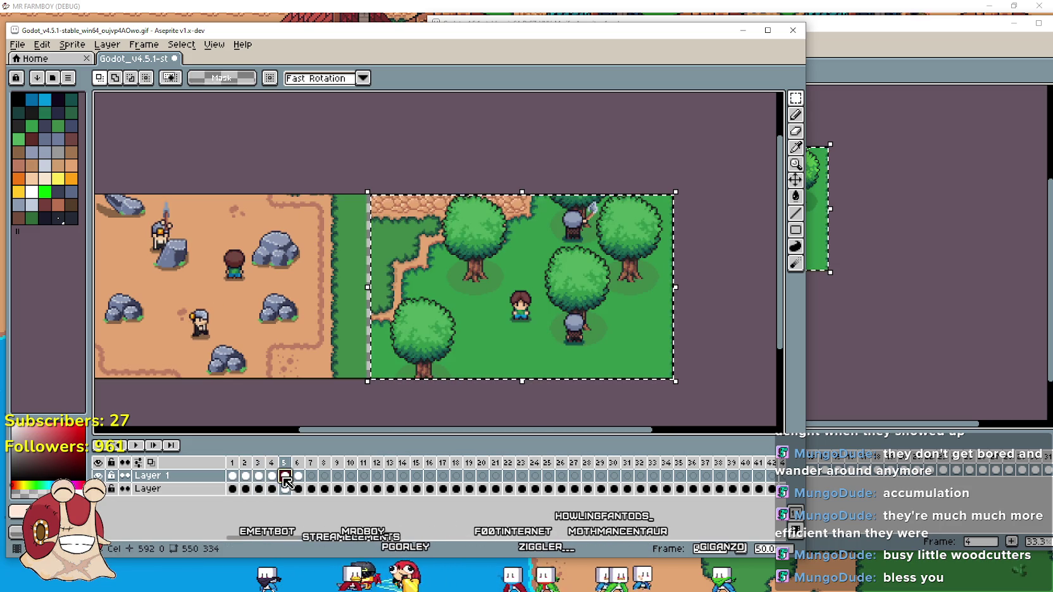
key("Return")
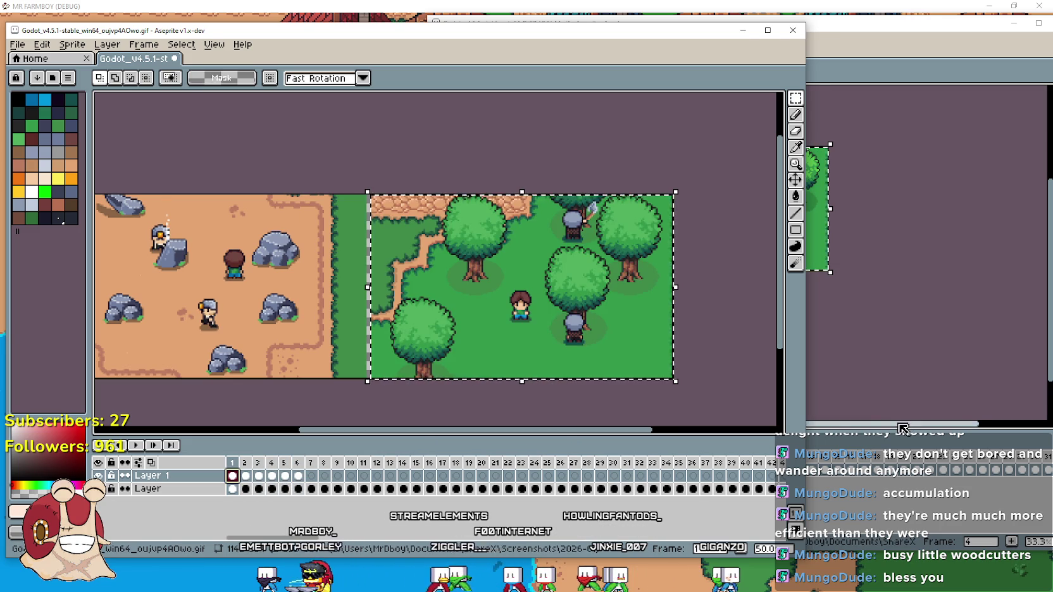
Paste woodcutter frame 2 into the right half of combined frame 2.
left_click(903, 429)
left_click(663, 470)
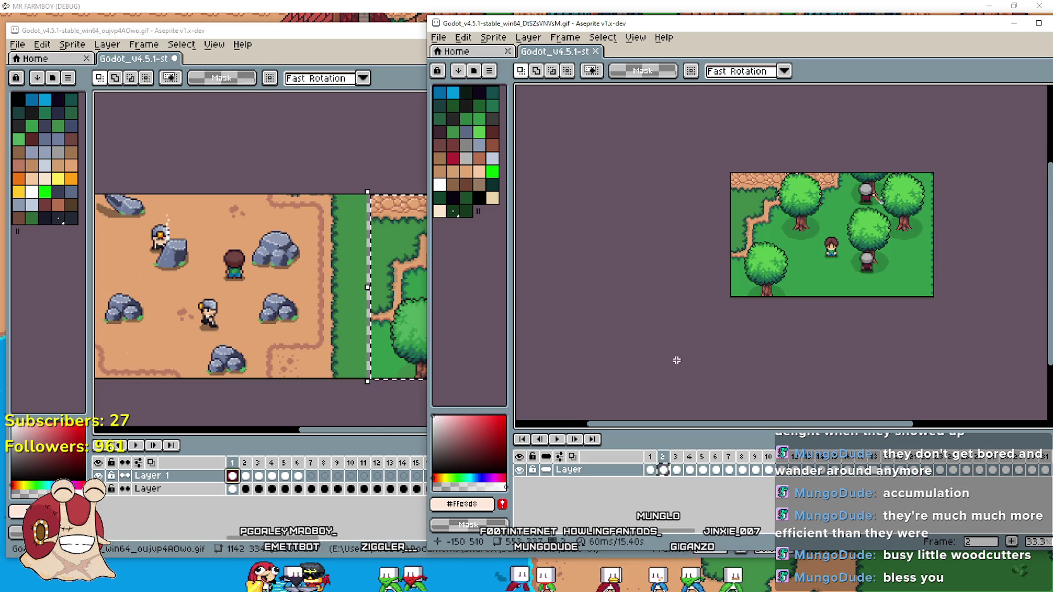
key("ctrl+z")
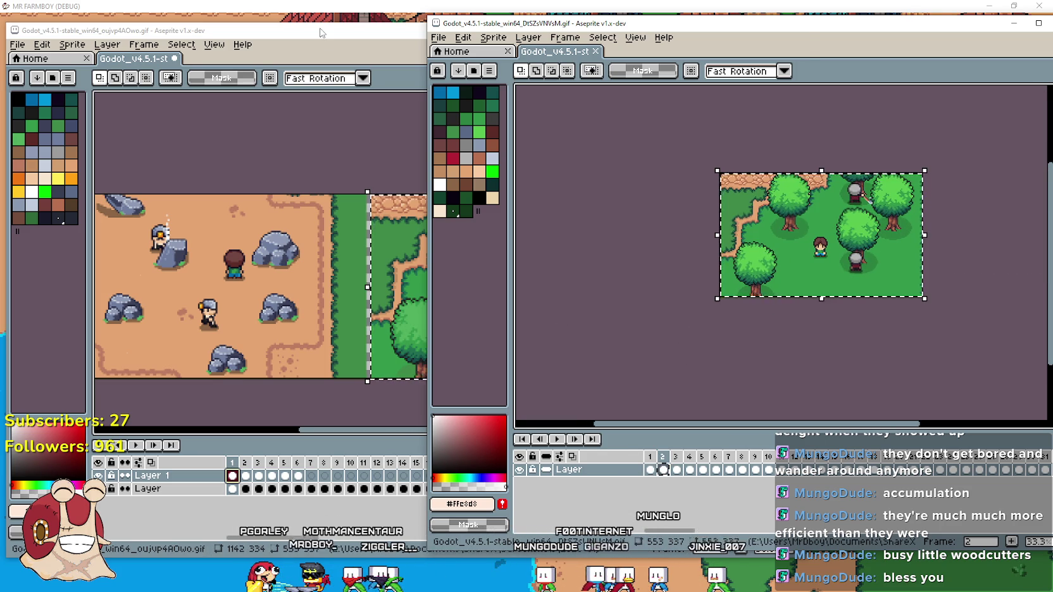
left_click(322, 33)
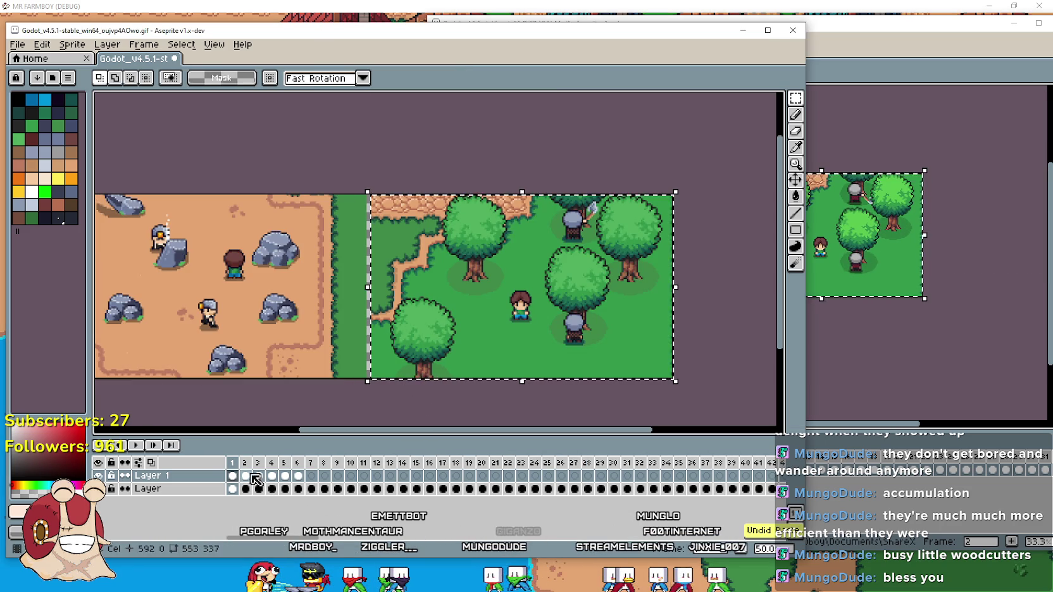
left_click(256, 480)
key("ctrl+v")
left_click_drag(295, 307, 587, 311)
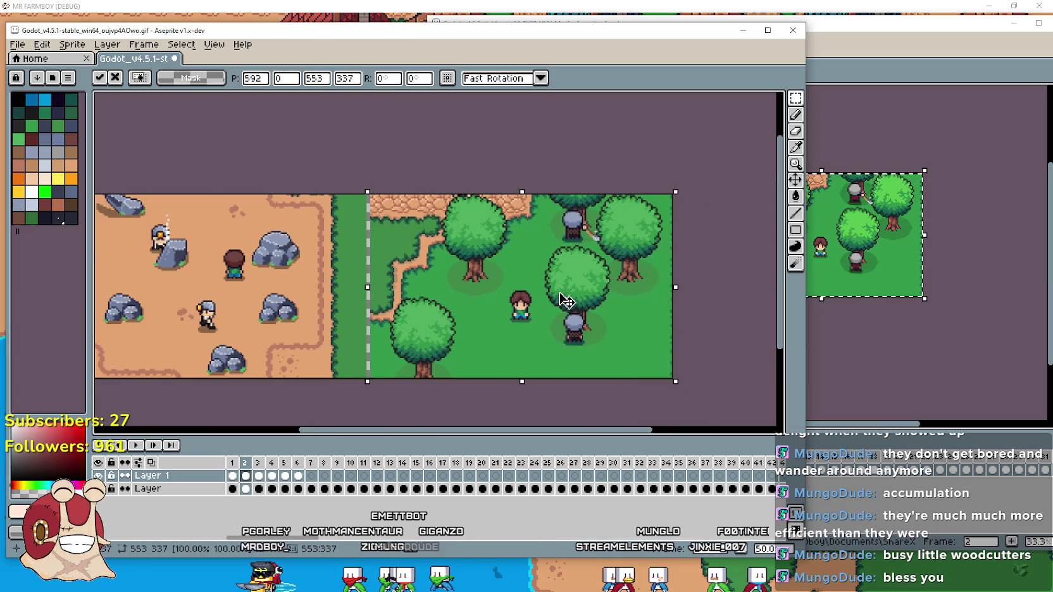
left_click(235, 477)
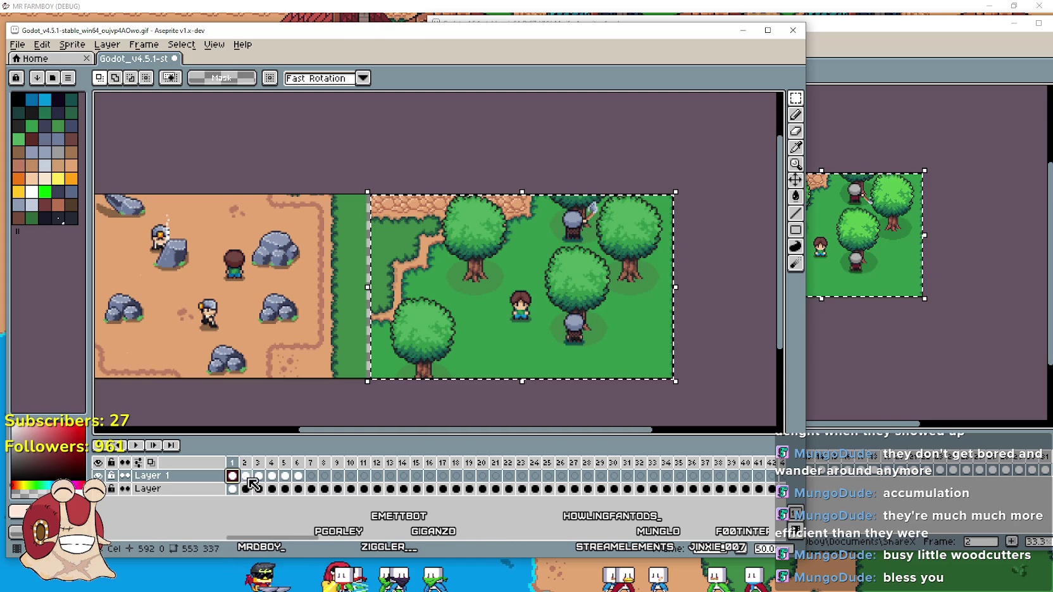
left_click(258, 476)
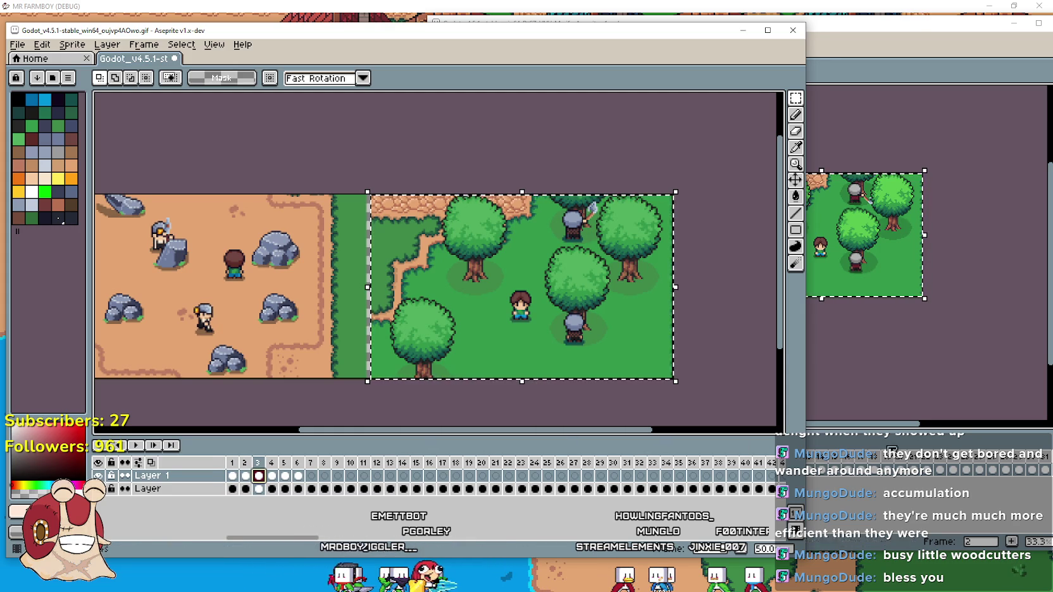
Nudge the floating forest scene into place and check combined frames 1 and 2.
left_click(895, 434)
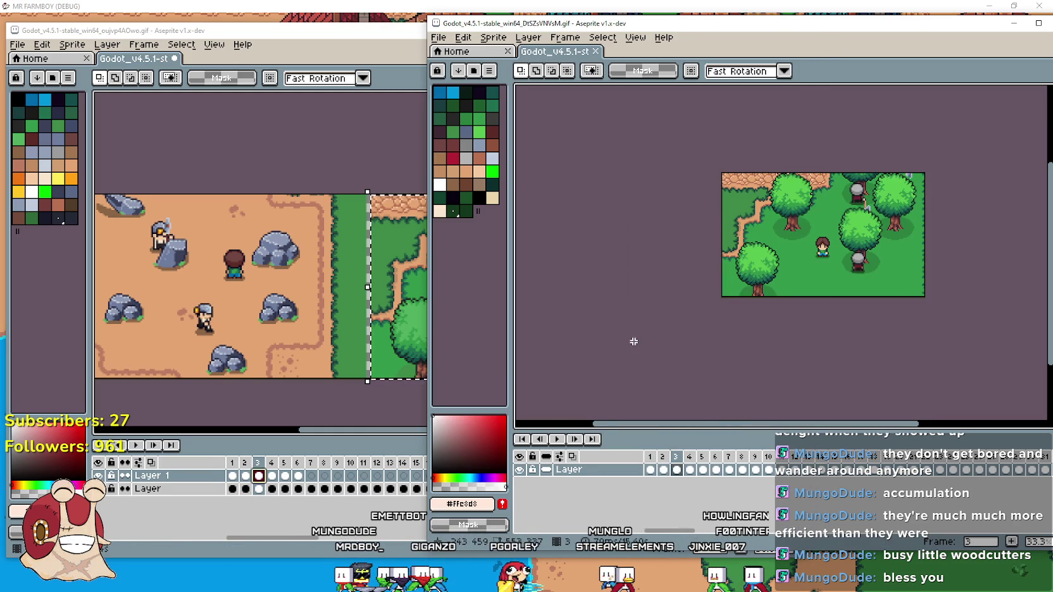
scroll(630, 342, "right", 2)
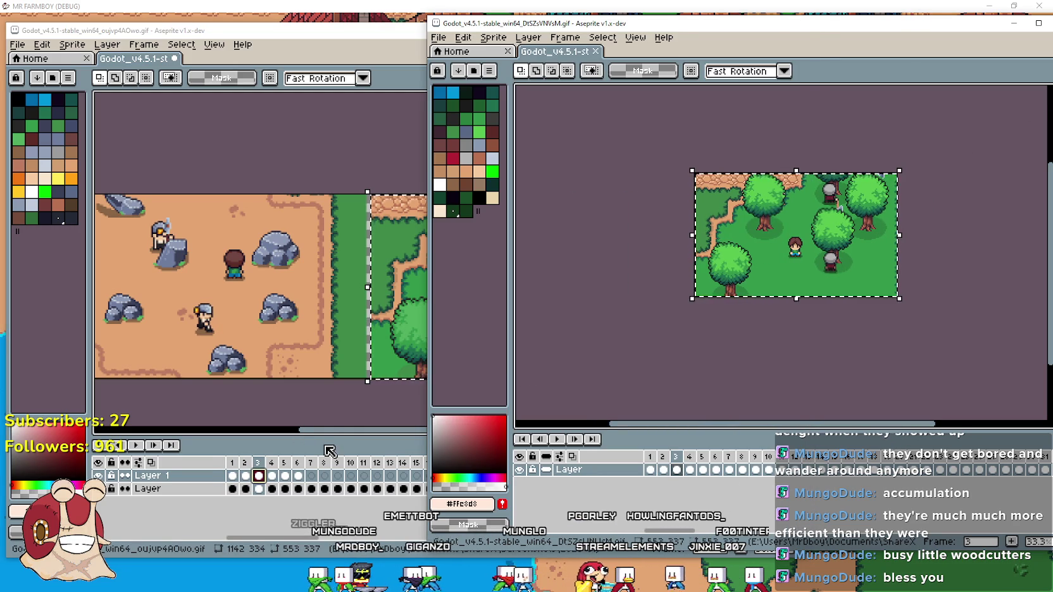
left_click(329, 441)
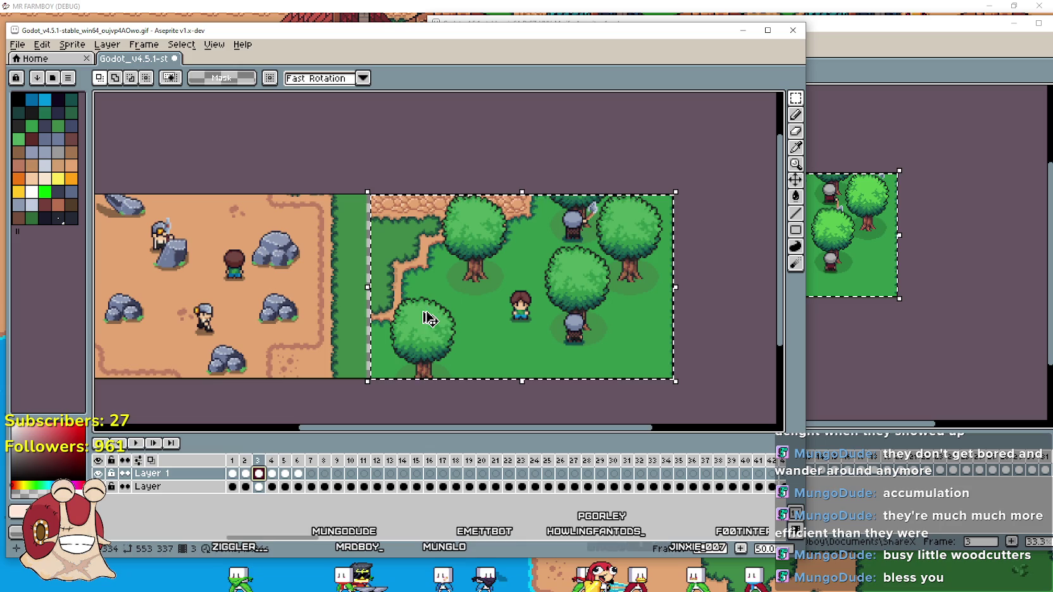
mouse_move(570, 285)
left_mouse_down()
mouse_move(265, 297)
mouse_move(574, 279)
left_mouse_up()
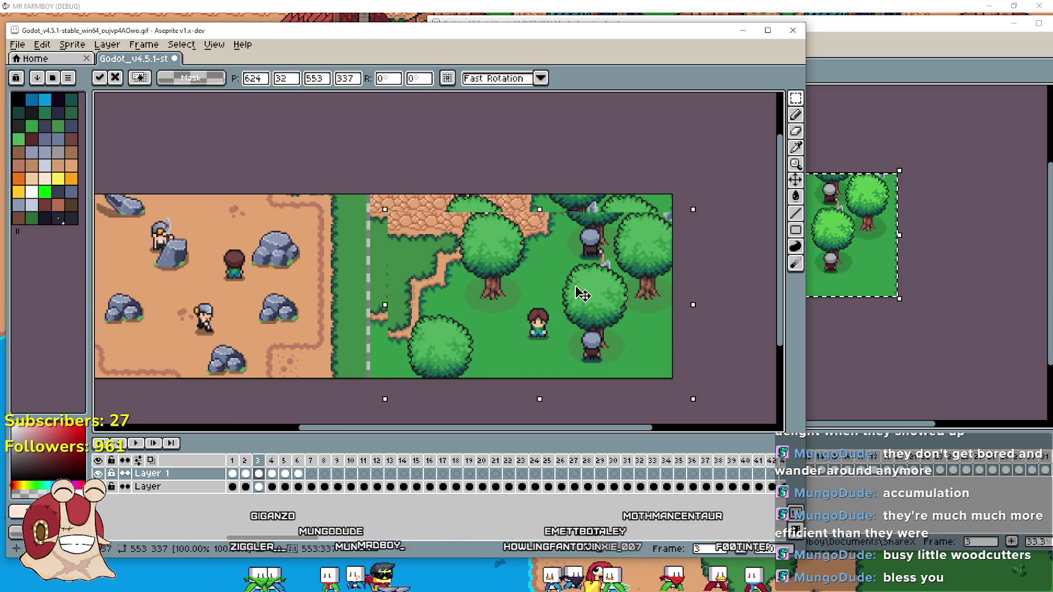
left_click_drag(565, 329, 566, 329)
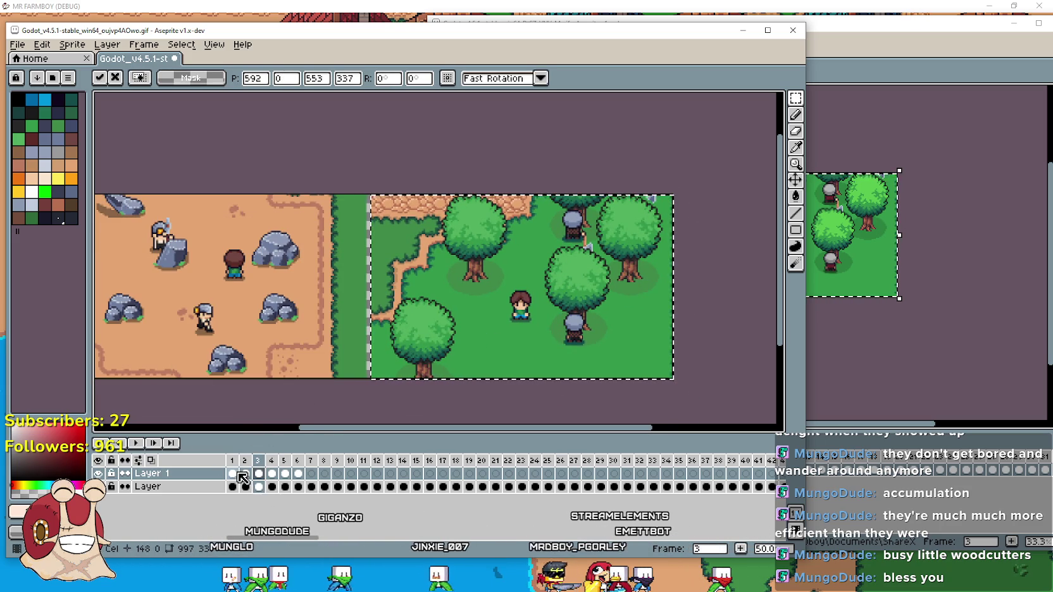
left_click(233, 474)
left_click(246, 474)
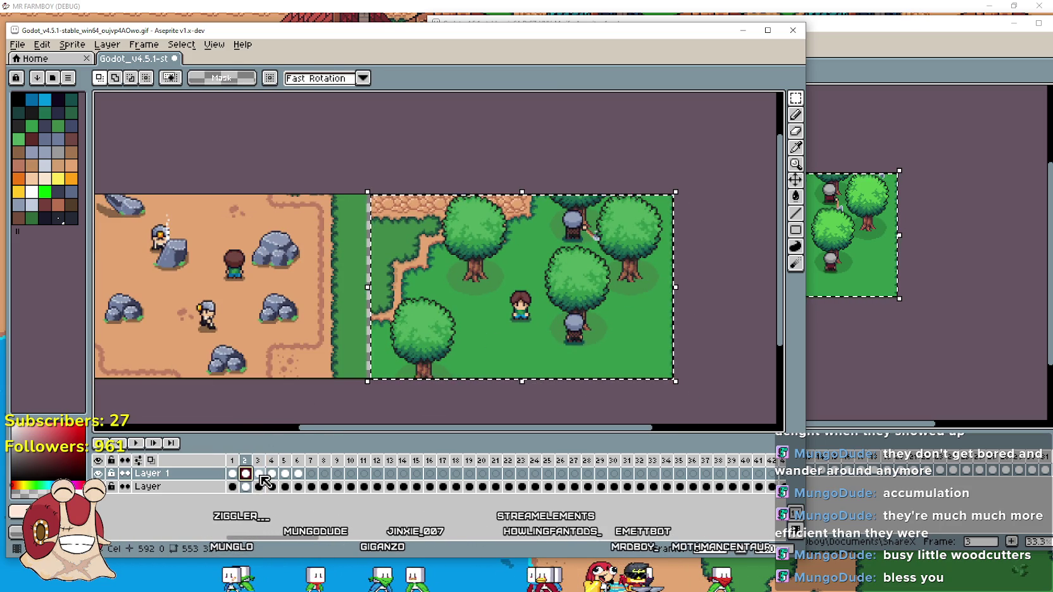
Compare combined frame 3 against woodcutter frame 4 in the other window.
left_click(261, 478)
key("alt+Tab")
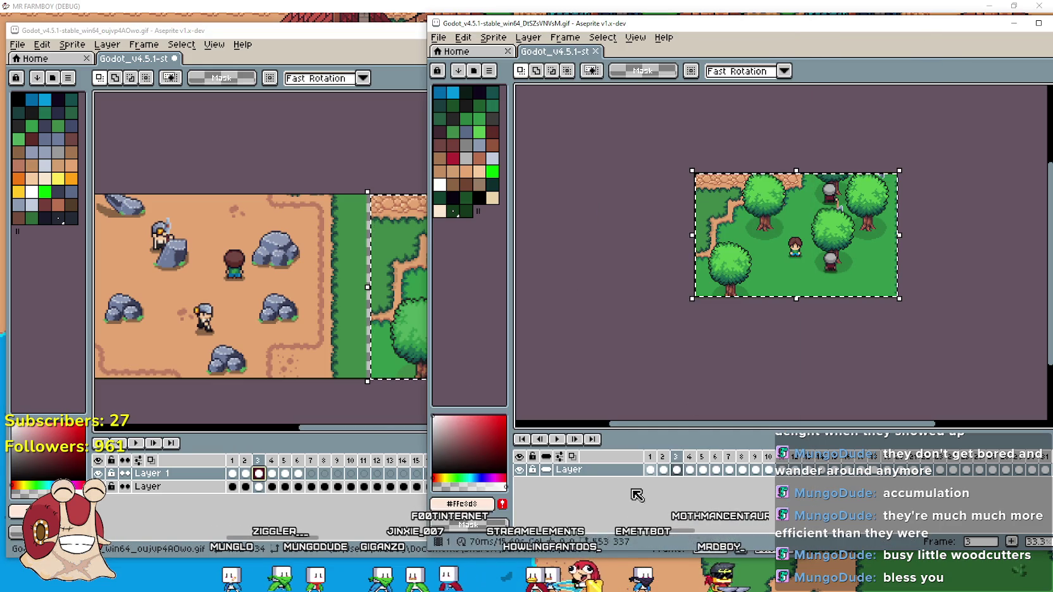
left_click(689, 470)
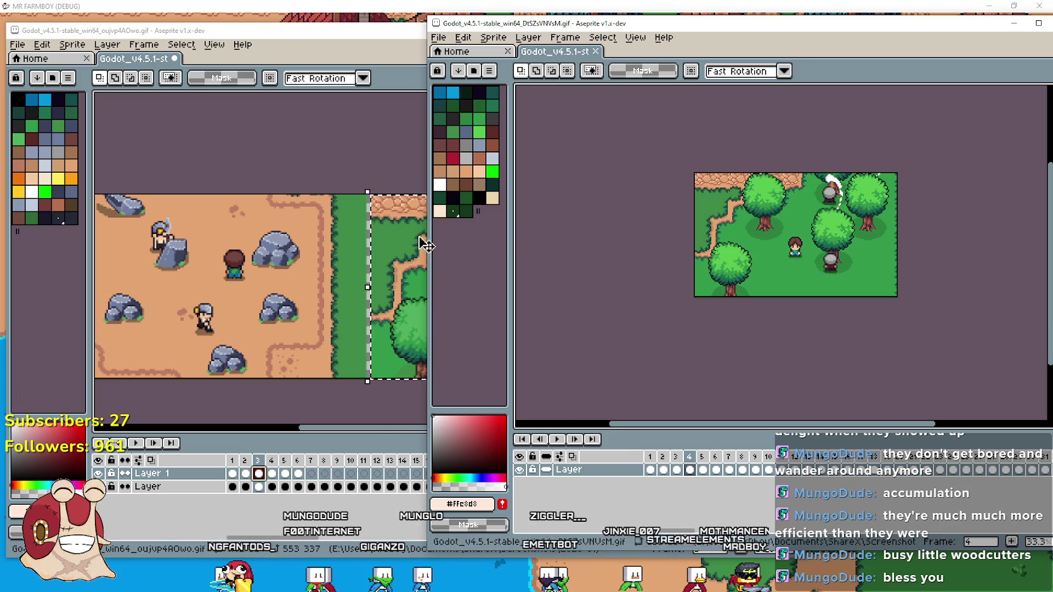
key("alt+Tab")
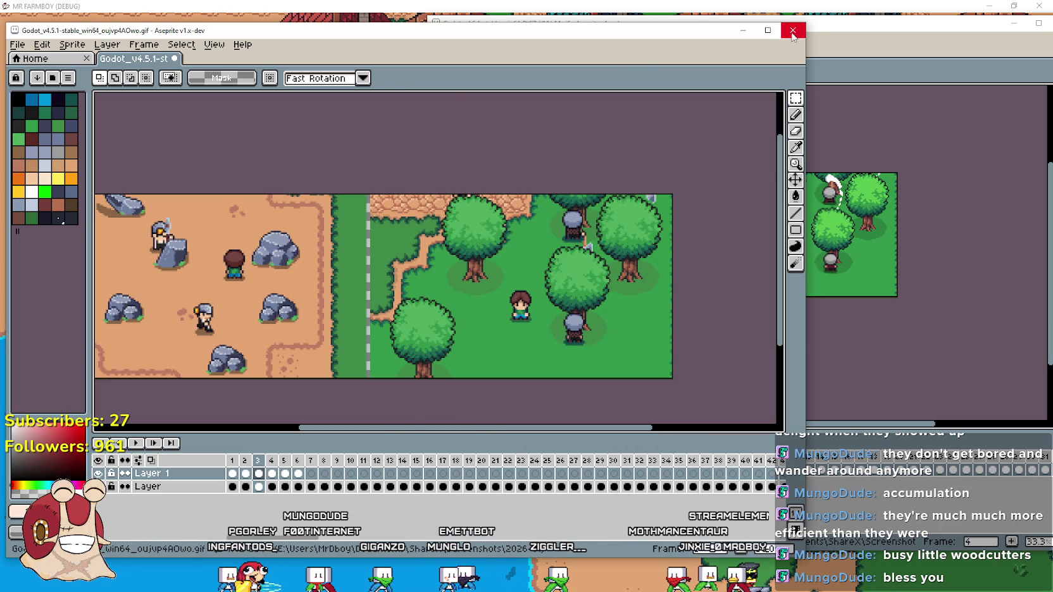
left_click(898, 502)
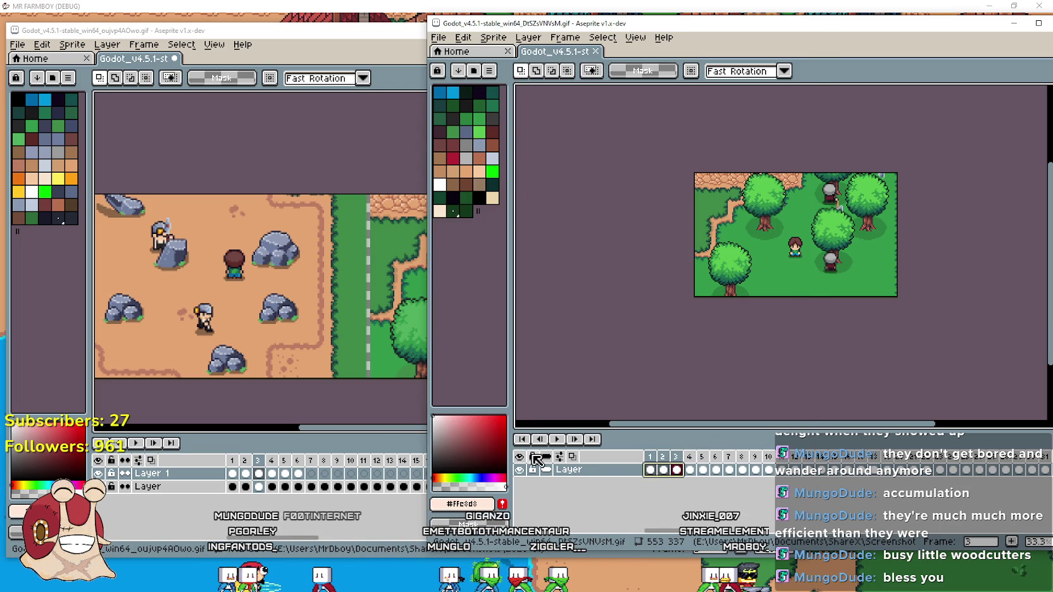
Browse the woodcutter timeline and select frames 1 through 26.
left_click_drag(682, 472, 650, 472)
left_click(654, 471)
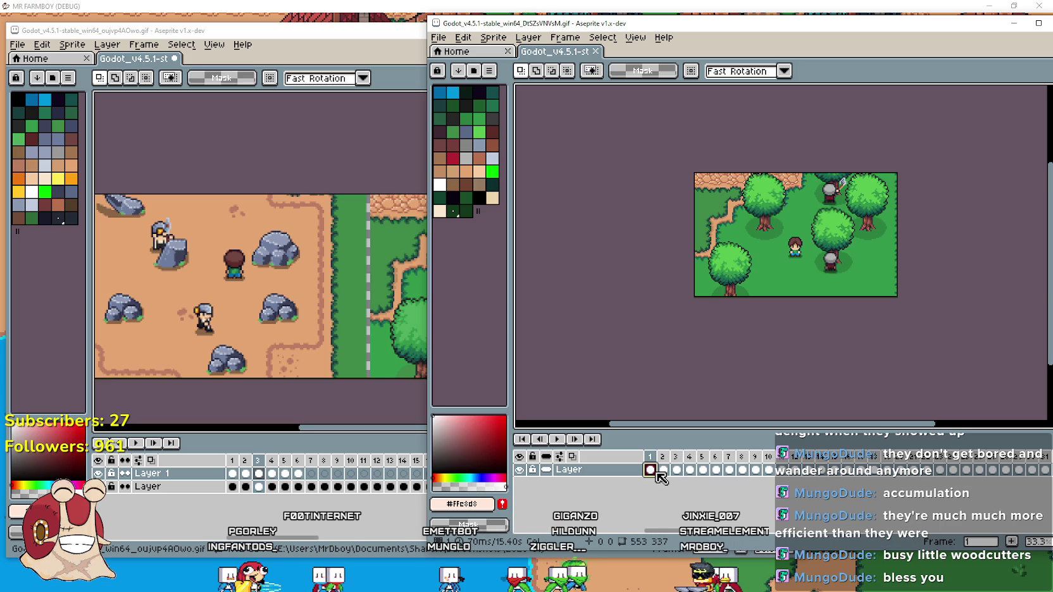
left_click(702, 470)
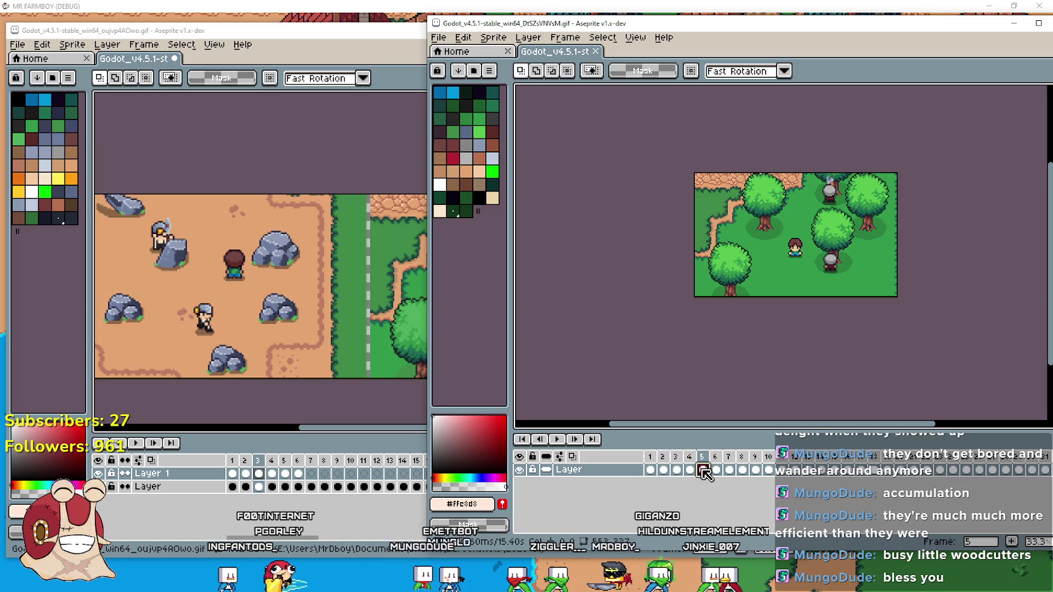
left_click(822, 470)
left_click_drag(652, 470, 1048, 472)
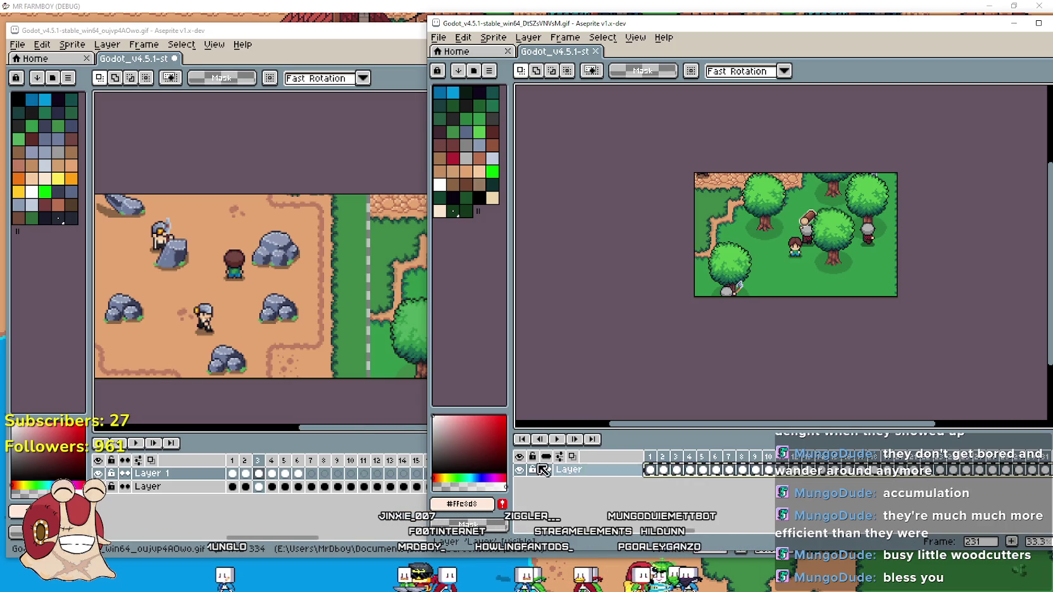
Copy the whole woodcutter frame and paste it right of the miners in combined frame 7.
left_click(310, 470)
left_click(297, 472)
left_click(310, 472)
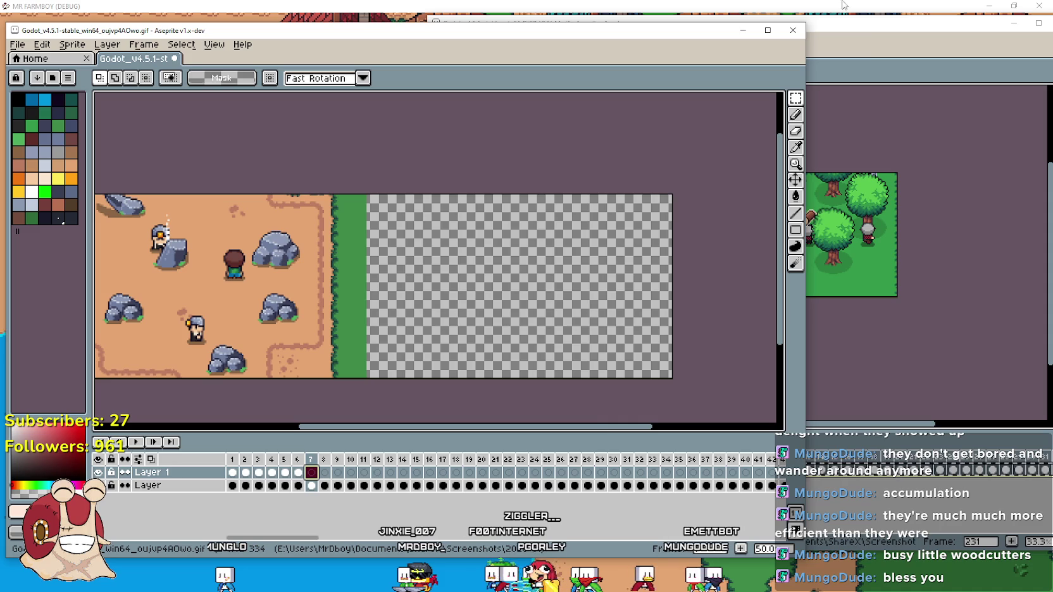
left_click(869, 44)
key("ctrl+a")
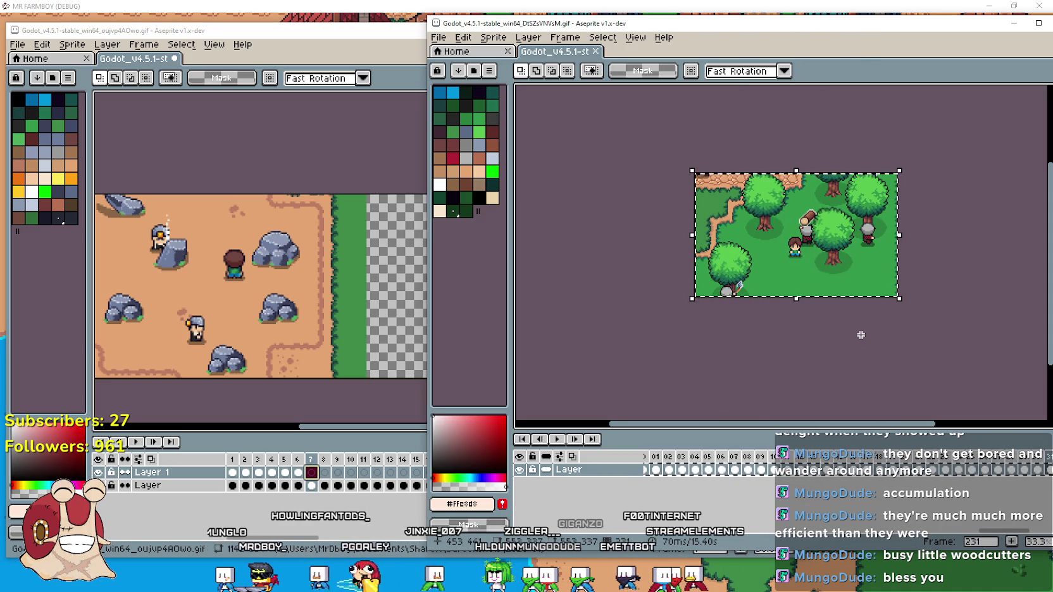
key("ctrl+c")
left_click(392, 266)
key("ctrl+v")
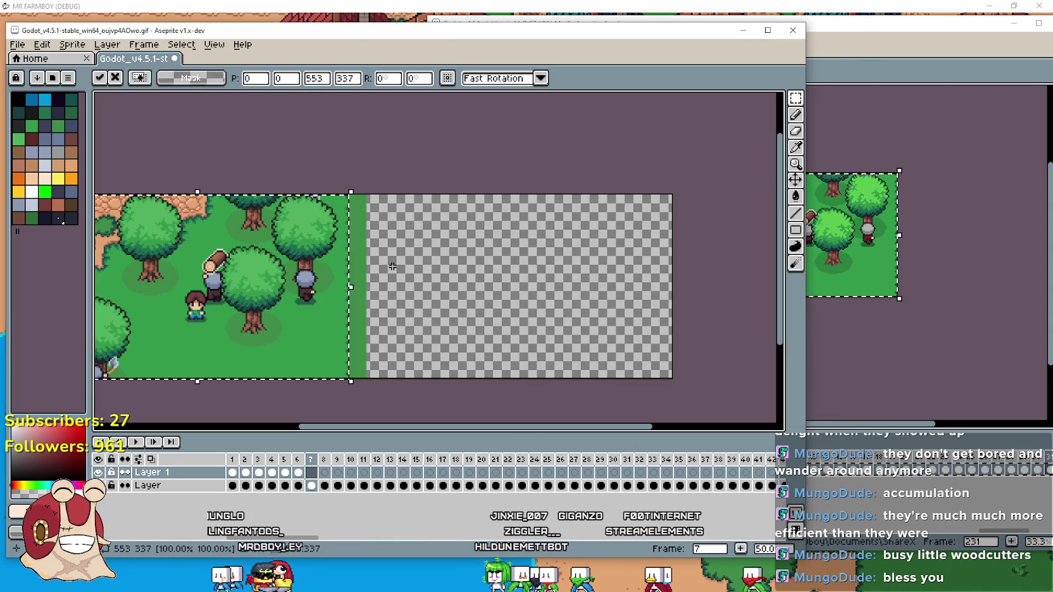
left_click_drag(239, 277, 513, 276)
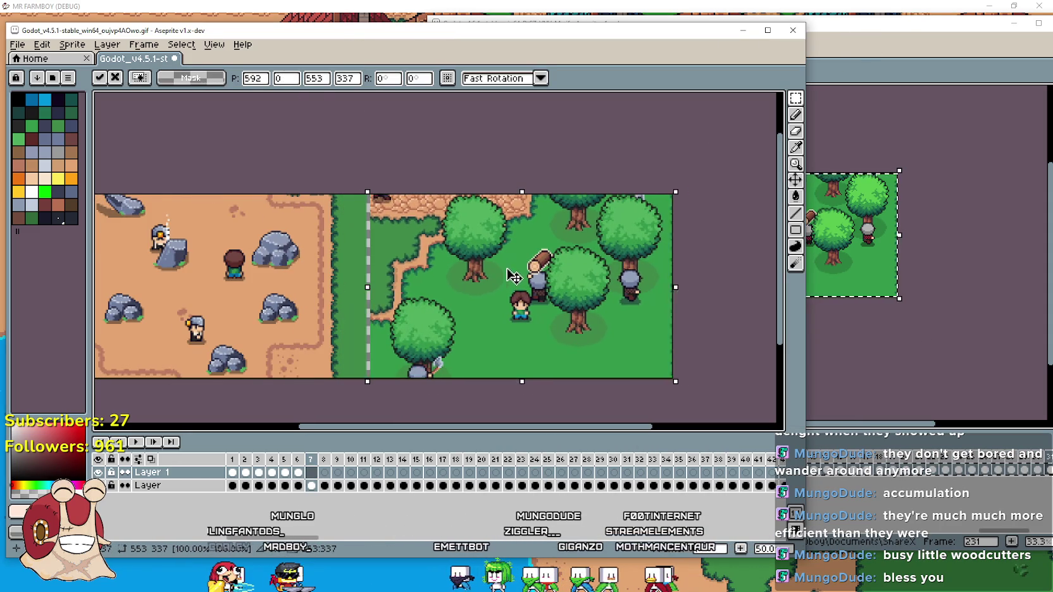
left_click(284, 472)
key("Right")
key("Right")
key("Right")
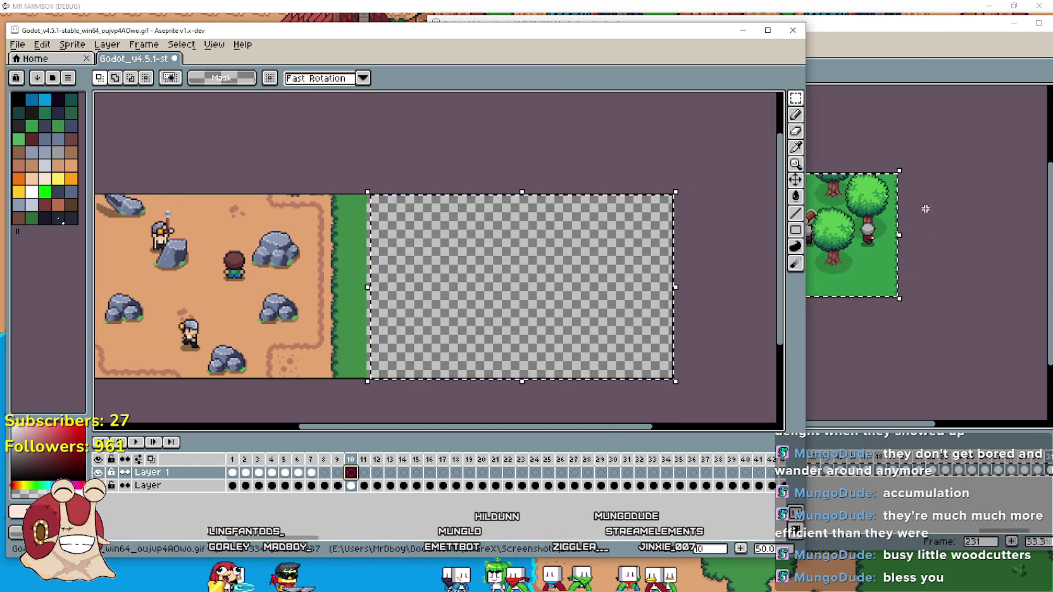
Copy woodcutter frame 02 with Edit > Copy and paste it right of the miners in frame 10.
left_click(914, 44)
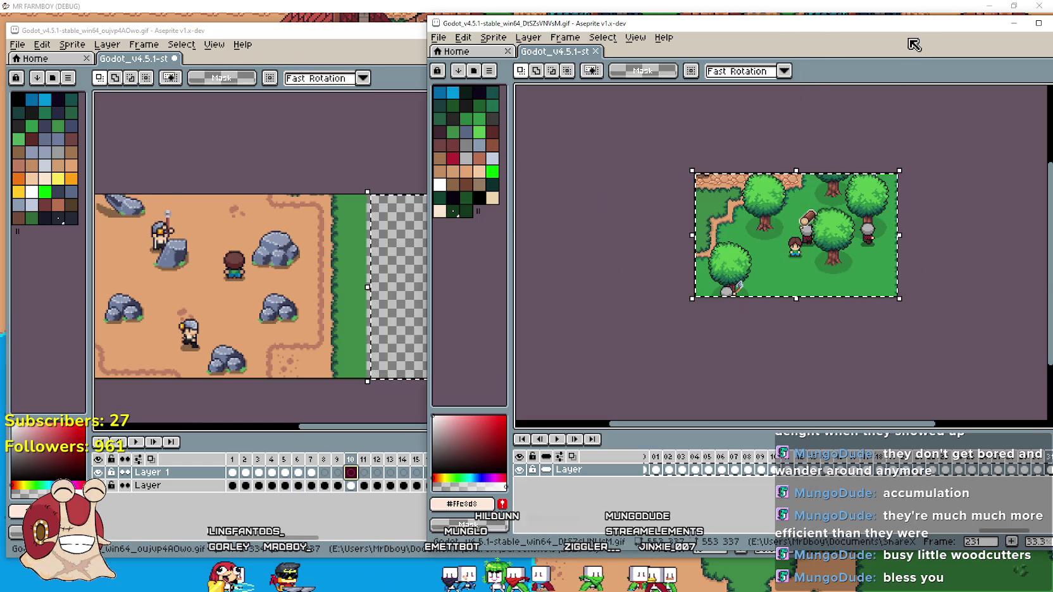
right_click(671, 470)
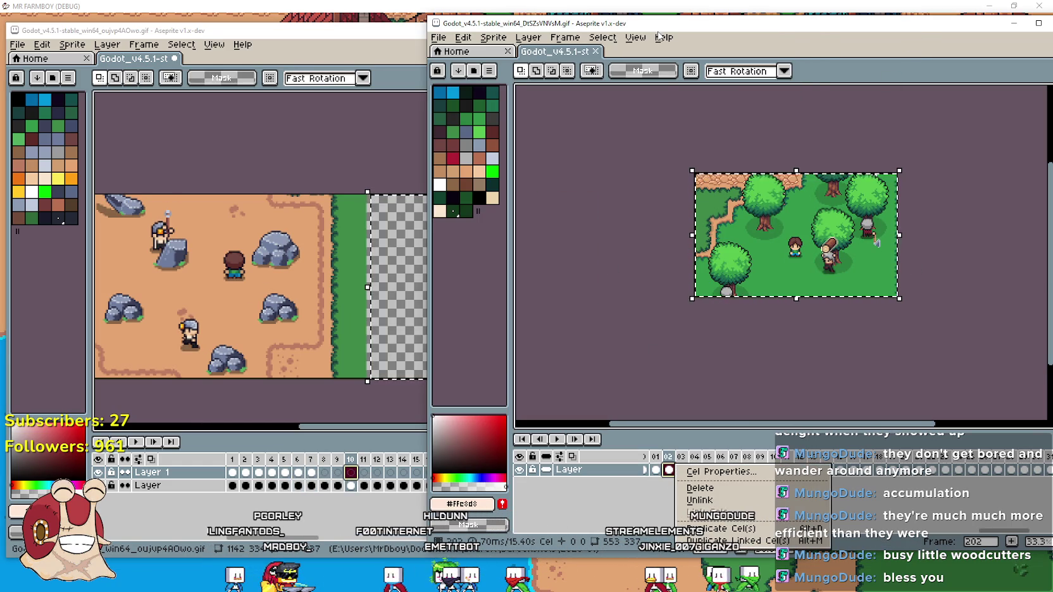
left_click(463, 37)
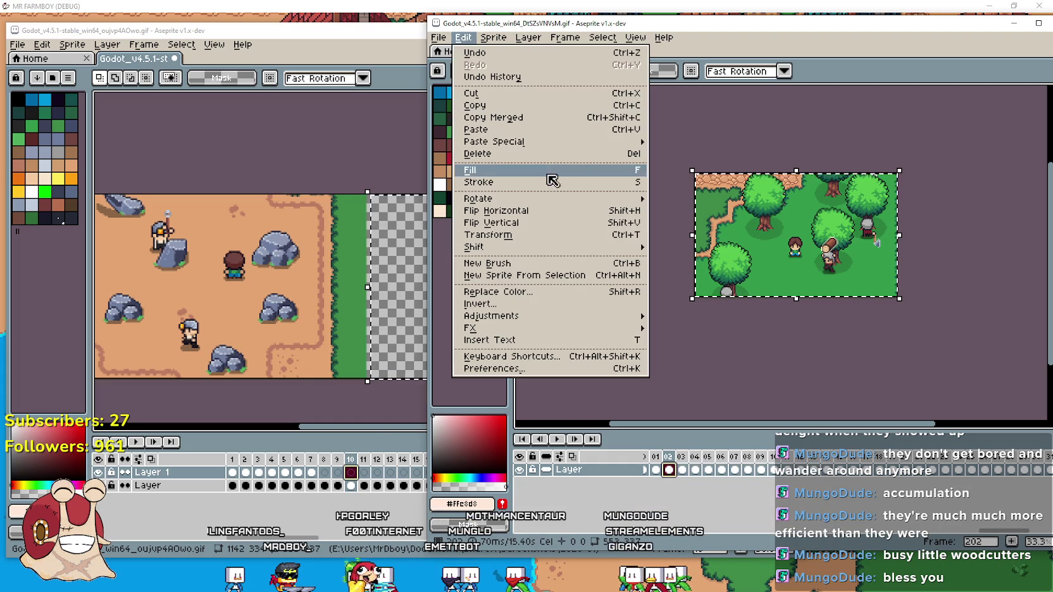
left_click(572, 131)
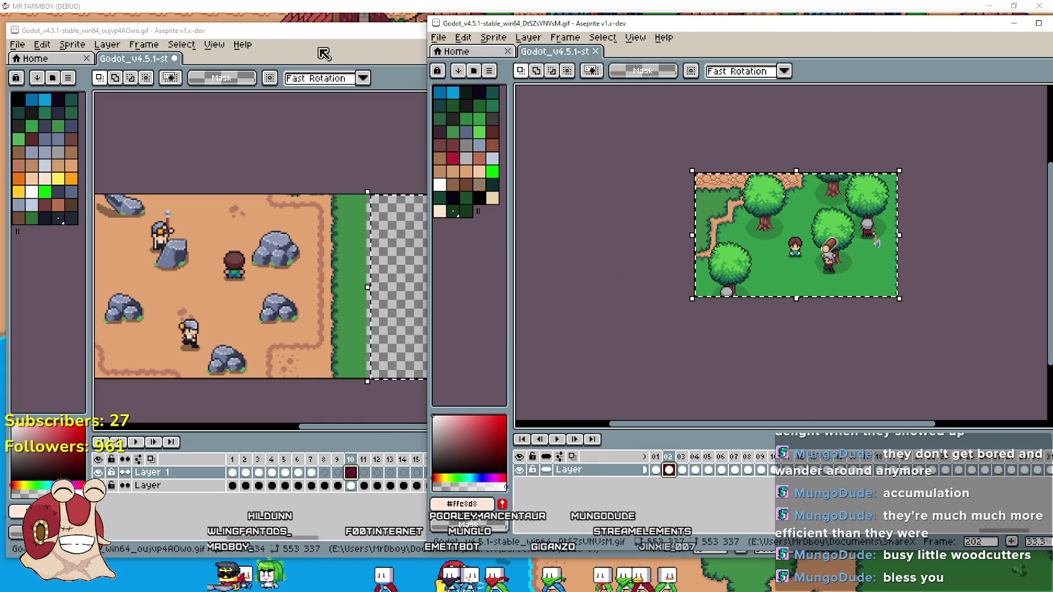
left_click(380, 353)
key("ctrl+v")
left_click_drag(195, 265, 492, 266)
left_click(337, 473)
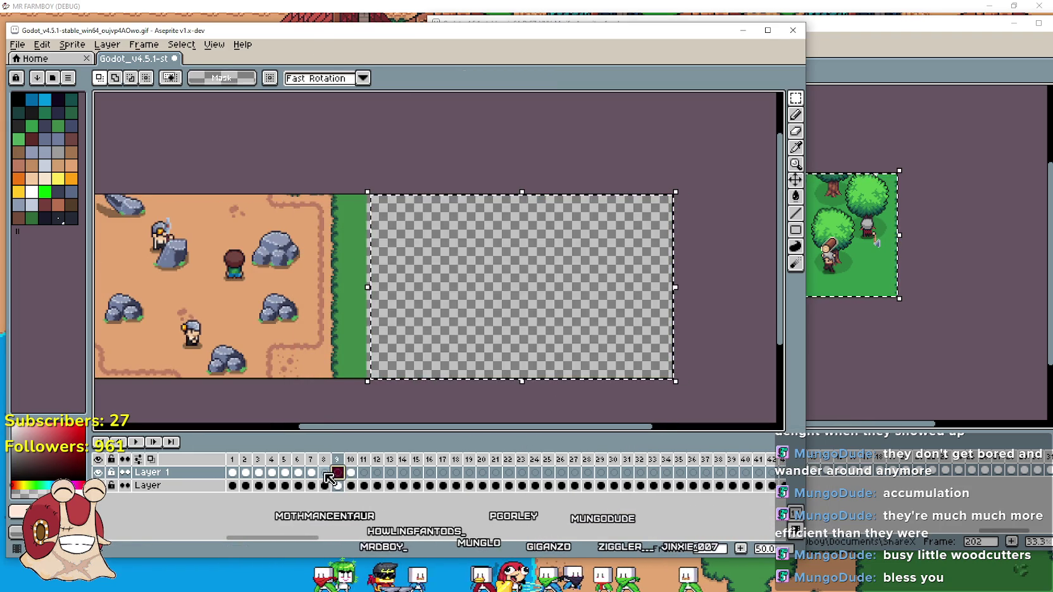
left_click(352, 474)
left_click(518, 20)
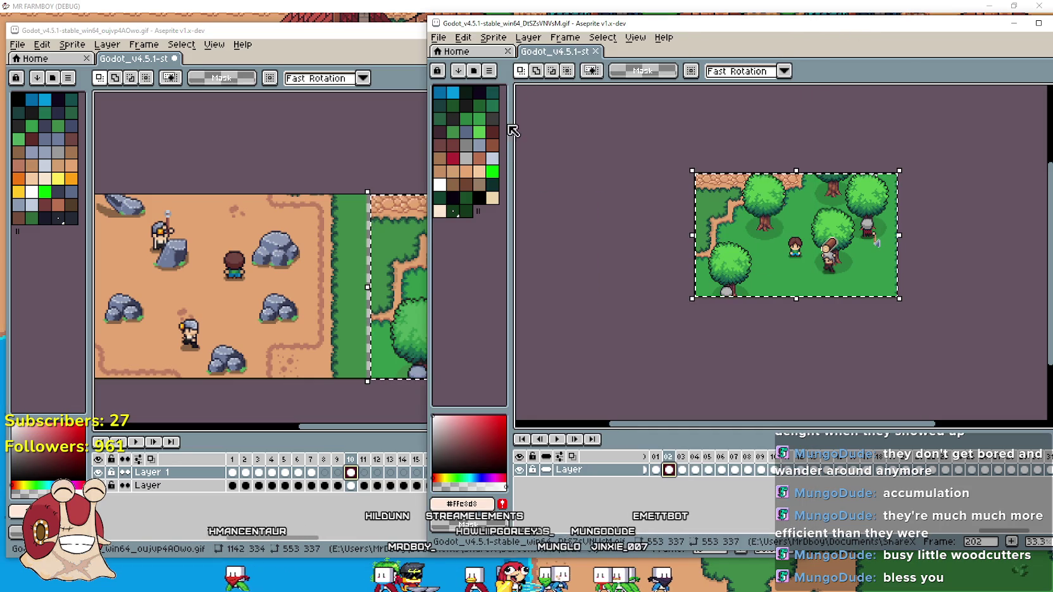
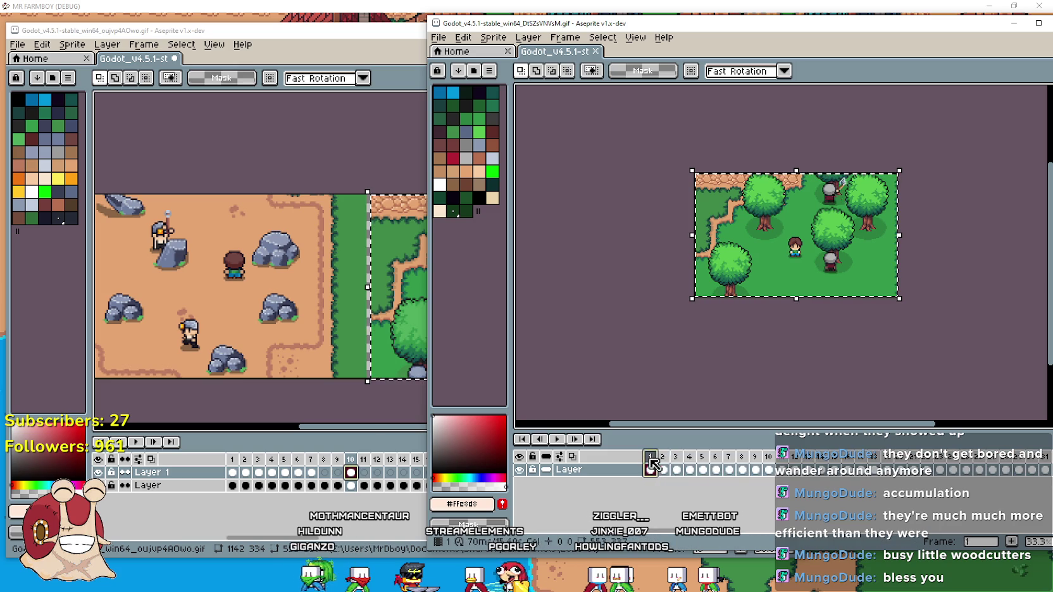
Inspect the forest animation's frame duration properties from its timeline, then bring up the Edit menu.
right_click(868, 453)
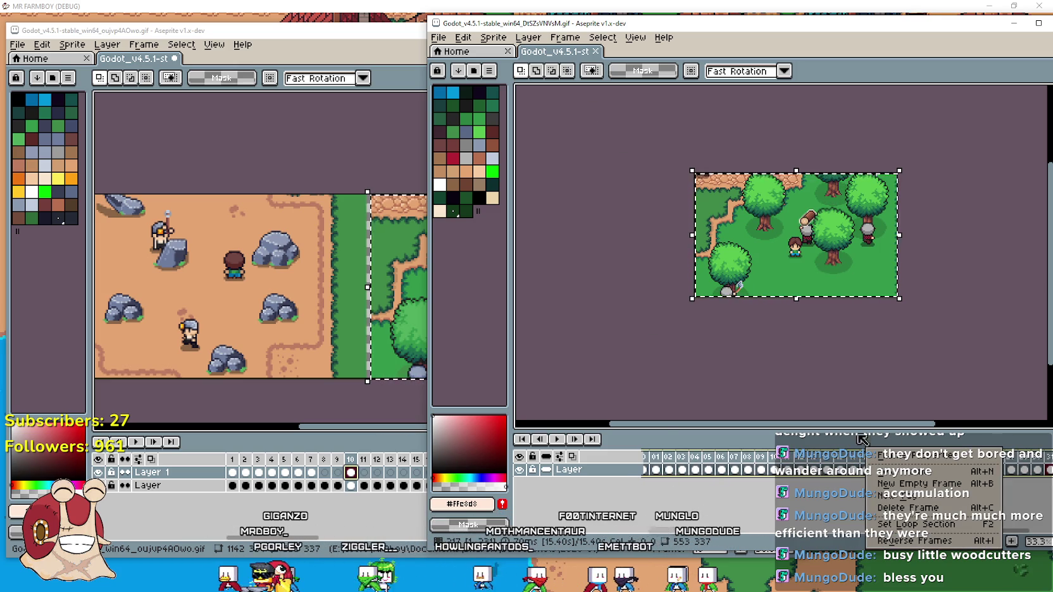
left_click(884, 453)
right_click(709, 462)
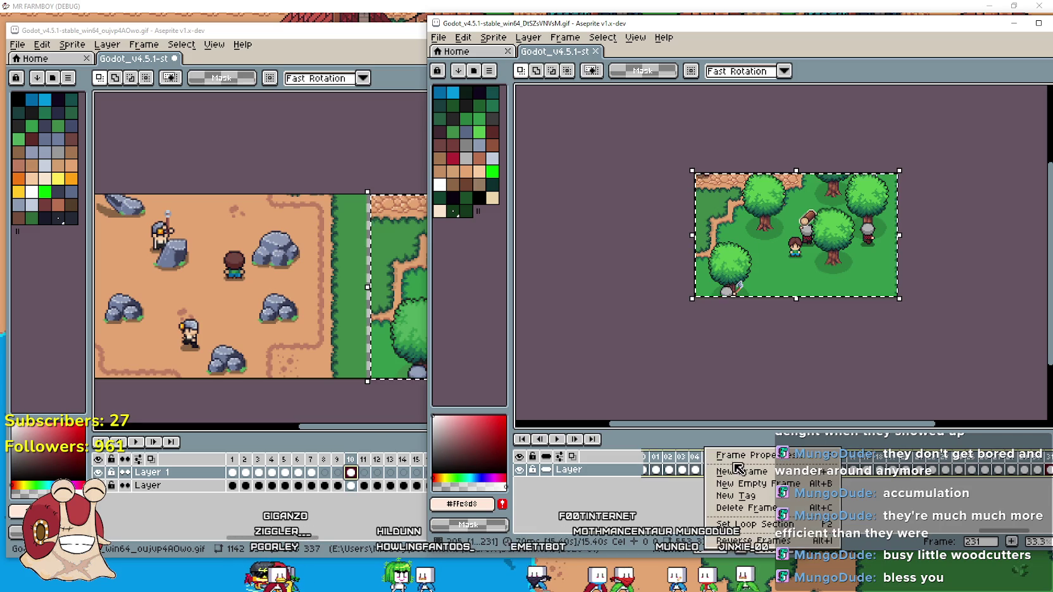
left_click(728, 466)
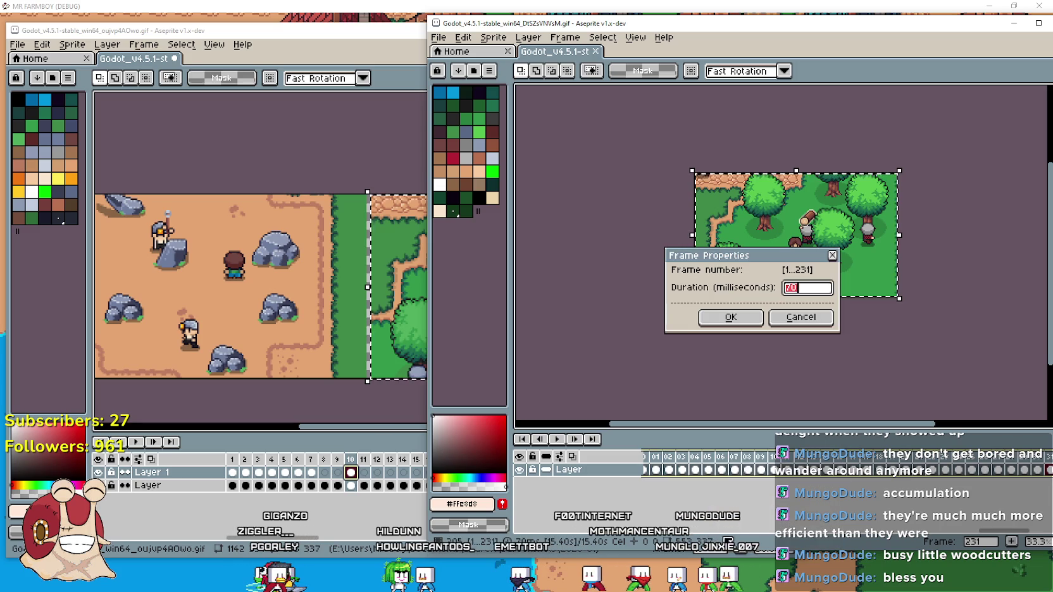
right_click(723, 463)
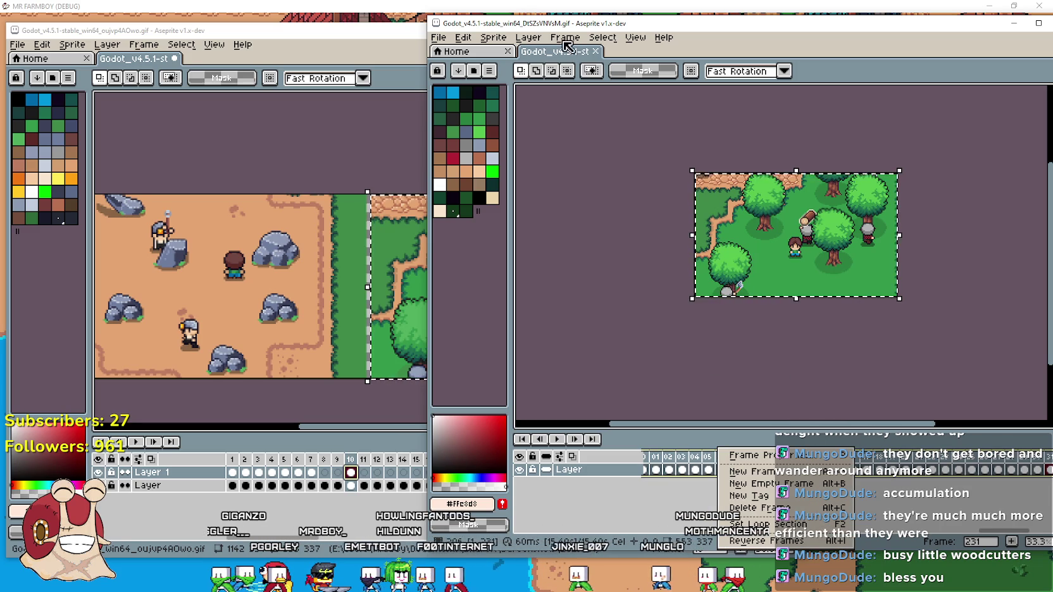
left_click(464, 38)
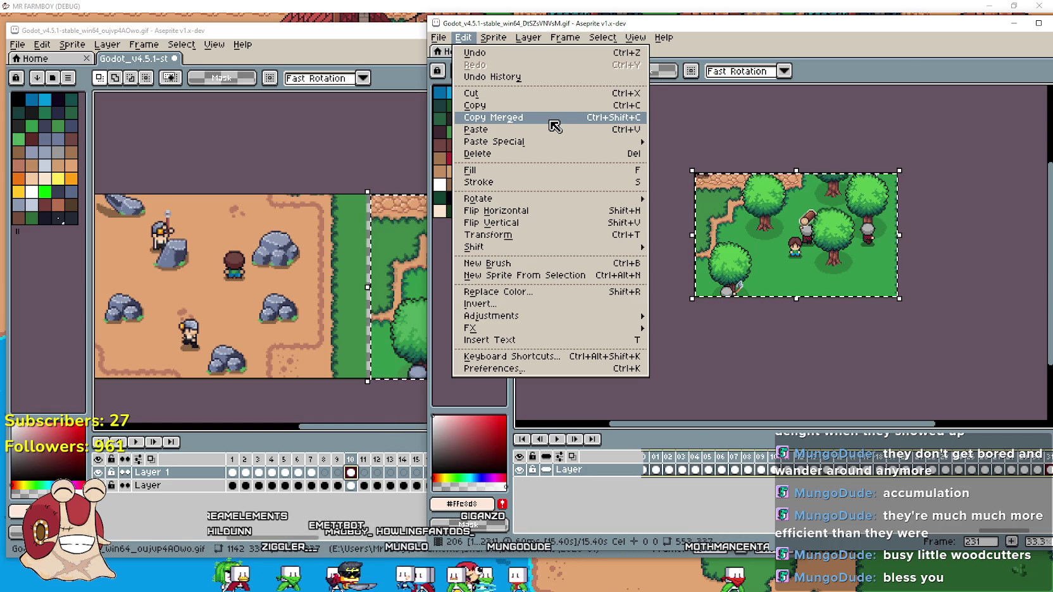
Copy the forest scene merged and paste it into the desert sprite as a new layer.
left_click(554, 118)
left_click(391, 42)
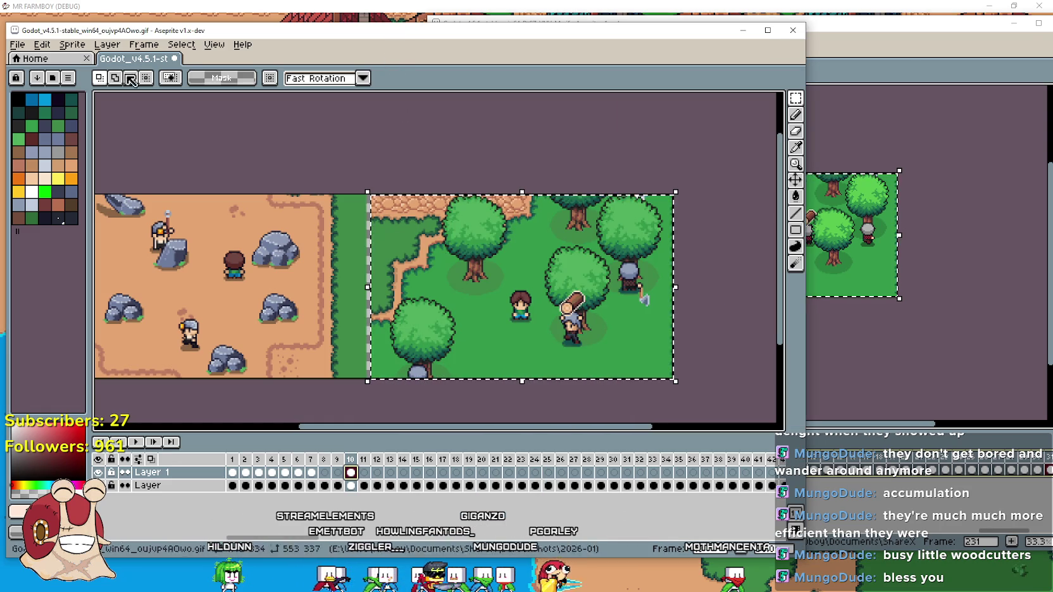
left_click(42, 45)
mouse_move(107, 150)
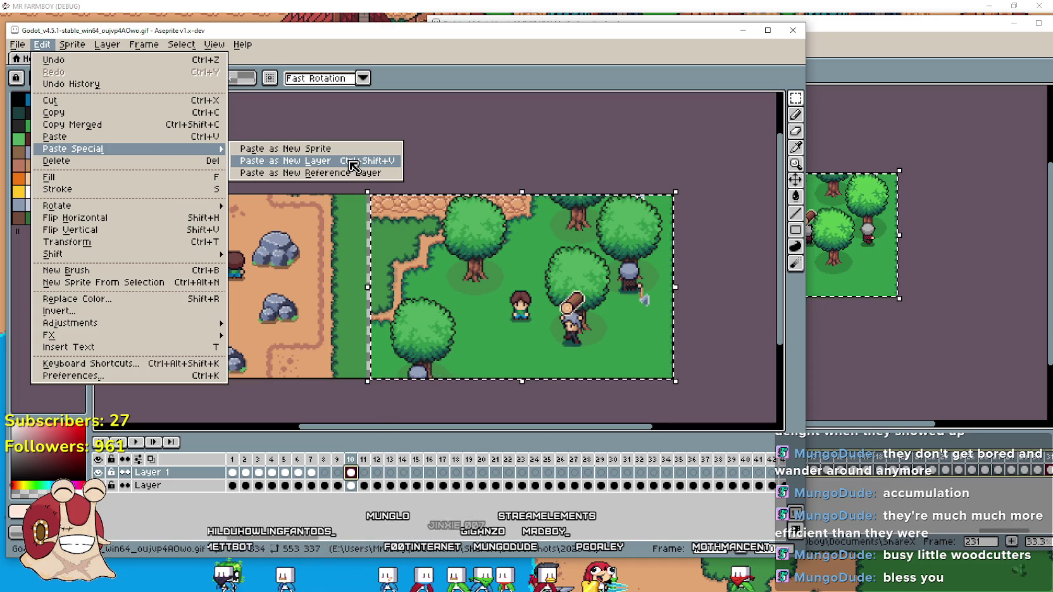
left_click(352, 166)
Check the pasted layer at frame 10 and at frame 3 in the timeline.
left_click(337, 473)
left_click(351, 472)
left_click(243, 473)
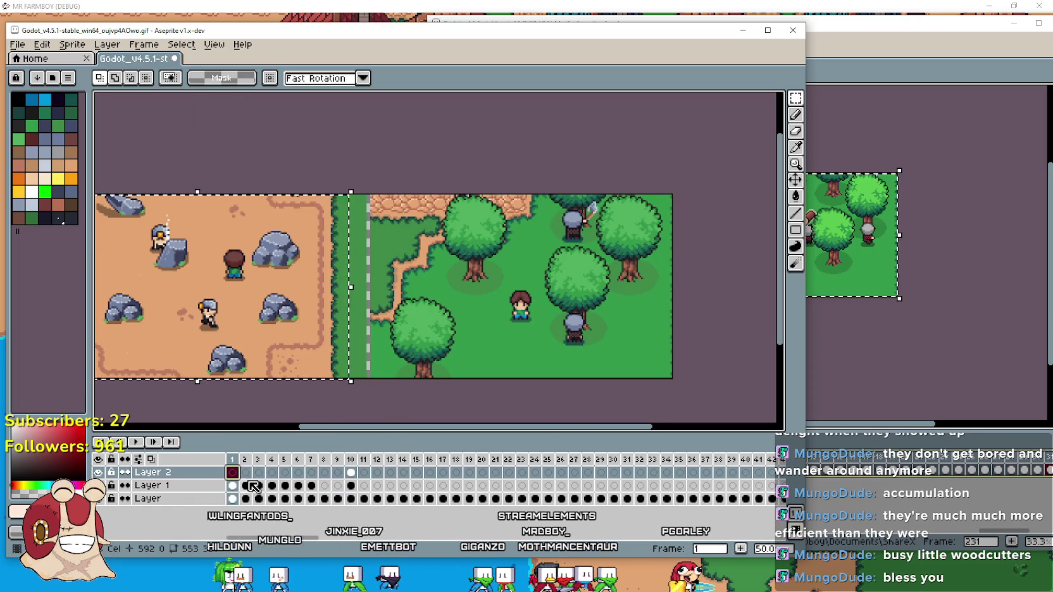
Step through frames 3 to 9 to see which frames the pasted forest layer fills.
left_click(258, 473)
left_click(272, 474)
left_click(285, 474)
left_click(298, 474)
left_click(310, 474)
left_click(324, 473)
left_click(338, 472)
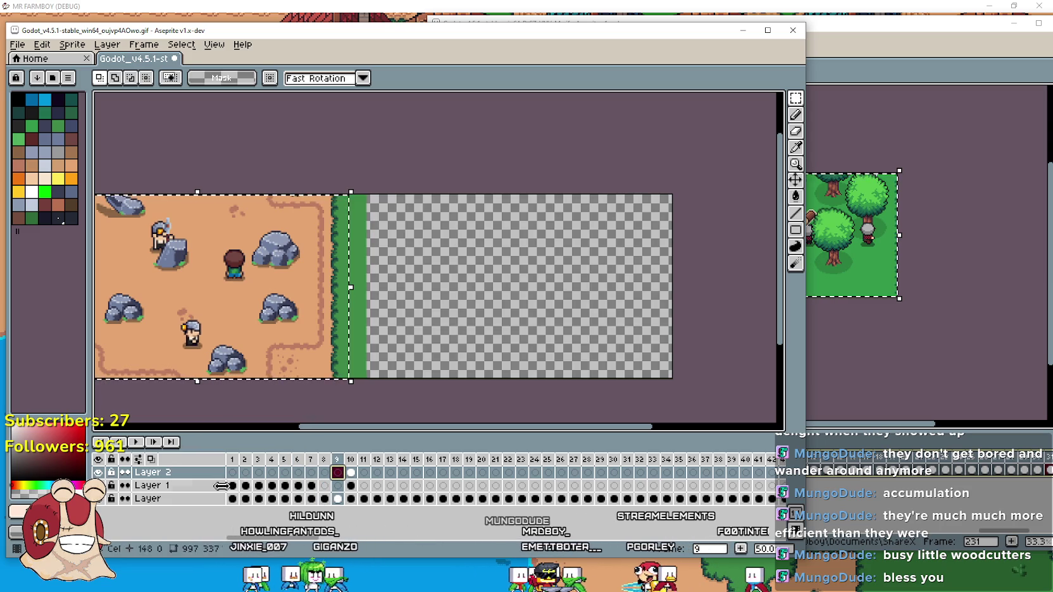
left_click(252, 473)
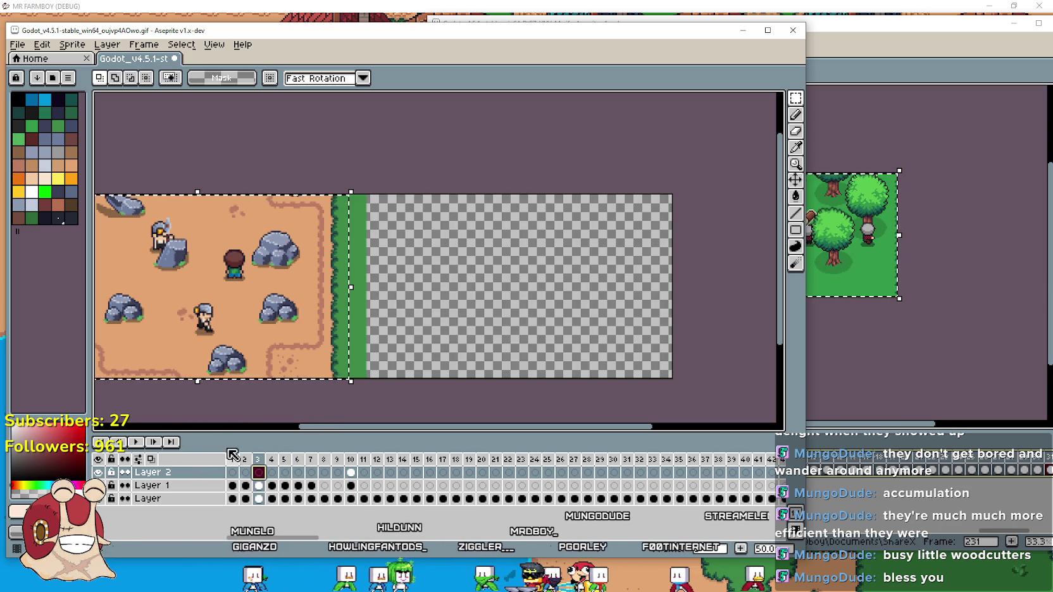
Bring the forest window forward, then switch to File Explorer's 2026-01 screenshots folder.
right_click(841, 458)
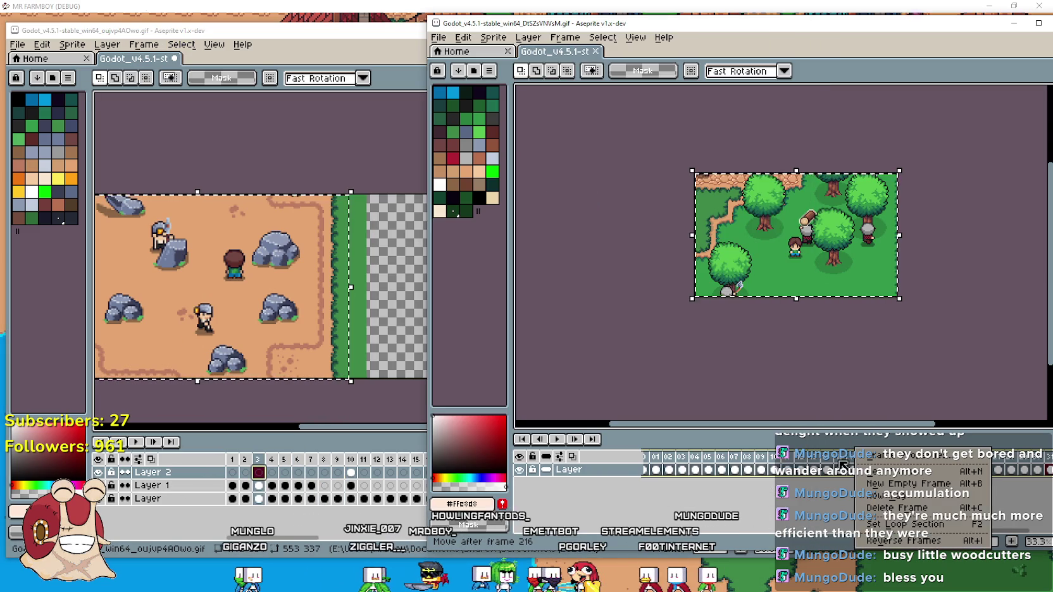
left_click(699, 516)
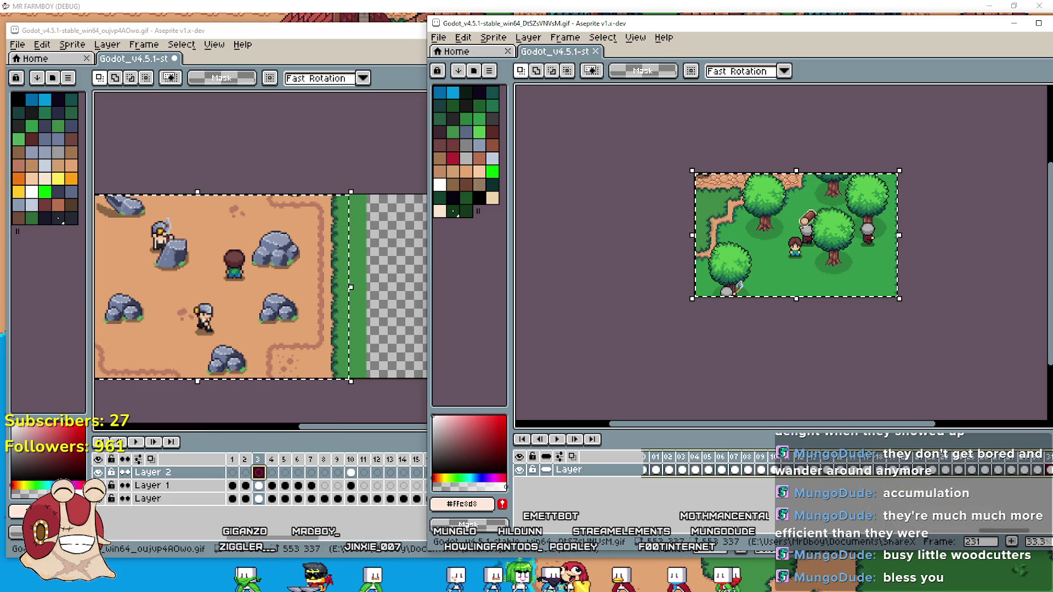
key("alt+Tab")
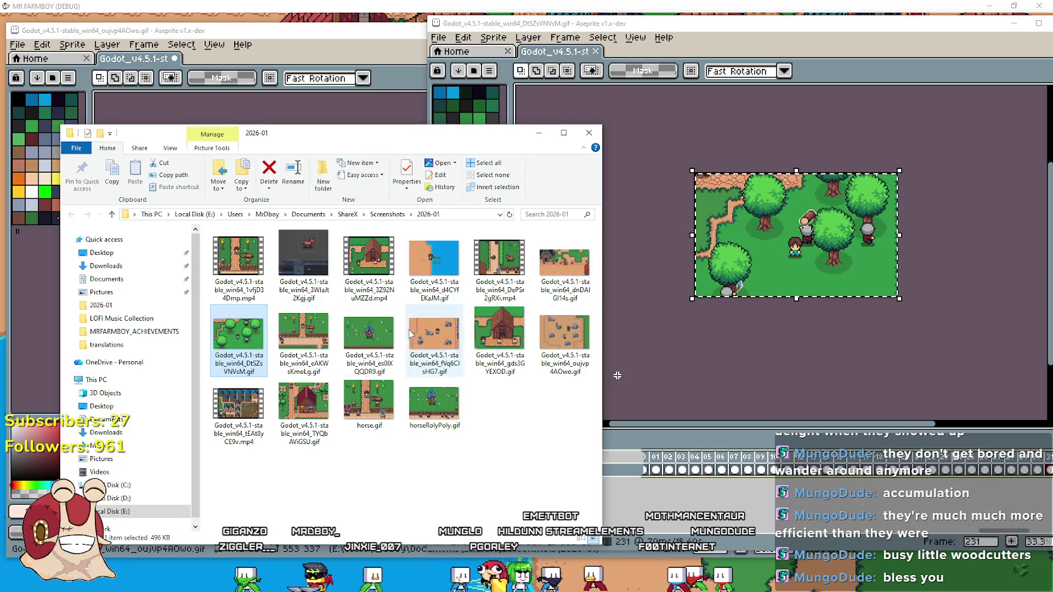
Drag the forest GIF from Explorer into the desert Aseprite window as a new document.
mouse_move(256, 148)
left_mouse_down()
mouse_move(773, 126)
mouse_move(788, 112)
left_mouse_up()
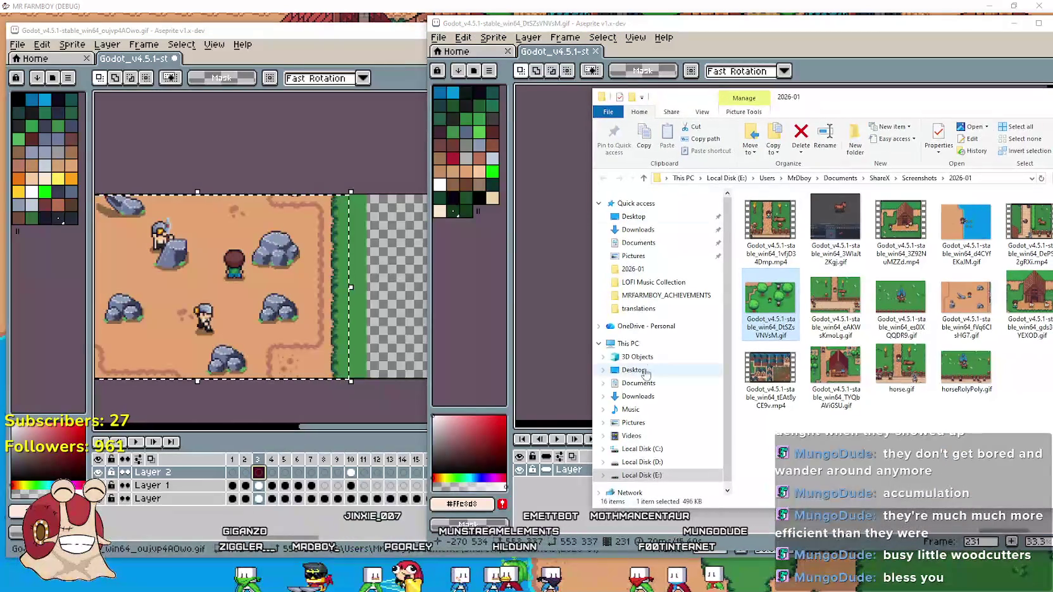
left_click_drag(351, 378, 391, 297)
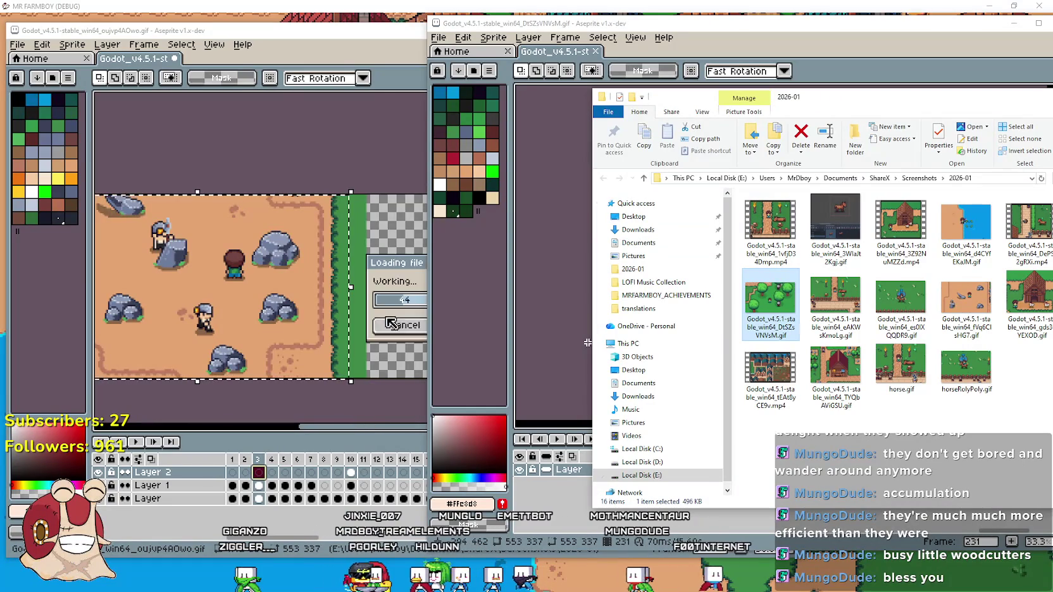
left_click(127, 63)
left_click(871, 110)
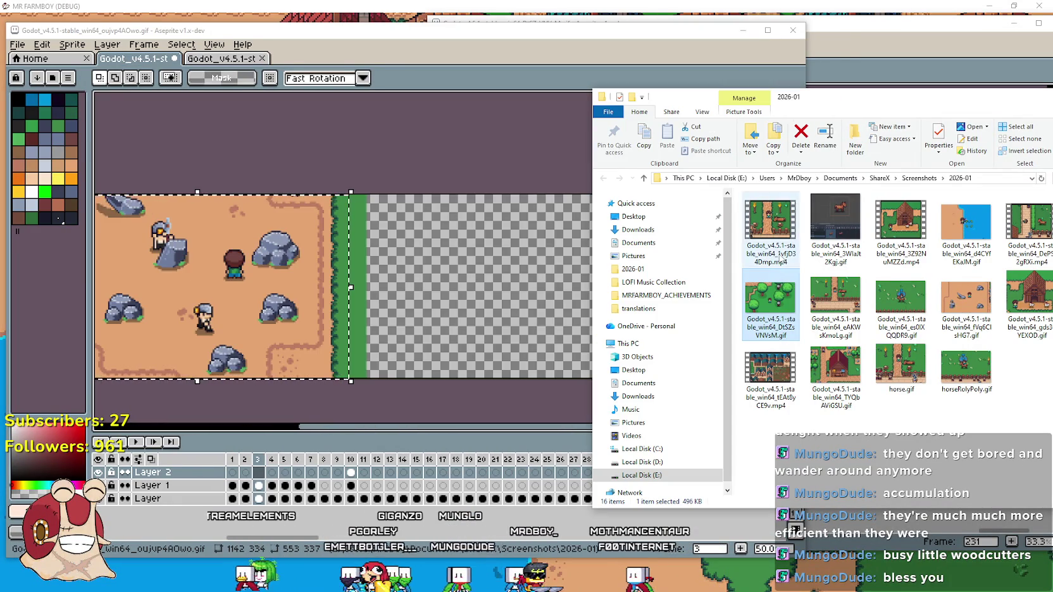
key("ctrl+Tab")
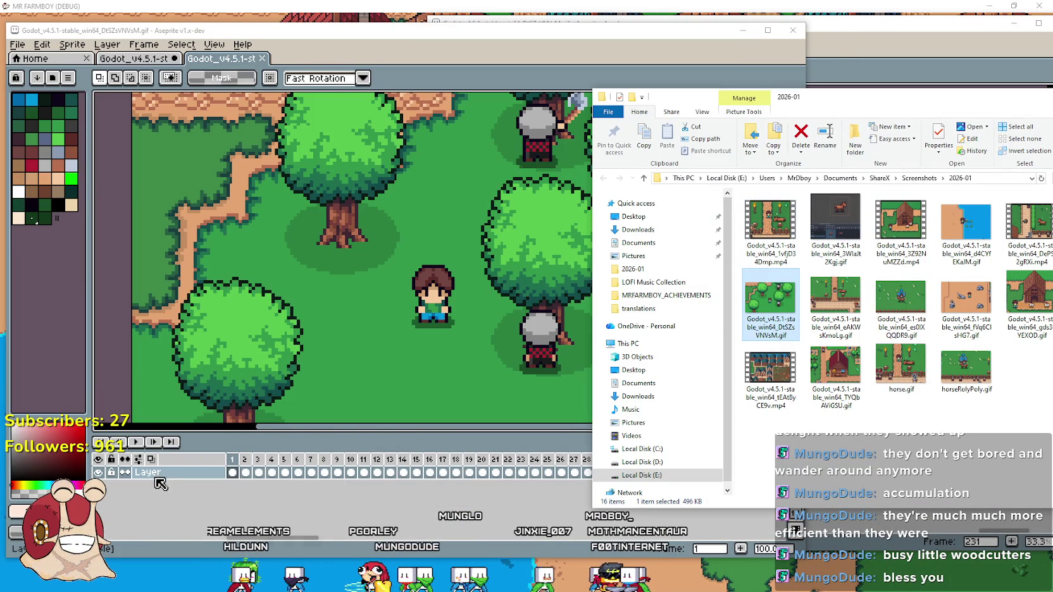
left_click(149, 61)
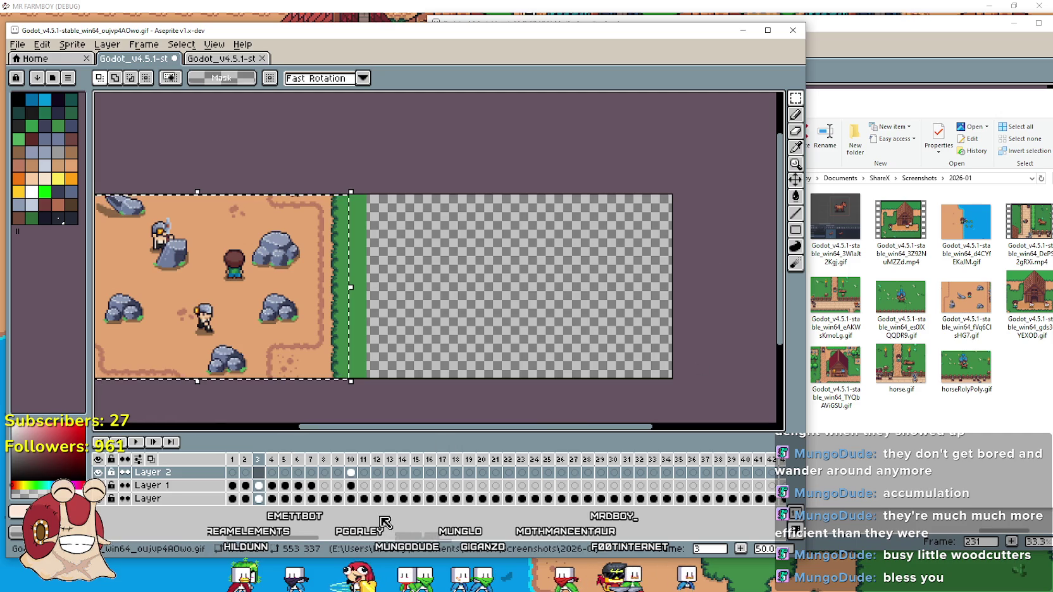
Move the forest document's tab after the desert tab and return to the desert sprite.
left_click_drag(861, 101, 876, 96)
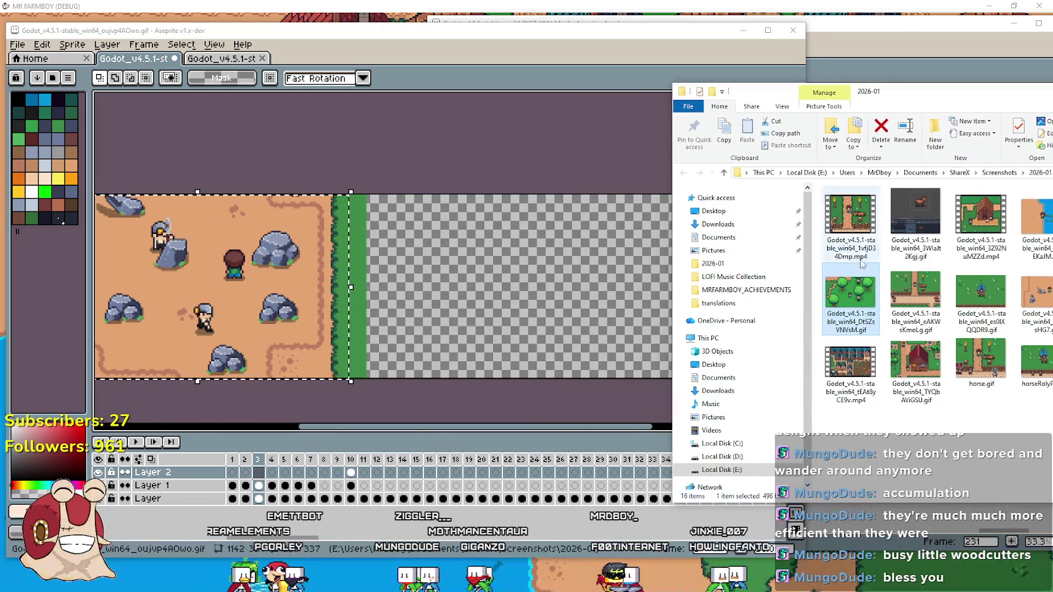
right_click(838, 289)
key("Escape")
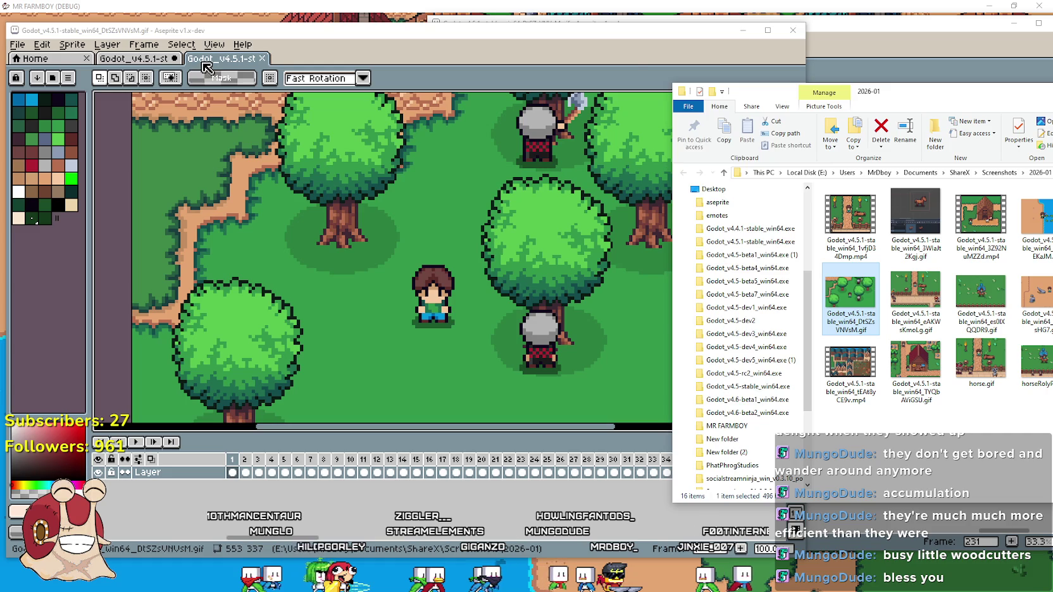
left_click(205, 64)
left_click_drag(206, 63, 145, 64)
left_click(145, 64)
key("Return")
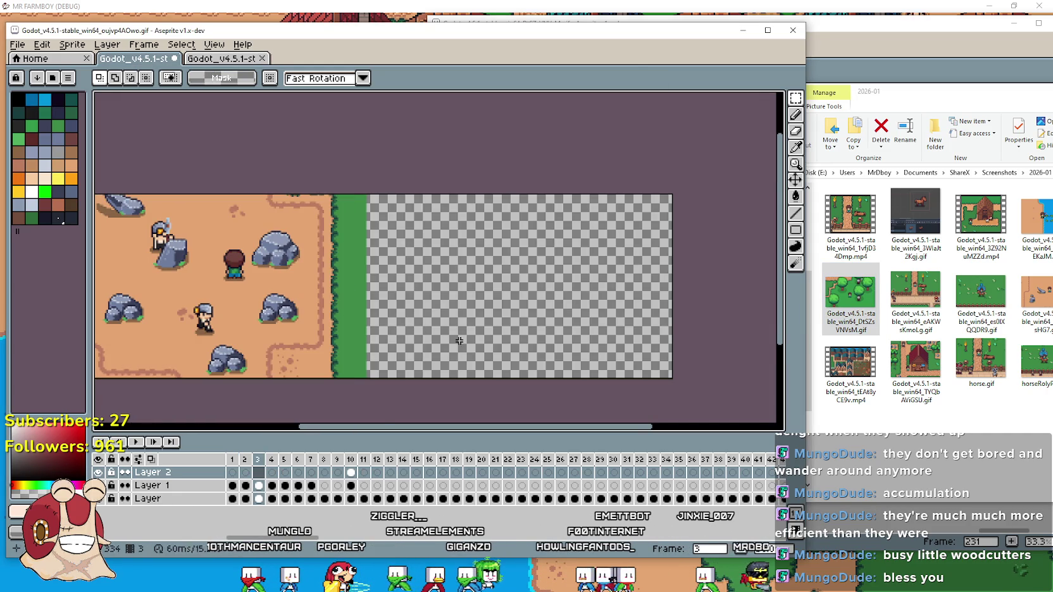
Add a new empty layer to the desert sprite.
left_click(233, 486)
right_click(166, 495)
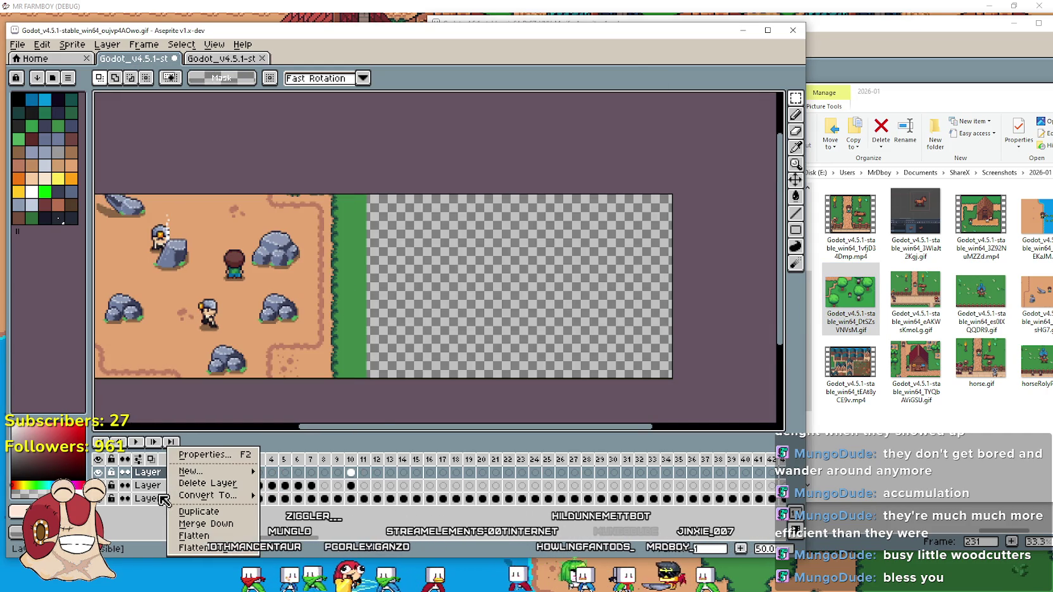
mouse_move(190, 471)
left_click(297, 471)
Delete the top layer and Layer 1, leaving only the desert's original layer.
right_click(717, 473)
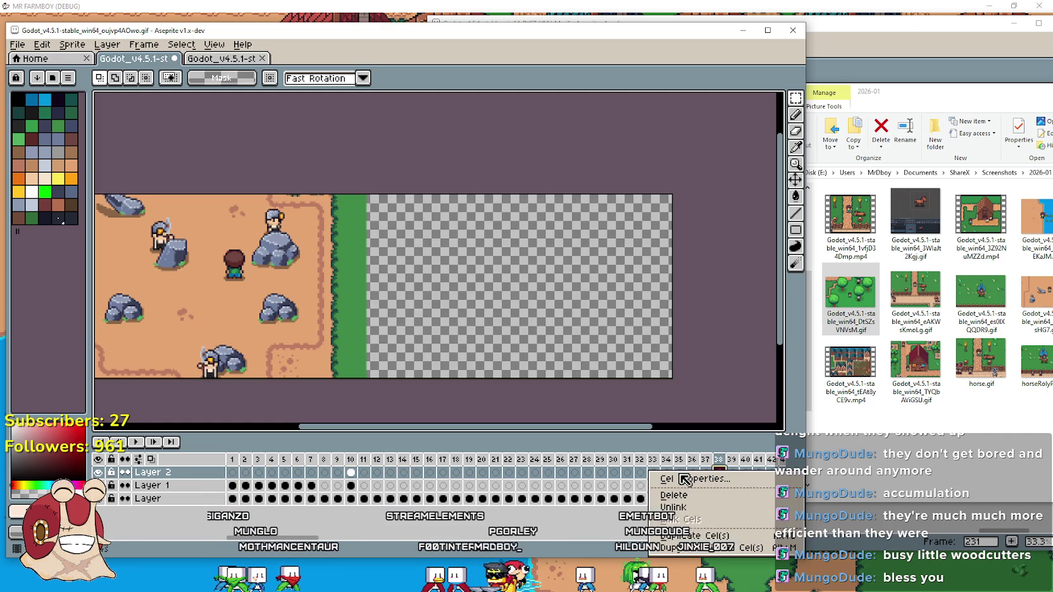
left_click(184, 477)
right_click(146, 478)
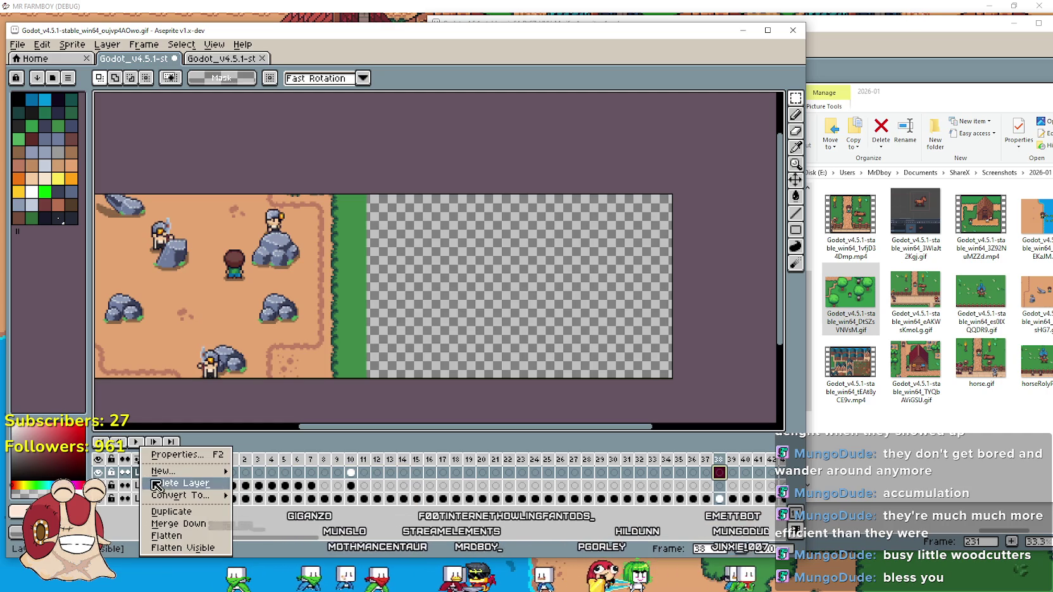
left_click(198, 488)
right_click(188, 484)
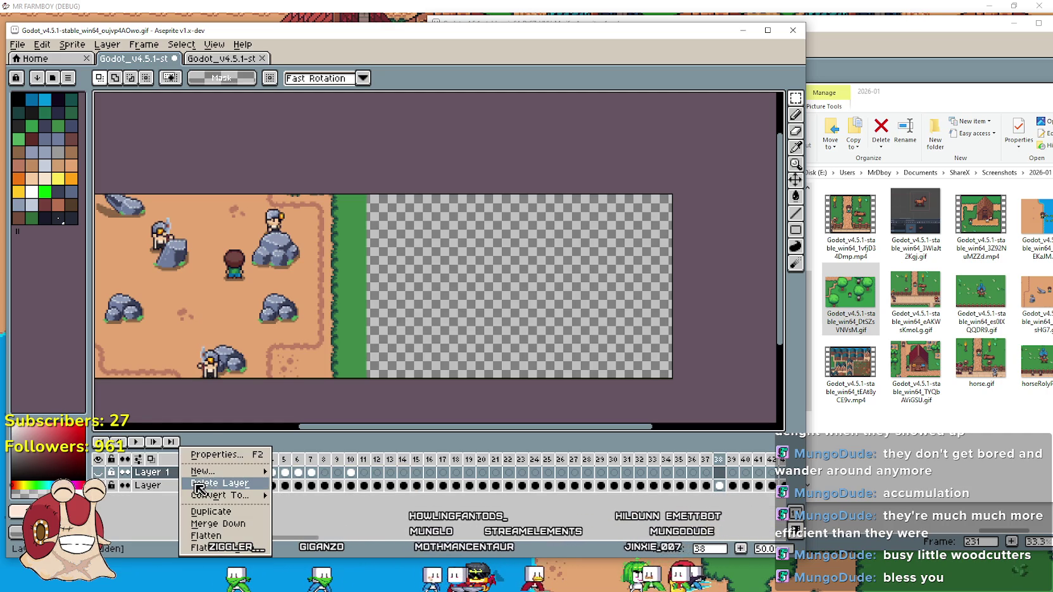
left_click(209, 486)
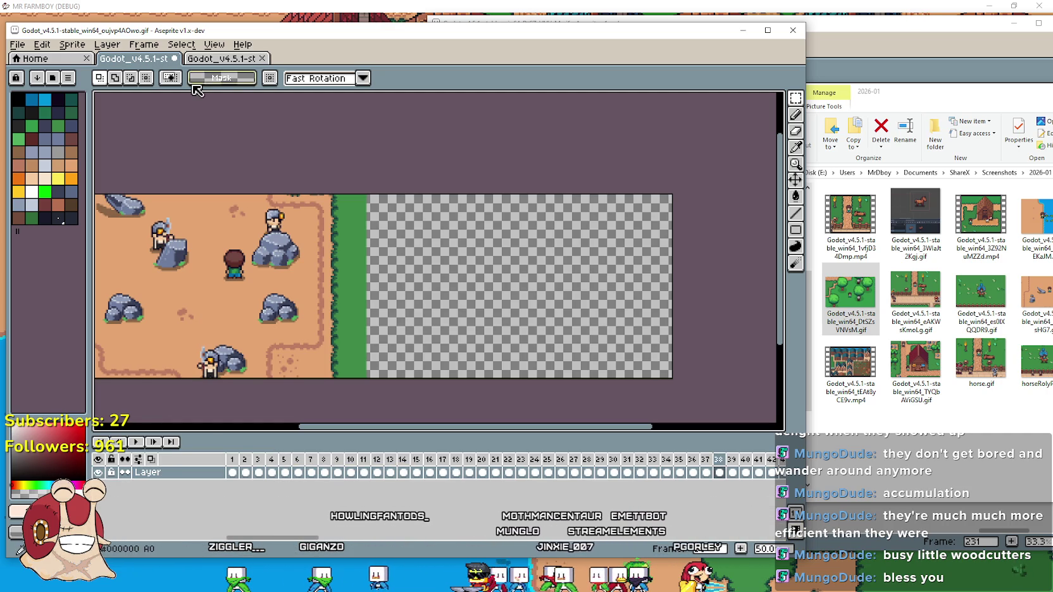
Open File > Import Sprite Sheet from the desert document.
left_click(226, 59)
left_click(134, 60)
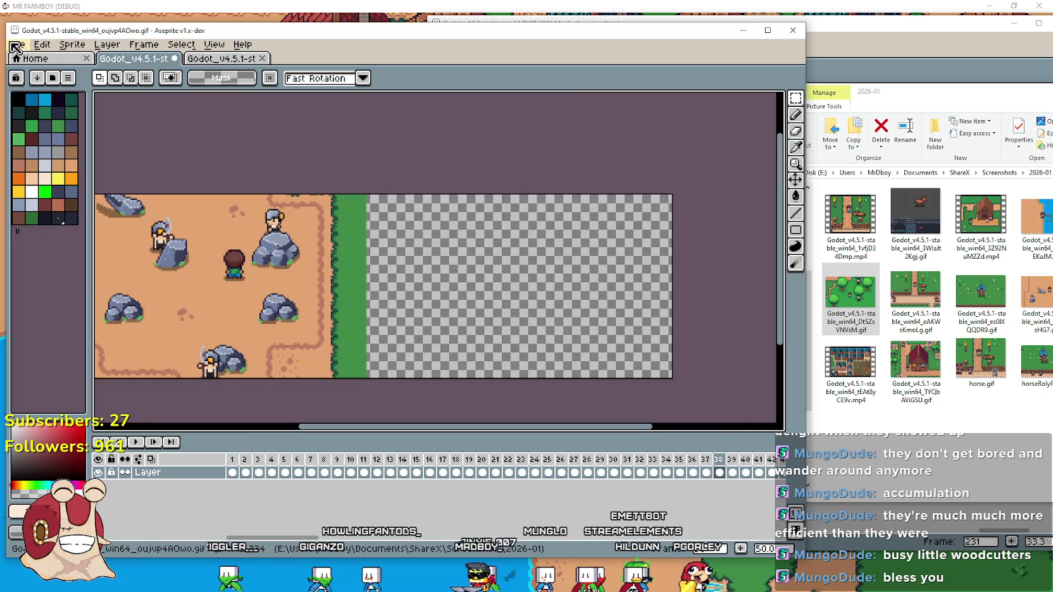
left_click(17, 44)
mouse_move(76, 165)
left_click(197, 166)
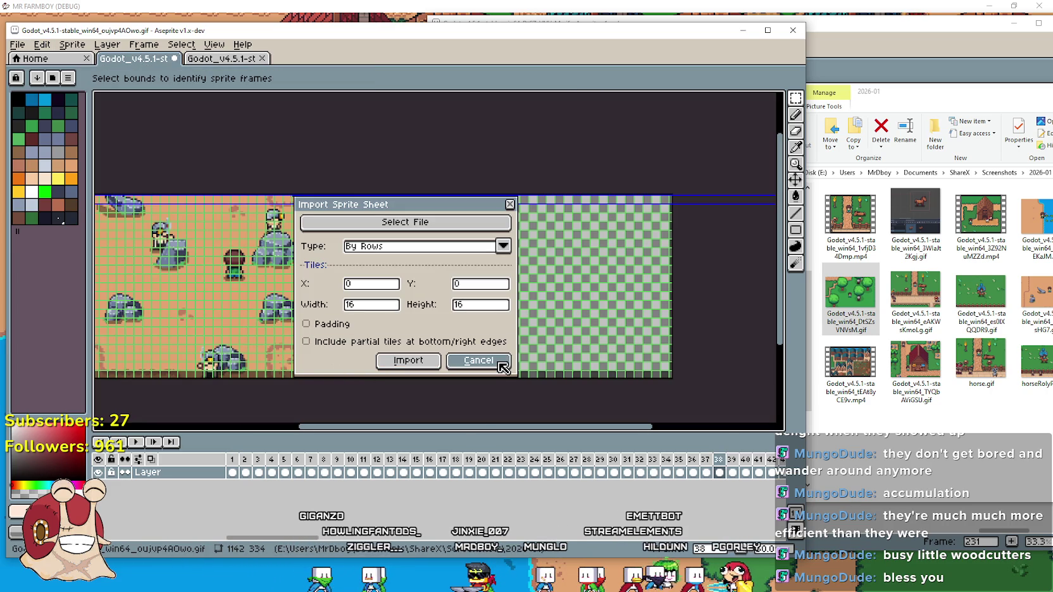
Pick the forest woodcutter GIF from Documents > ShareX > Screenshots > 2026-01.
left_click(413, 236)
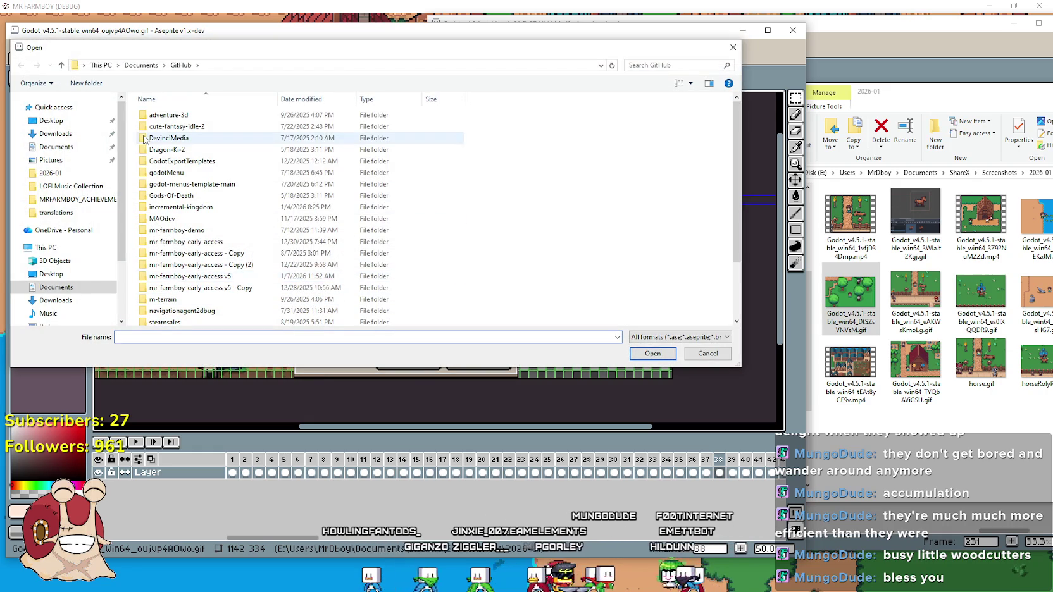
left_click(141, 66)
double_click(189, 194)
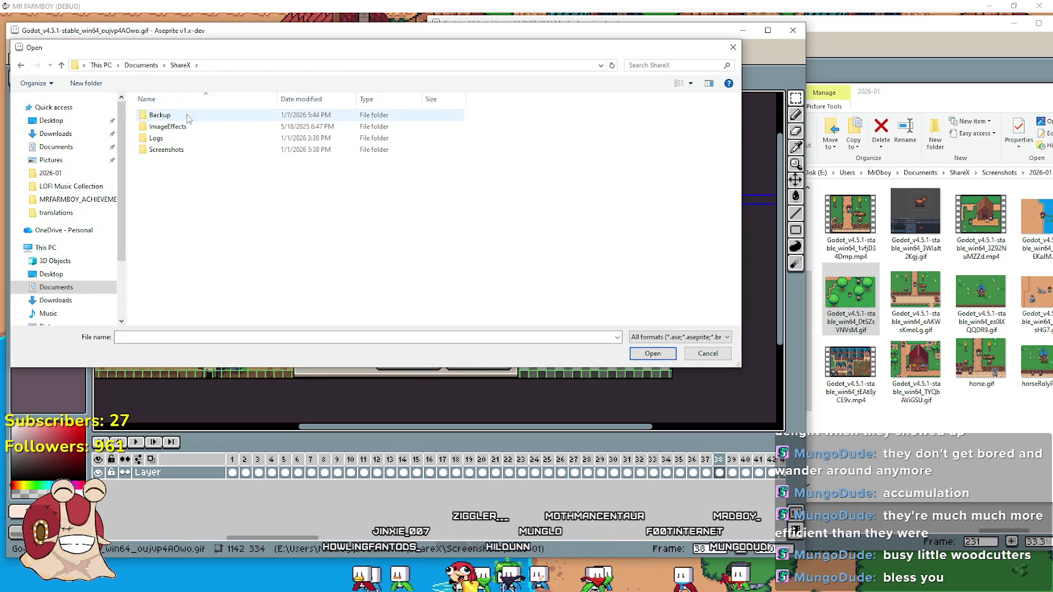
double_click(176, 142)
key("BackSpace")
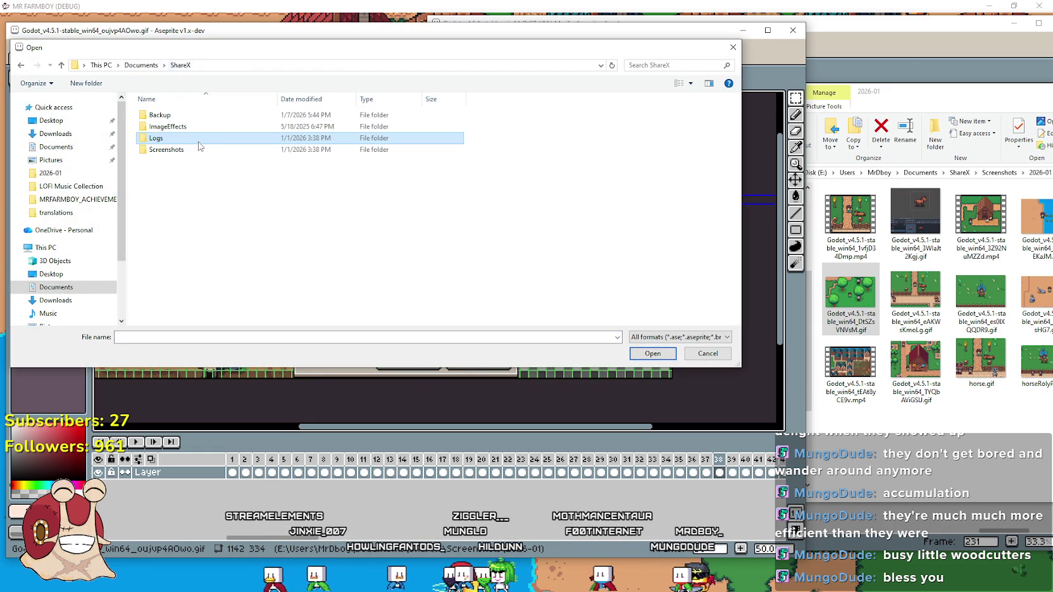
double_click(196, 152)
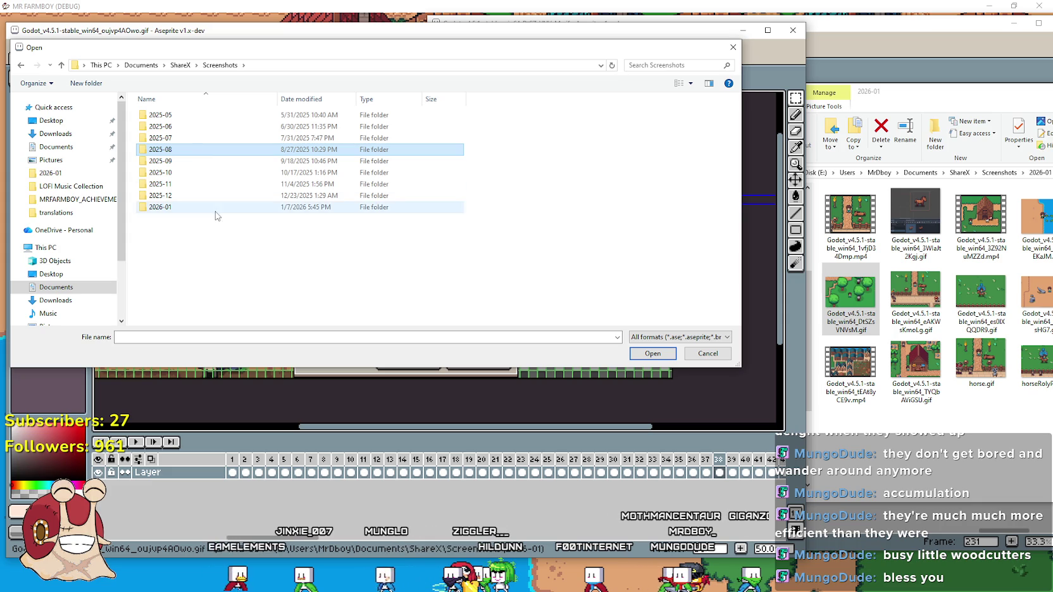
double_click(216, 210)
double_click(345, 133)
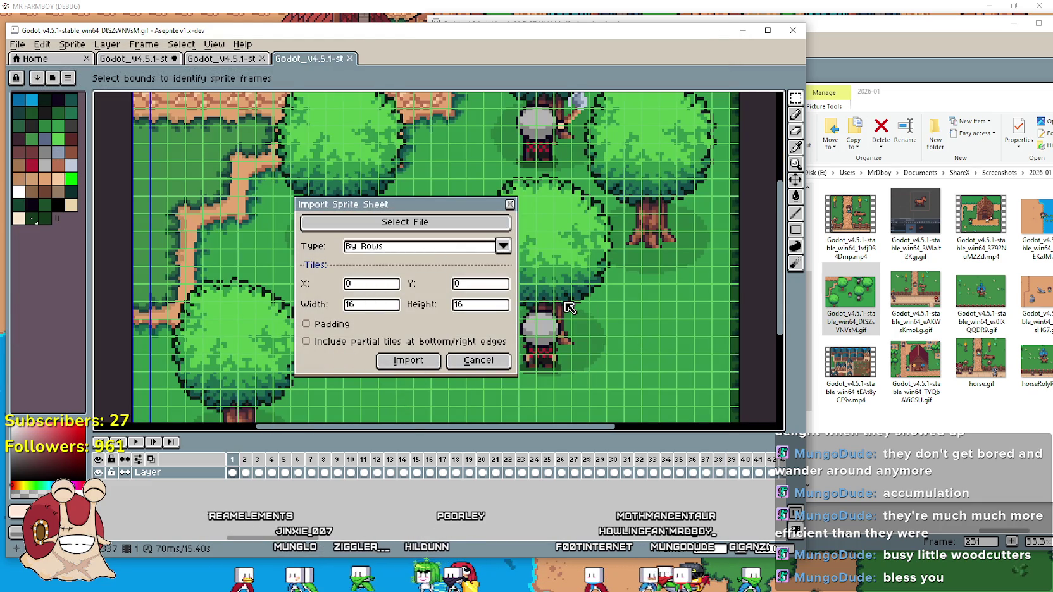
Import the forest GIF as a Horizontal Strip sprite sheet.
left_click(419, 251)
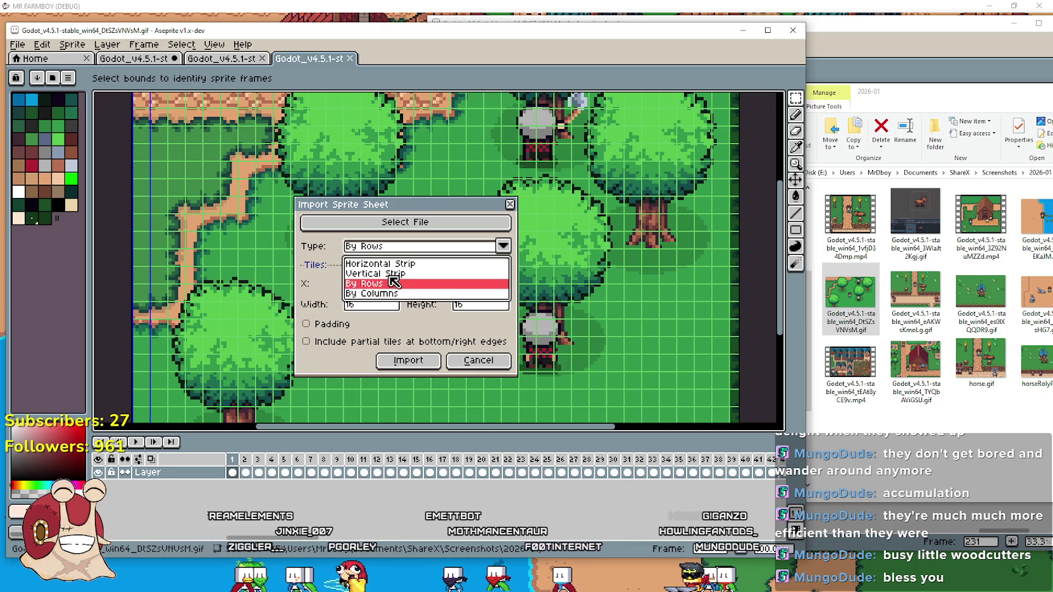
left_click(393, 264)
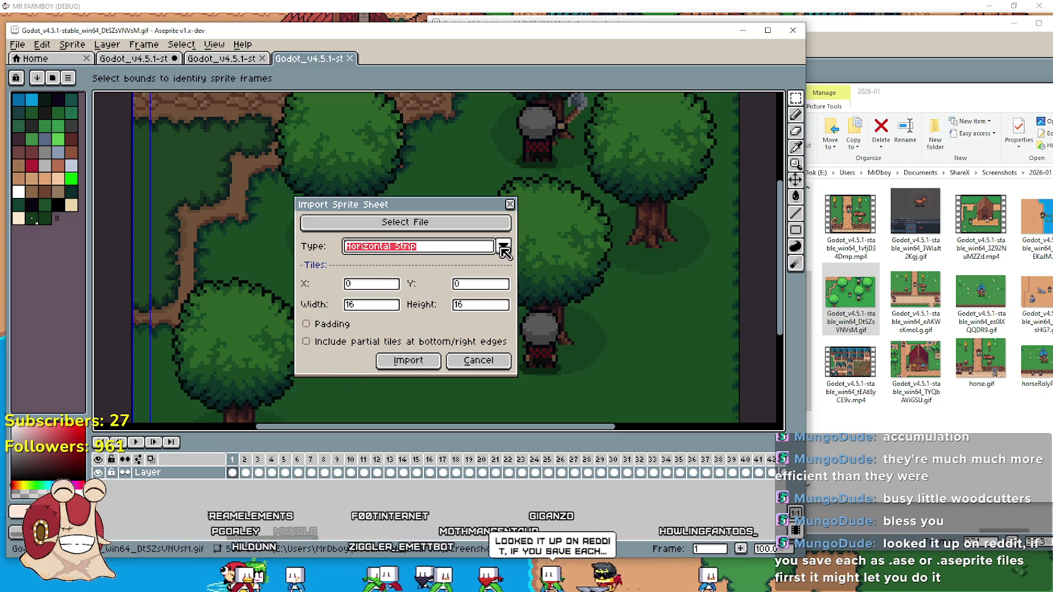
key("Escape")
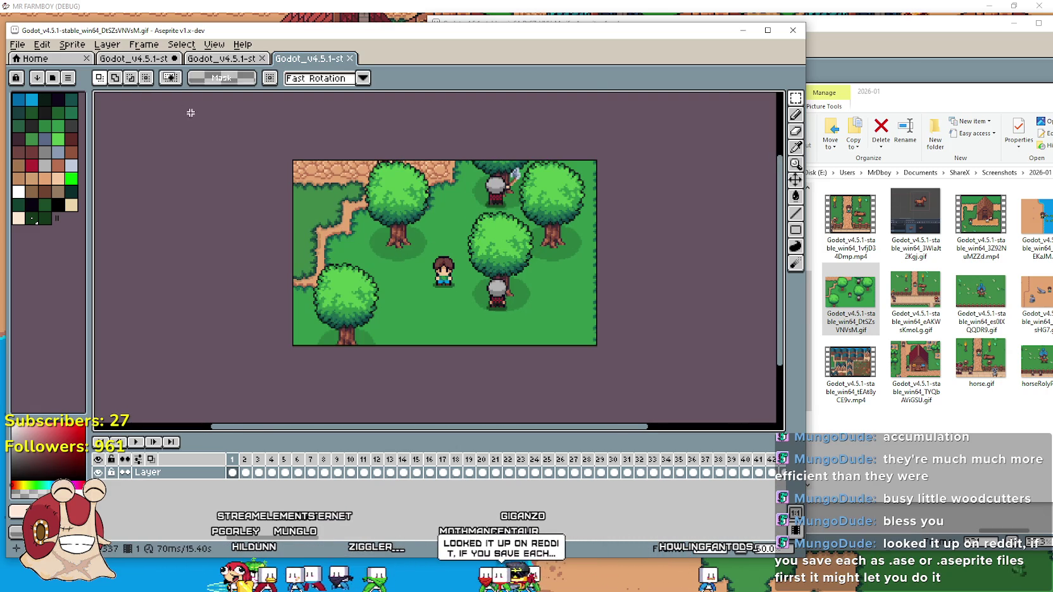
Paste the clipboard image as a new sprite from the desert rocks GIF.
left_click(115, 59)
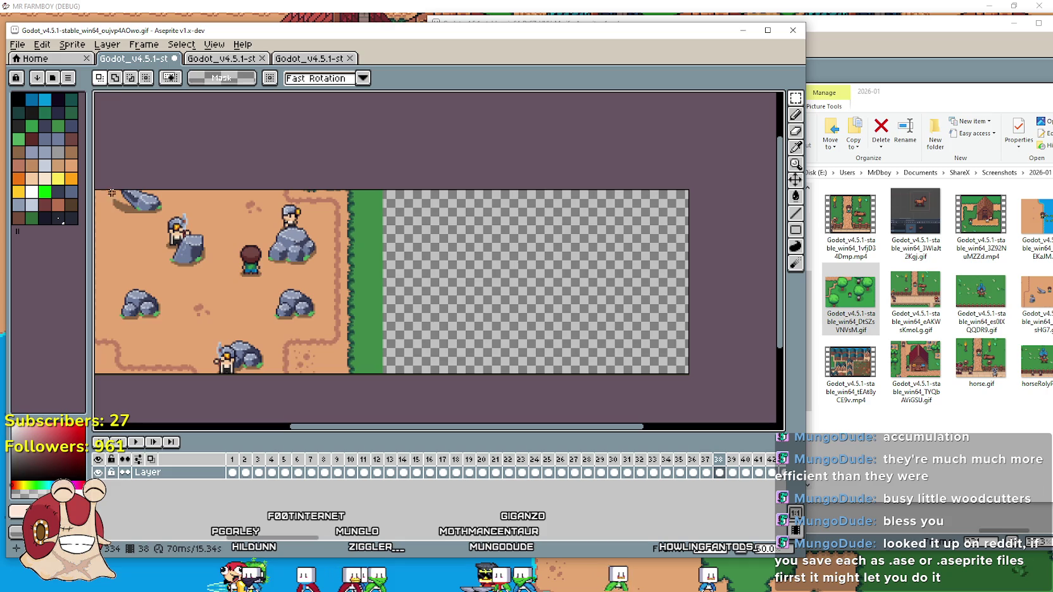
left_click(43, 44)
mouse_move(94, 149)
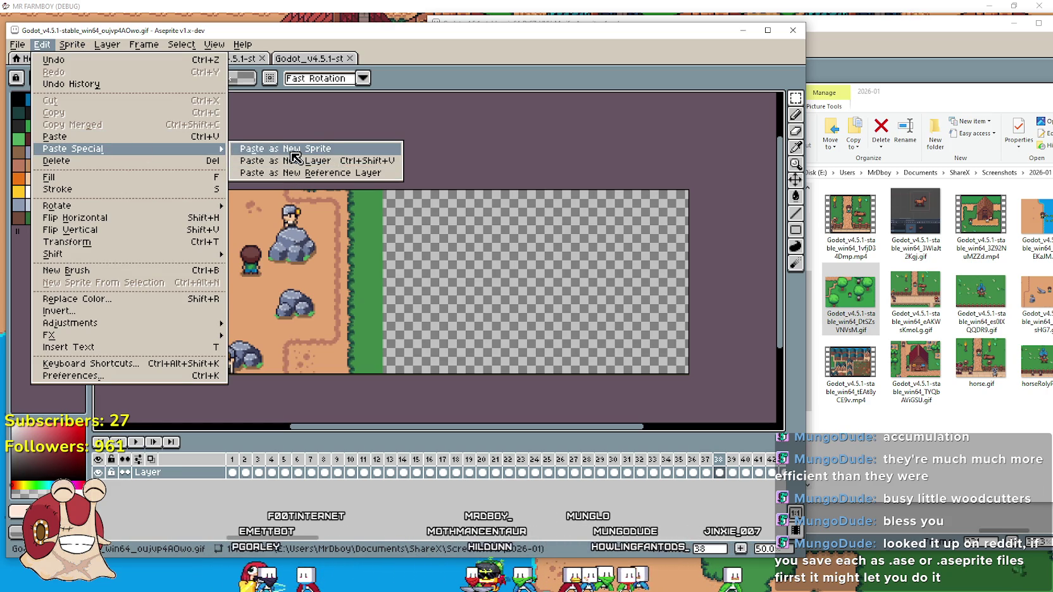
left_click(289, 150)
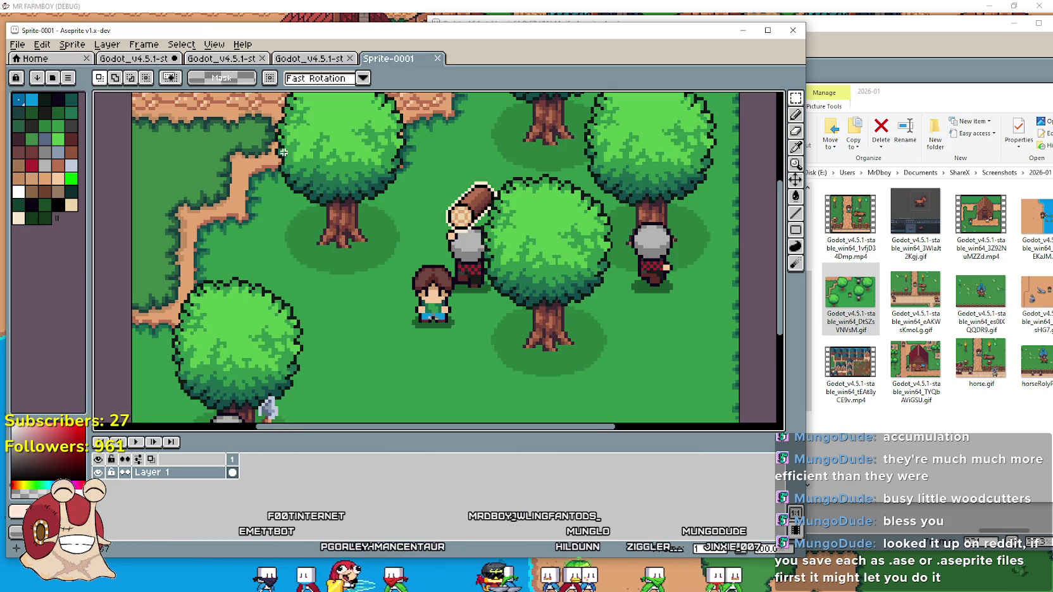
Paste the forest image as a new desert layer, move it right, then undo it.
left_click(111, 59)
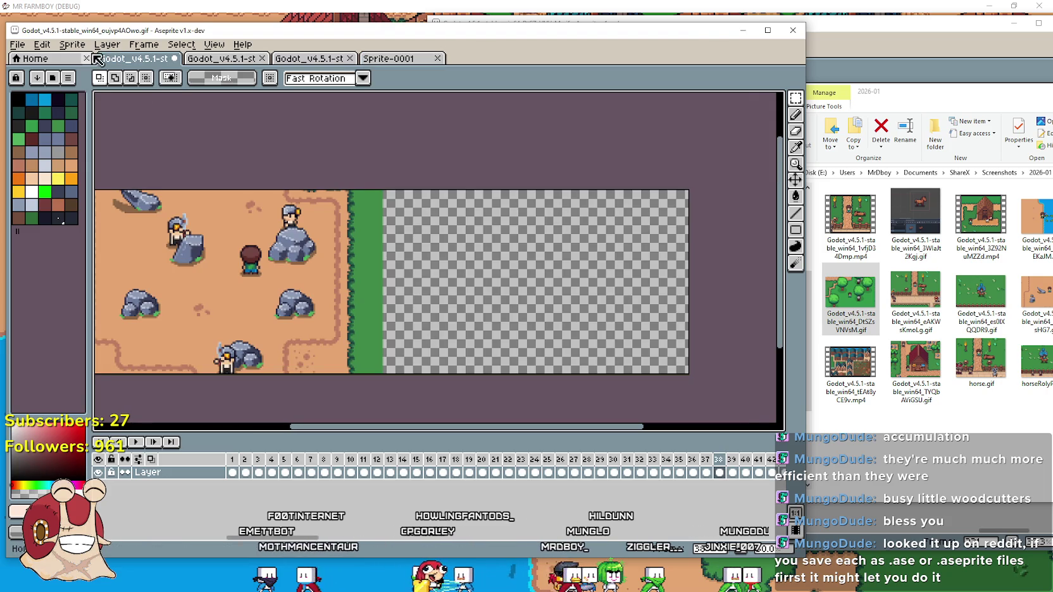
left_click(73, 45)
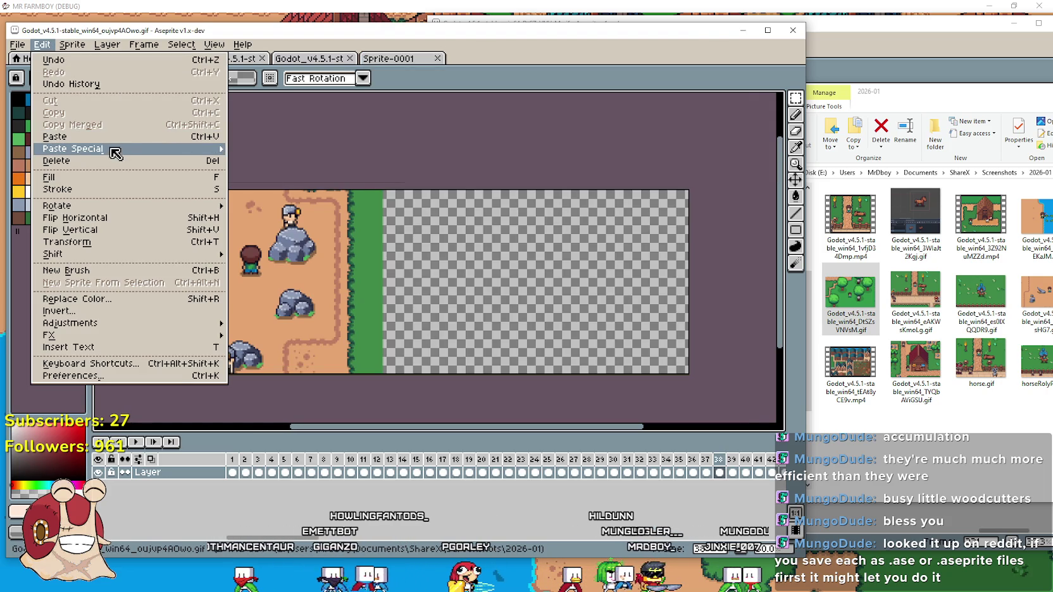
mouse_move(112, 149)
left_click(325, 168)
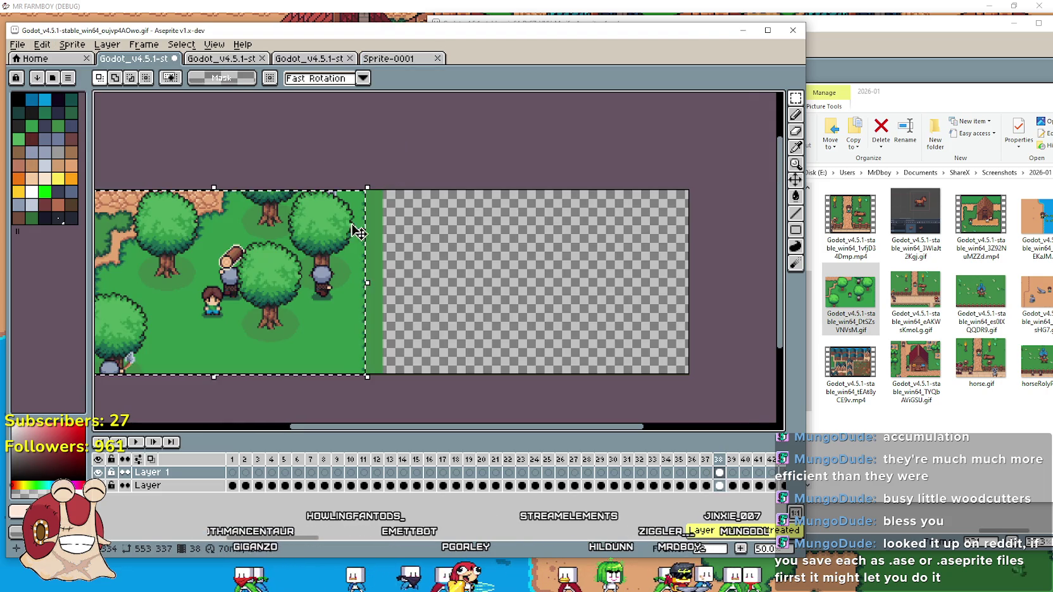
left_click_drag(260, 300, 542, 287)
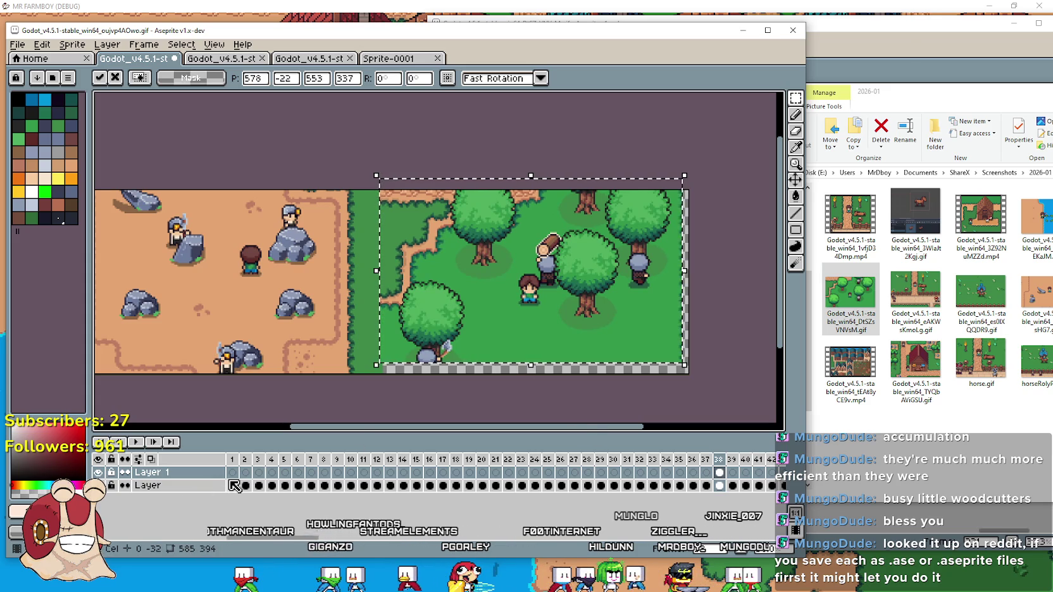
left_click(232, 485)
key("ctrl+z")
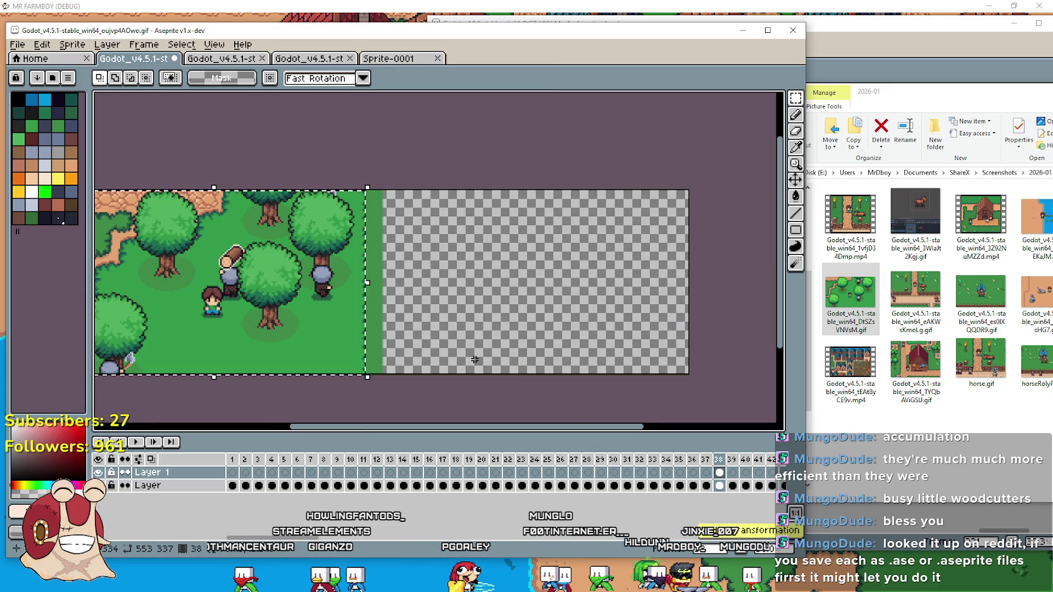
key("ctrl+z")
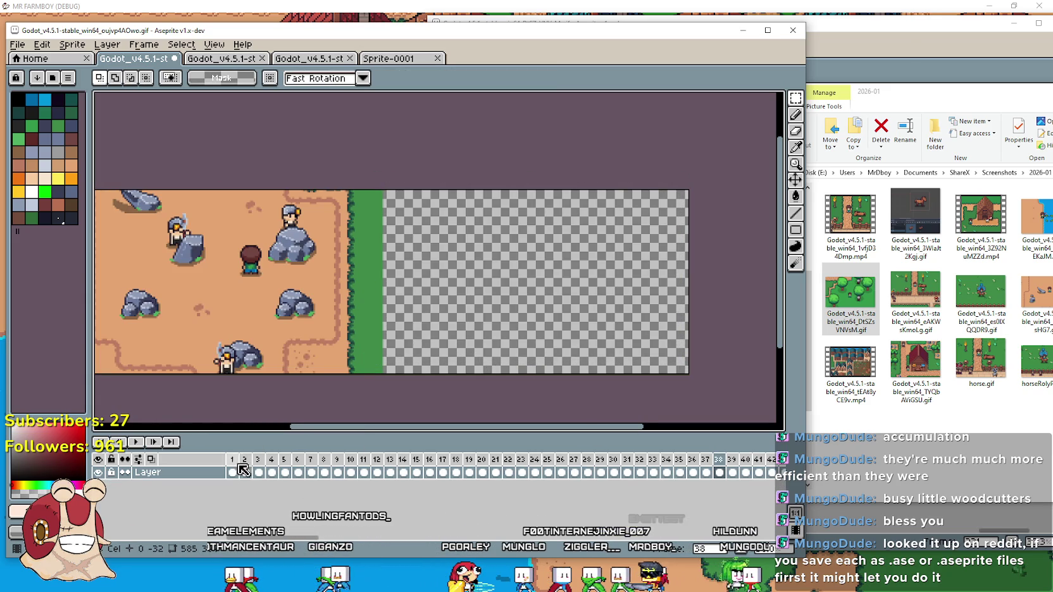
left_click(233, 473)
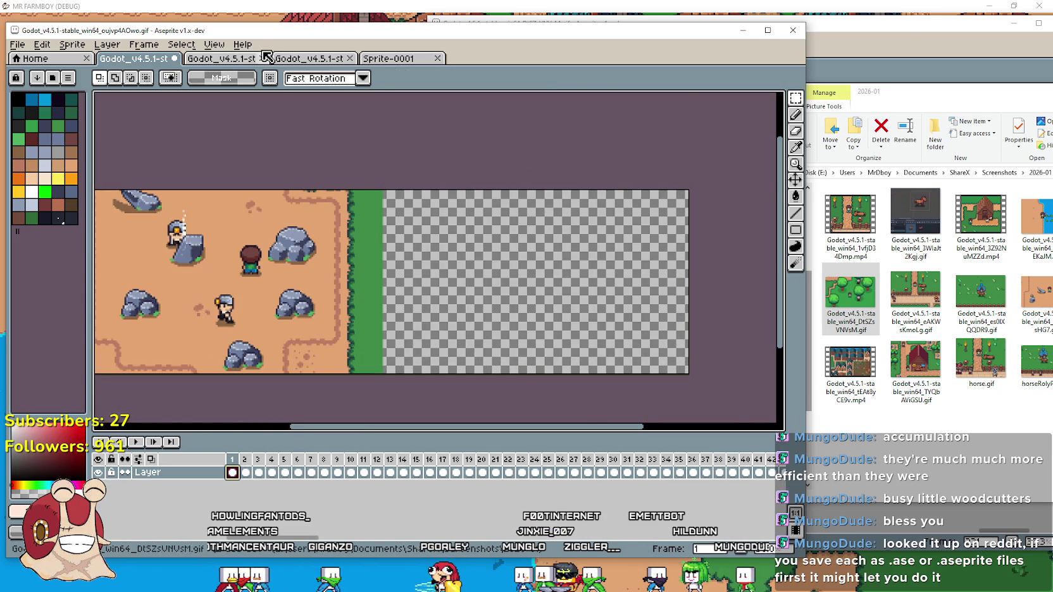
Play the forest GIF's animation, then return to the desert rocks sprite.
left_click(250, 58)
right_click(205, 59)
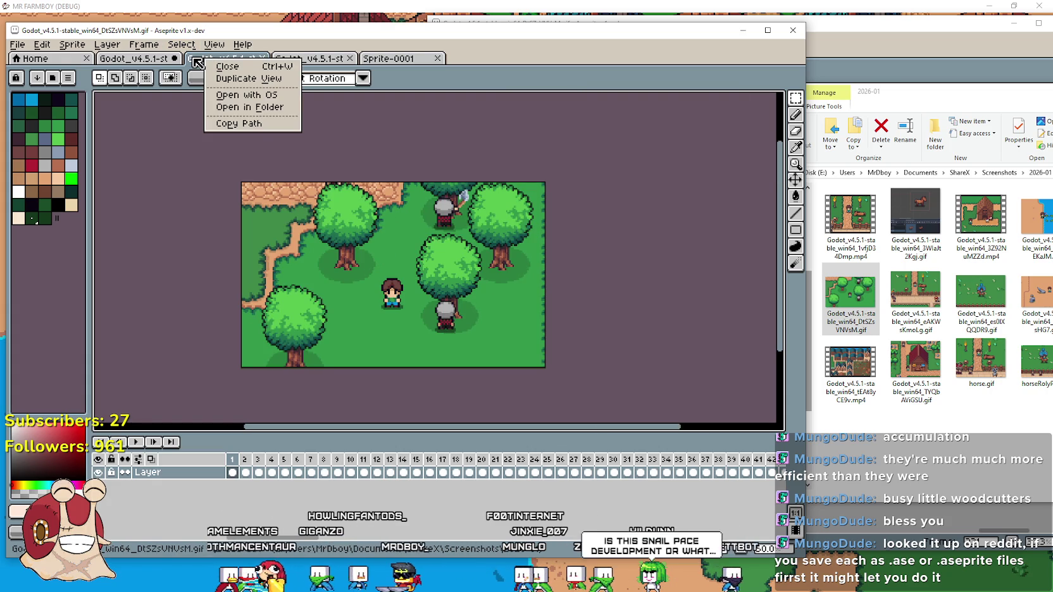
left_click(254, 123)
left_click(136, 59)
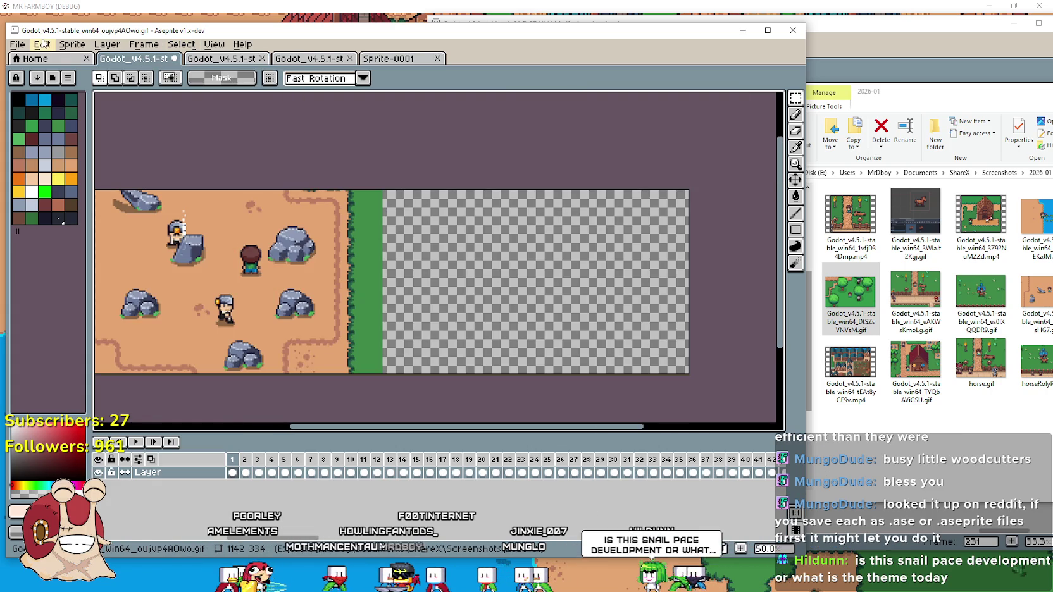
left_click(212, 58)
key("Return")
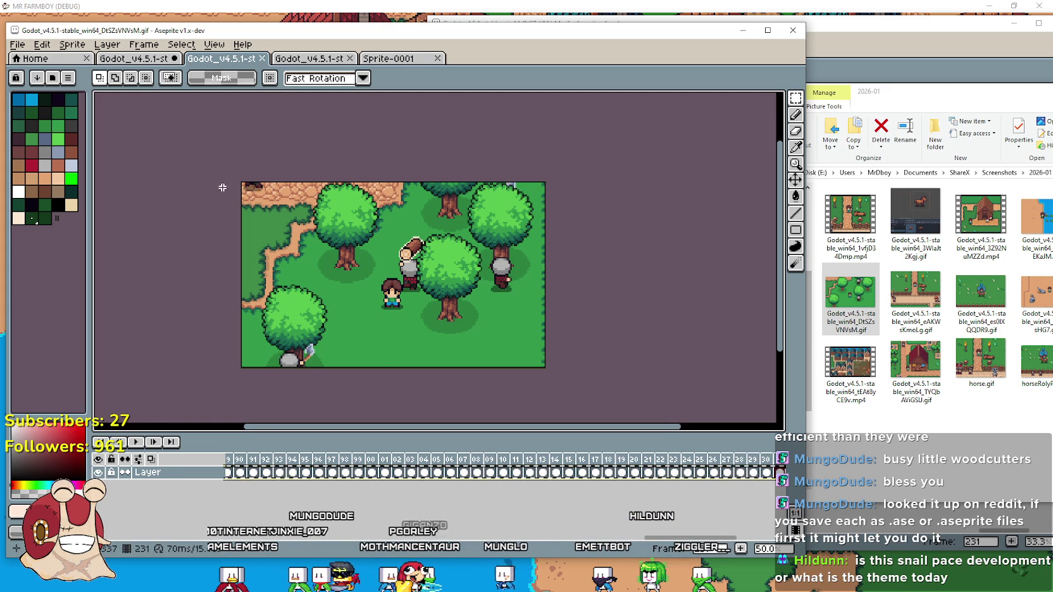
left_click(152, 59)
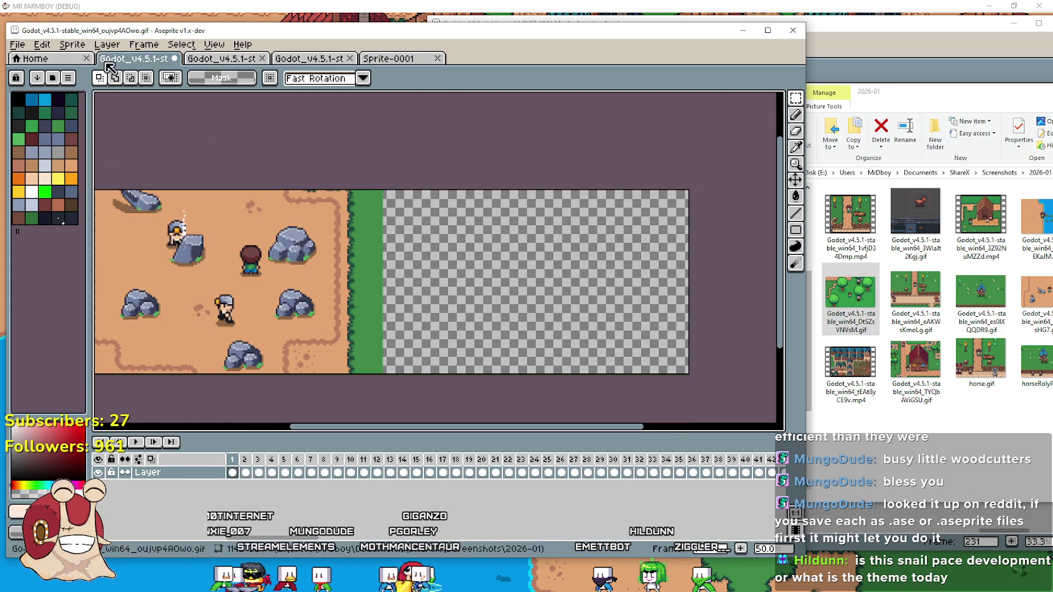
Close the stray Sprite-0001 document and return to the forest GIF.
left_click(42, 45)
mouse_move(114, 150)
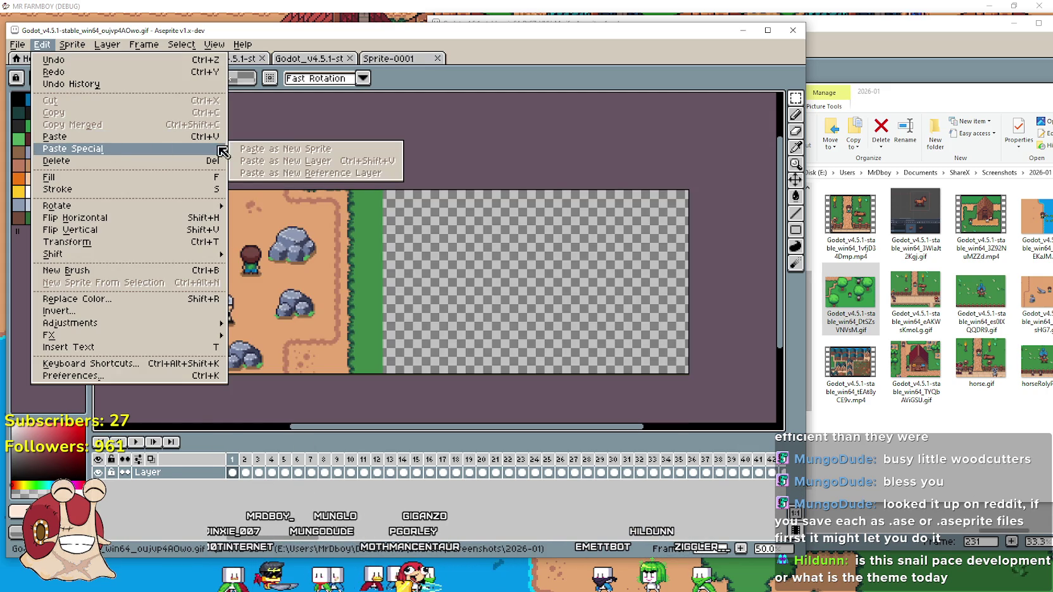
left_click(308, 50)
left_click(294, 60)
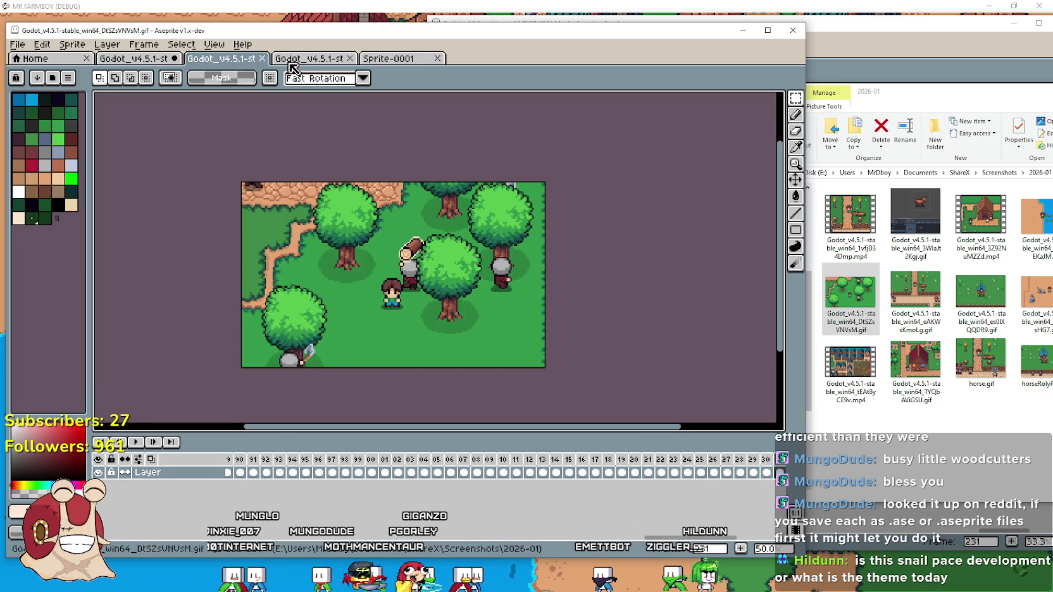
left_click(387, 58)
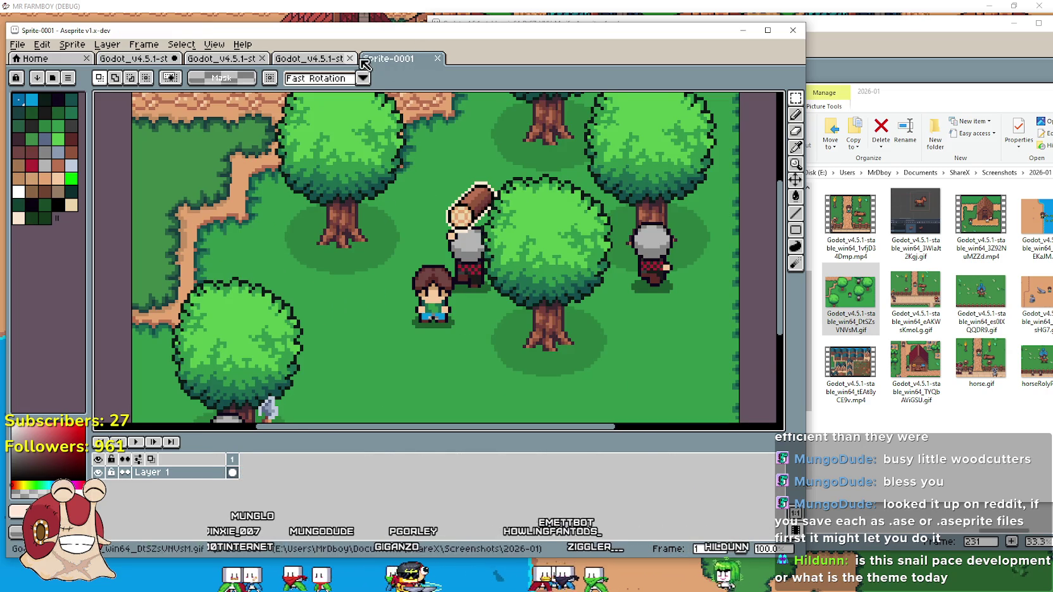
left_click(436, 59)
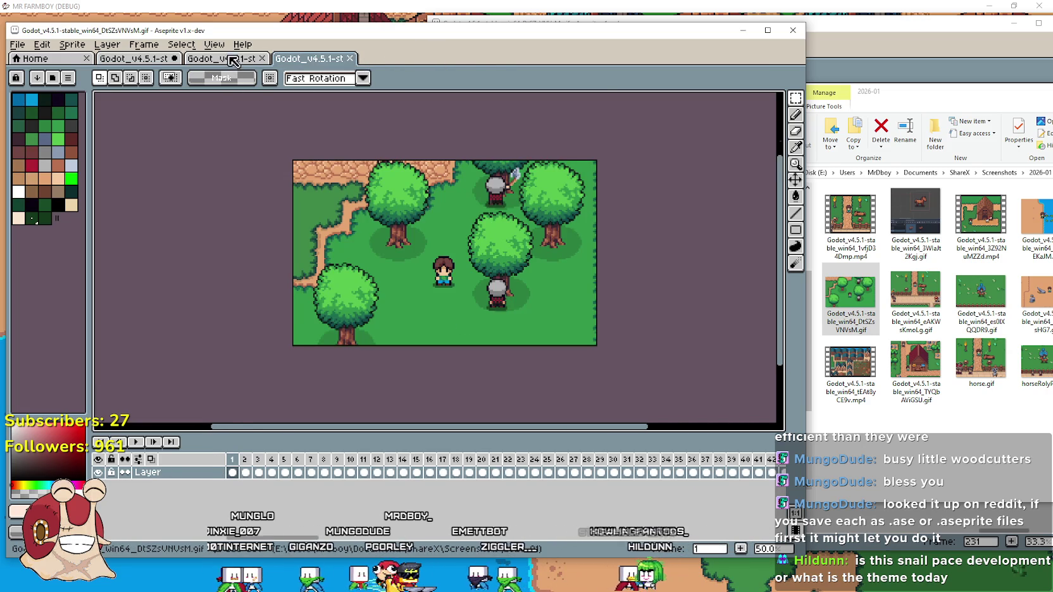
left_click(222, 58)
Select and copy all frames of the forest woodcutter animation, then go to the desert sprite.
left_click_drag(740, 538, 181, 544)
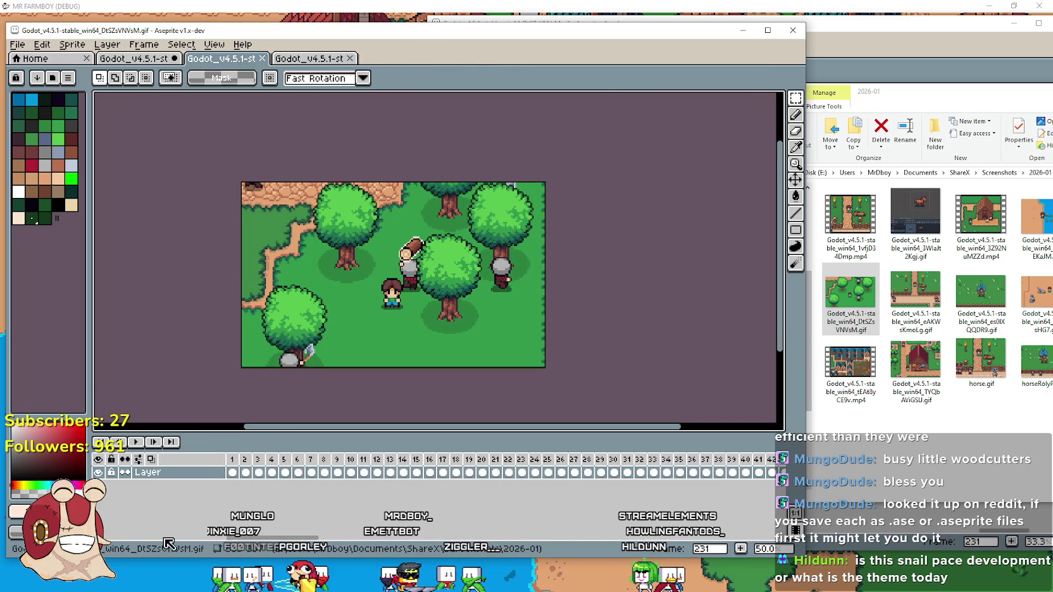
left_click_drag(233, 479, 759, 479)
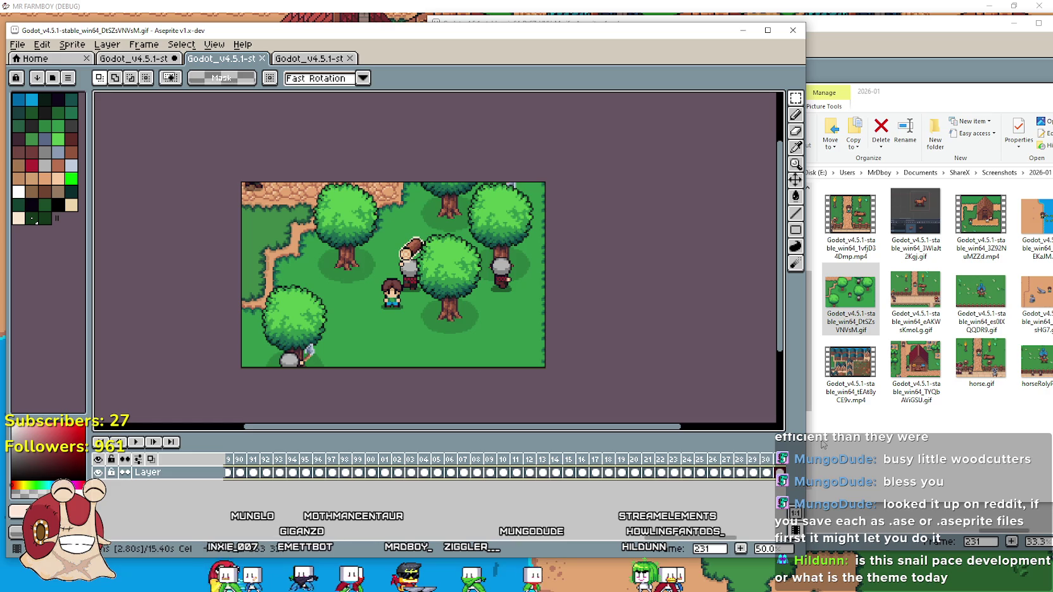
right_click(759, 479)
left_click(83, 44)
mouse_move(42, 44)
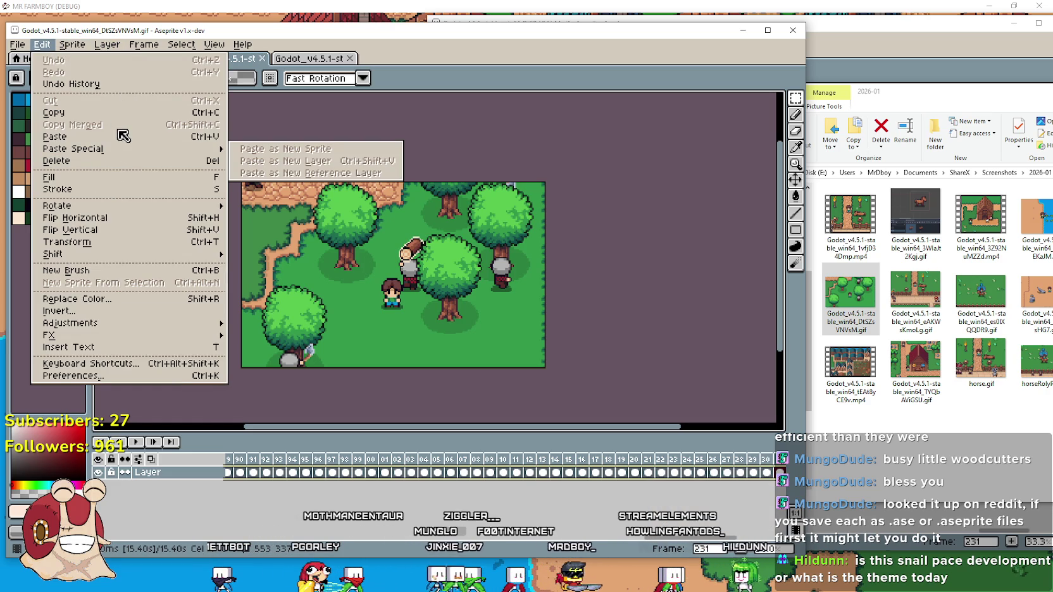
left_click(127, 113)
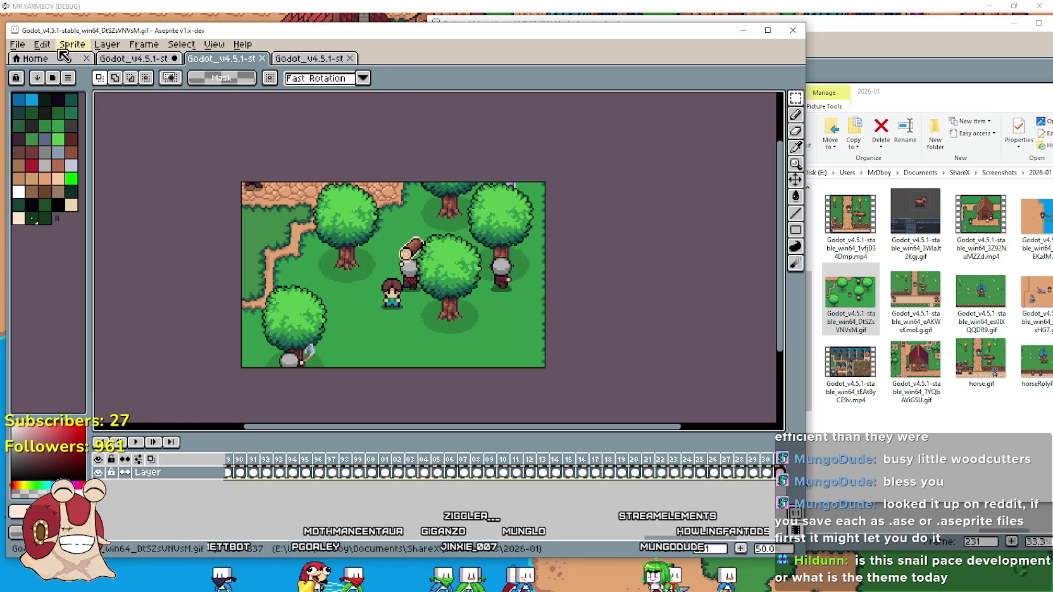
left_click(123, 58)
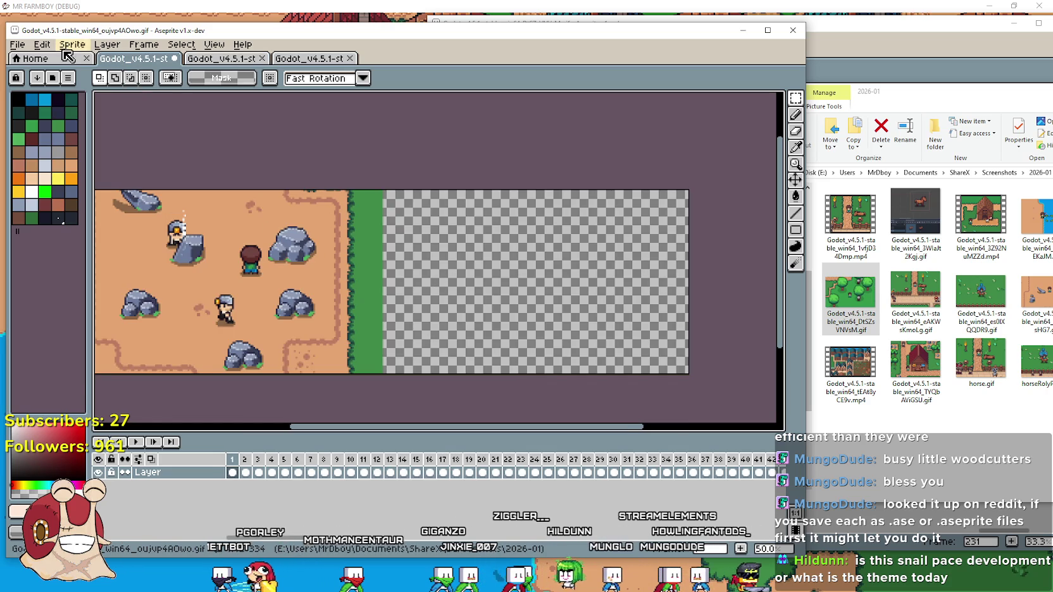
Paste the forest frames into the desert sprite on a new Layer 1 and preview playback.
left_click(42, 44)
mouse_move(94, 150)
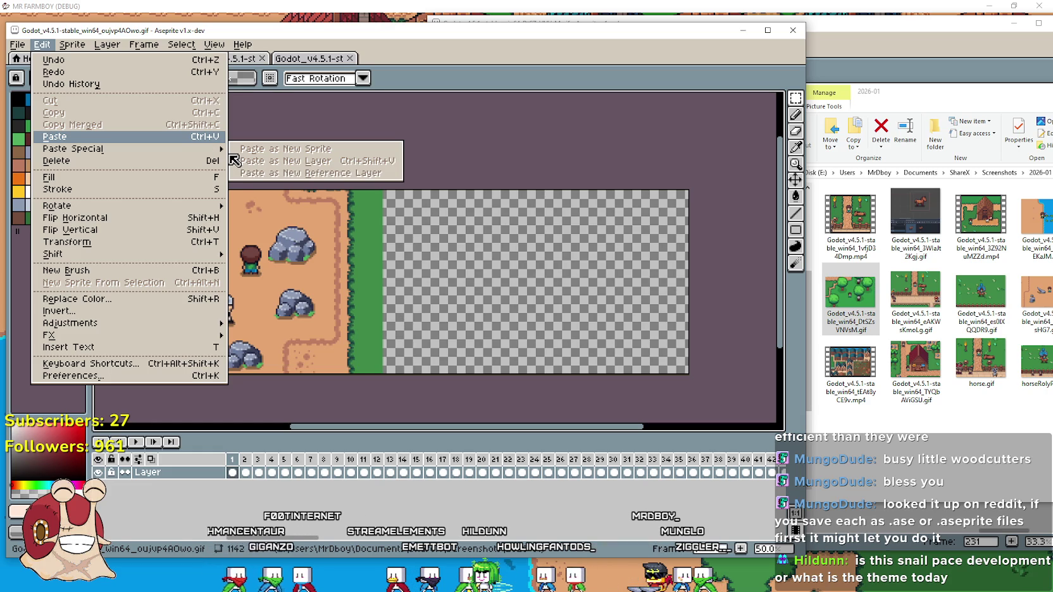
key("Return")
mouse_move(670, 543)
left_mouse_down()
mouse_move(348, 538)
mouse_move(153, 520)
mouse_move(295, 533)
mouse_move(752, 533)
mouse_move(98, 508)
left_mouse_up()
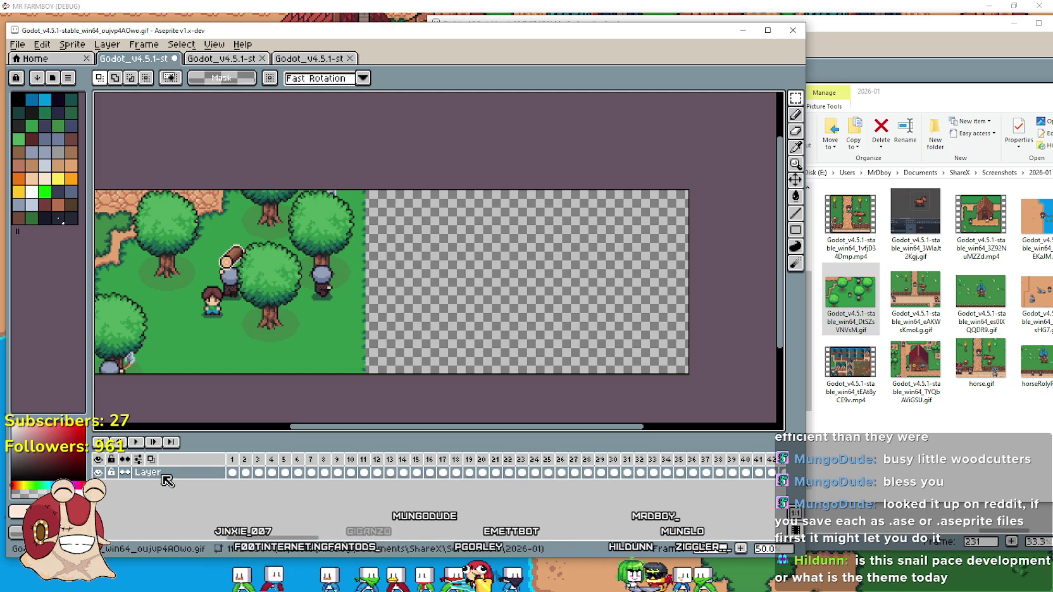
left_click(143, 443)
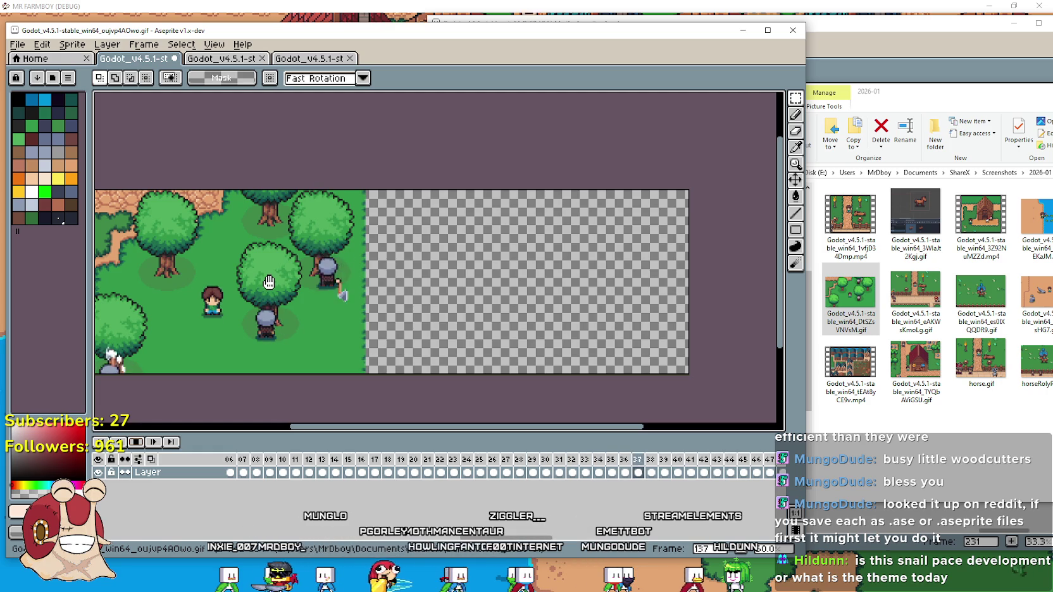
key("ctrl+v")
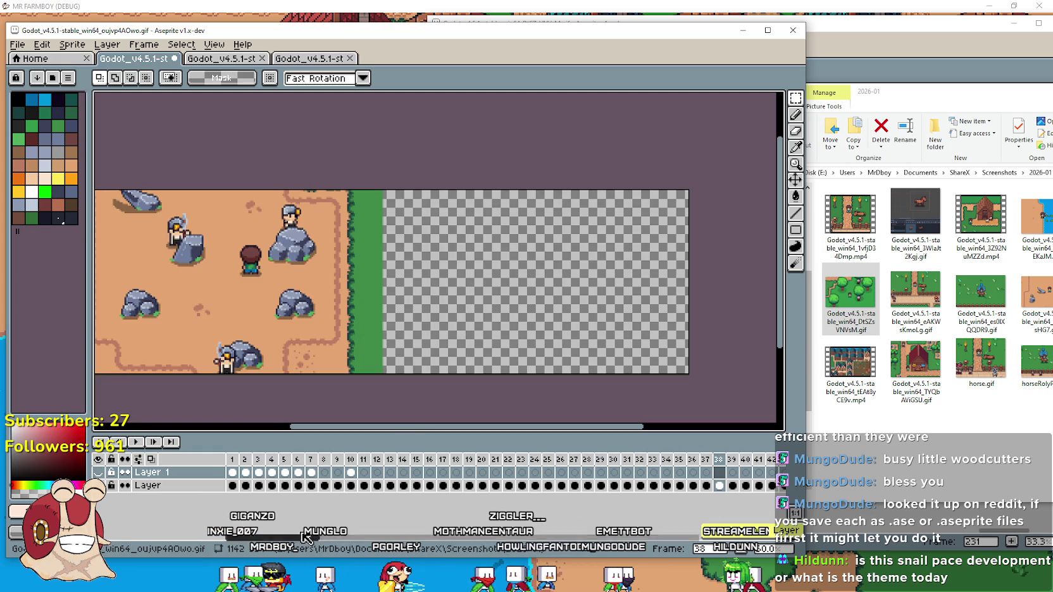
left_click(244, 472)
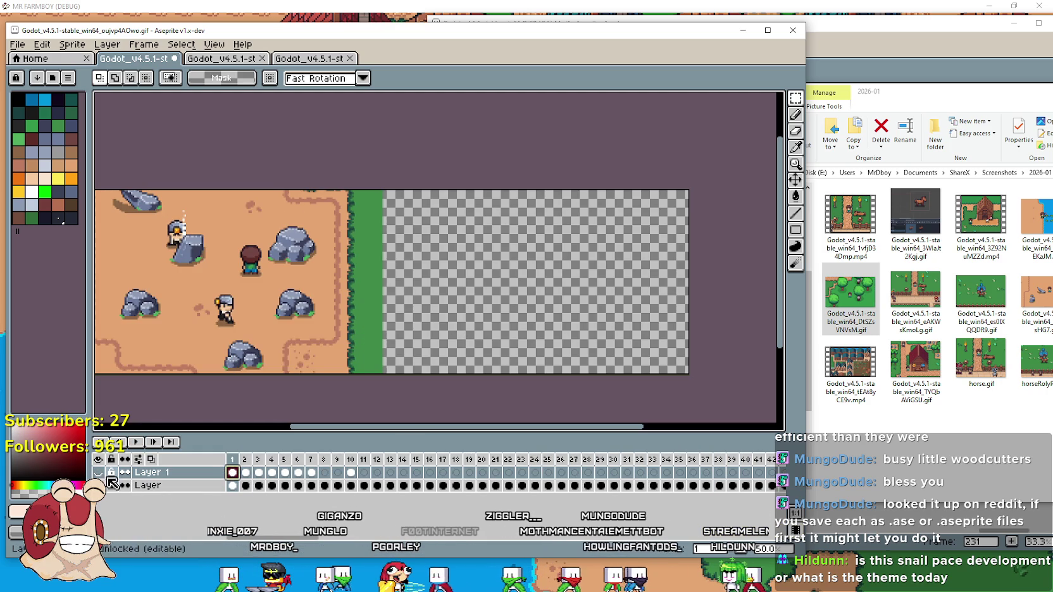
Show Layer 1, paste the forest frames, and move them into the canvas's right half.
left_click(98, 472)
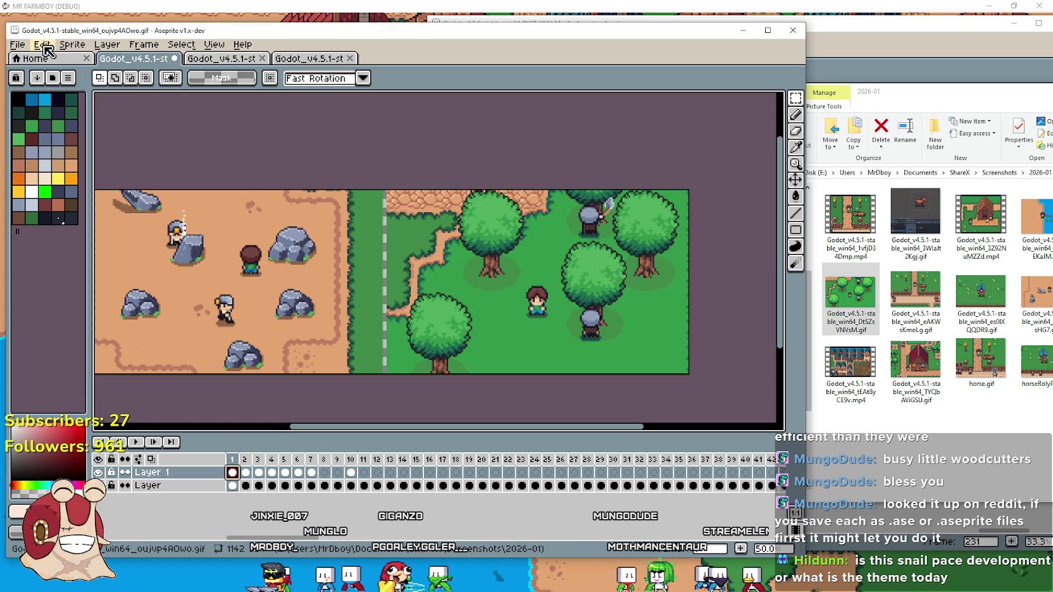
left_click(41, 44)
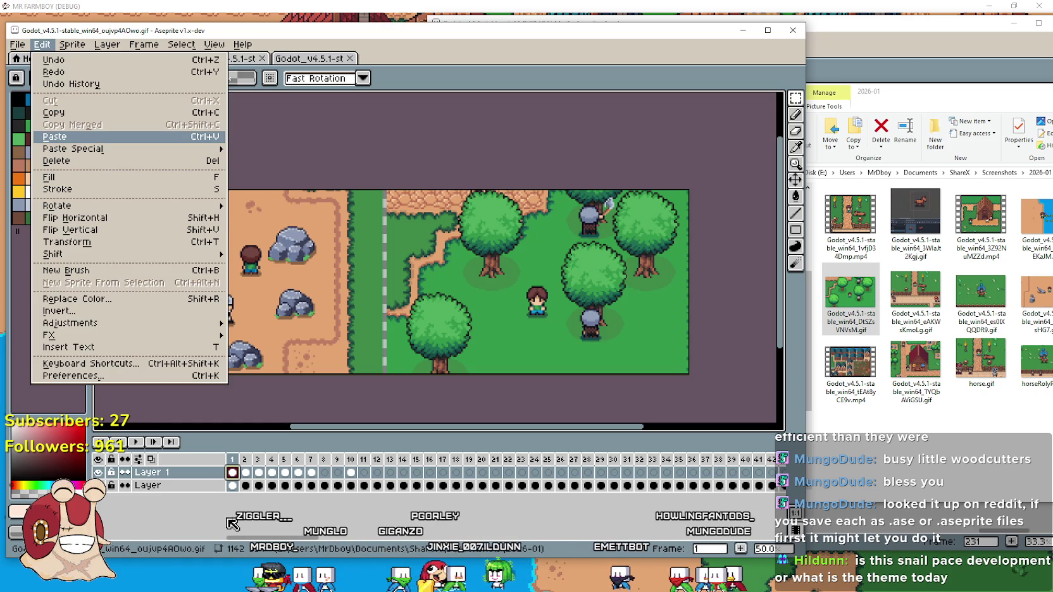
key("Return")
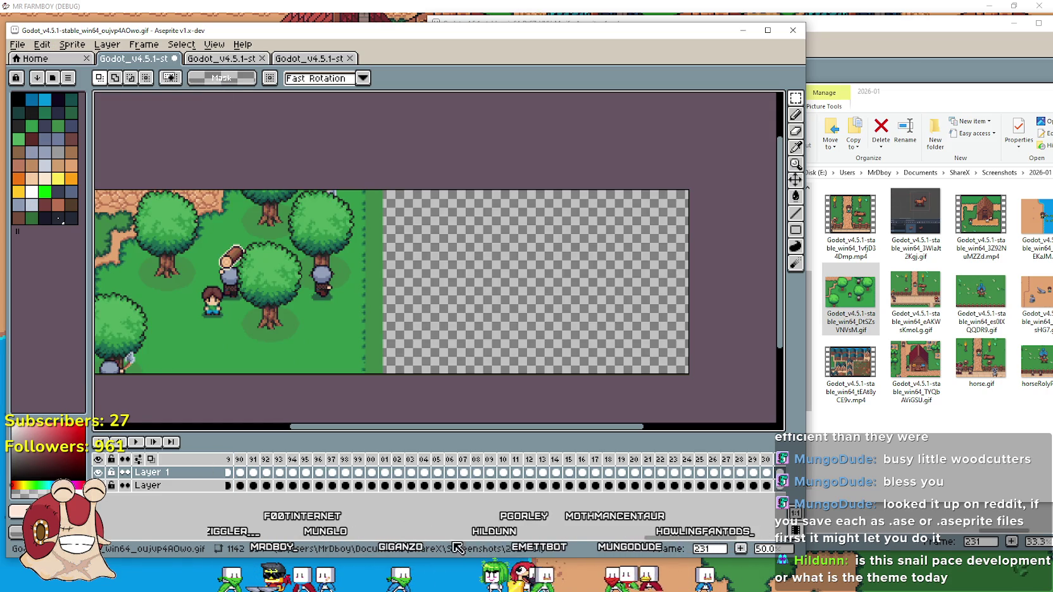
left_click_drag(718, 538, 298, 538)
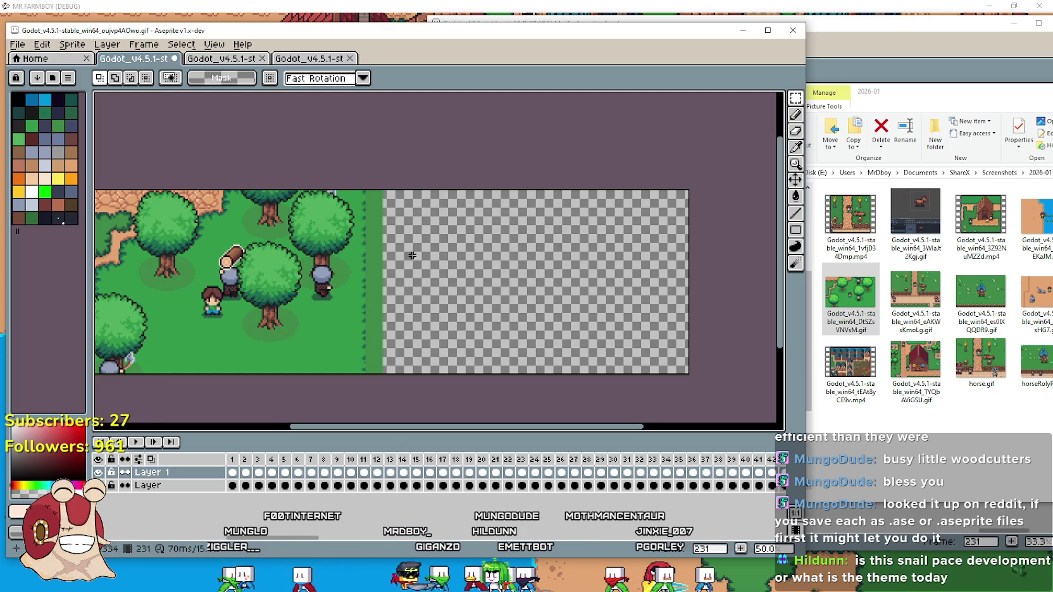
mouse_move(150, 323)
left_mouse_down()
mouse_move(378, 323)
mouse_move(301, 321)
left_mouse_up()
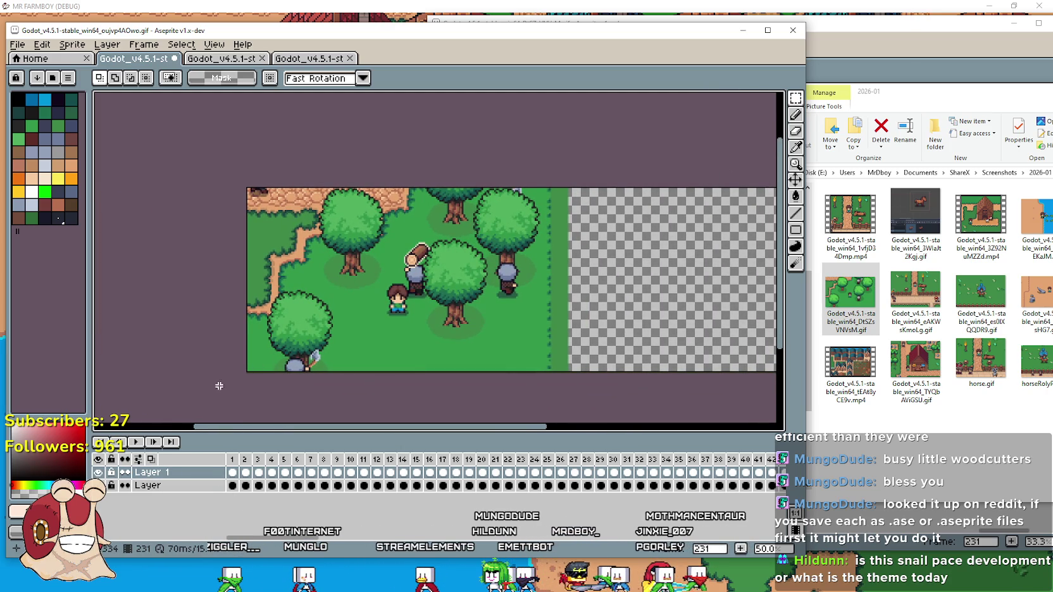
mouse_move(352, 285)
left_mouse_down()
mouse_move(658, 278)
mouse_move(506, 267)
mouse_move(451, 282)
mouse_move(460, 282)
left_mouse_up()
key("Return")
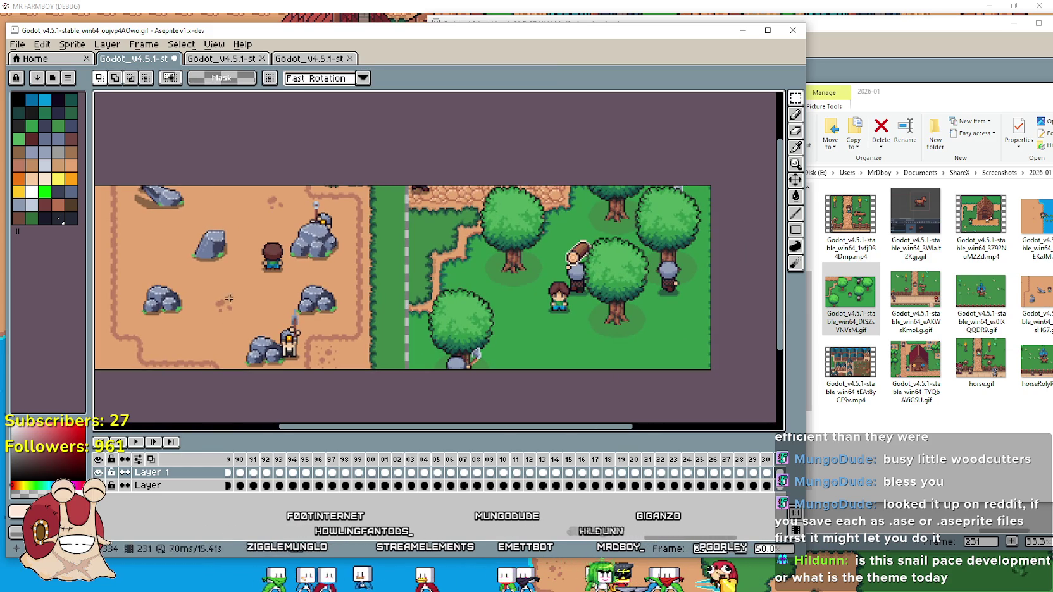
Play the combined desert and forest animation, then select the forest scene on the right.
left_click(153, 443)
left_click(139, 443)
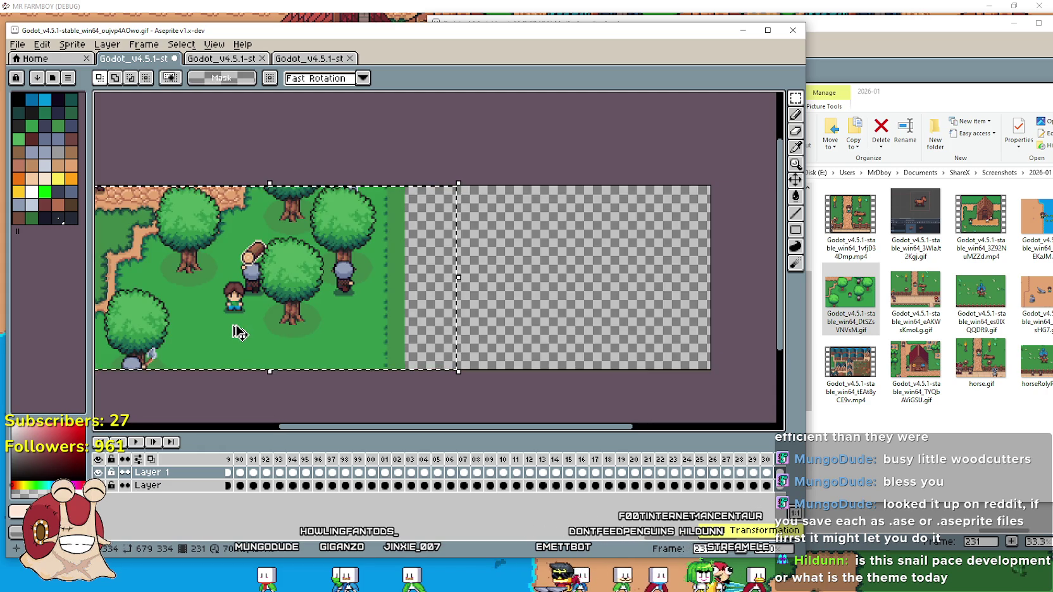
key("ctrl+z")
key("ctrl+z")
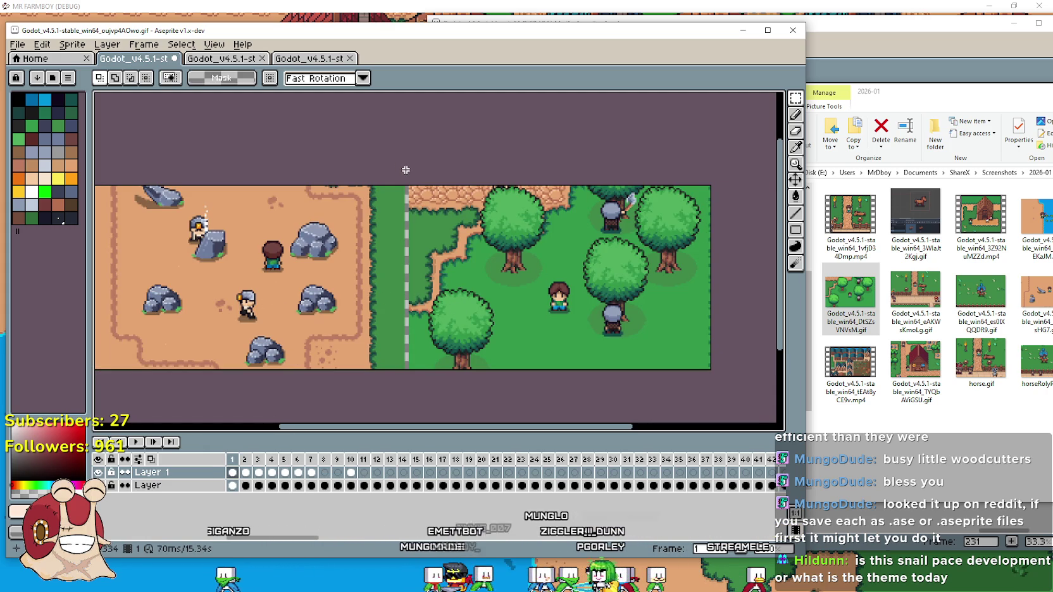
left_click_drag(725, 403, 405, 185)
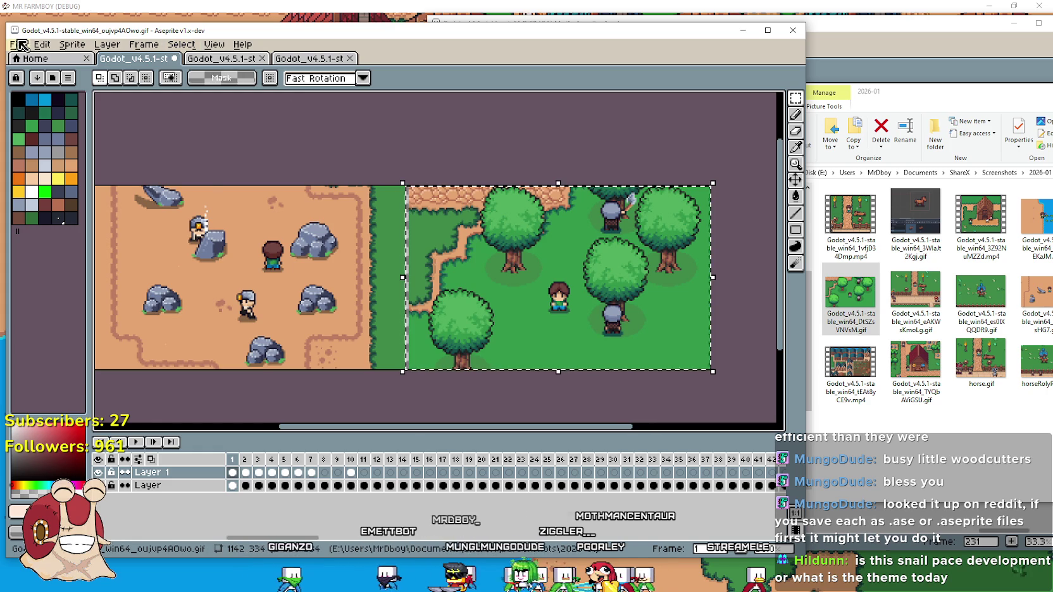
Clear the pixels in the selected right area and check frames 1 and 3.
left_click(42, 45)
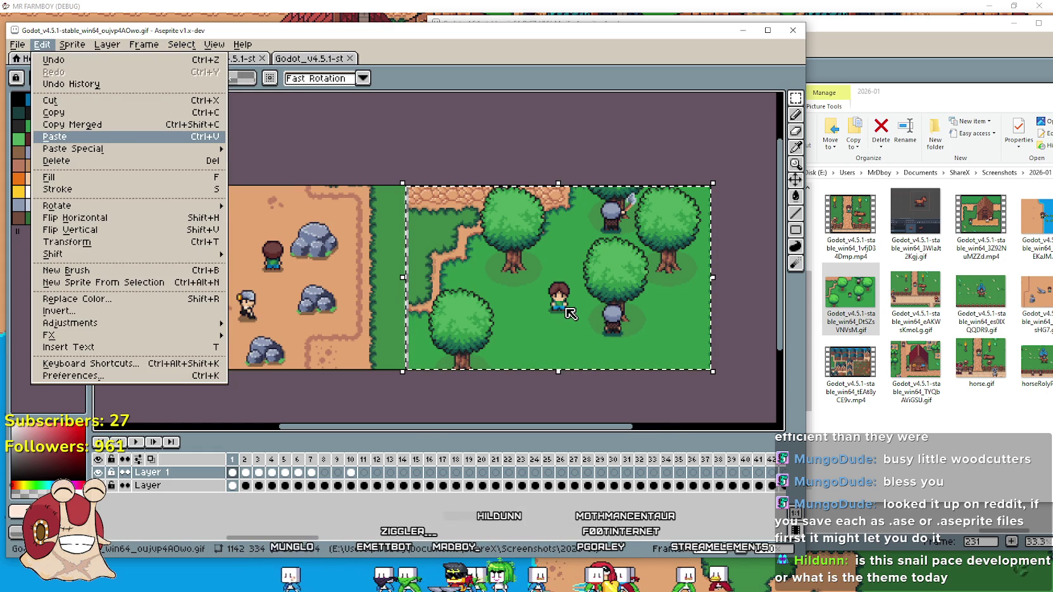
key("Delete")
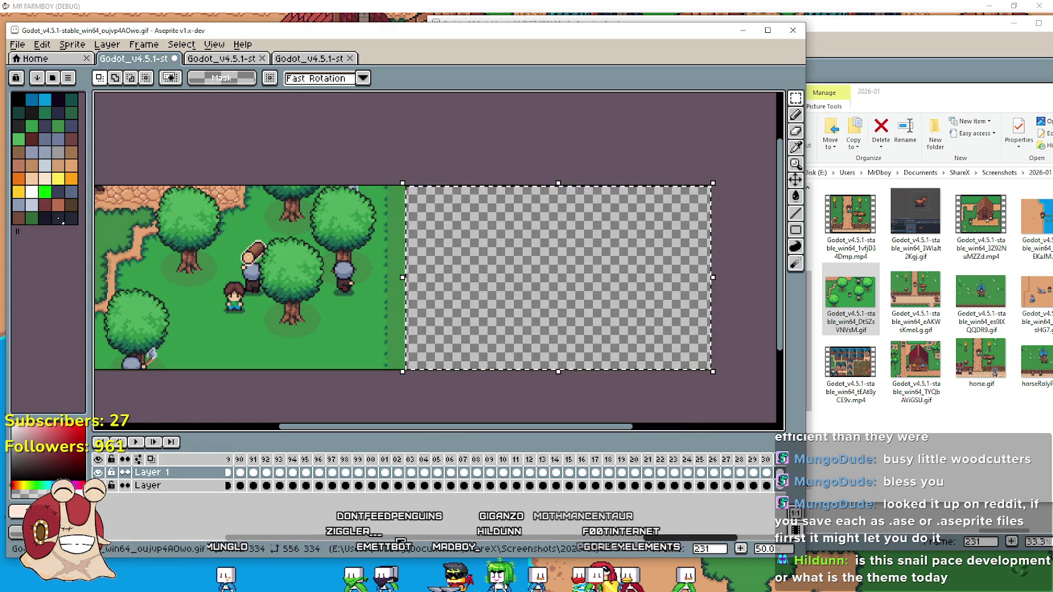
left_click(578, 540)
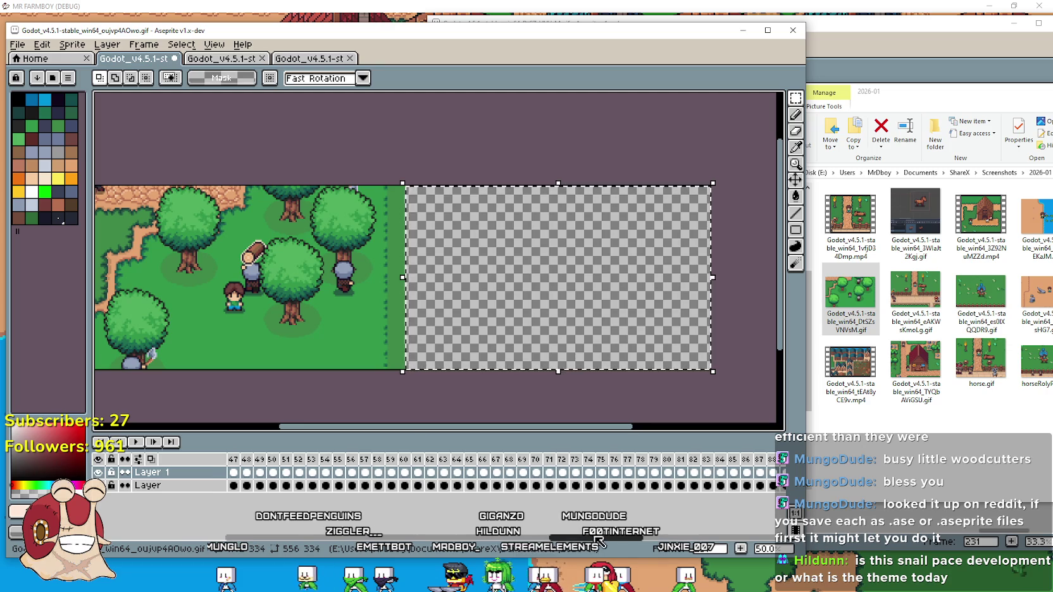
left_click_drag(594, 543, 243, 528)
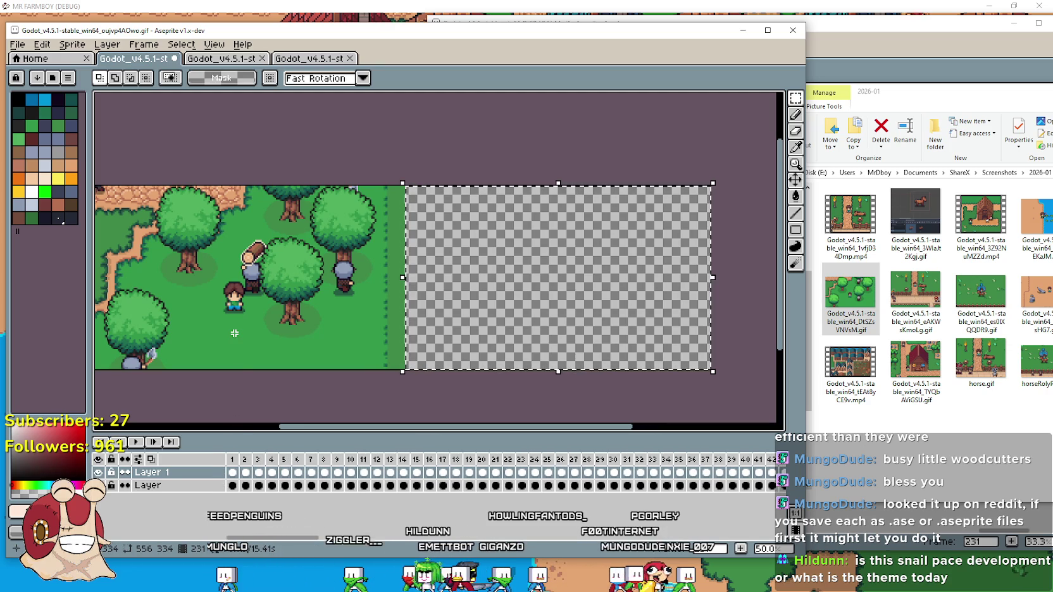
left_click(233, 485)
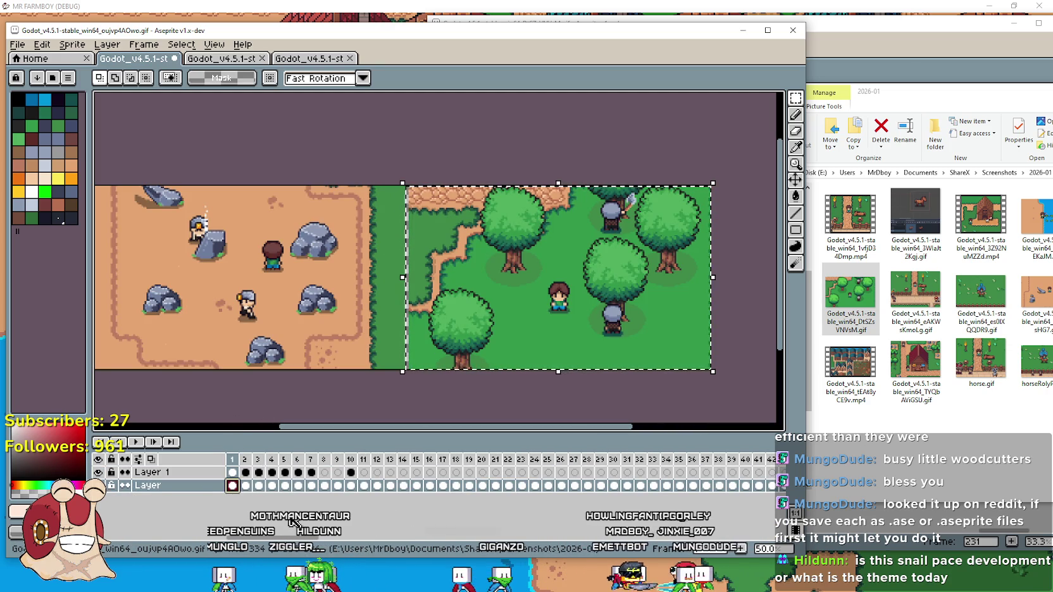
left_click(258, 486)
left_click(233, 473)
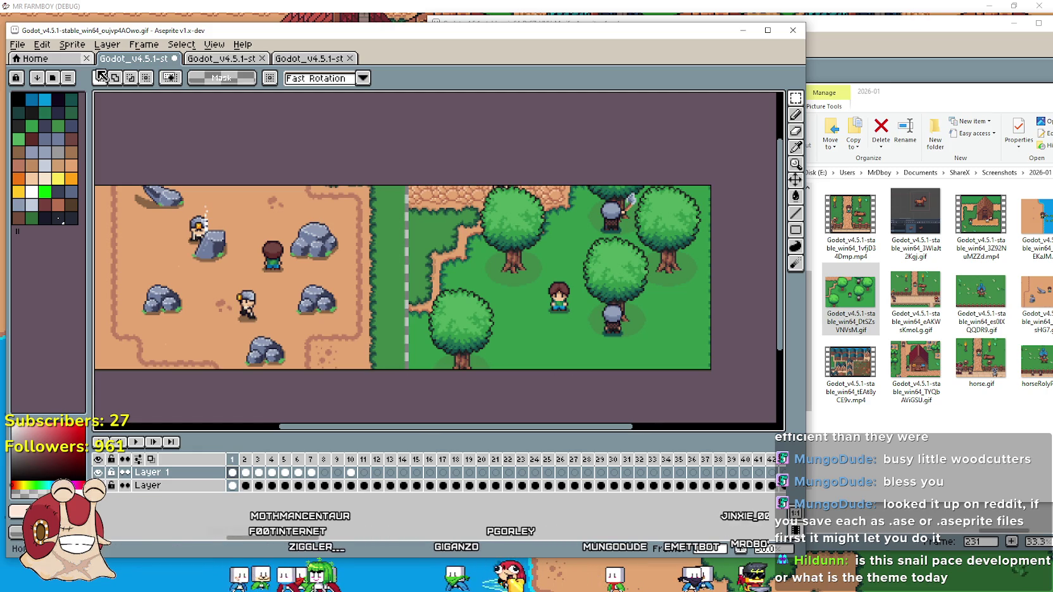
Paste the forest frames into Layer 1 again and commit the placement.
left_click(17, 47)
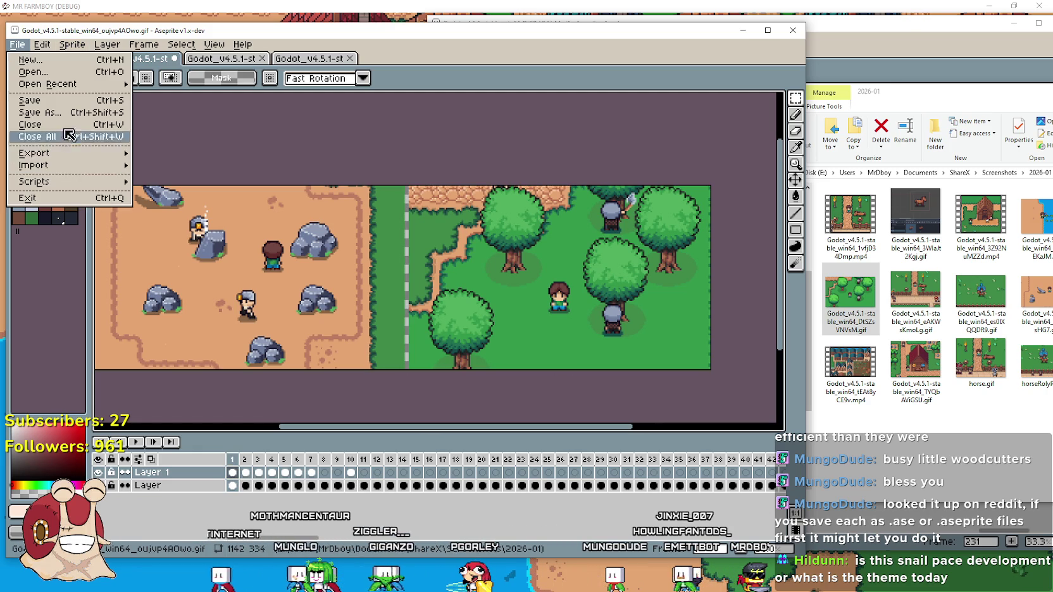
left_click(238, 452)
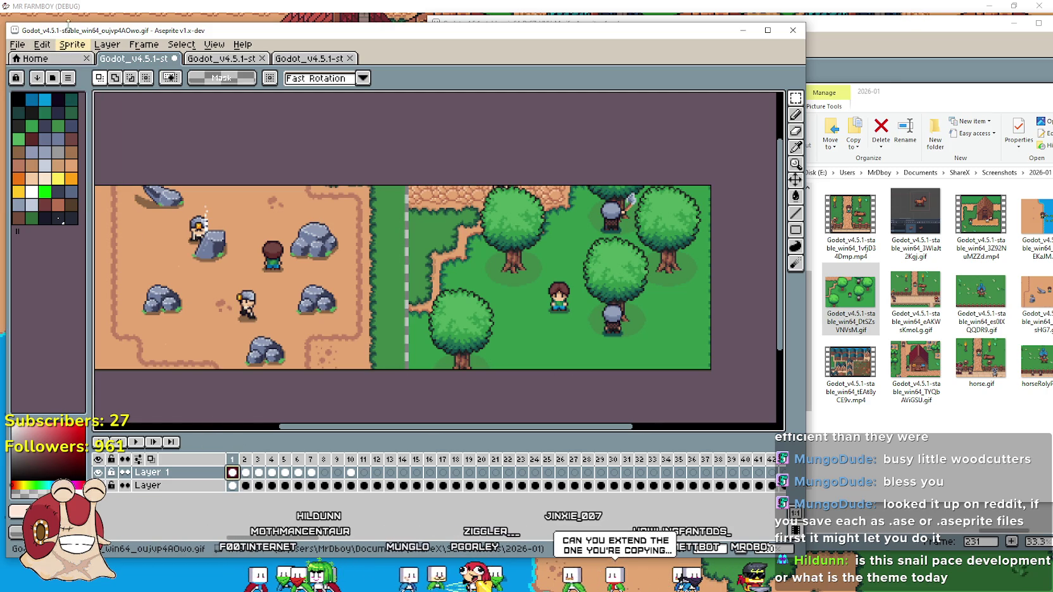
left_click(24, 46)
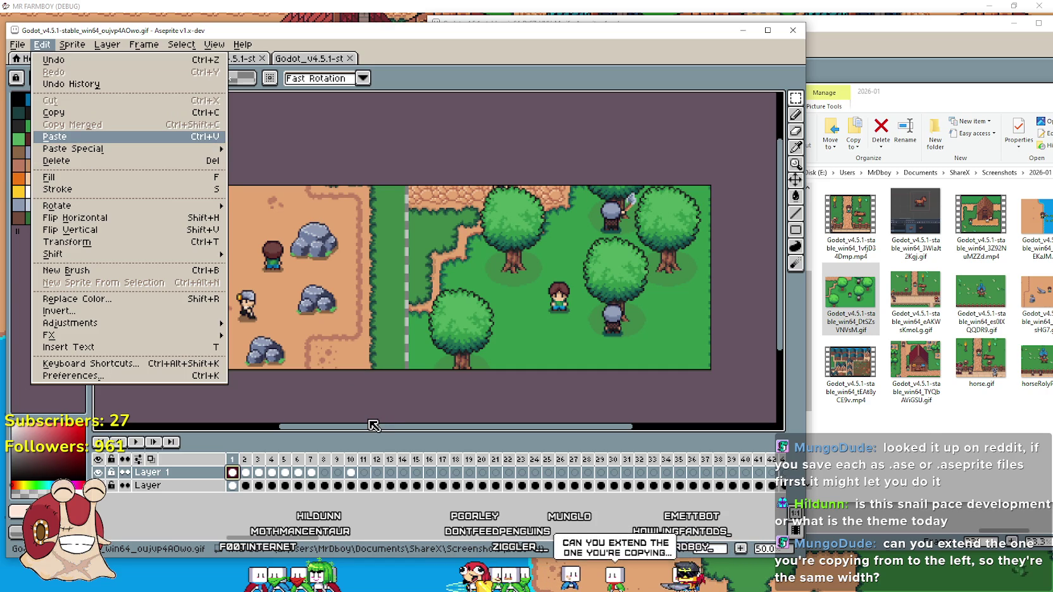
key("Return")
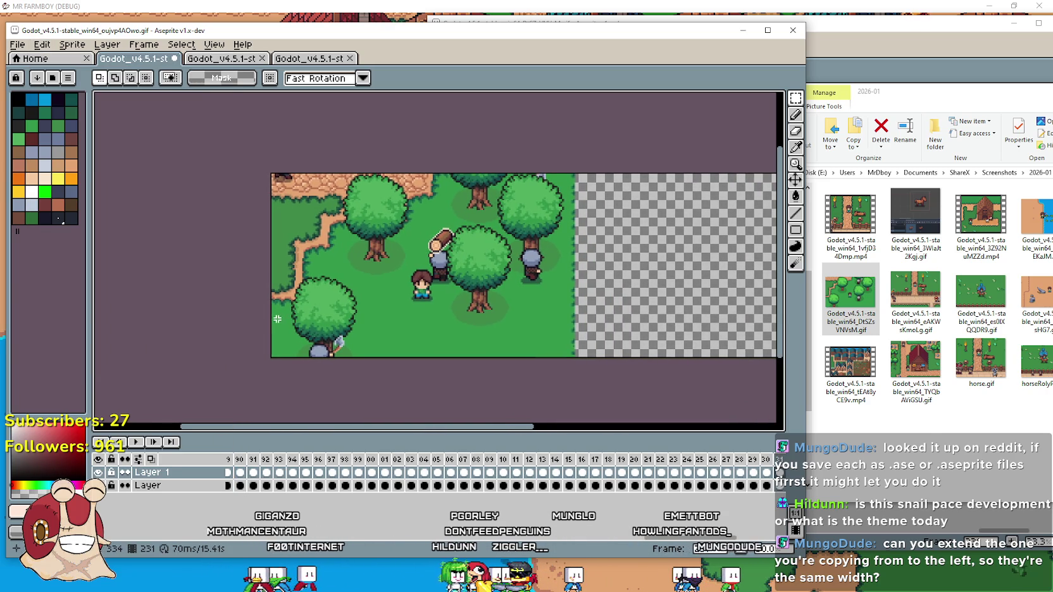
mouse_move(274, 174)
left_mouse_down()
mouse_move(443, 316)
mouse_move(571, 395)
mouse_move(581, 373)
left_mouse_up()
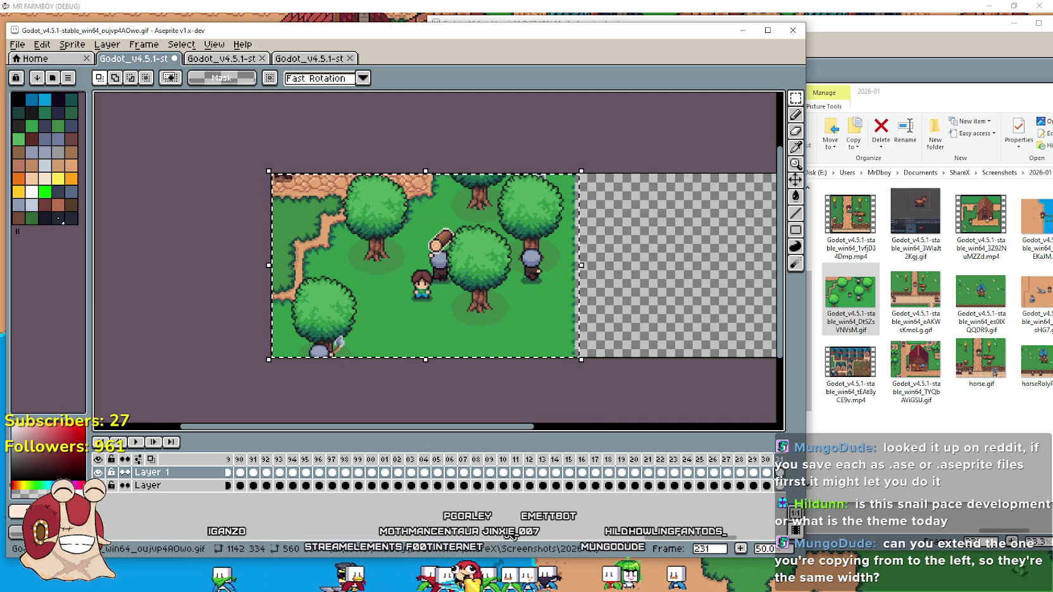
left_click_drag(706, 538, 204, 558)
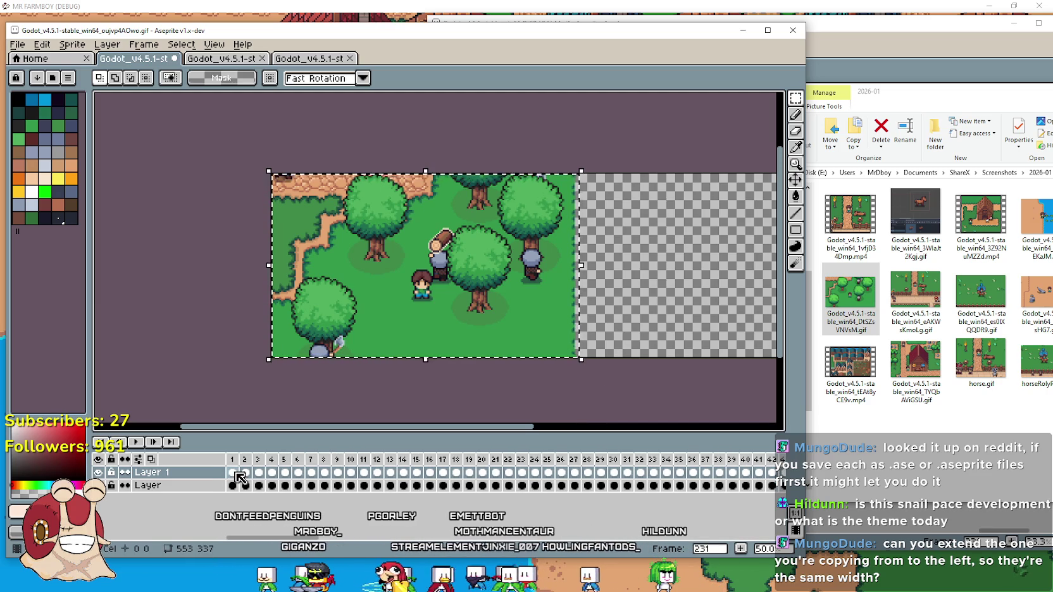
key("Return")
Move the forest scene across all cels onto the canvas's right half.
left_click_drag(616, 557, 204, 518)
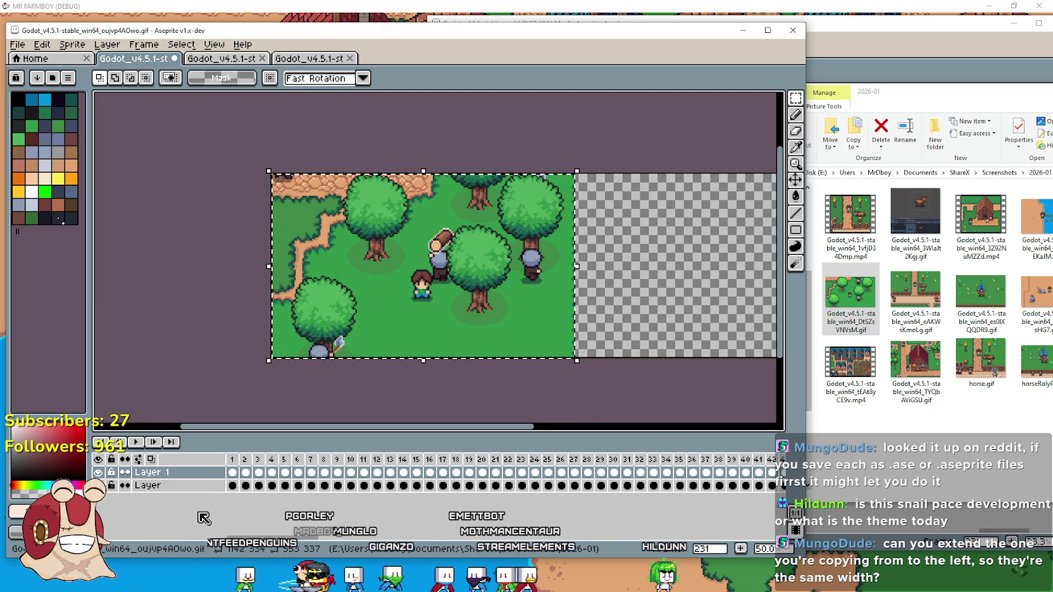
left_click_drag(232, 479, 883, 471)
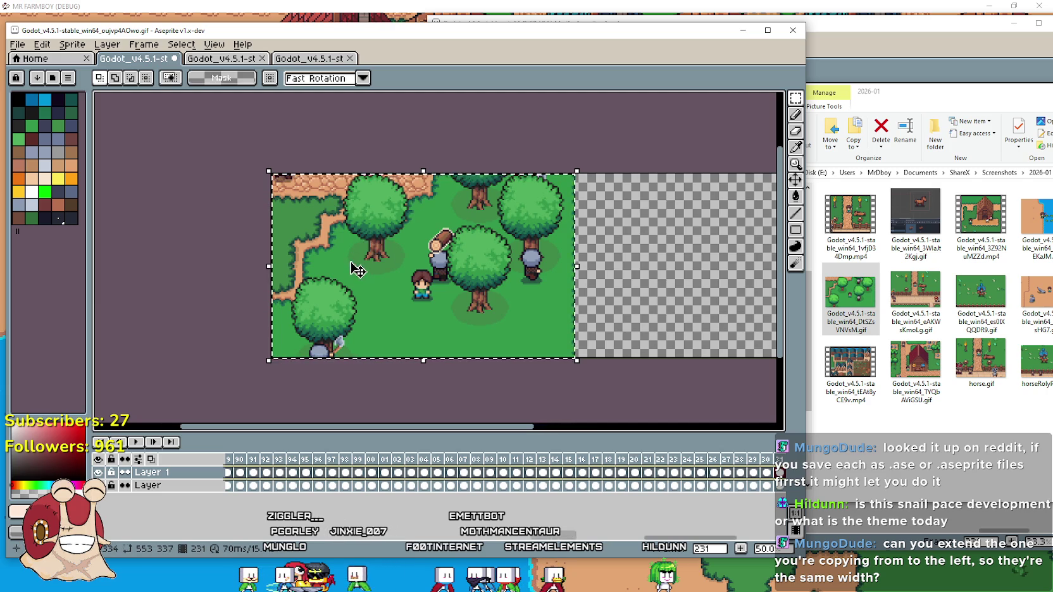
mouse_move(356, 241)
left_mouse_down()
mouse_move(550, 237)
mouse_move(438, 236)
mouse_move(586, 252)
mouse_move(568, 252)
left_mouse_up()
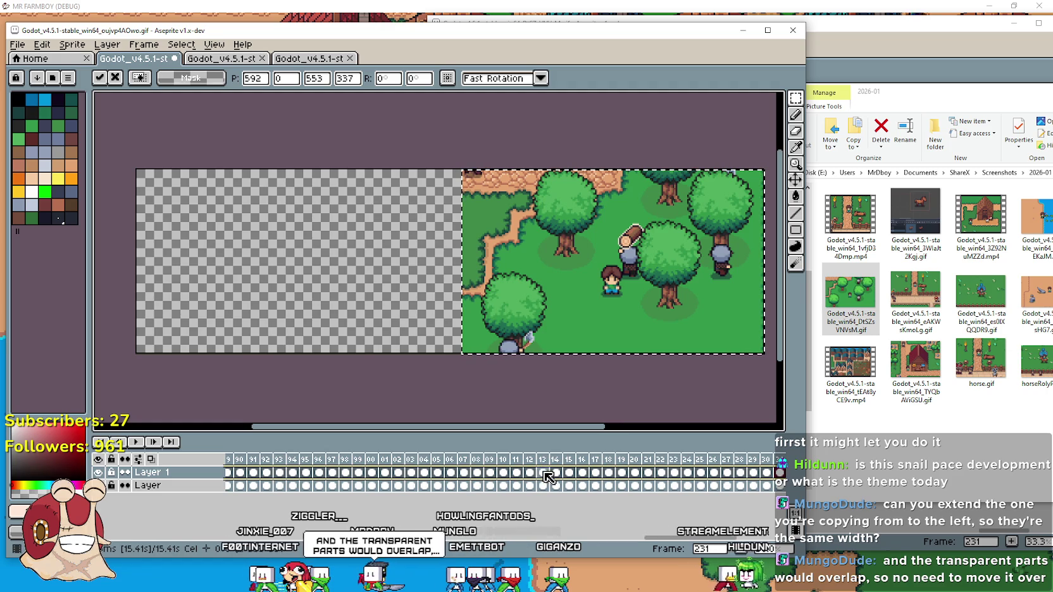
left_click(635, 472)
Play the animation from frame 2 to check both scenes, then deselect the forest area.
left_click_drag(685, 515, 232, 509)
left_click(339, 486)
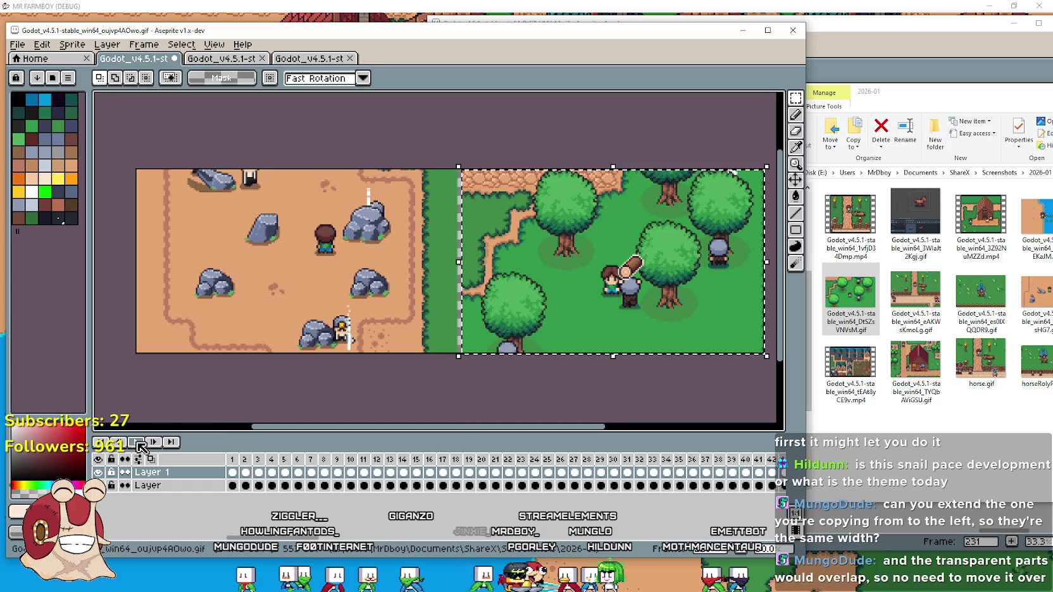
left_click(245, 472)
key("Return")
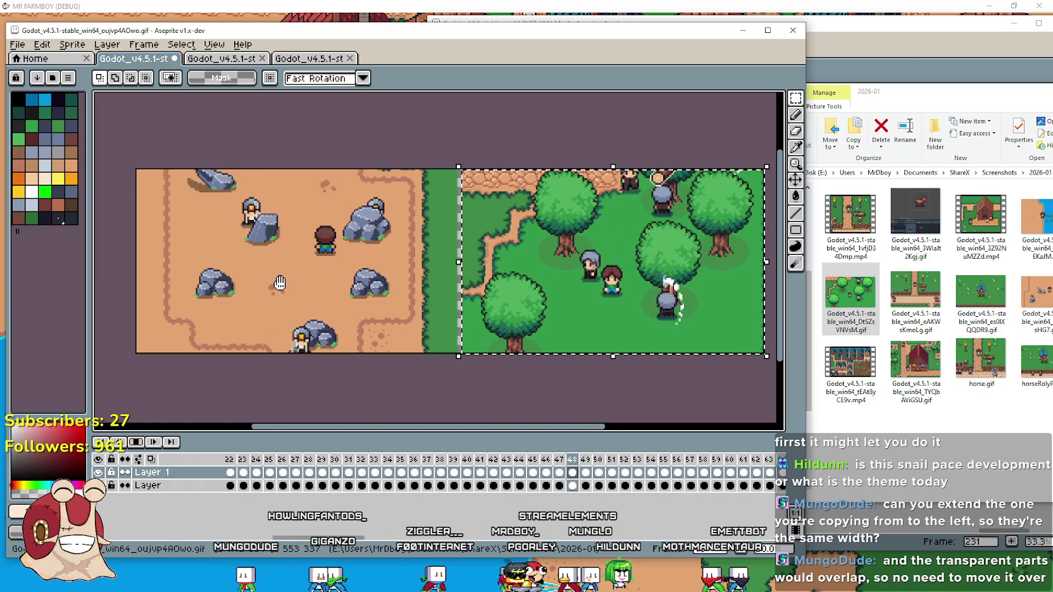
left_click(304, 239)
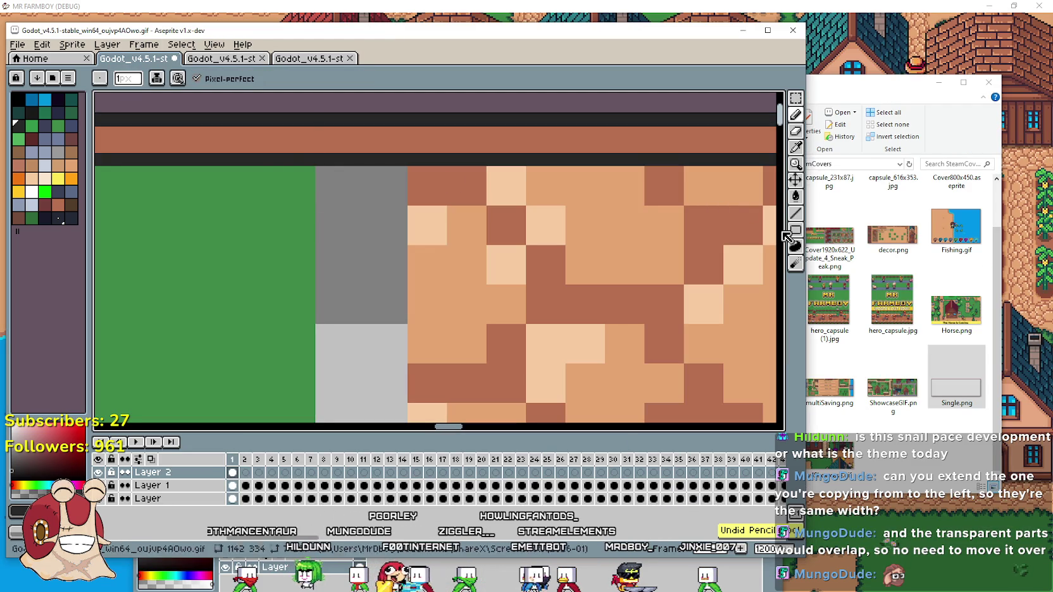
Draw vertical divider lines between the desert and forest scenes with the Line tool.
key("l")
mouse_move(329, 184)
left_mouse_down()
mouse_move(323, 421)
mouse_move(244, 424)
mouse_move(326, 392)
mouse_move(316, 421)
mouse_move(285, 418)
mouse_move(263, 372)
mouse_move(317, 247)
mouse_move(324, 256)
mouse_move(366, 127)
mouse_move(354, 94)
mouse_move(323, 93)
mouse_move(364, 286)
left_mouse_up()
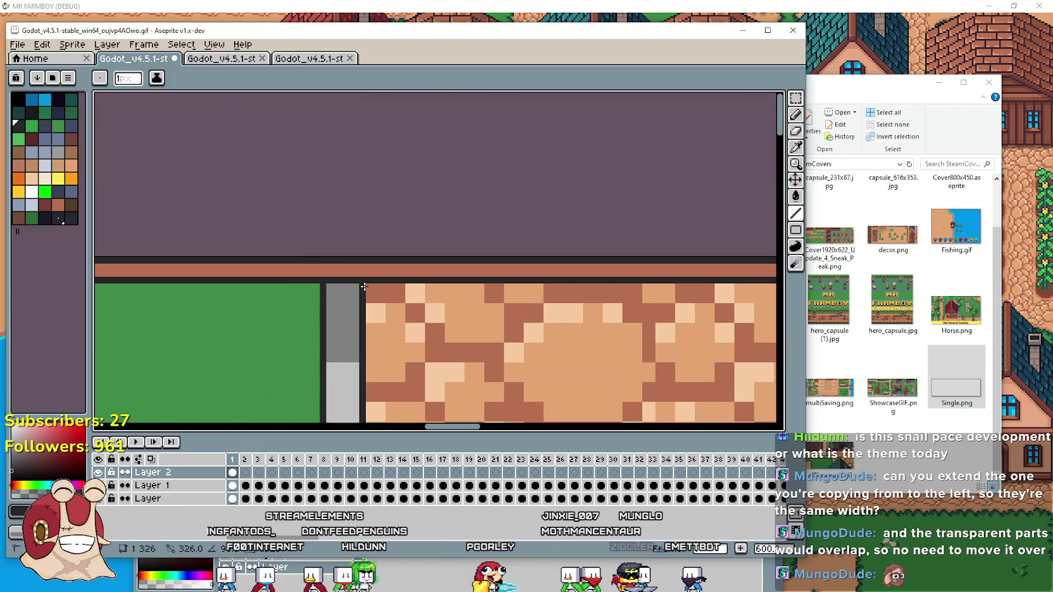
scroll(382, 307, "up", 2)
scroll(425, 137, "up", 2)
scroll(436, 125, "down", 1)
mouse_move(436, 124)
left_mouse_down()
mouse_move(436, 216)
mouse_move(329, 411)
mouse_move(604, 404)
mouse_move(513, 365)
mouse_move(529, 398)
mouse_move(485, 423)
mouse_move(485, 261)
mouse_move(468, 181)
left_mouse_up()
mouse_move(358, 181)
left_mouse_down()
mouse_move(360, 91)
mouse_move(358, 241)
mouse_move(400, 181)
mouse_move(390, 184)
left_mouse_up()
left_click(566, 188)
Sample the brown border colour and paint brown pixels over the black band.
key("ctrl+z")
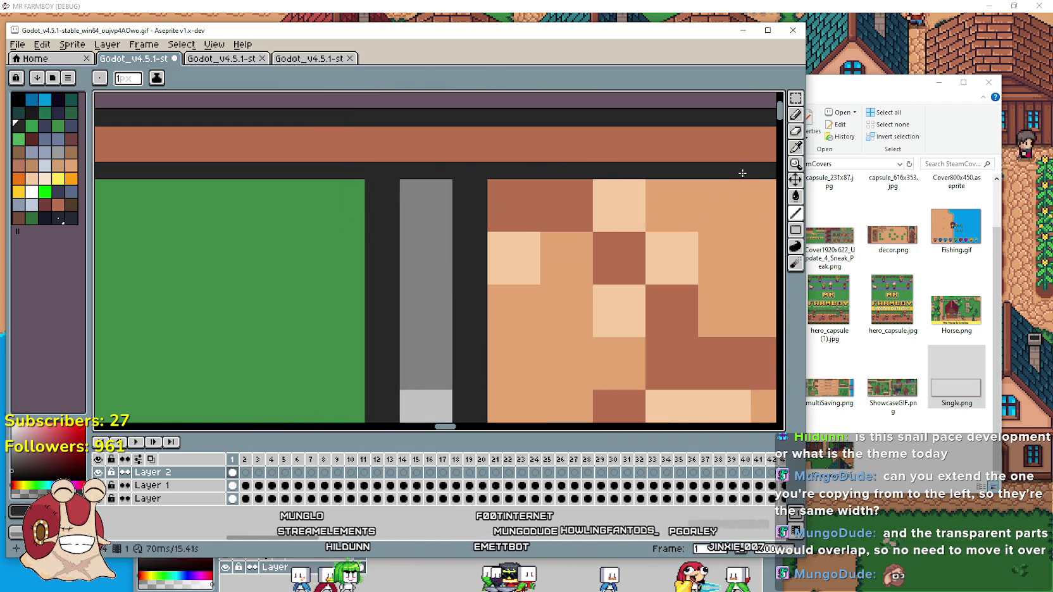
key("i")
left_click(480, 155)
left_click(796, 115)
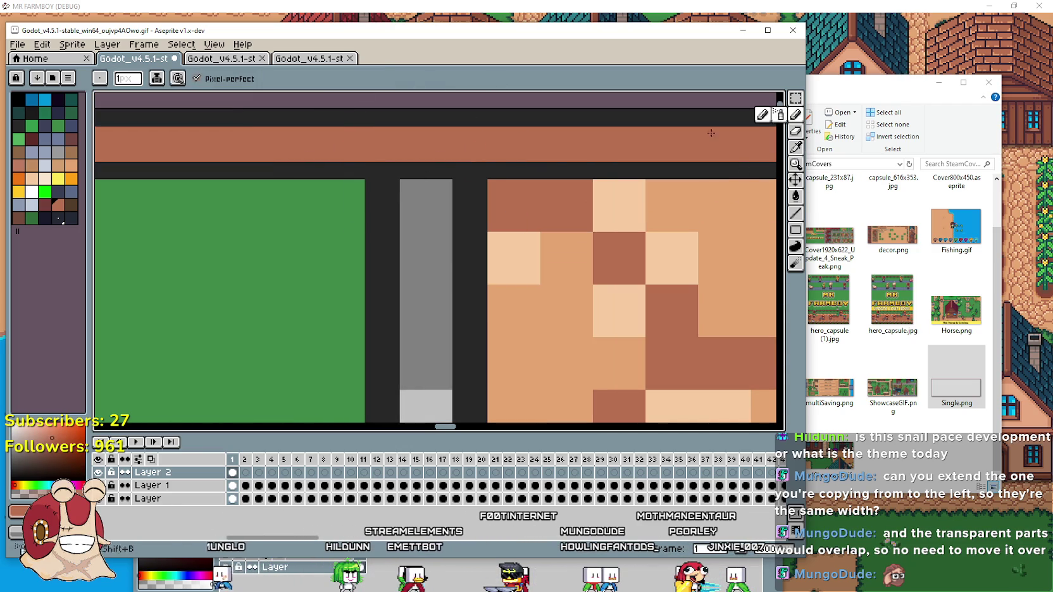
left_click(419, 171)
scroll(418, 197, "down", 6)
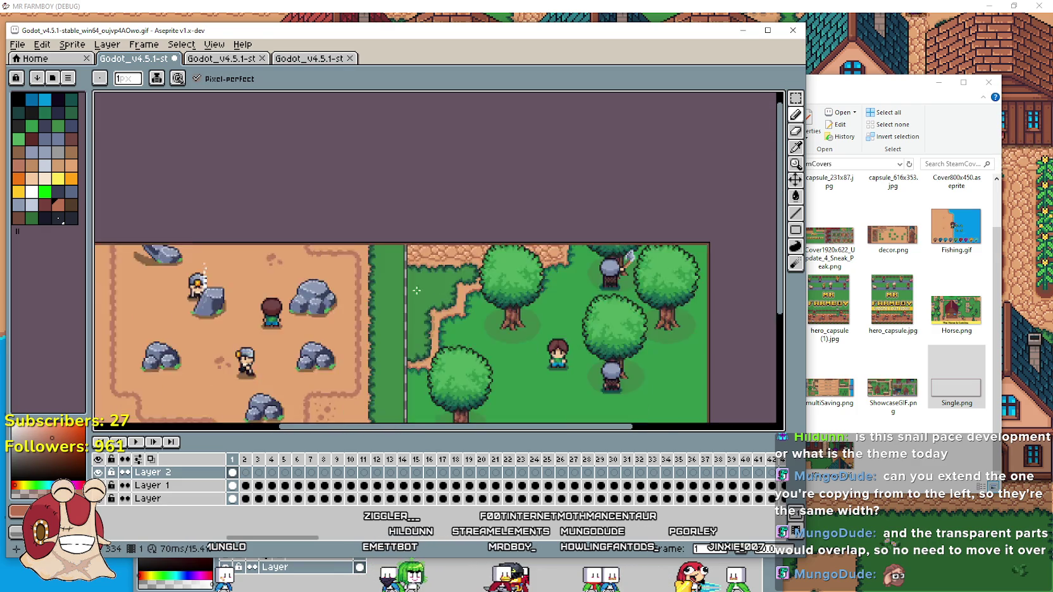
scroll(440, 242, "up", 4)
scroll(490, 308, "up", 2)
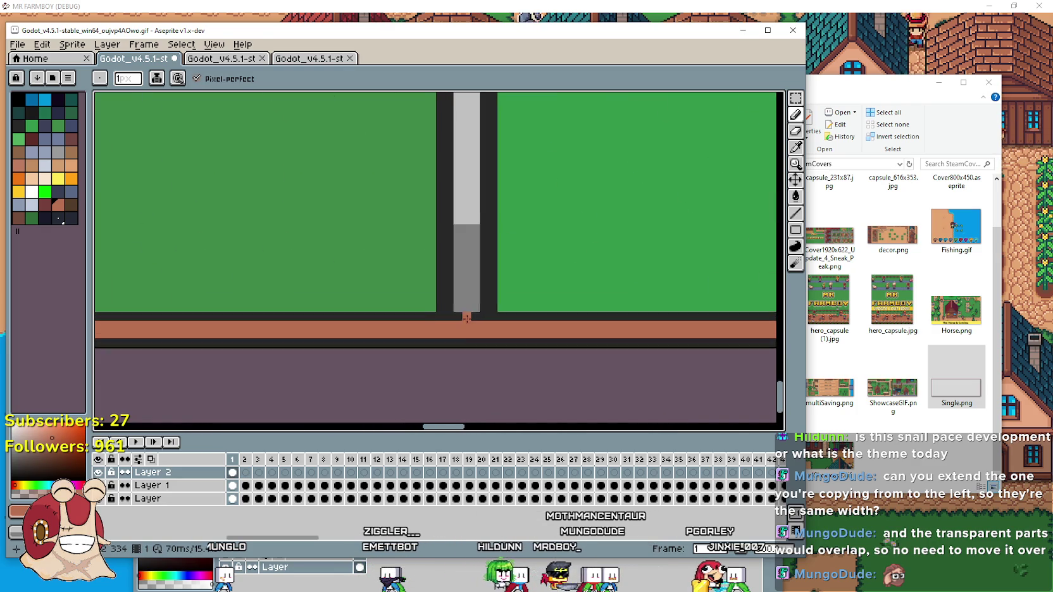
scroll(441, 313, "down", 1)
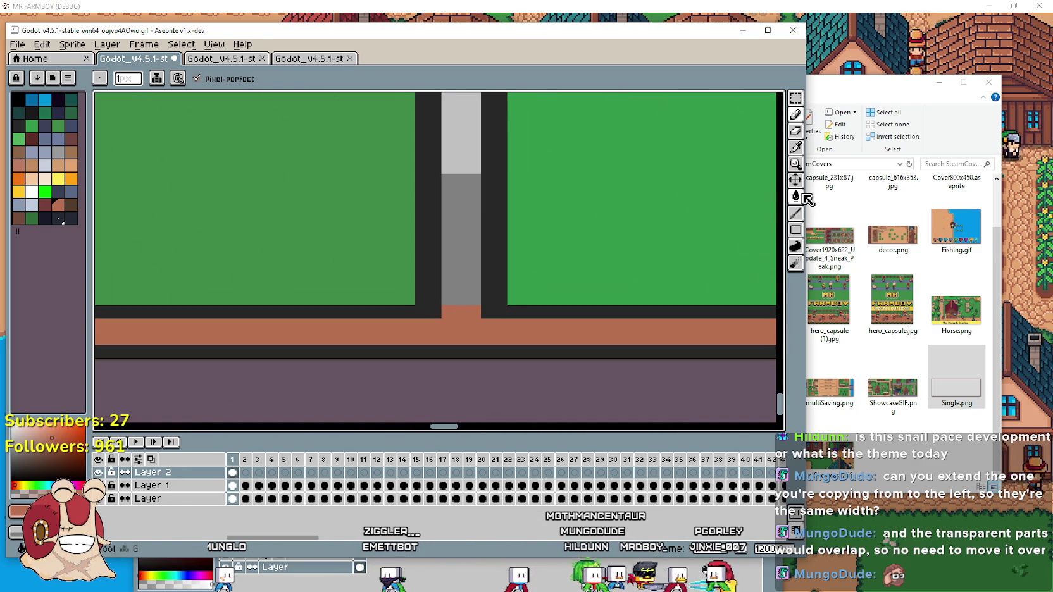
Fill the grey divider strip brown with a Contiguous Paint Bucket fill.
key("g")
left_click(440, 215)
scroll(446, 225, "up", 3)
scroll(455, 226, "down", 5)
key("ctrl+z")
left_click(199, 77)
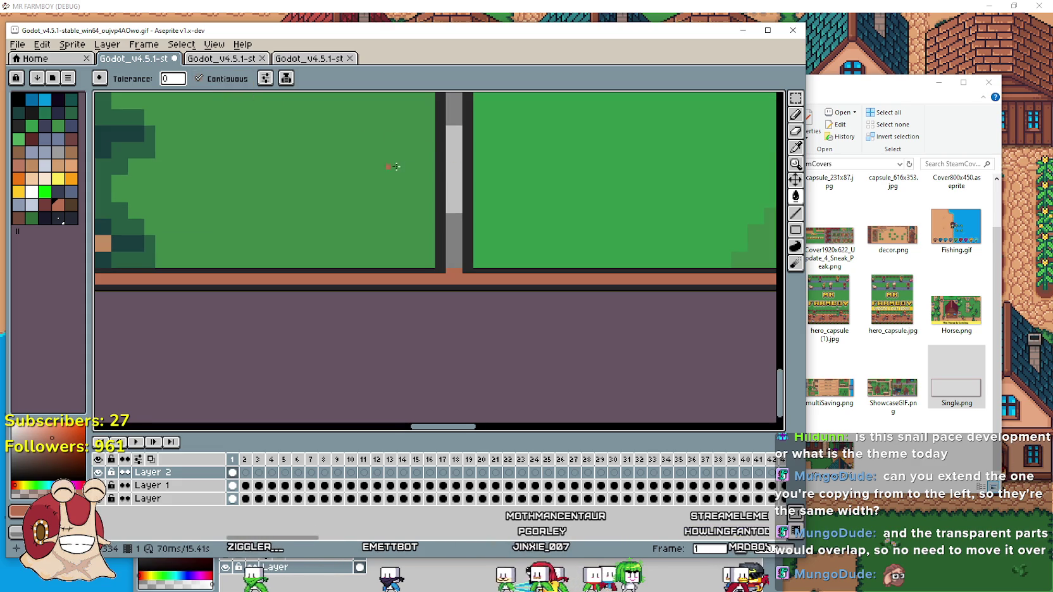
left_click(451, 167)
scroll(450, 167, "down", 4)
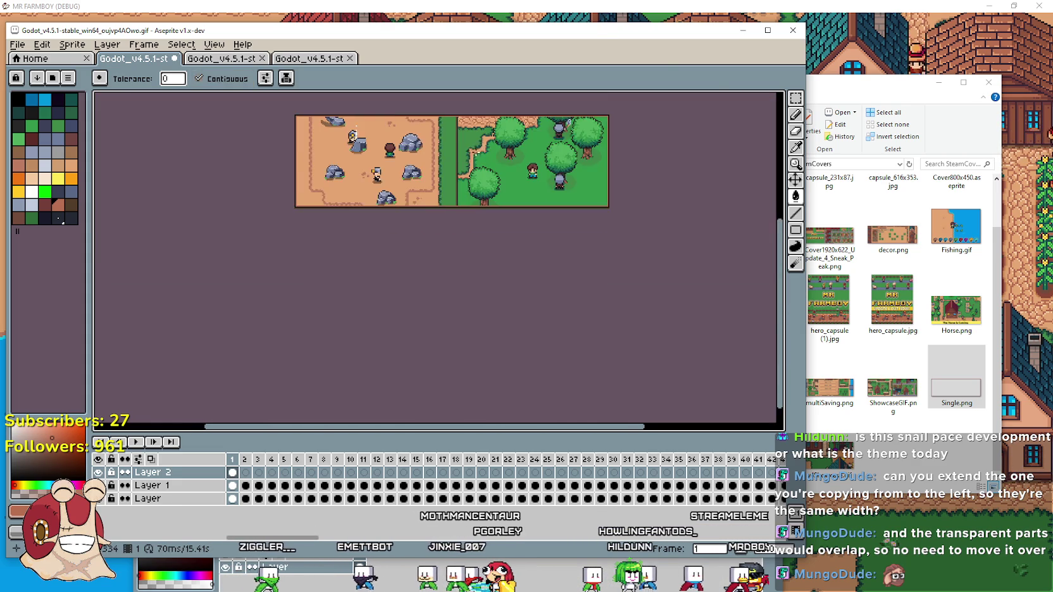
scroll(451, 201, "up", 3)
scroll(451, 202, "down", 4)
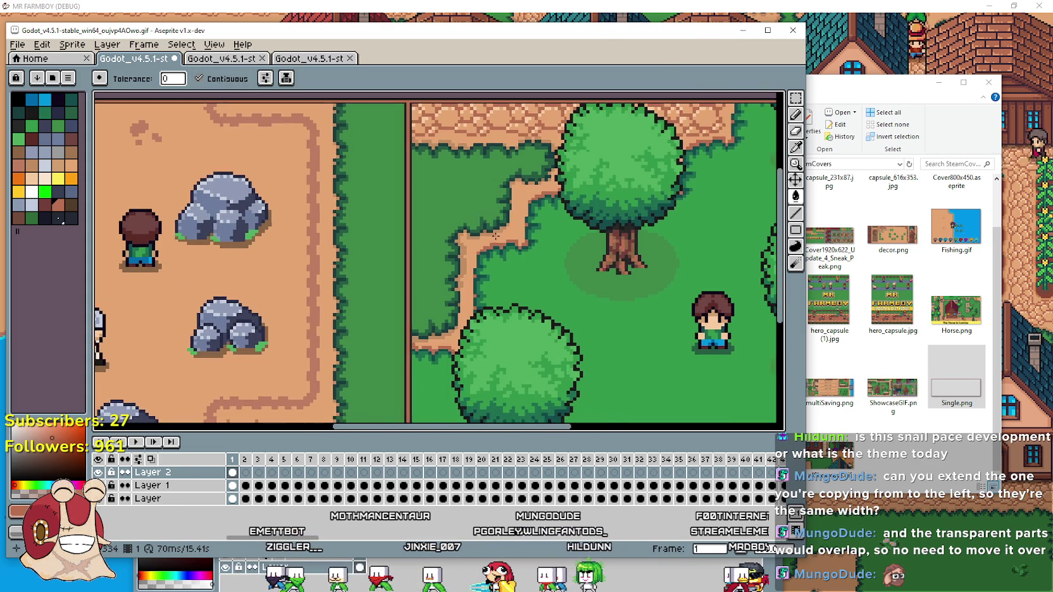
Make the Layer 2 border continuous across frames and preview the animation playback.
mouse_move(550, 286)
left_mouse_down()
mouse_move(549, 247)
mouse_move(514, 261)
mouse_move(531, 270)
left_mouse_up()
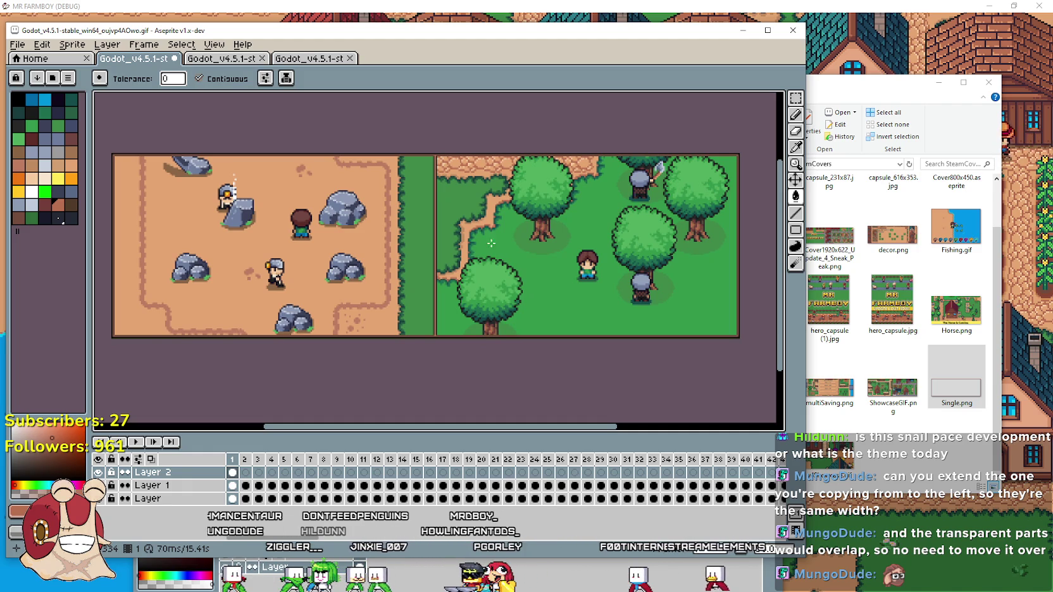
left_click(124, 472)
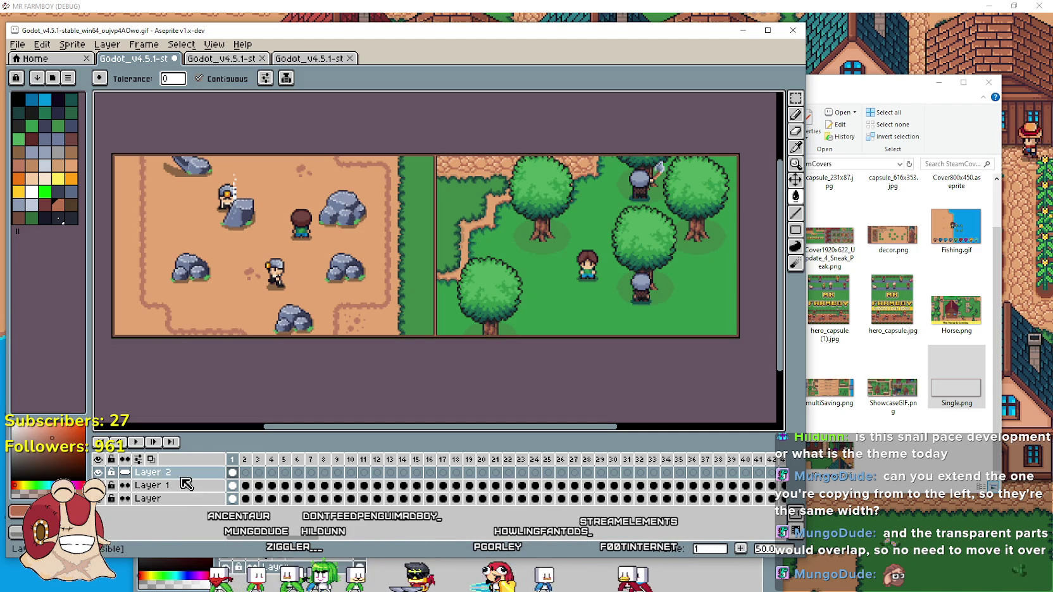
left_click(141, 443)
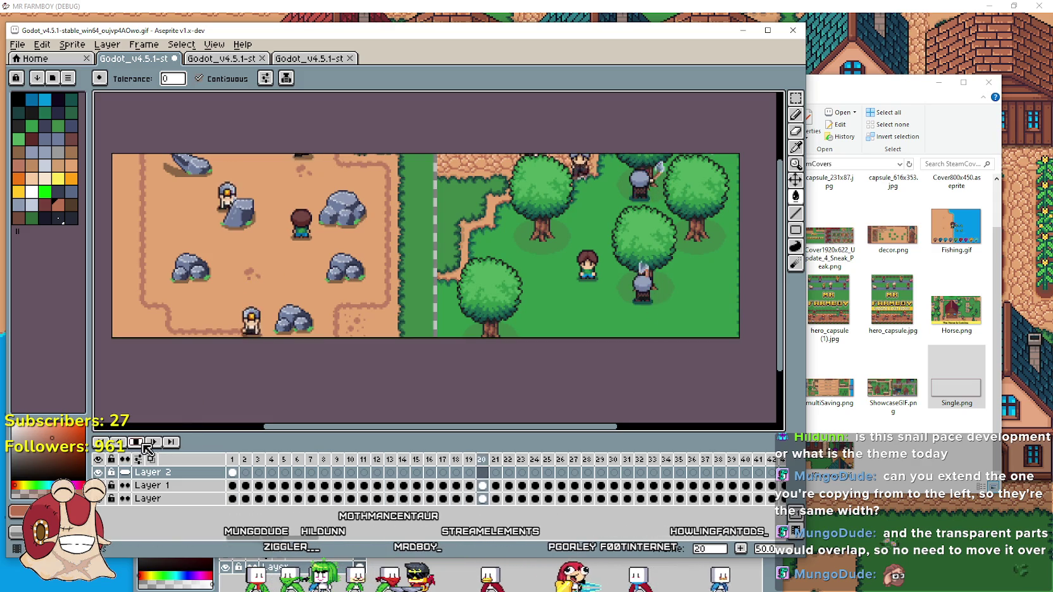
left_click(135, 442)
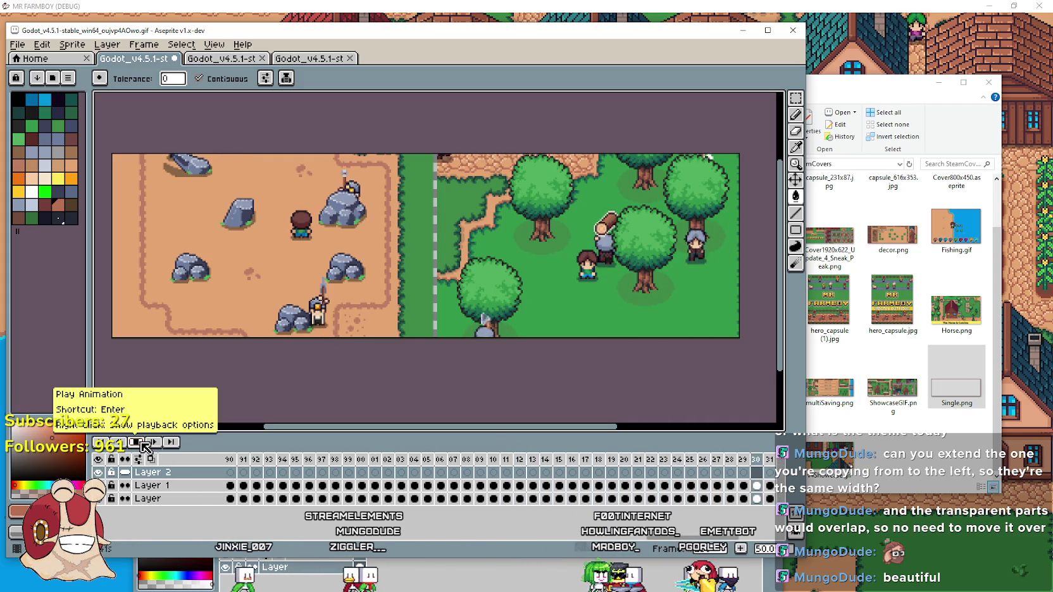
left_click(142, 443)
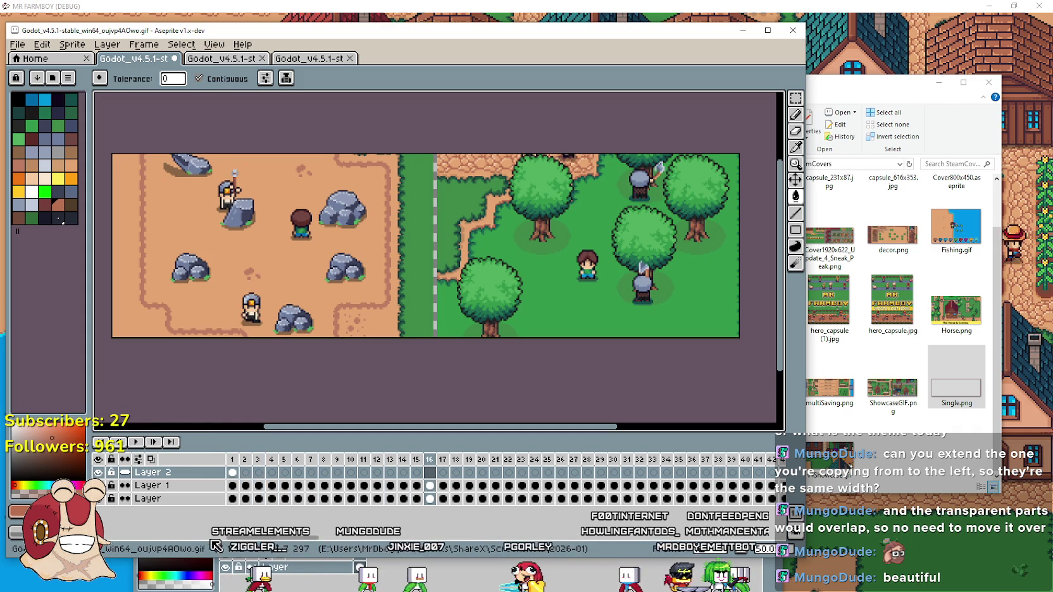
Select the border layer's cels from frame 1 to 36 and play the animation again.
left_click(233, 475)
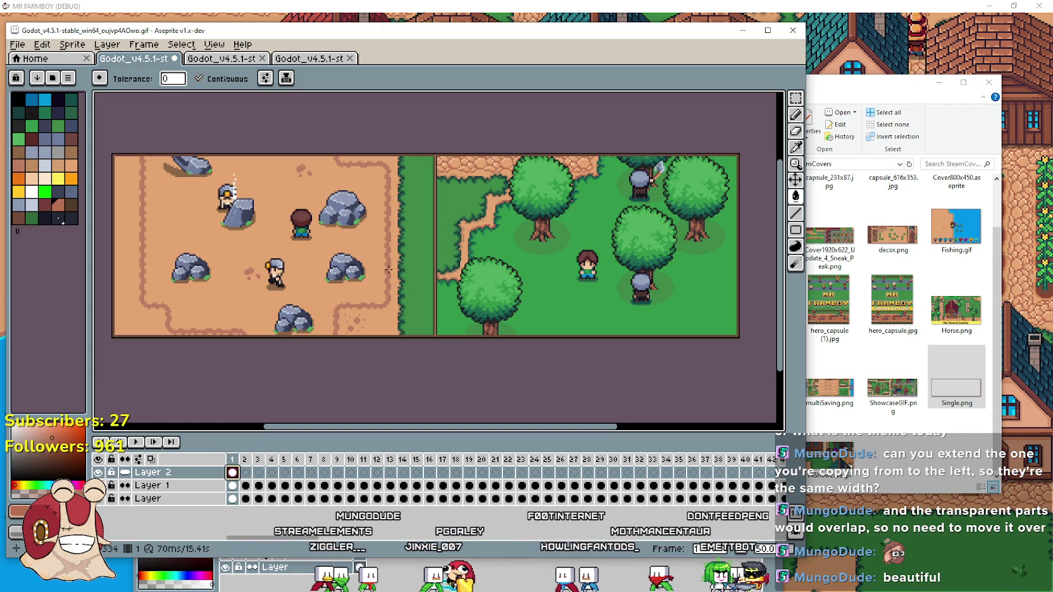
left_click_drag(256, 481, 948, 472)
left_click_drag(788, 479, 215, 475)
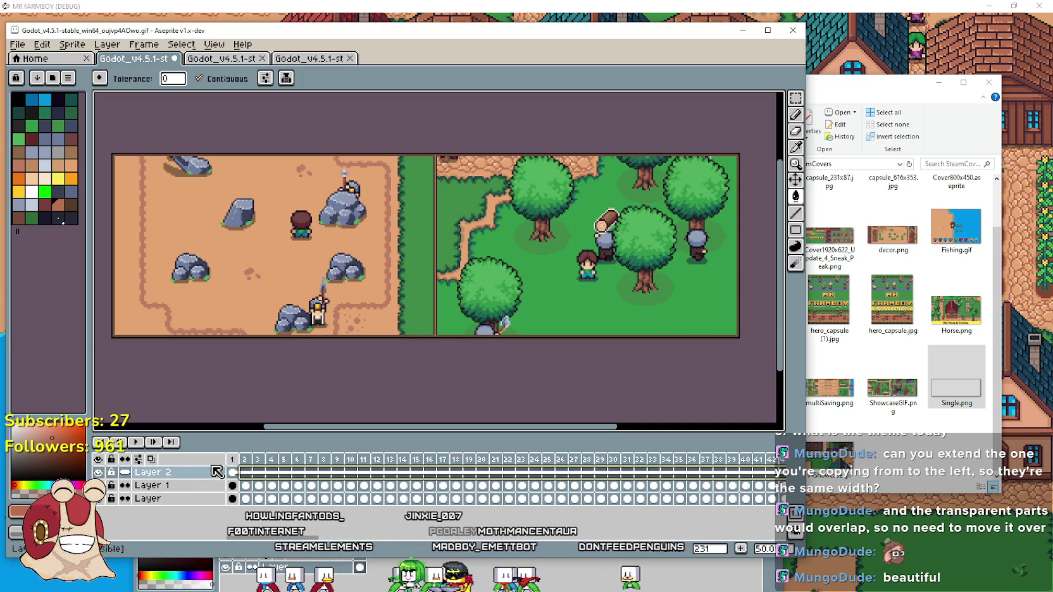
left_click(141, 443)
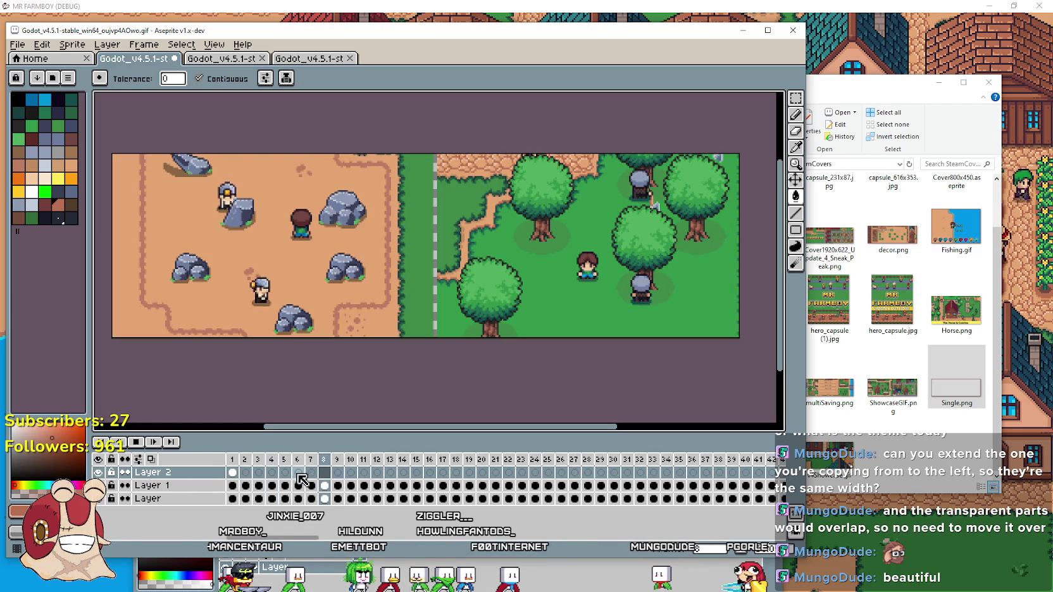
Stop playback, check the border cel on frames 1–2, undo, and pick rectangular selection.
left_click(140, 445)
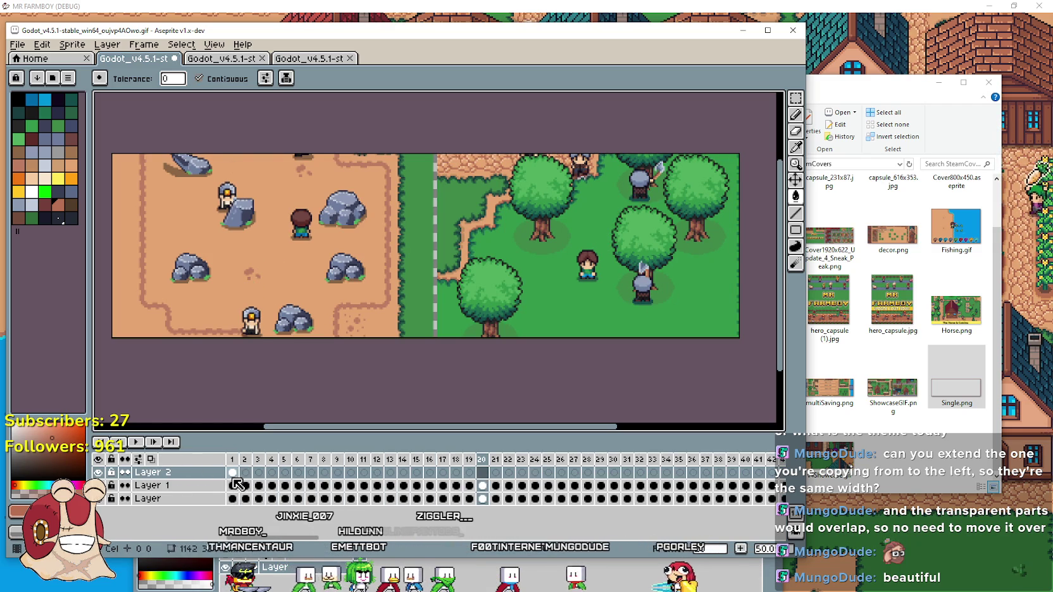
left_click(127, 473)
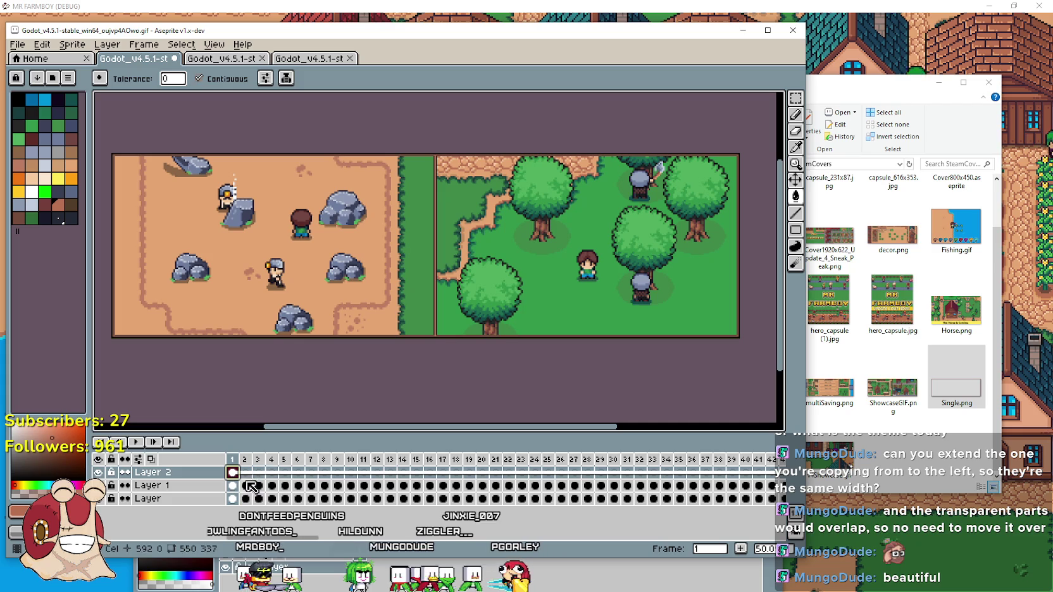
left_click(248, 474)
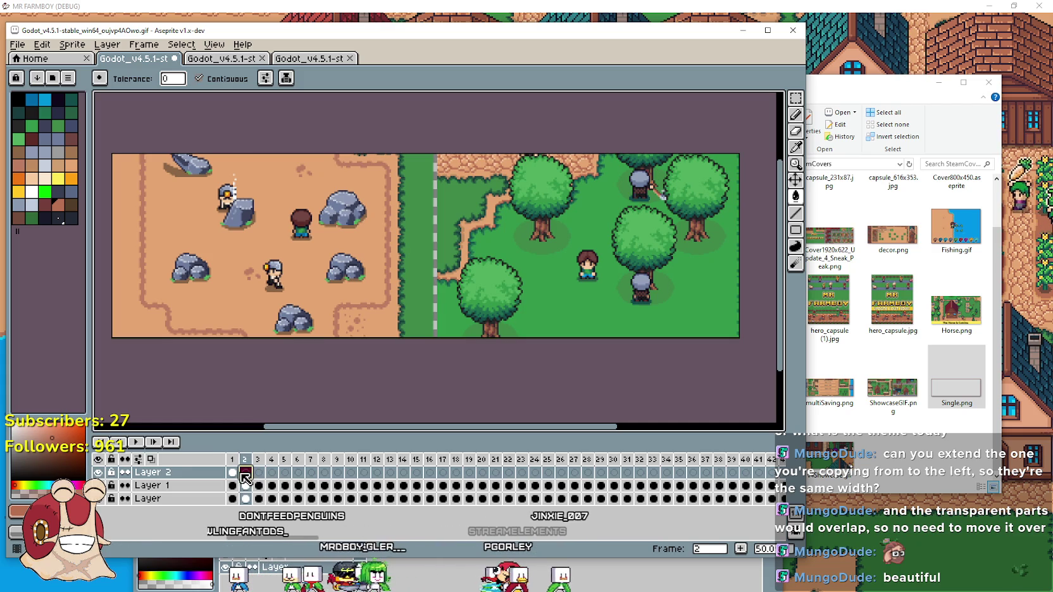
key("ctrl+z")
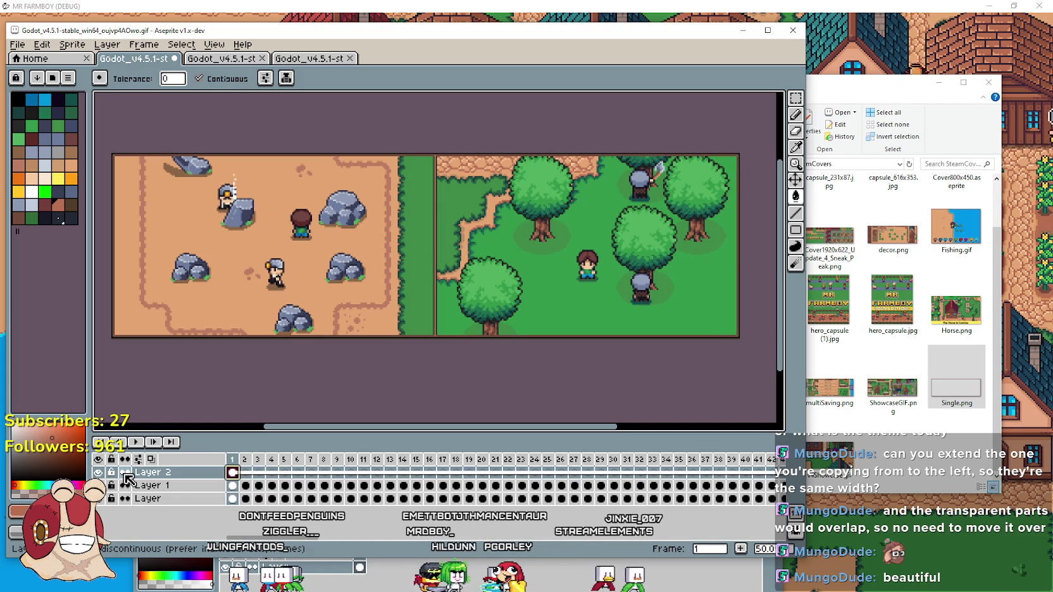
left_click(246, 476)
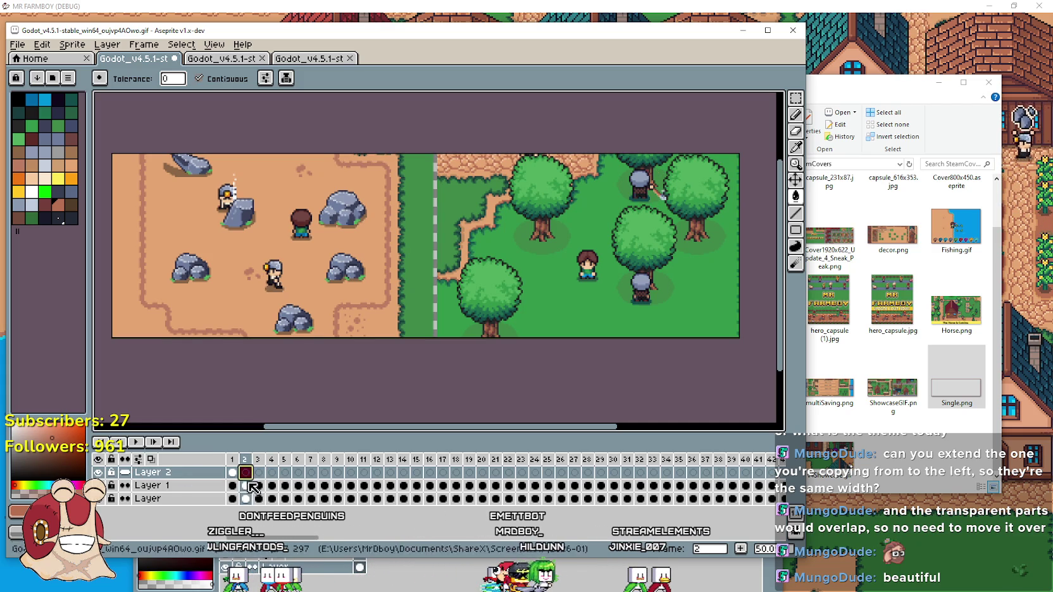
left_click(233, 473)
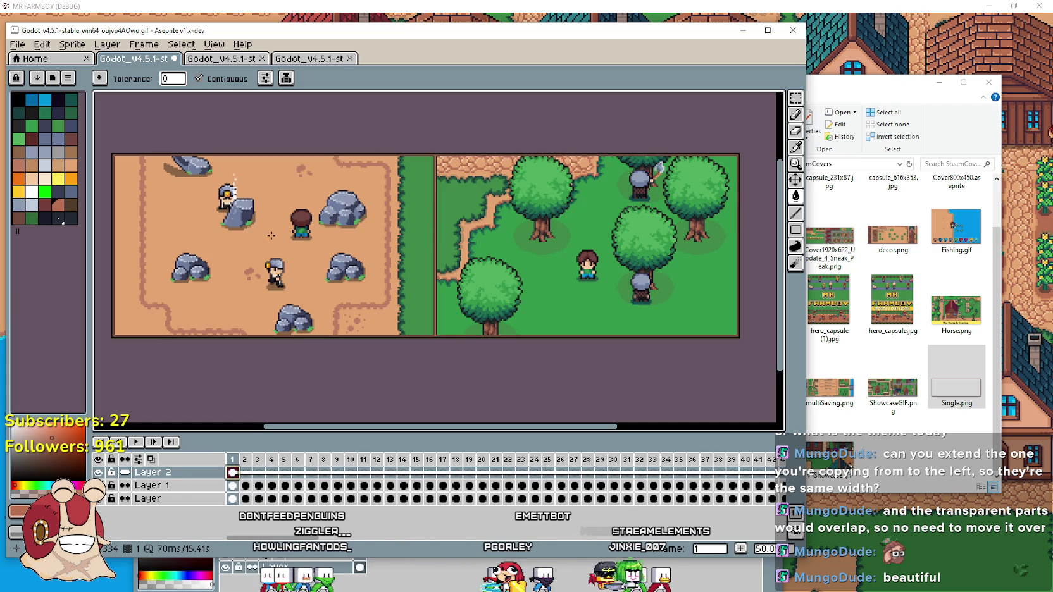
scroll(447, 257, "down", 1)
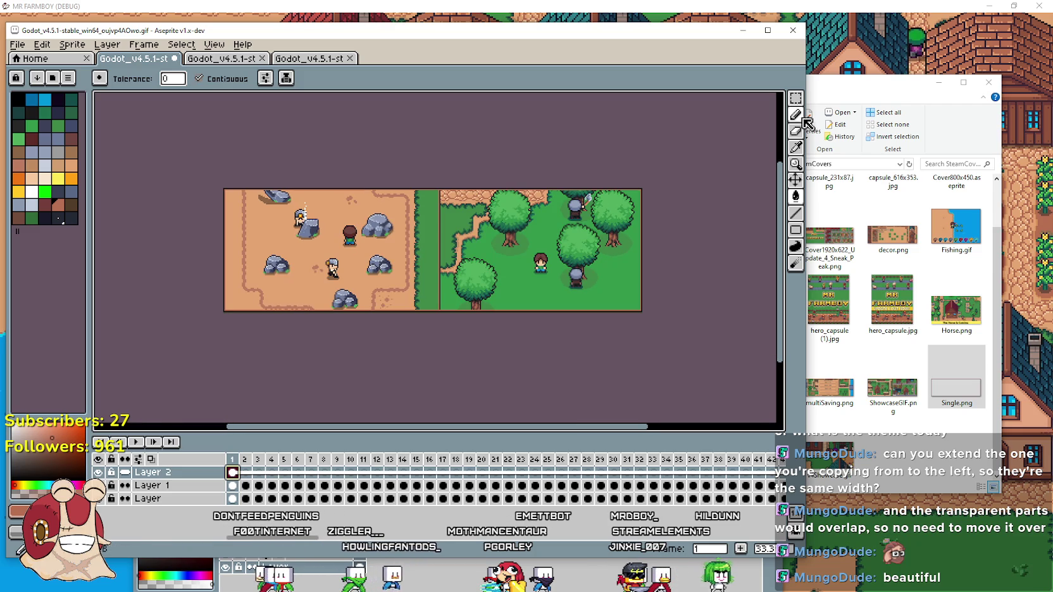
left_click(796, 98)
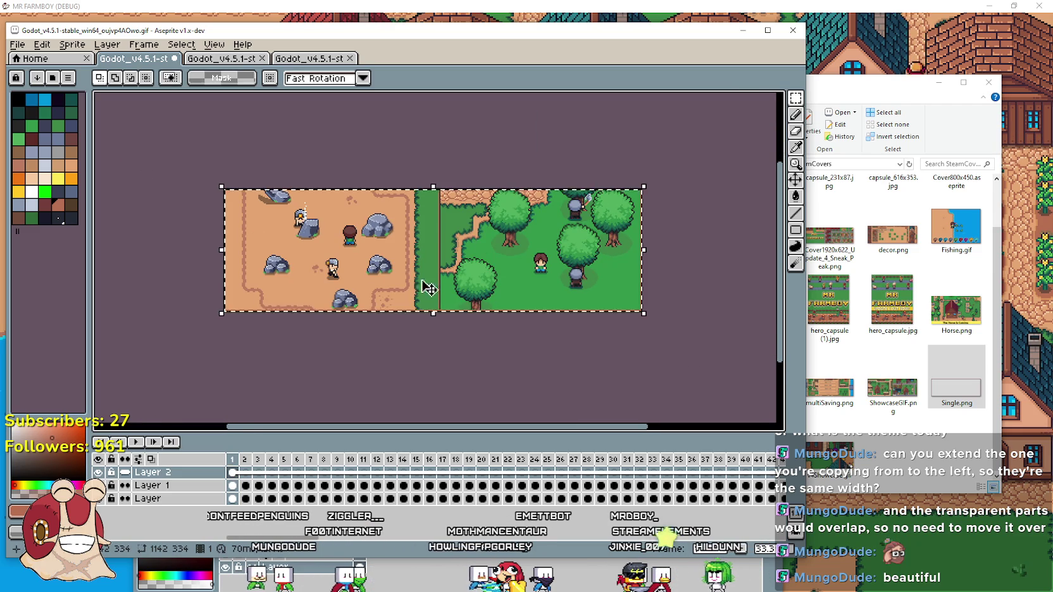
scroll(369, 266, "up", 1)
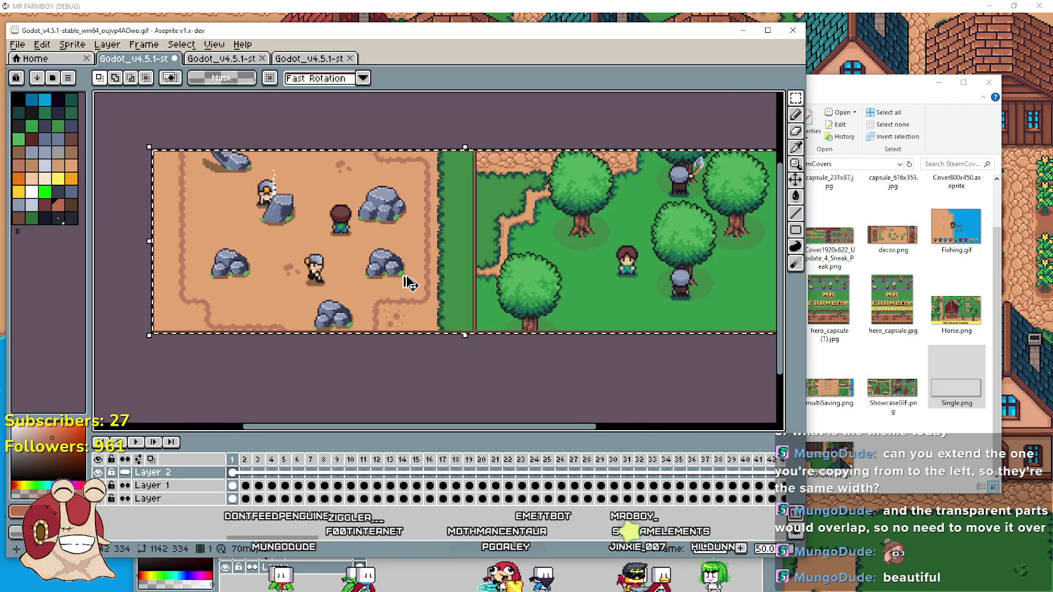
Select Layer 2 frames 2 to 4 and beyond, then preview the animation.
left_click(246, 474)
left_click_drag(245, 474, 785, 481)
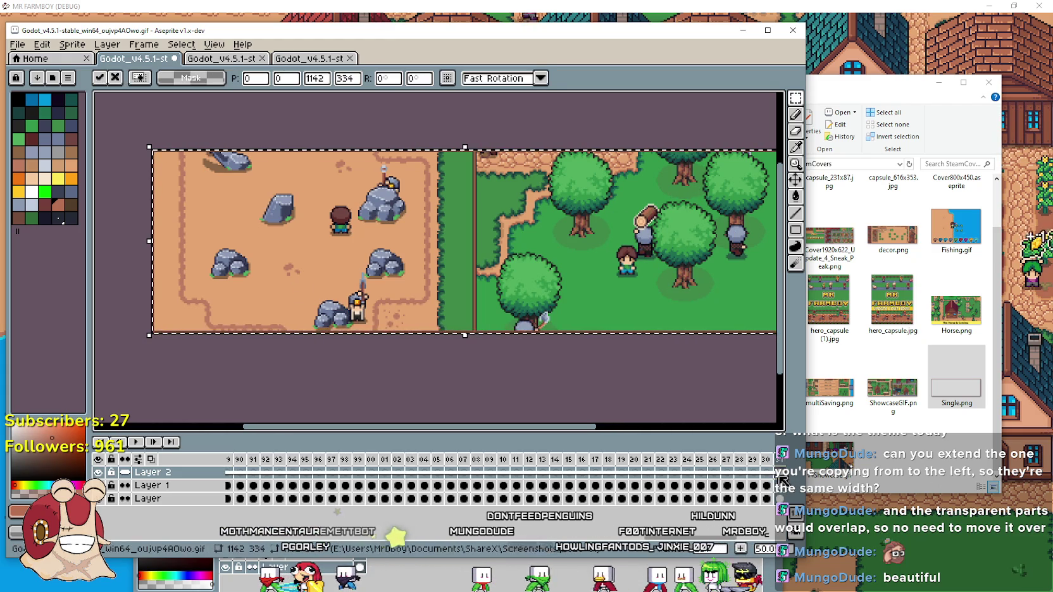
left_click_drag(663, 537, 201, 559)
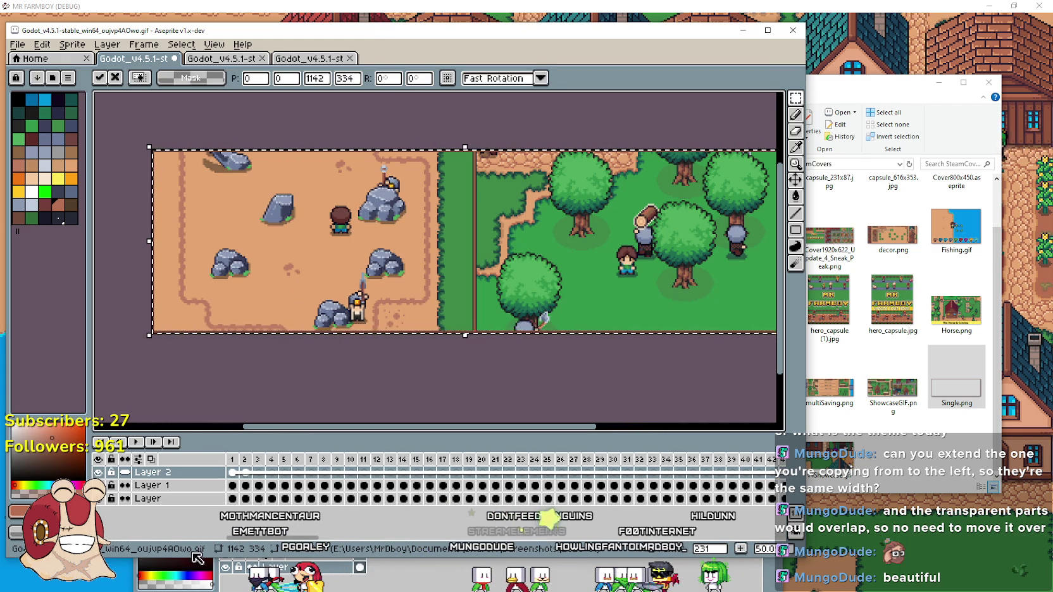
left_click(138, 444)
left_click(251, 475)
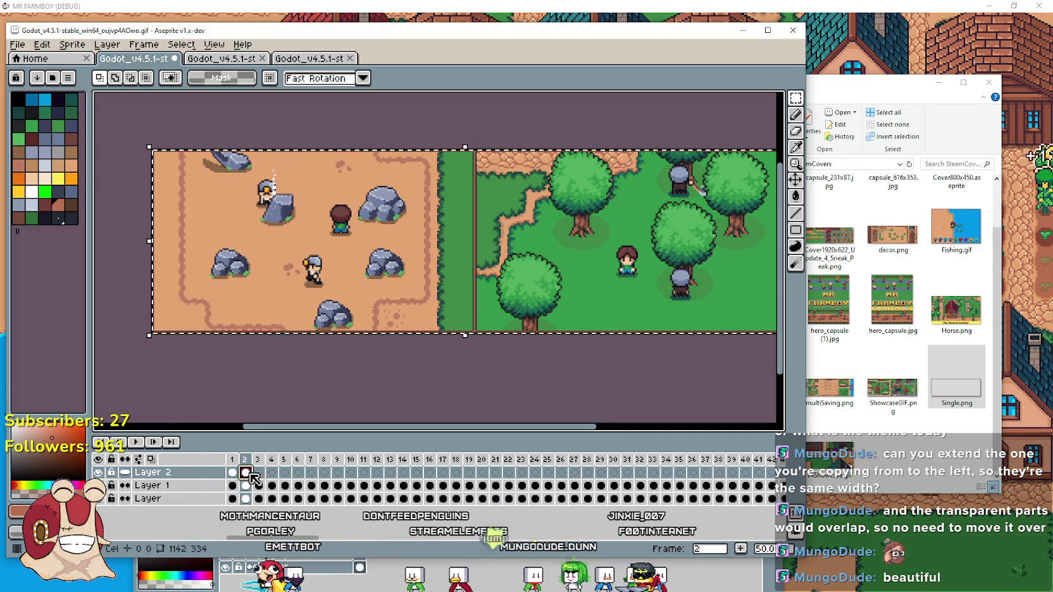
Paste the copied 1142×334 image into Layer 2 frames 3 through 8.
left_click(271, 474)
key("Left")
key("ctrl+v")
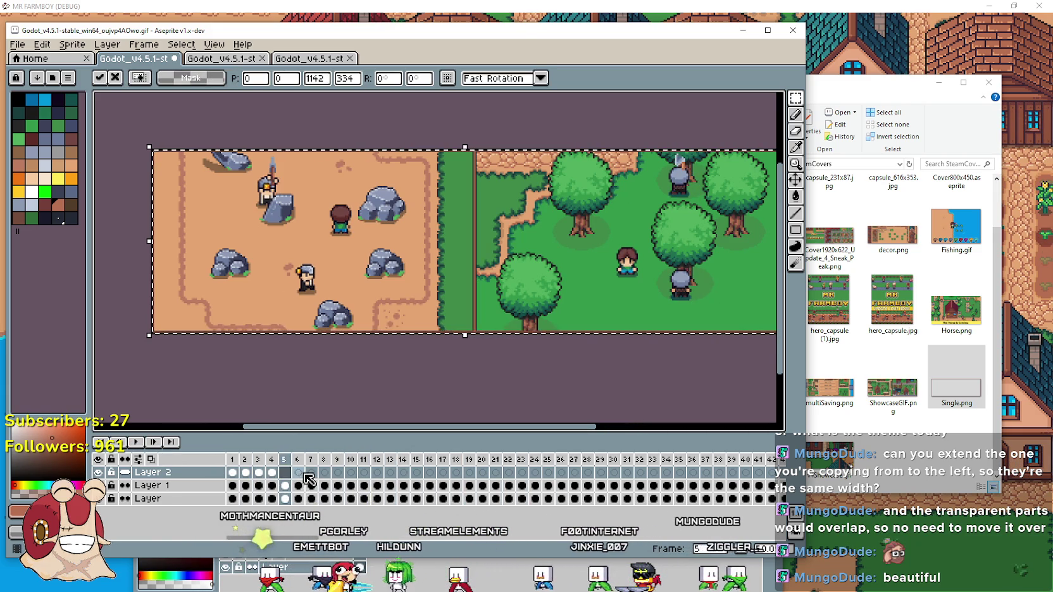
left_click(298, 474)
key("ctrl+v")
key("Right")
key("ctrl+v")
key("Right")
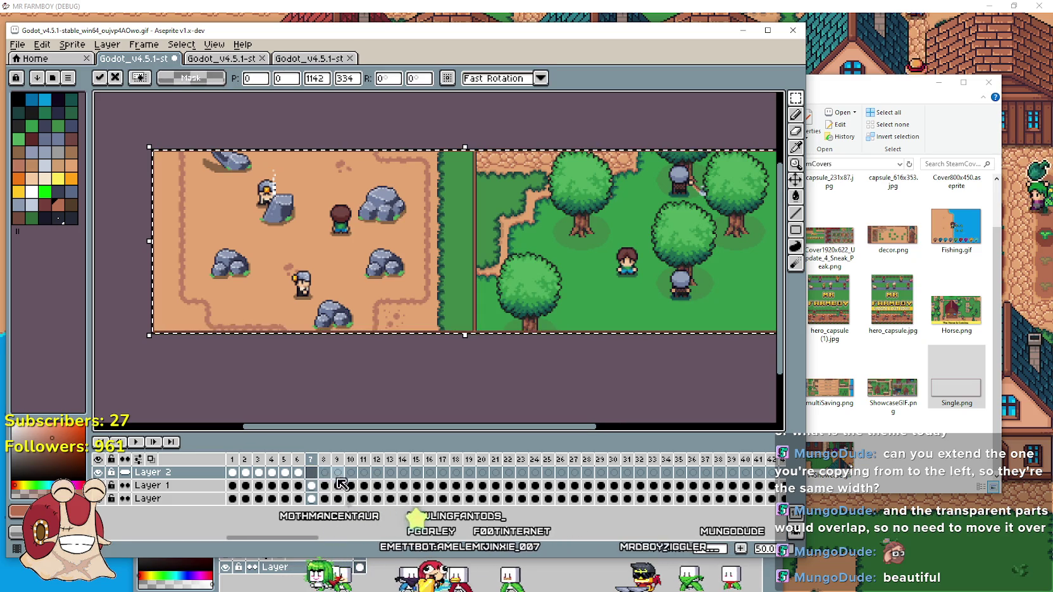
key("ctrl+v")
key("Right")
key("ctrl+v")
key("Left")
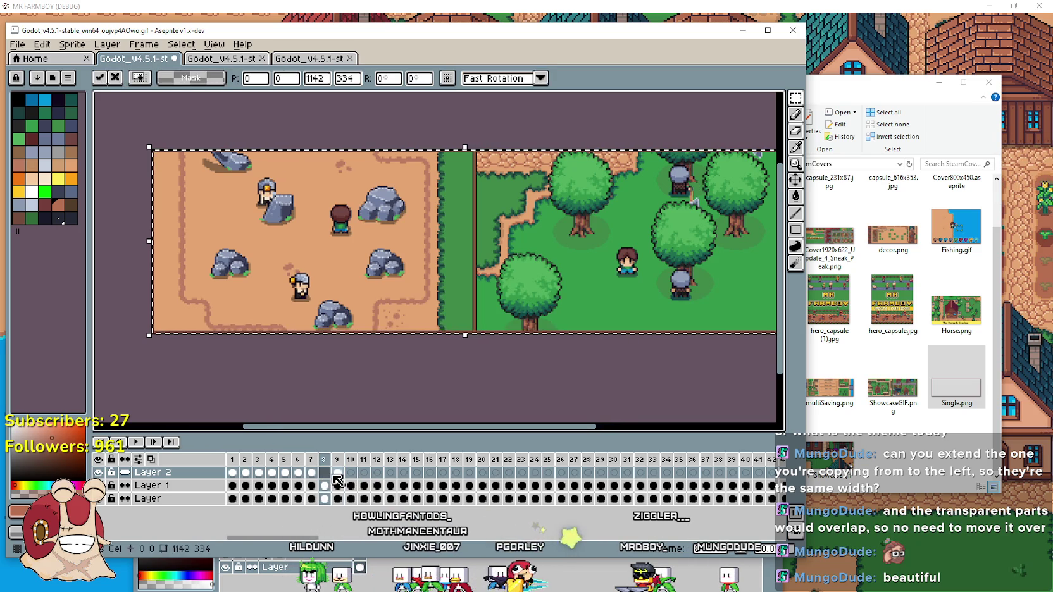
key("Return")
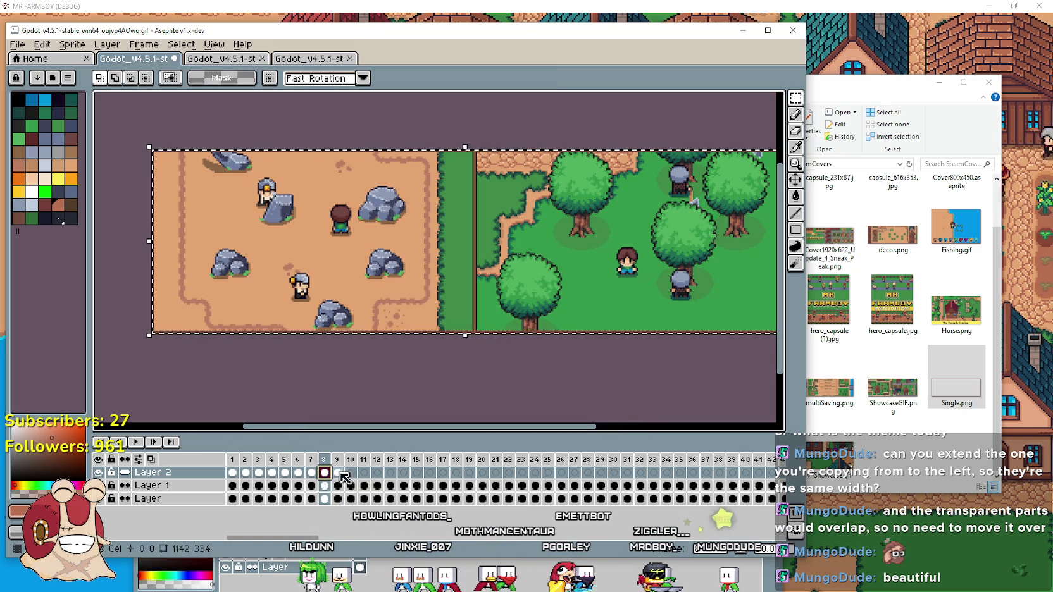
Paste the image into Layer 2 frames 9 through 15, cancelling the extra pending paste.
key("Right")
key("ctrl+v")
key("Right")
key("ctrl+v")
key("Right")
key("ctrl+v")
key("Return")
key("Right")
key("ctrl+v")
key("Return")
key("Right")
key("ctrl+v")
key("Return")
key("Right")
key("ctrl+v")
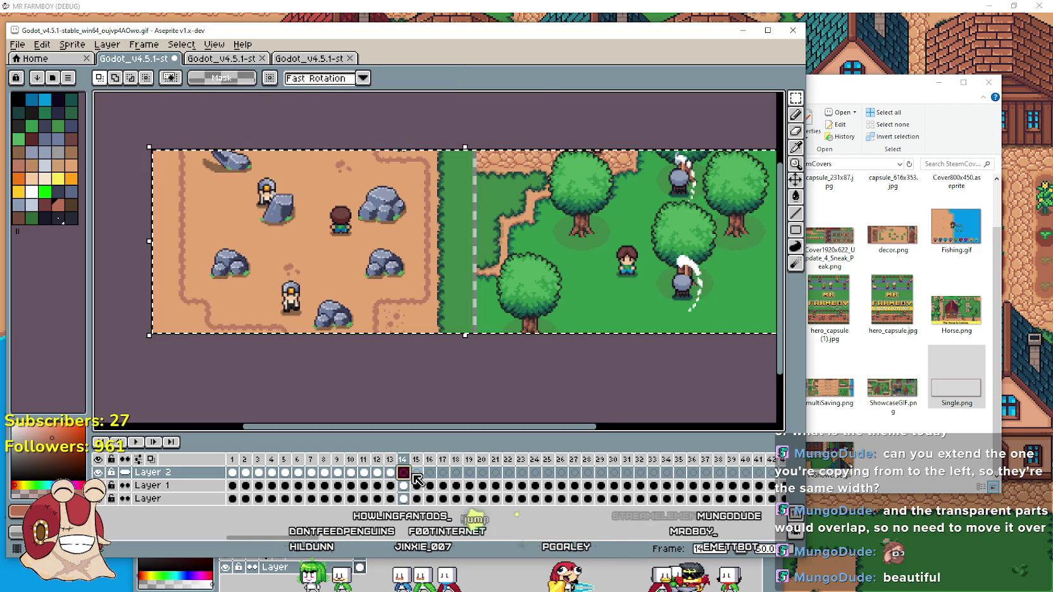
key("ctrl+v")
key("Return")
key("Right")
key("ctrl+v")
key("Return")
key("Right")
key("ctrl+v")
key("Escape")
key("Left")
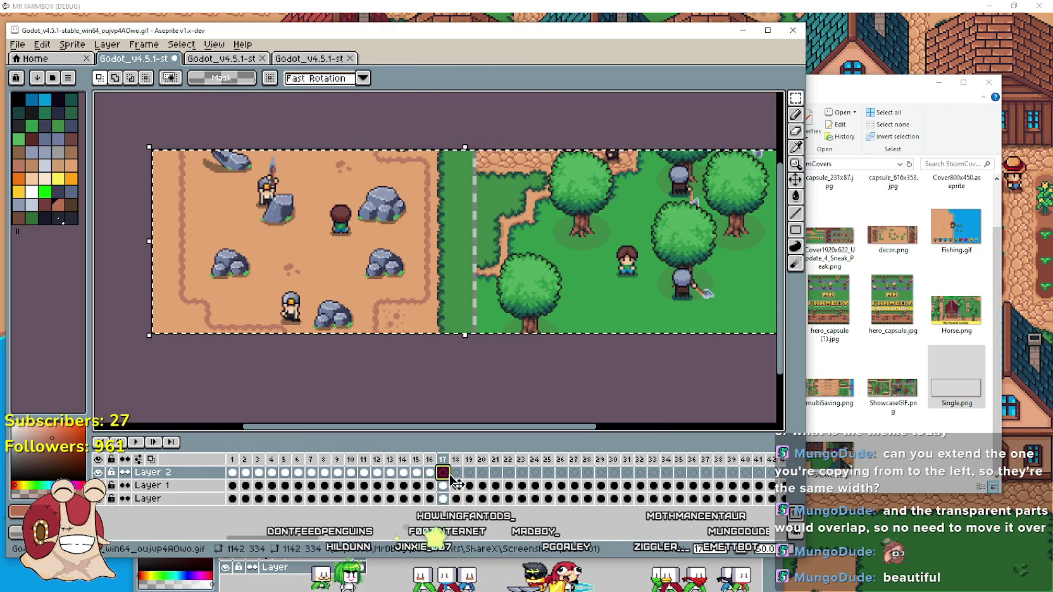
Paste the image into the next empty Layer 2 frames from frame 17 onward.
left_click(492, 475)
key("ctrl+v")
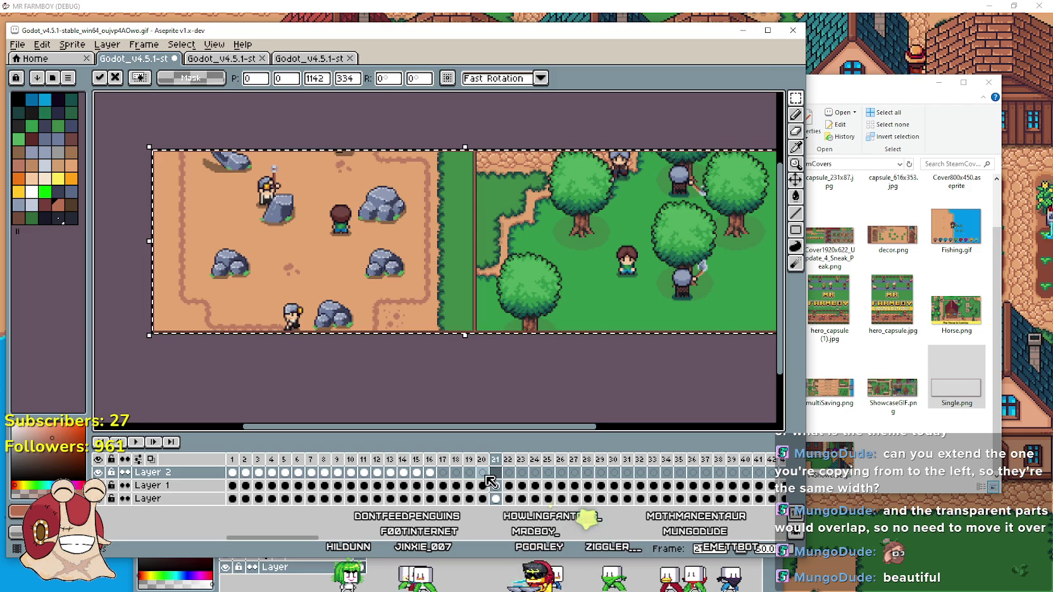
left_click(448, 474)
left_click(482, 473)
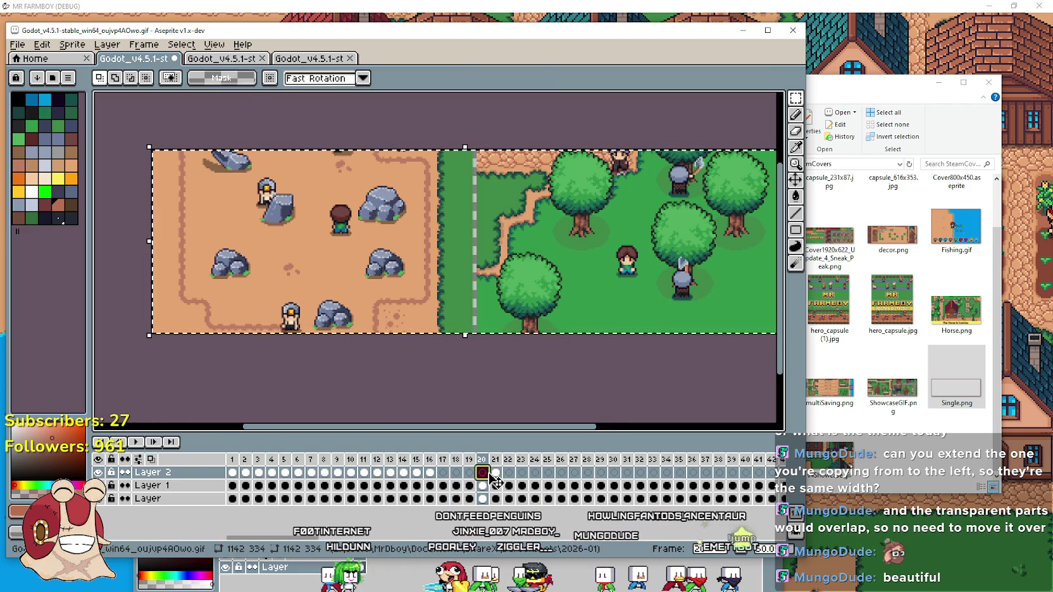
left_click(495, 473)
left_click(456, 473)
key("ctrl+v")
left_click(469, 473)
key("ctrl+v")
left_click(482, 473)
key("ctrl+v")
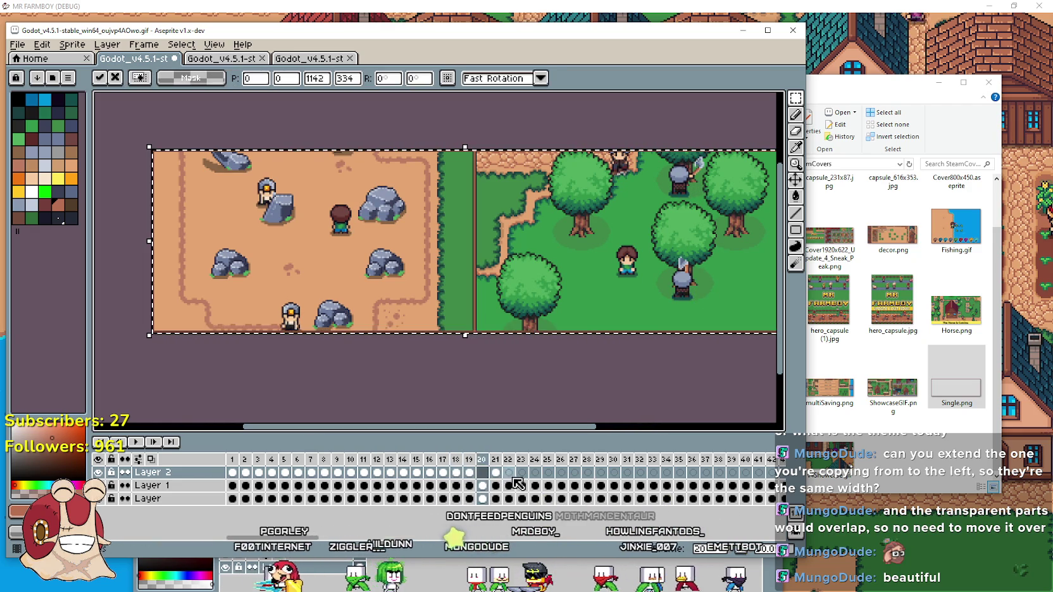
Continue pasting into Layer 2 frames up to 28 and dismiss the cannot-modify error.
left_click(495, 473)
key("ctrl+v")
left_click(508, 473)
key("ctrl+v")
left_click(522, 473)
key("ctrl+v")
left_click(535, 473)
key("ctrl+v")
left_click(548, 473)
key("ctrl+v")
left_click(561, 473)
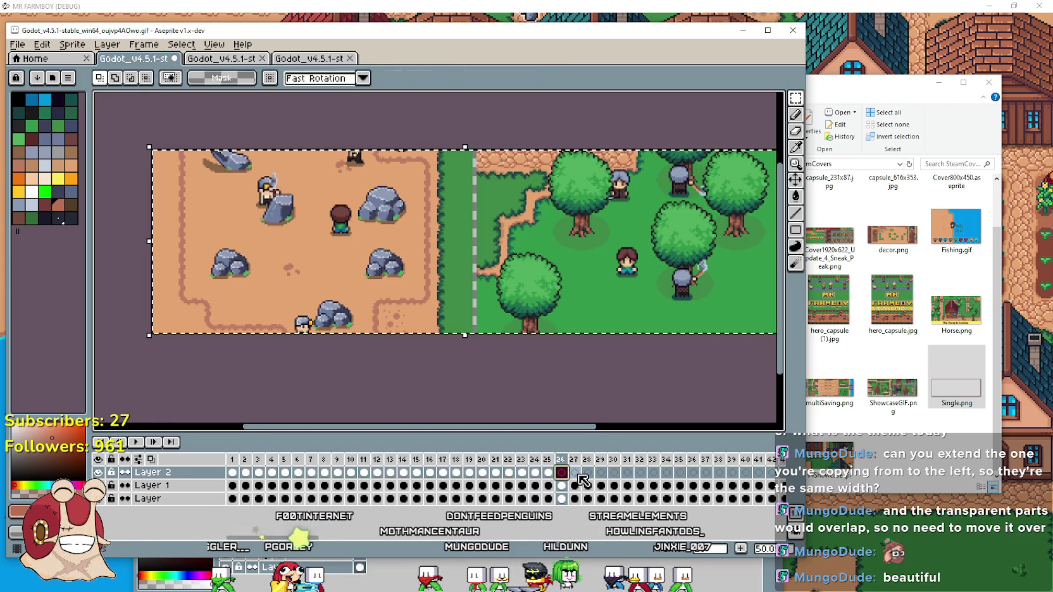
key("ctrl+v")
left_click(575, 473)
key("ctrl+v")
left_click(588, 473)
key("ctrl+v")
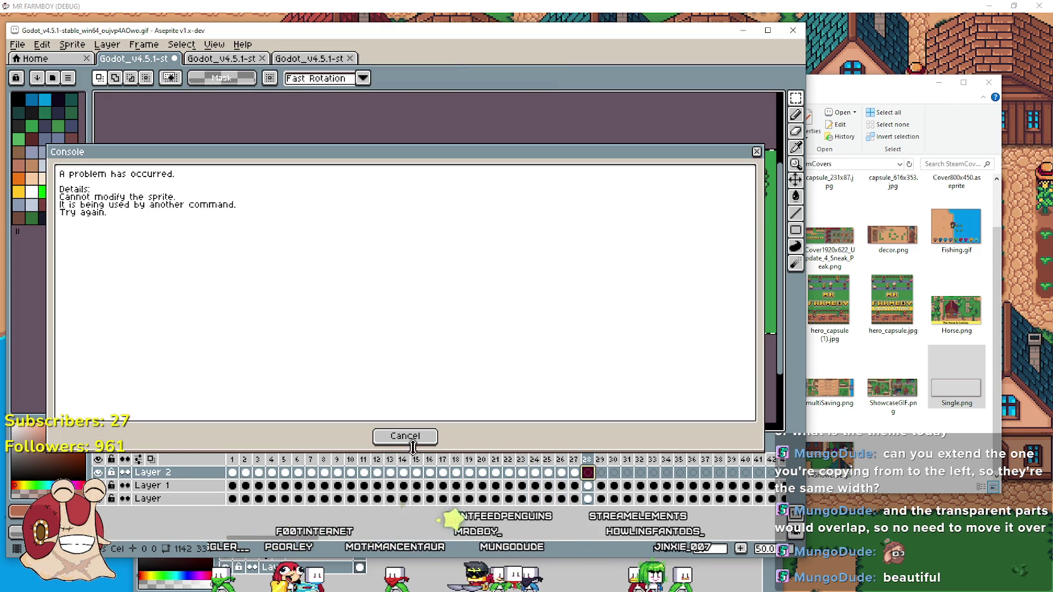
key("Escape")
key("Left")
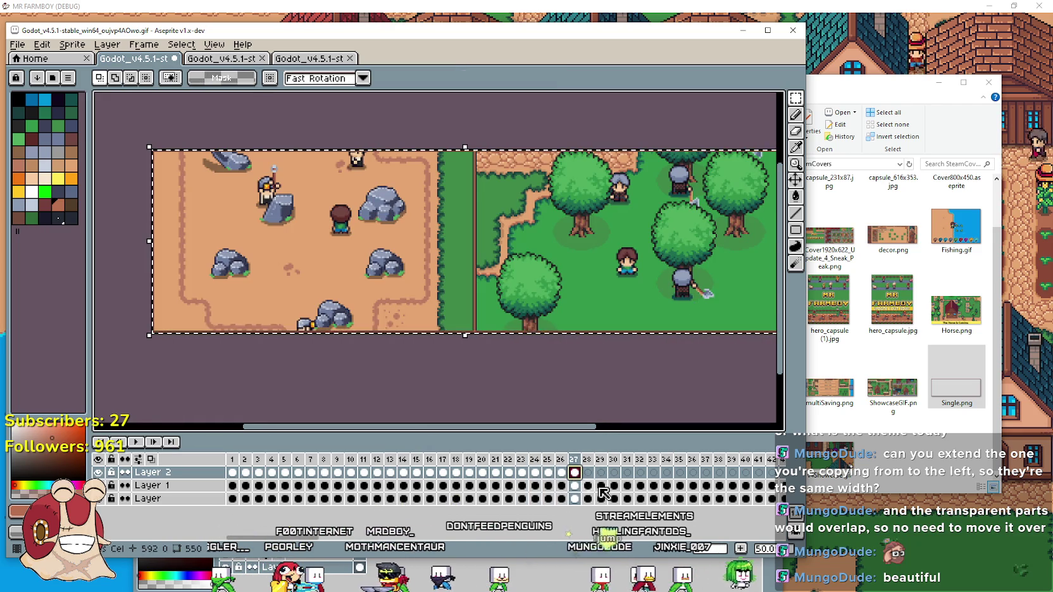
Select frames 28 to 31, then paste and commit the image in frame 32.
left_click_drag(587, 498, 628, 472)
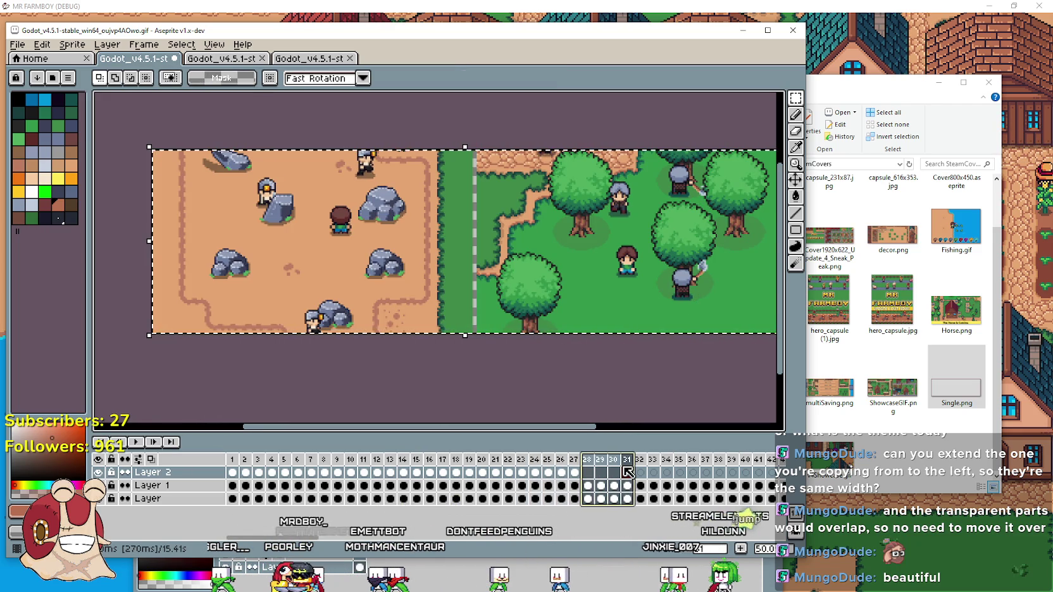
key("Left")
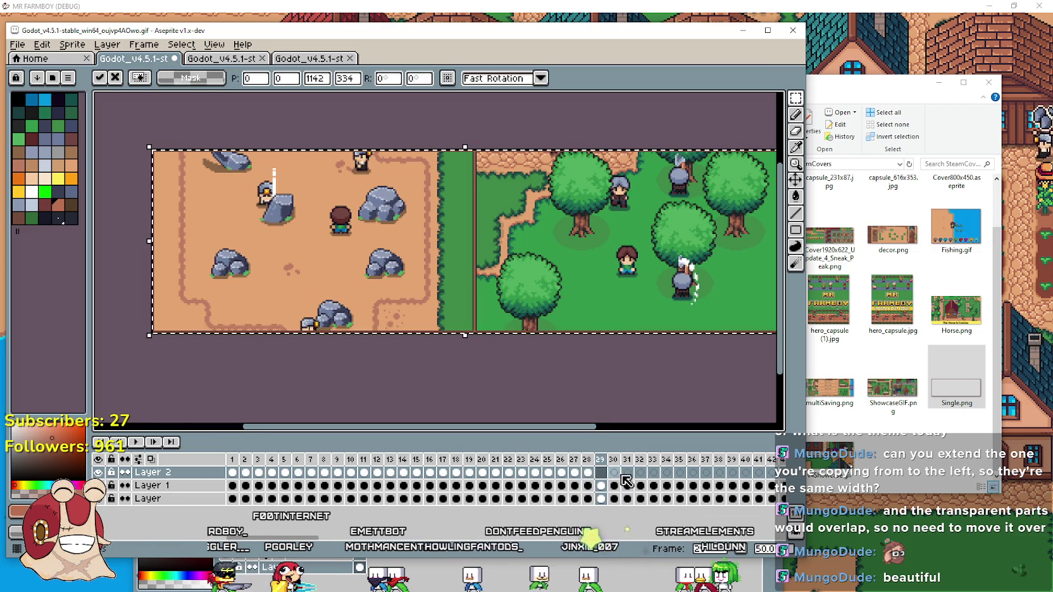
key("Right")
key("Right")
key("ctrl+v")
key("Return")
key("Return")
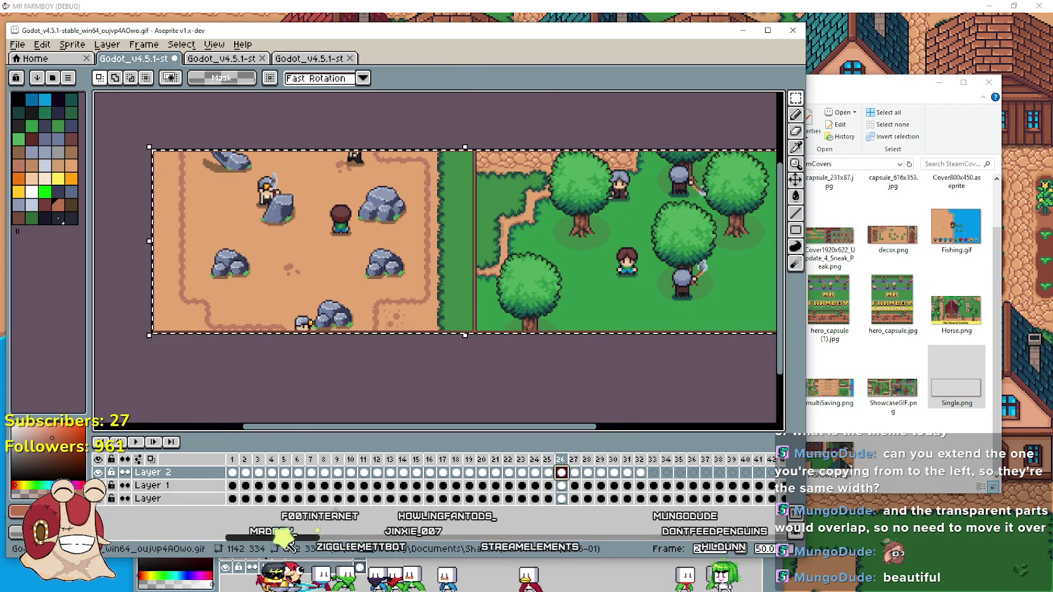
Paste the image into Layer 2 frames 34 through 42.
left_click(359, 474)
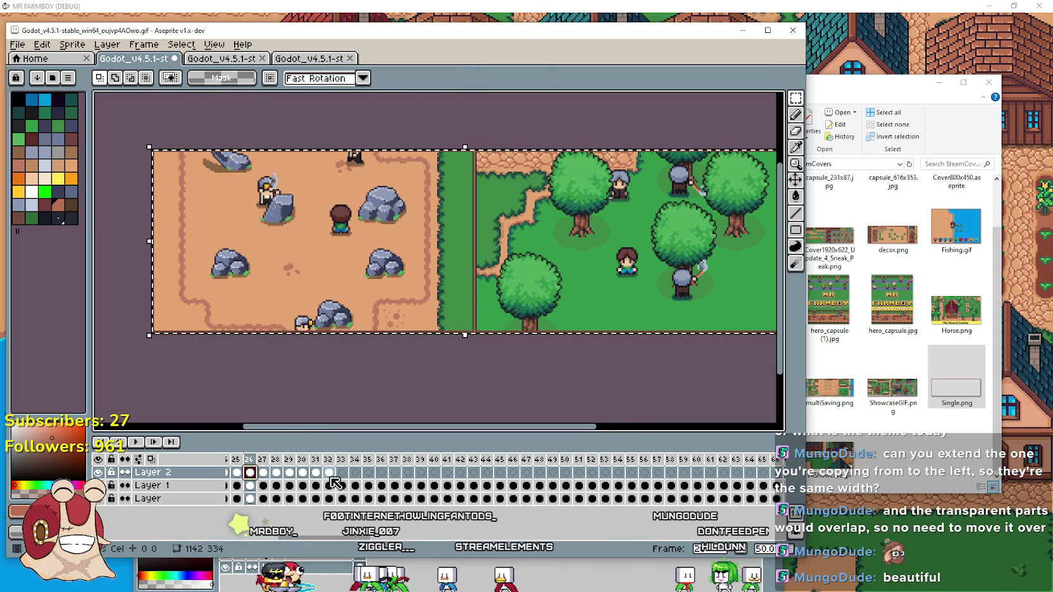
key("ctrl+v")
left_click(368, 473)
key("ctrl+v")
left_click(393, 473)
key("ctrl+v")
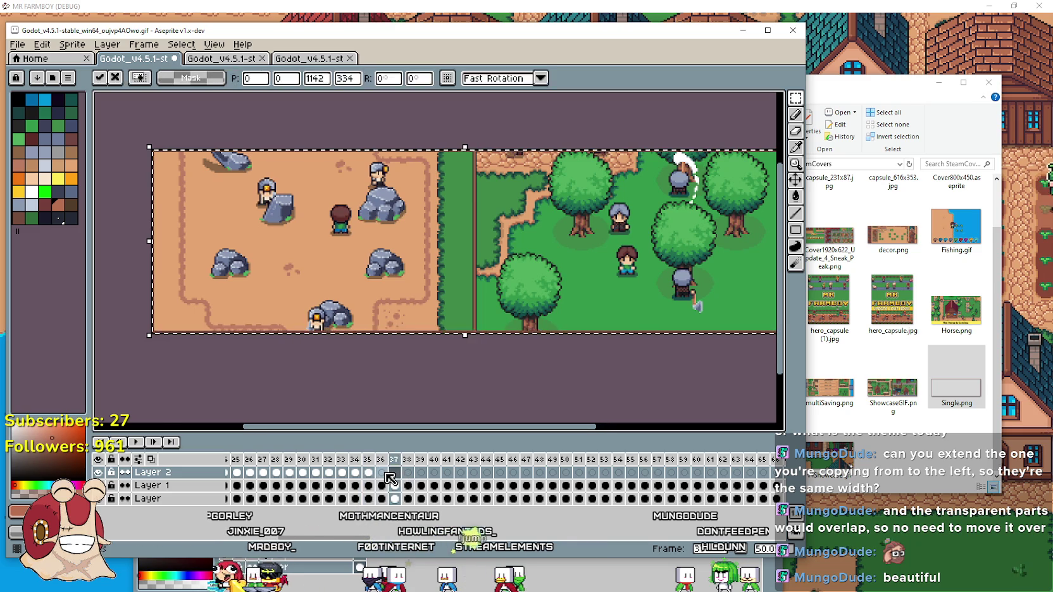
left_click(407, 473)
key("ctrl+v")
left_click(420, 473)
key("ctrl+v")
left_click(434, 473)
key("ctrl+v")
left_click(447, 474)
key("ctrl+v")
left_click(460, 473)
key("ctrl+v")
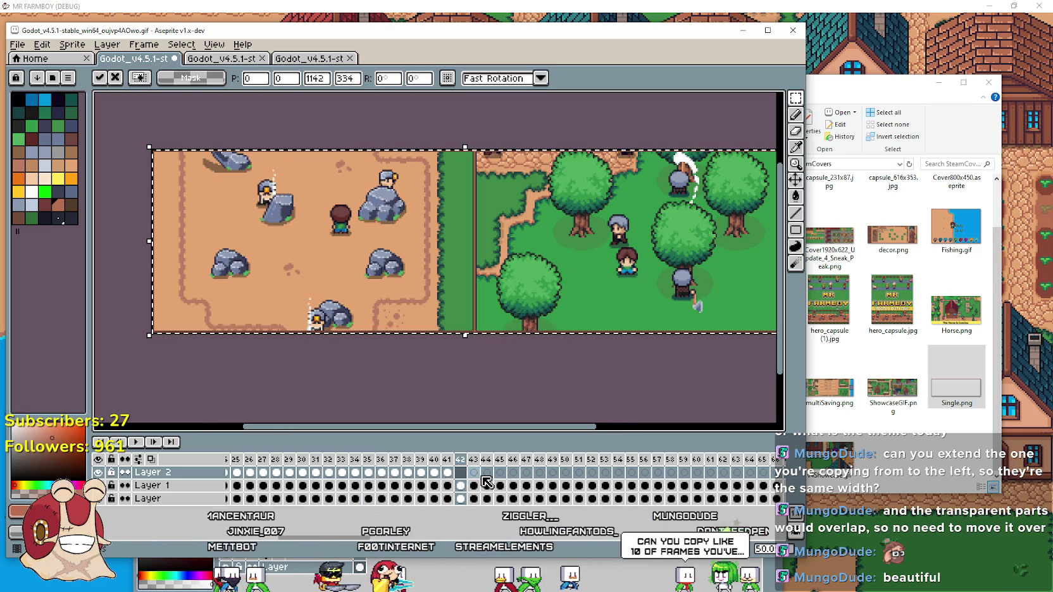
left_click(476, 475)
key("ctrl+v")
Dismiss the cannot-modify error and paste into Layer 2 frames 43 through 49.
left_click(431, 443)
key("ctrl+v")
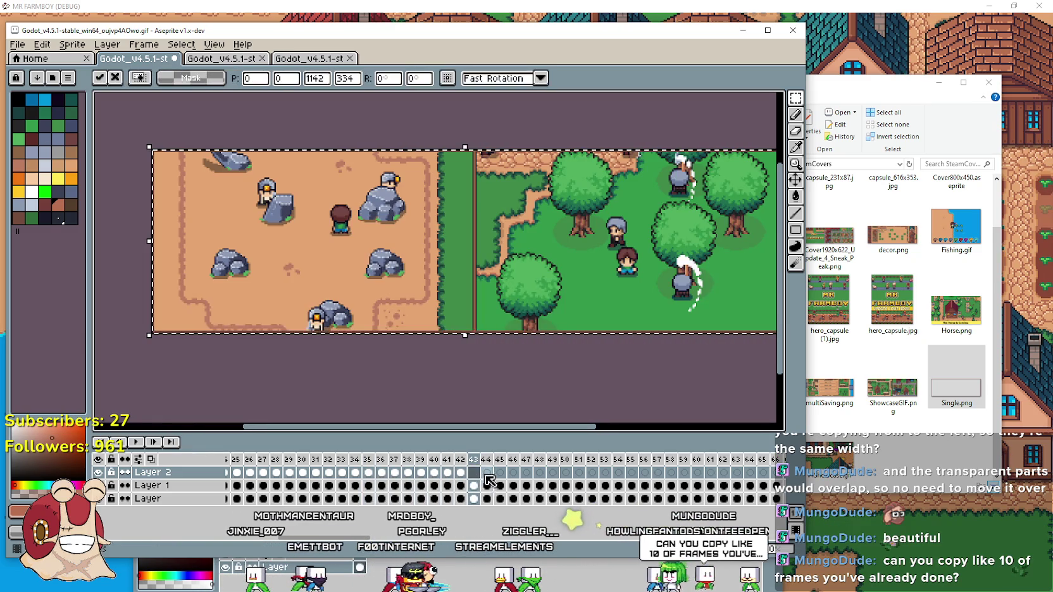
left_click(487, 473)
key("ctrl+v")
left_click(500, 474)
key("ctrl+v")
left_click(513, 472)
key("ctrl+v")
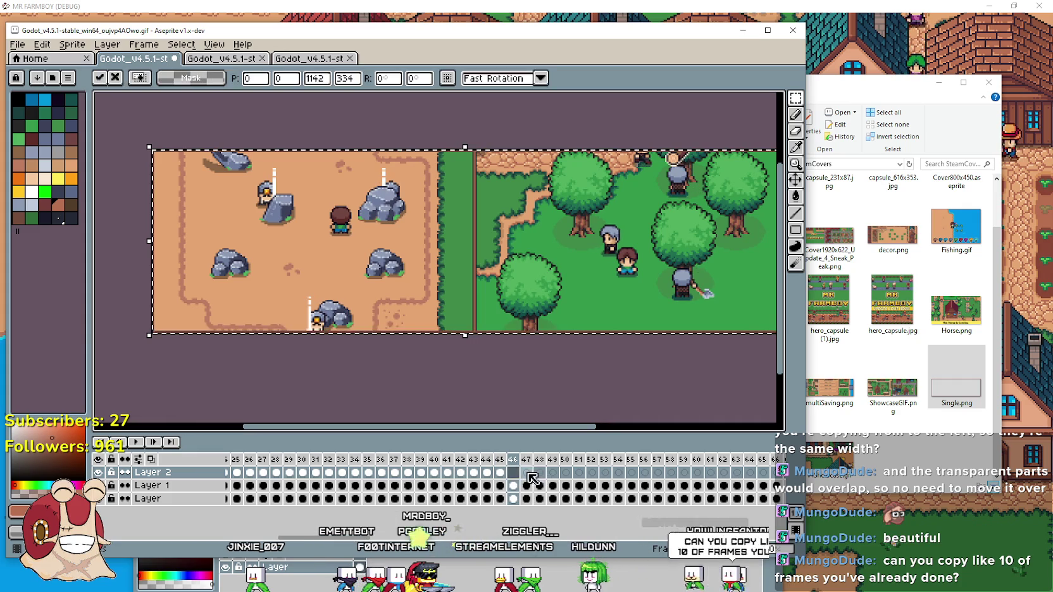
left_click(526, 473)
key("ctrl+v")
left_click(540, 473)
key("ctrl+v")
left_click(553, 473)
key("ctrl+v")
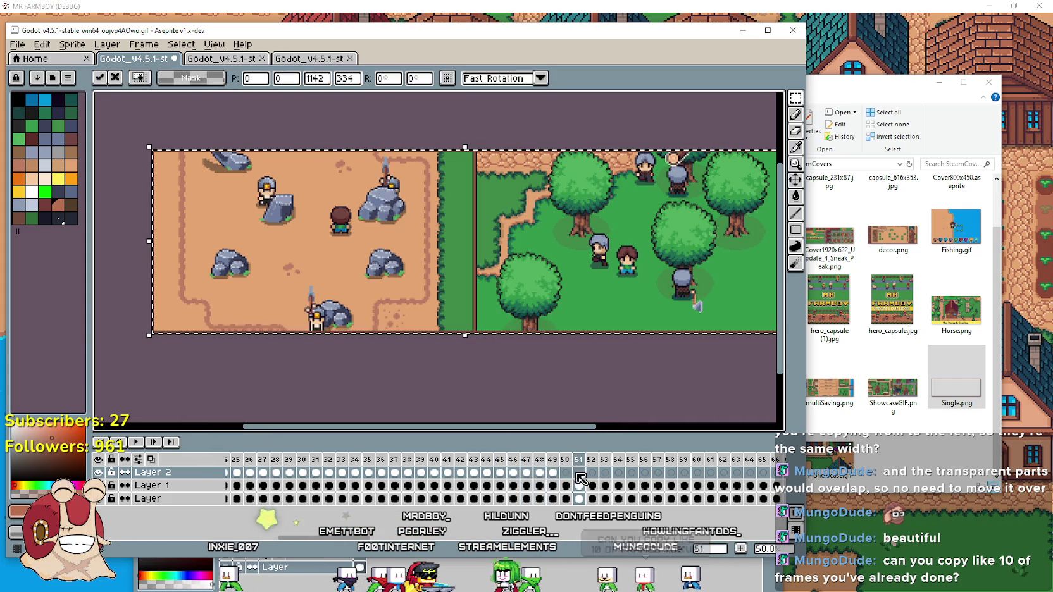
Paste the image into Layer 2 frames 50 through 56, then select cels 46 to 56.
left_click(566, 472)
left_click(579, 473)
key("ctrl+v")
left_click(593, 472)
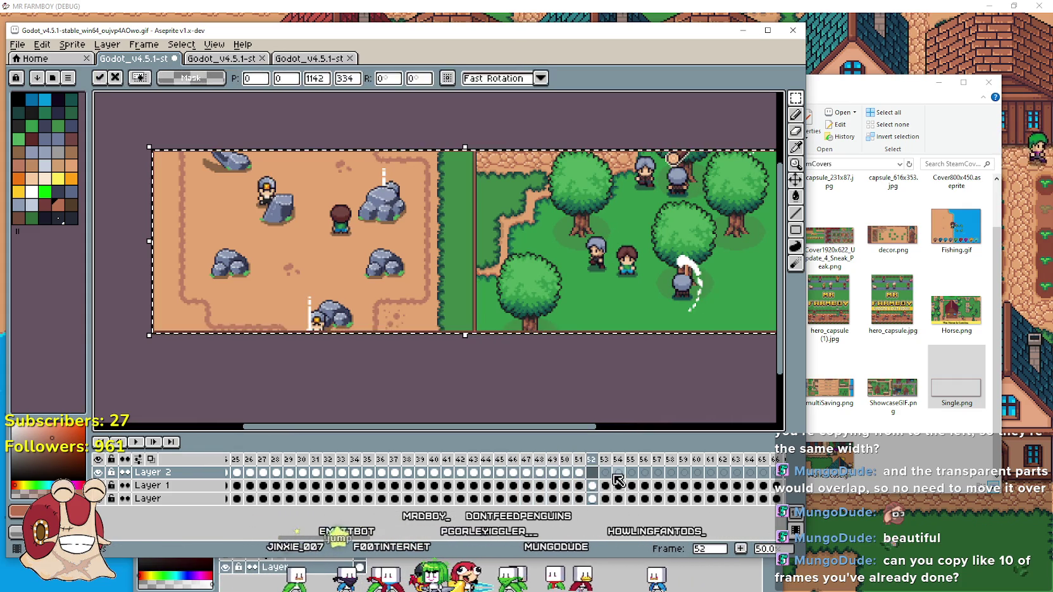
key("ctrl+v")
left_click(605, 472)
key("ctrl+v")
key("ctrl+v")
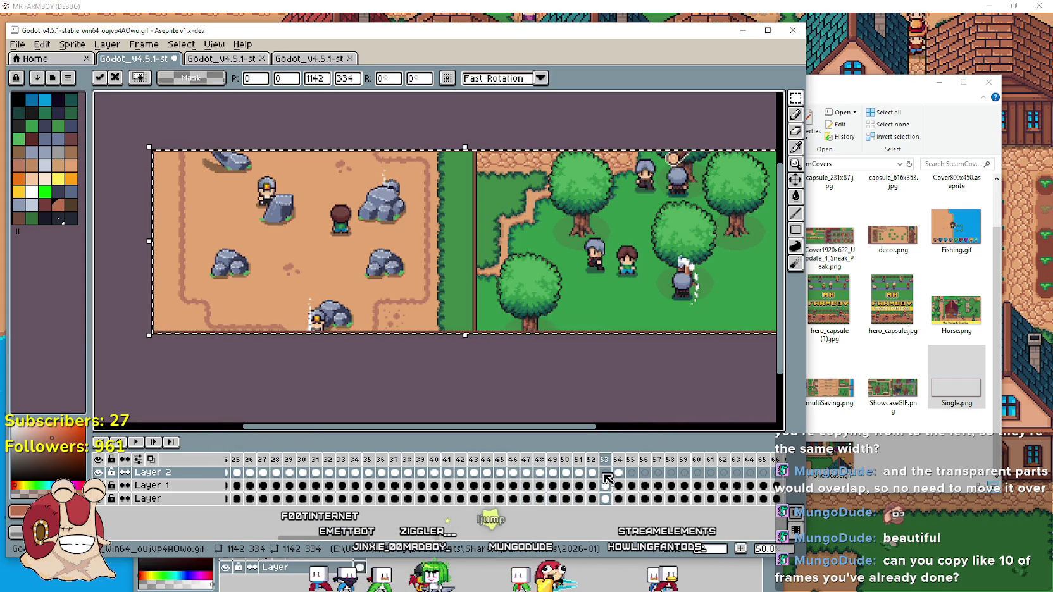
scroll(504, 475, "right", 2)
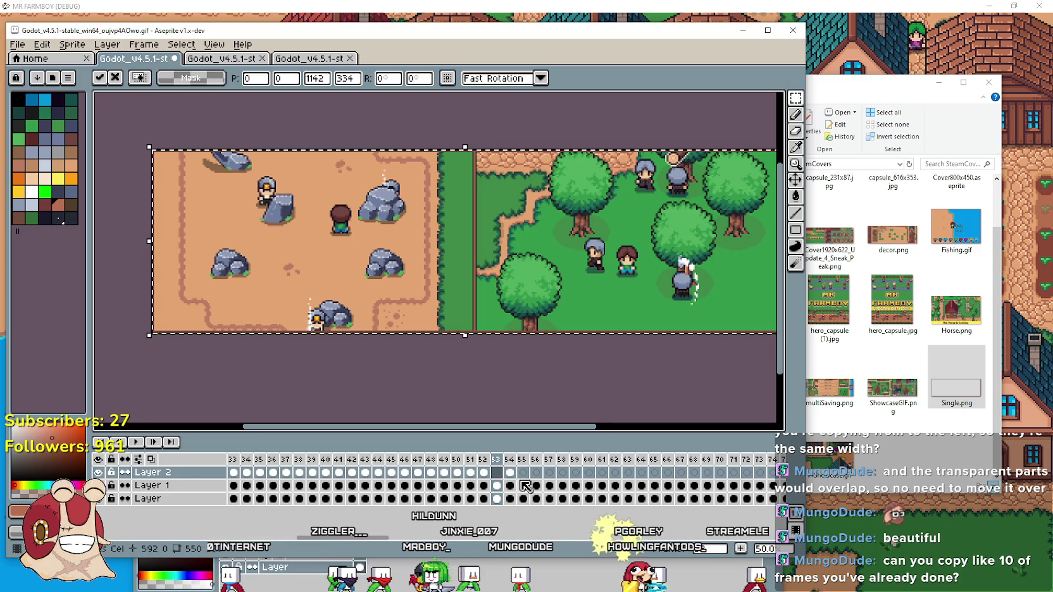
left_click(524, 475)
key("ctrl+v")
left_click(536, 473)
key("ctrl+v")
left_click(548, 473)
left_click_drag(536, 477, 403, 476)
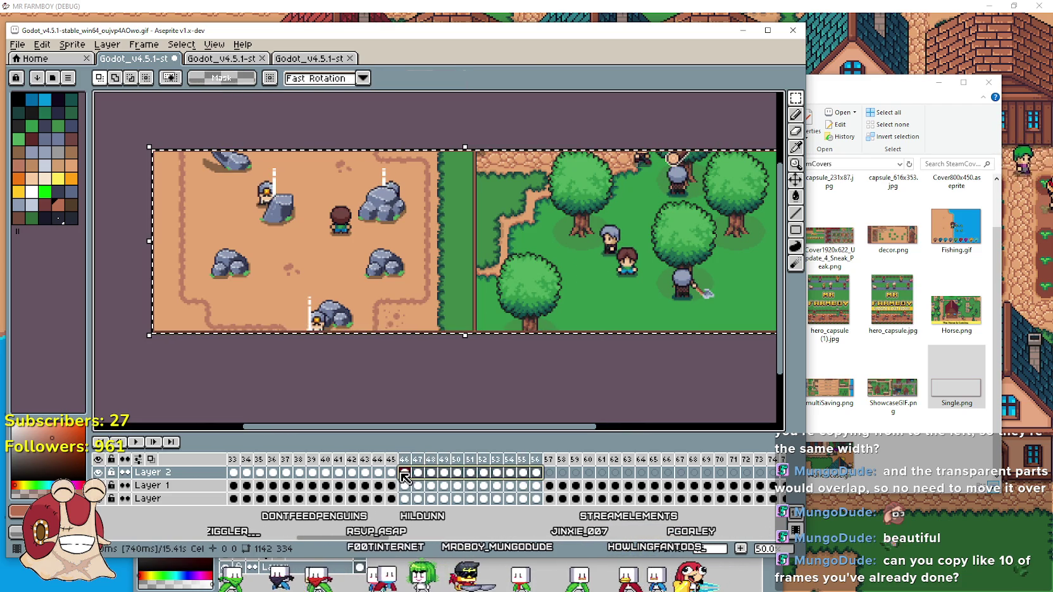
Select all of Layer 2's border cels and copy them.
left_click(549, 473)
left_click(681, 475)
left_click(660, 475)
left_click_drag(677, 483, 243, 476)
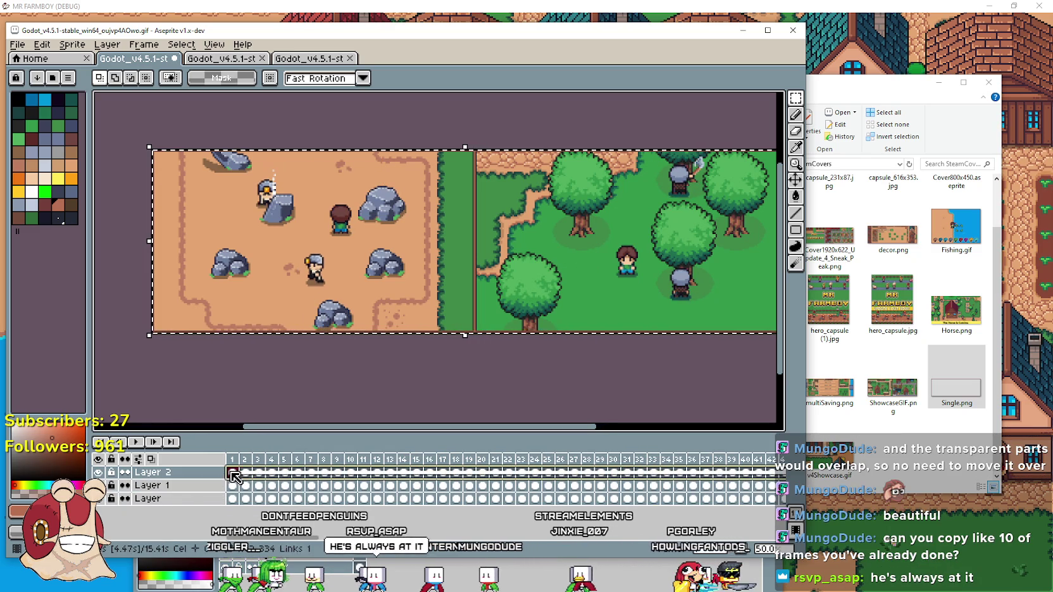
left_click(168, 473)
key("ctrl+c")
Paste the copied border cels starting at frame 68, undoing the stray extra paste.
scroll(444, 481, "right", 5)
scroll(438, 481, "right", 2)
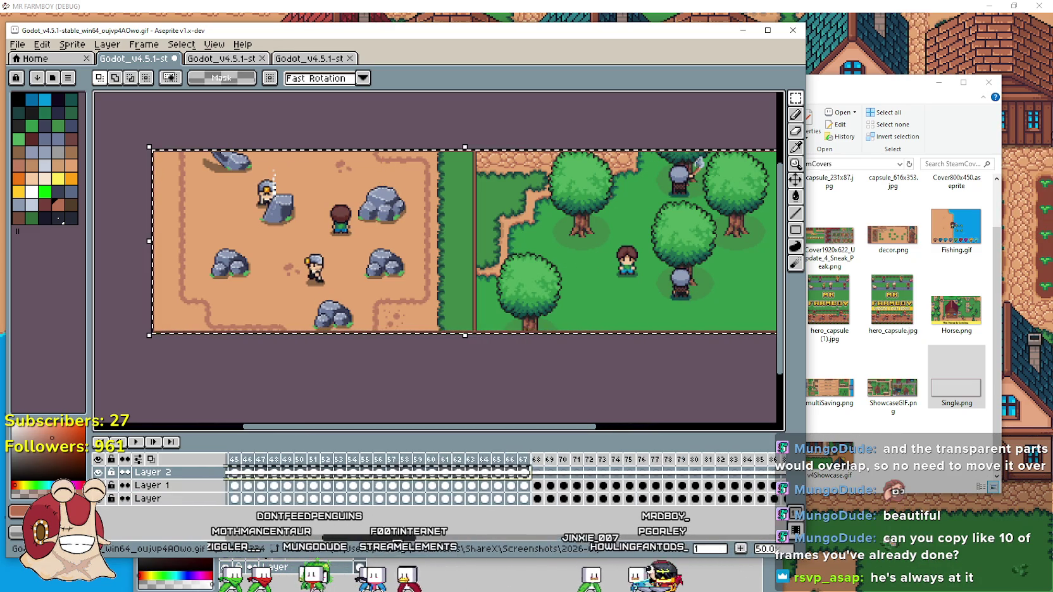
left_click(435, 474)
left_click(317, 473)
key("ctrl+v")
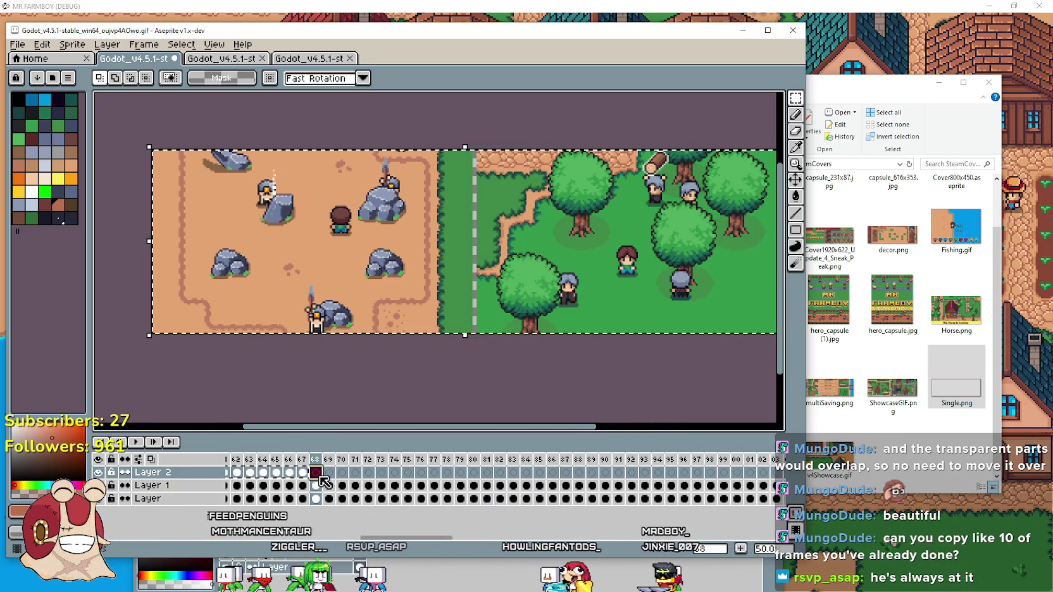
left_click_drag(451, 542, 718, 543)
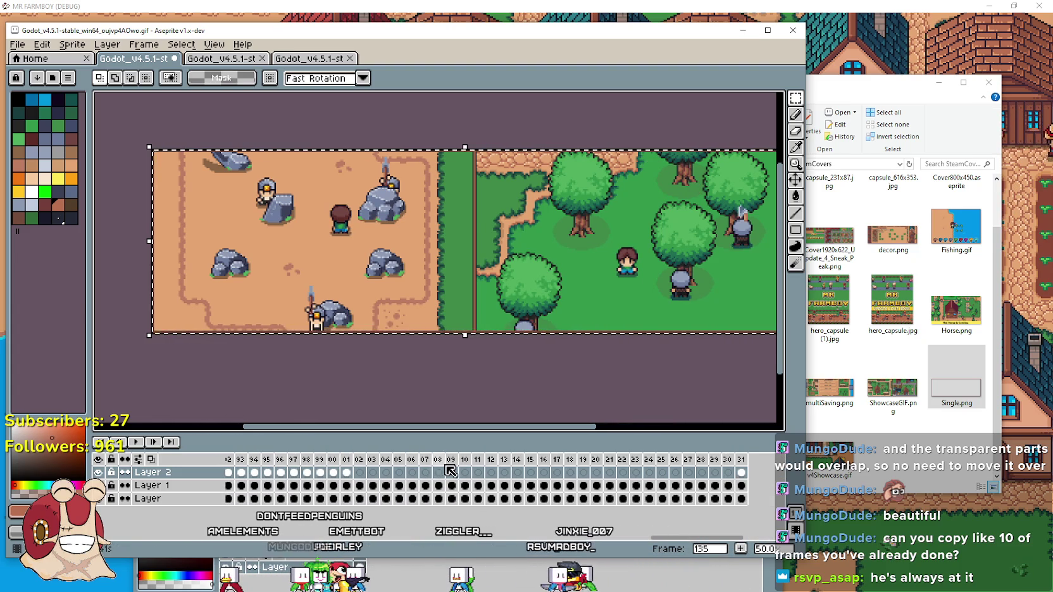
key("ctrl+v")
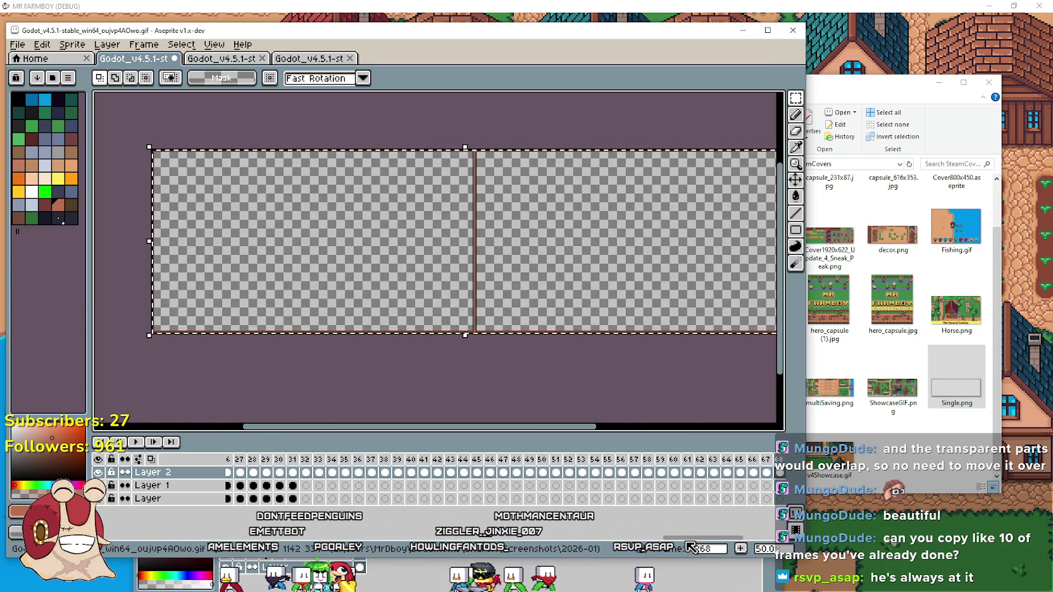
key("ctrl+z")
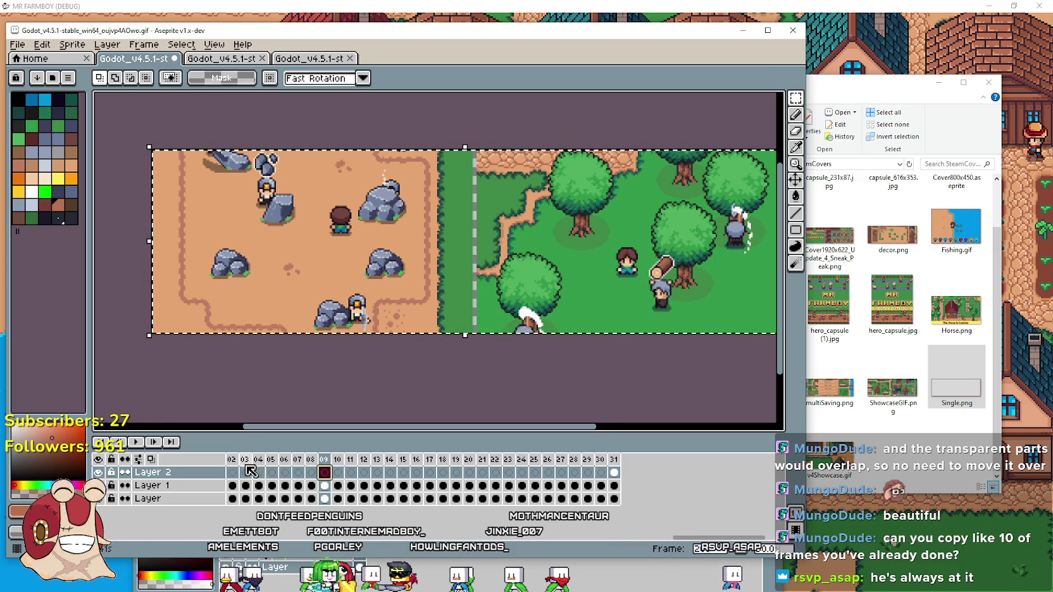
Add the border to Layer 2 frames 1 through 13, trimming the timeline back to 31 frames.
scroll(373, 540, "left", 7)
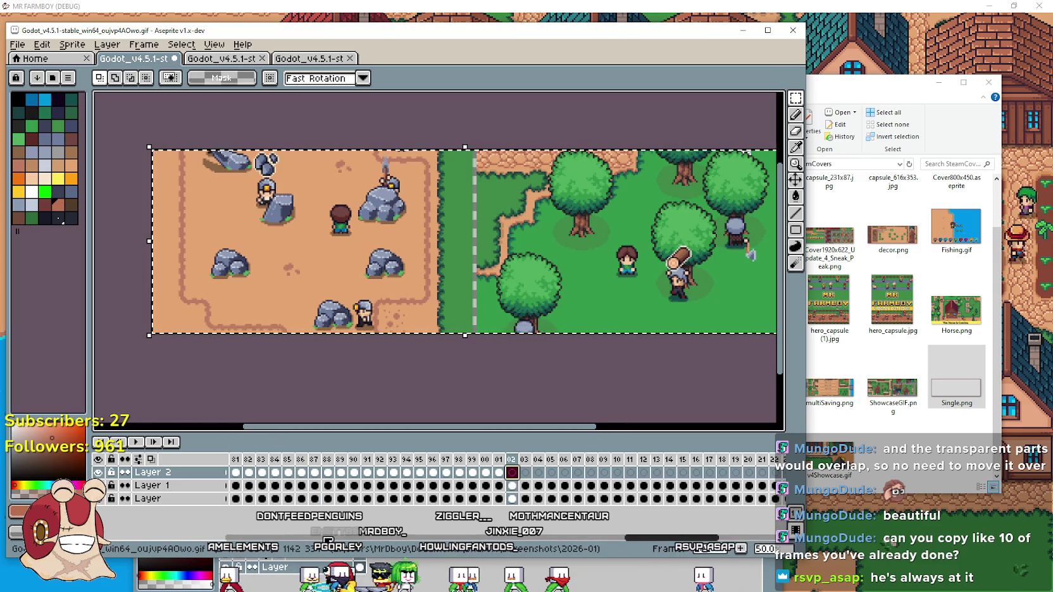
left_click(500, 473)
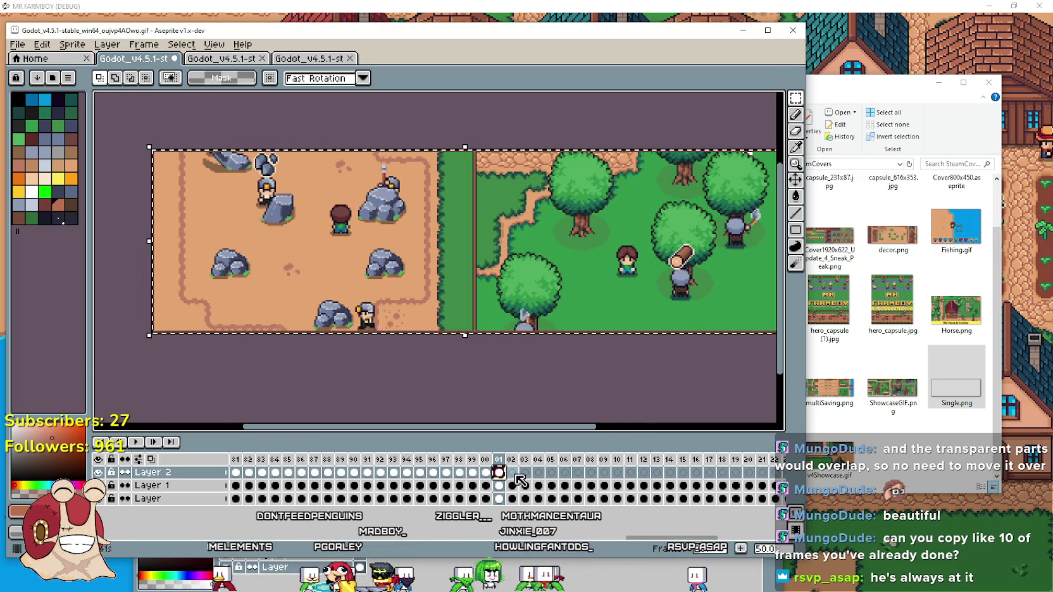
left_click(512, 473)
left_click(538, 474)
left_click(551, 474)
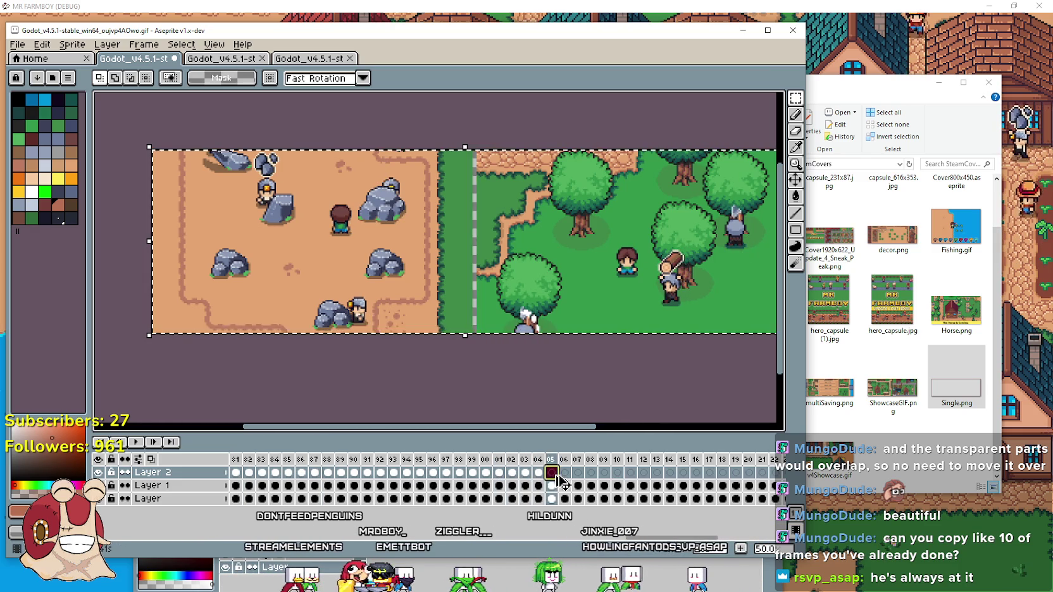
left_click(566, 473)
left_click(578, 473)
left_click(591, 474)
left_click(604, 473)
left_click(617, 473)
left_click(630, 473)
left_click(656, 474)
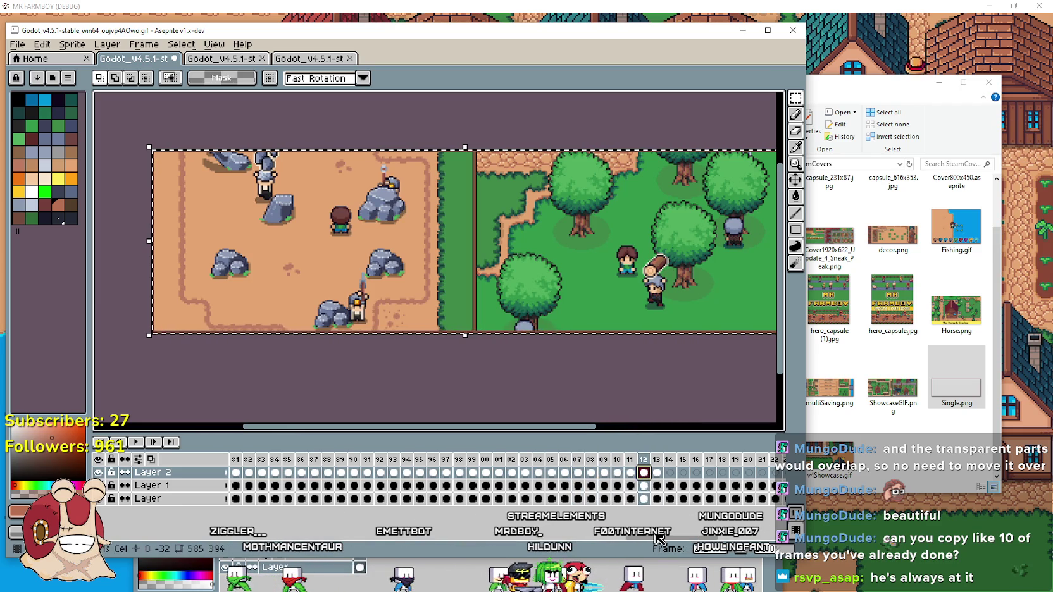
key("ctrl+z")
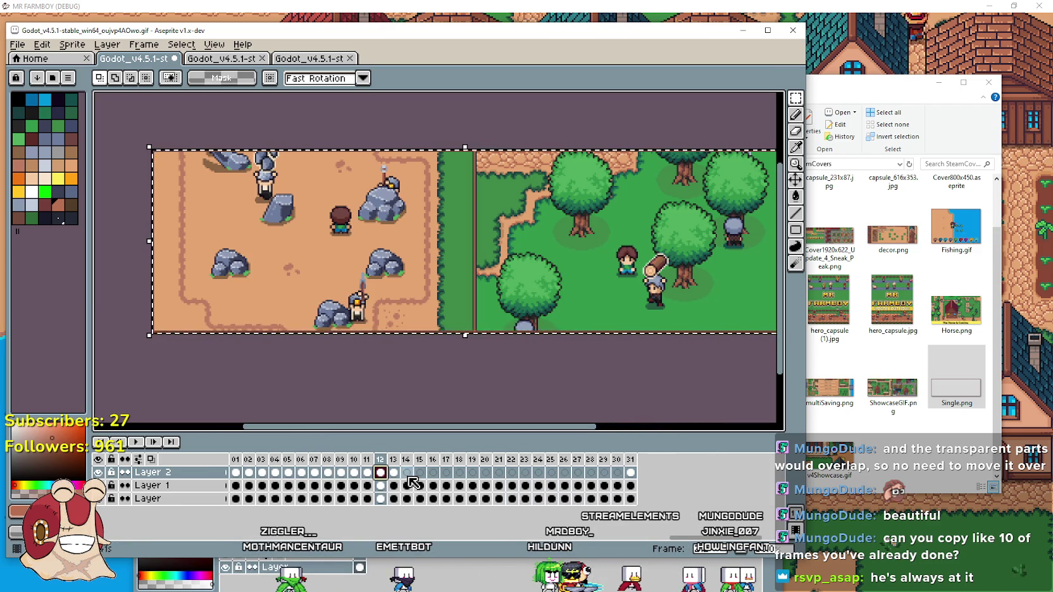
Add the border to Layer 2 frames 14 through 24.
left_click(410, 478)
left_click(419, 476)
left_click(432, 478)
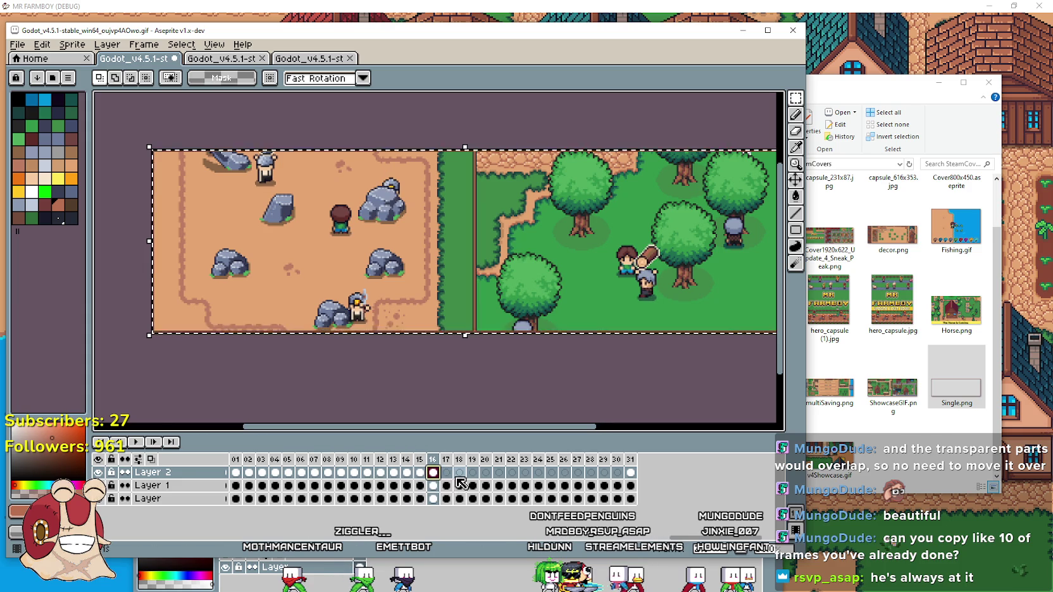
left_click(473, 473)
left_click(485, 473)
left_click(499, 473)
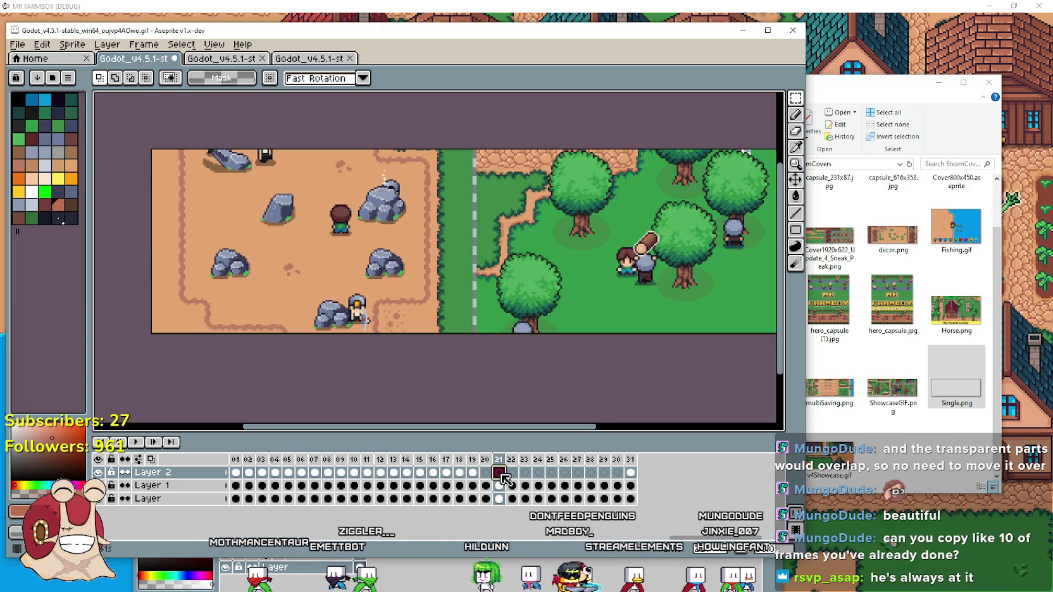
left_click(511, 474)
left_click(524, 474)
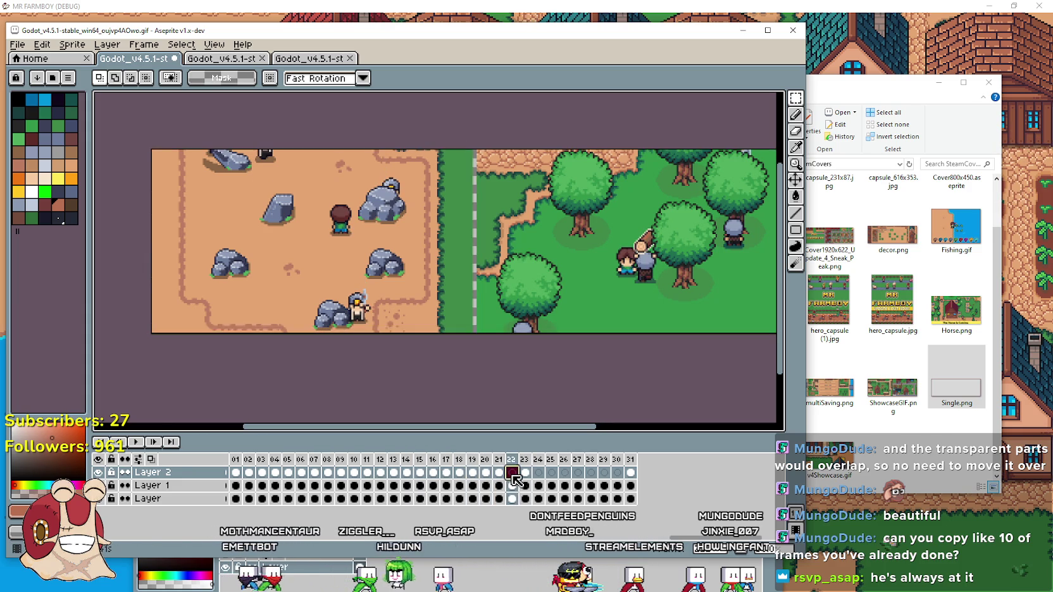
left_click(538, 474)
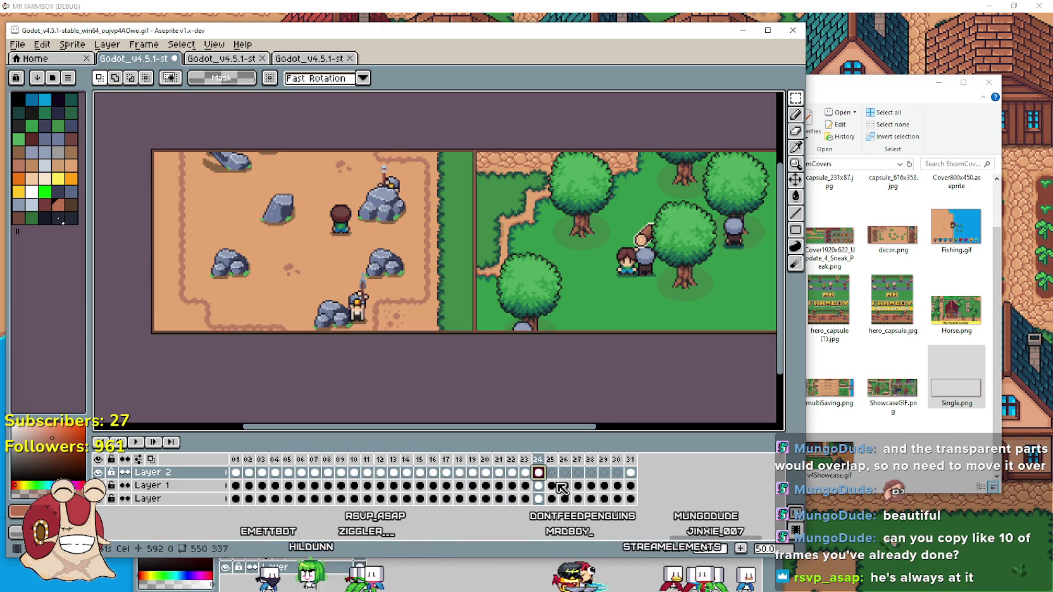
Add the border to Layer 2 frames 25 through 31, then paste back the full frame set.
left_click(577, 473)
left_click(590, 473)
left_click(603, 474)
left_click(617, 474)
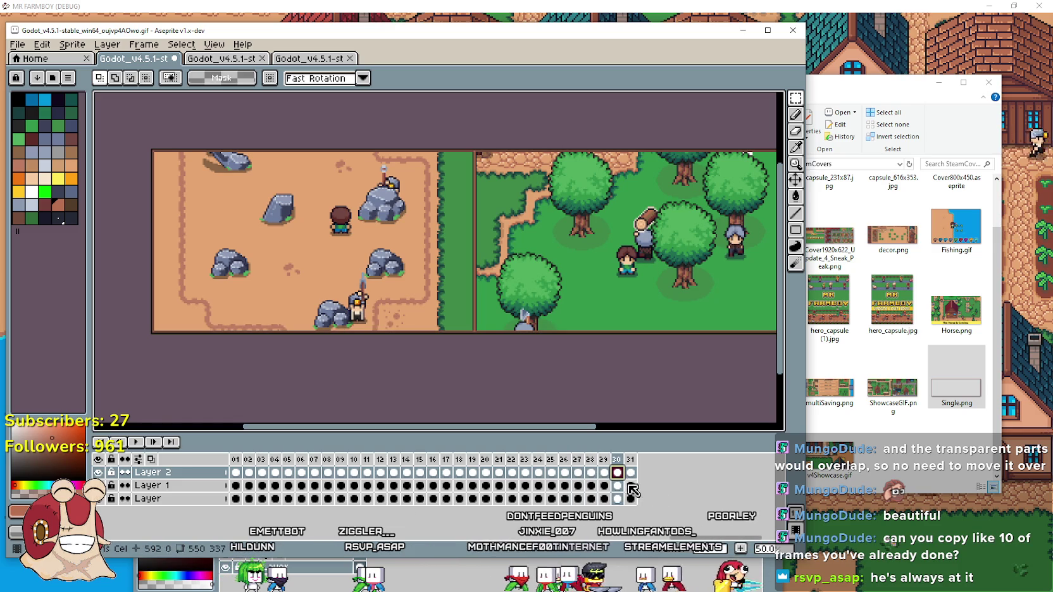
left_click(631, 474)
key("ctrl+v")
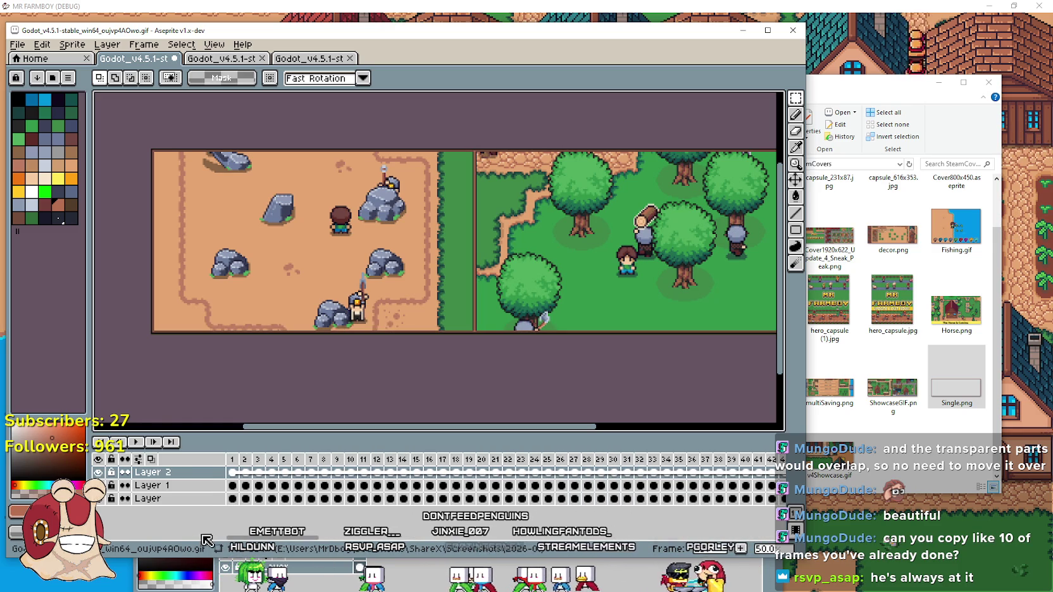
Play the bordered animation from frame 1 to check the loop.
left_click(234, 472)
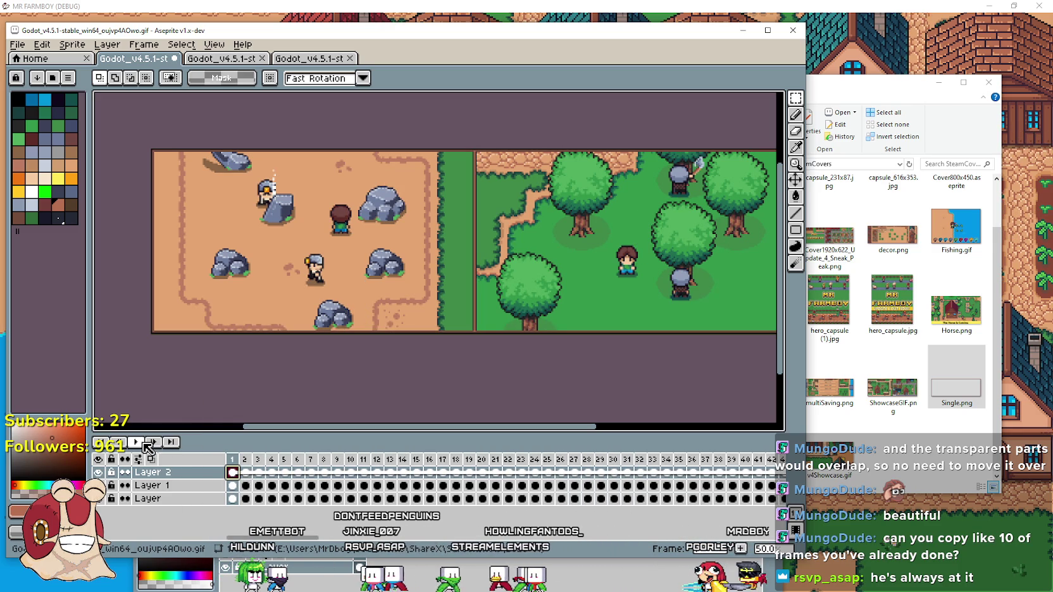
left_click(142, 443)
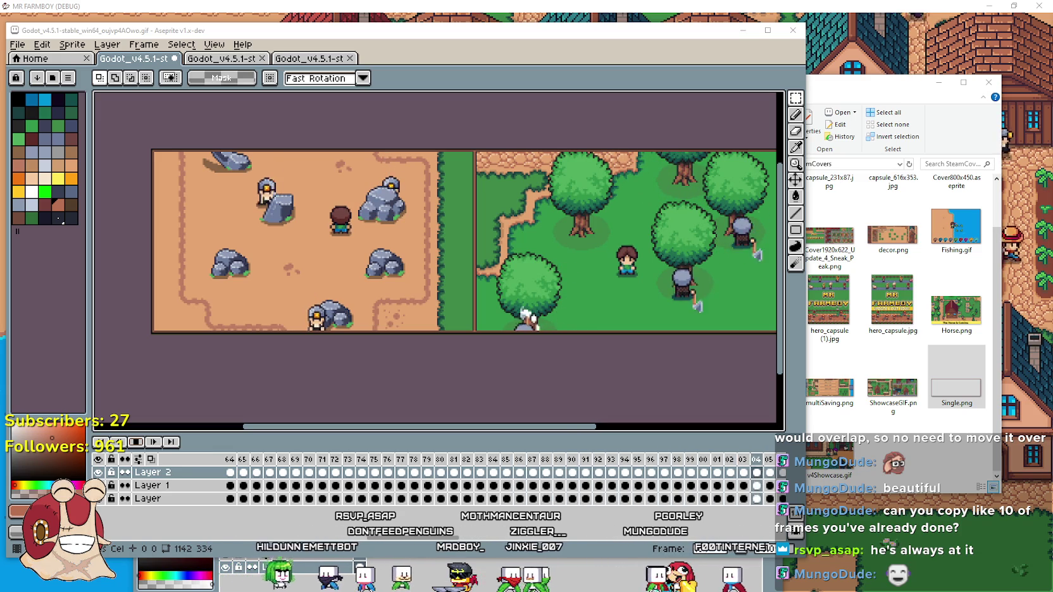
left_click(17, 44)
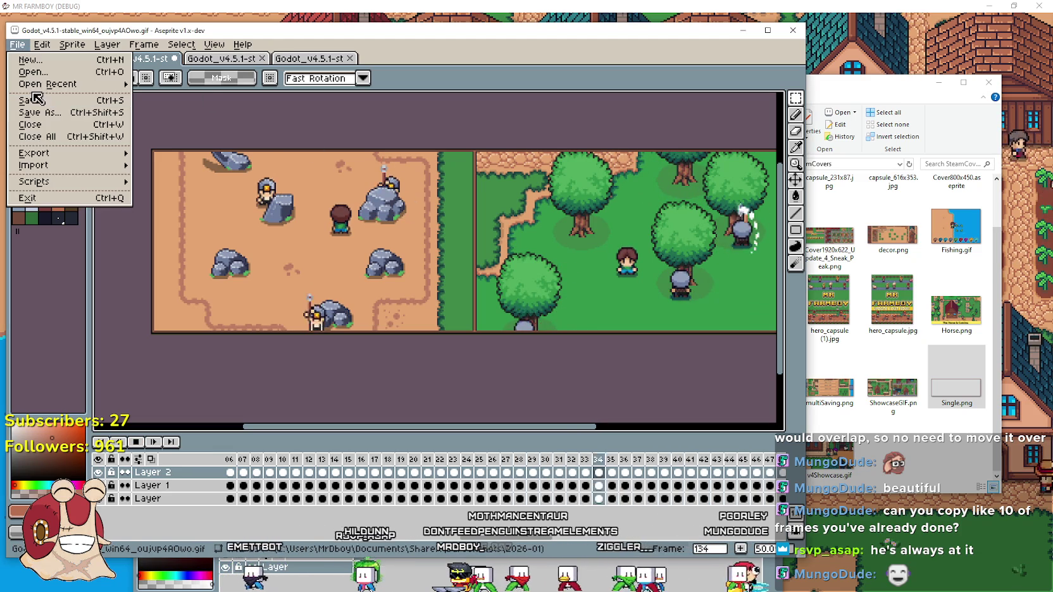
Save the animation as a GIF with Animation Loop enabled.
left_click(28, 100)
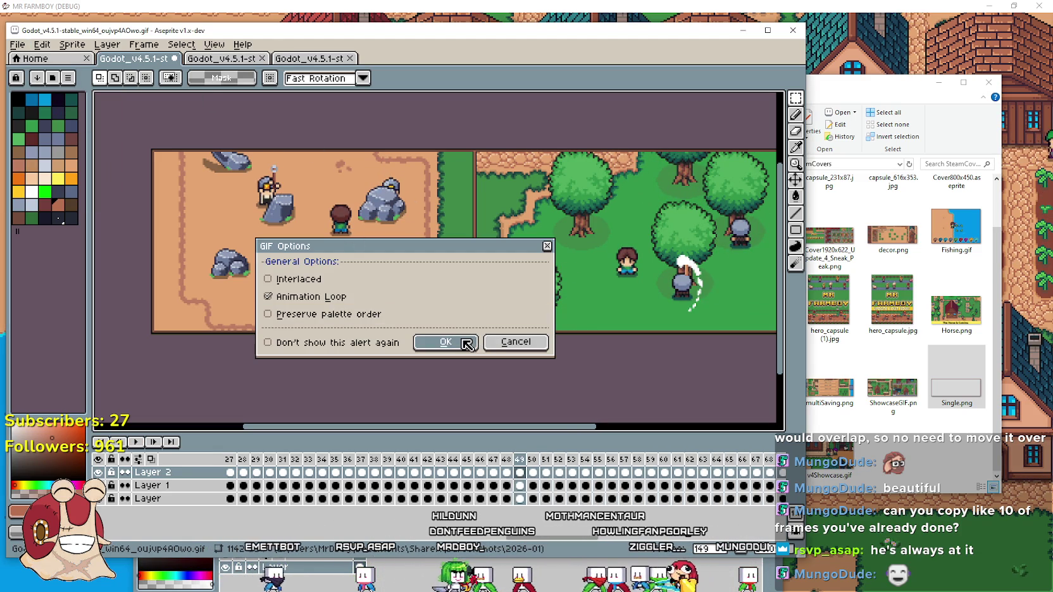
left_click(437, 343)
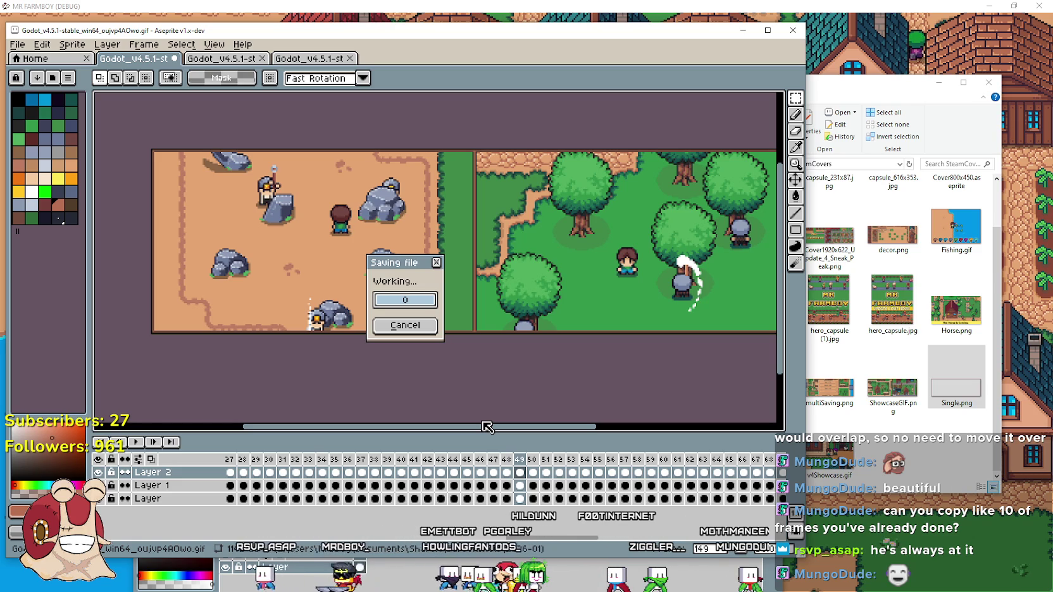
left_click_drag(405, 258, 485, 140)
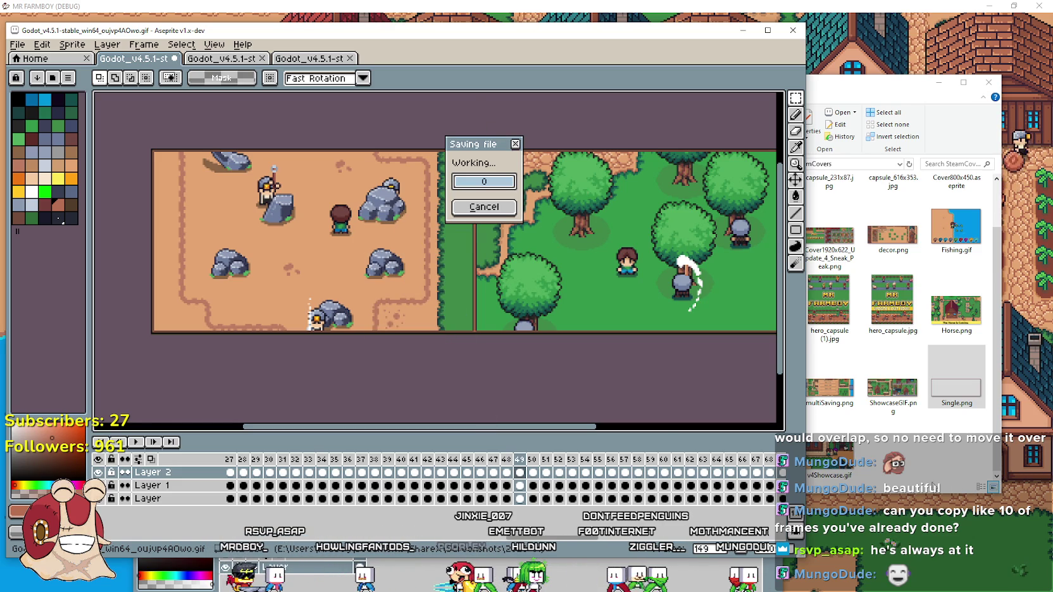
Bring the SteamCovers folder and then the Steam window to the front, moving Steam up-left.
left_click(937, 450)
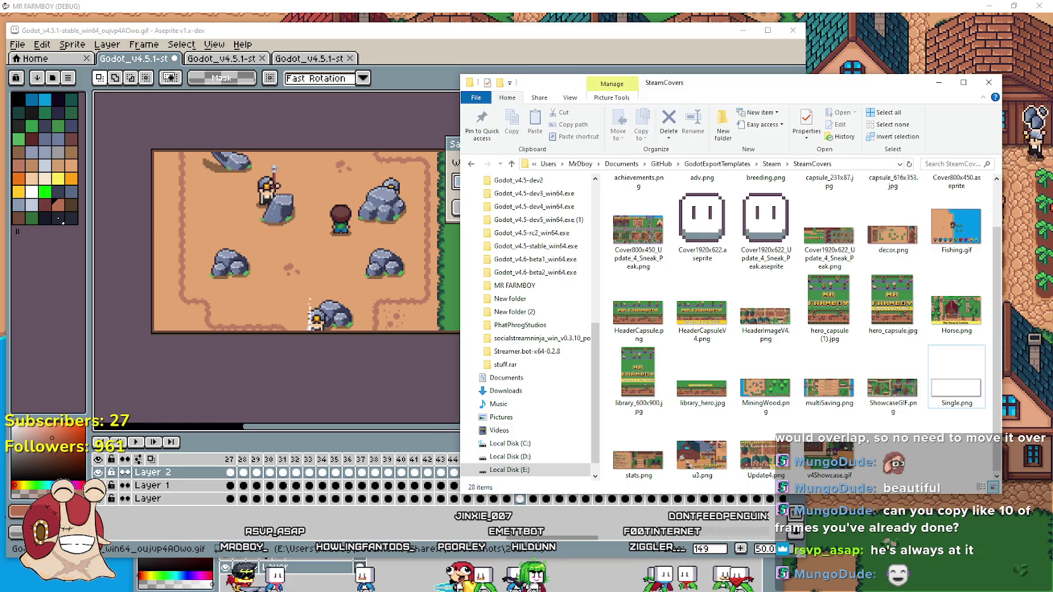
key("alt+Tab")
left_click_drag(817, 63, 595, 43)
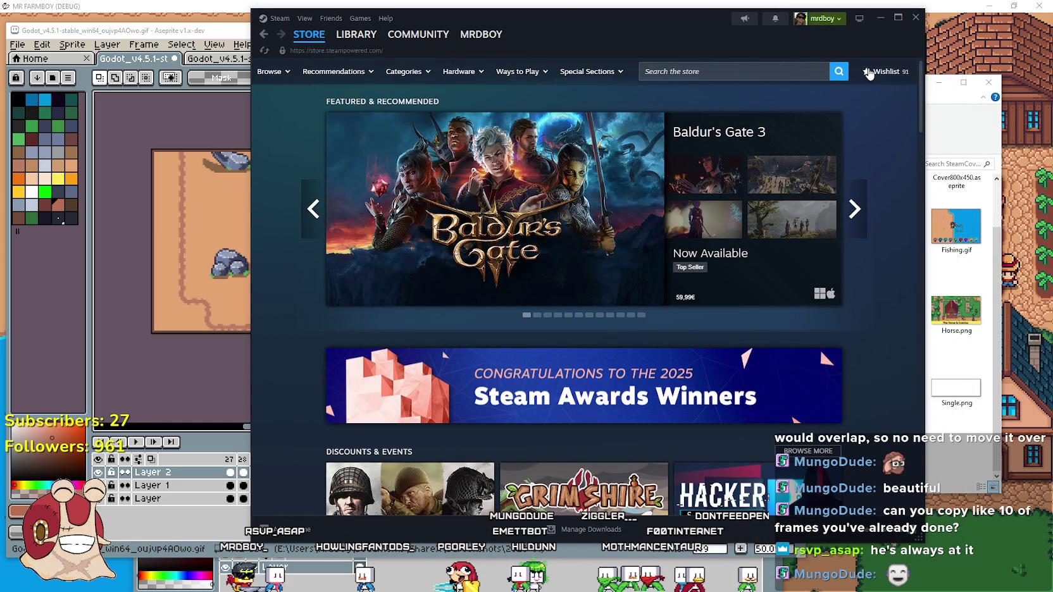
Scroll the wishlist down to My Tiny Park and view its summer park screenshot full size.
left_click(883, 72)
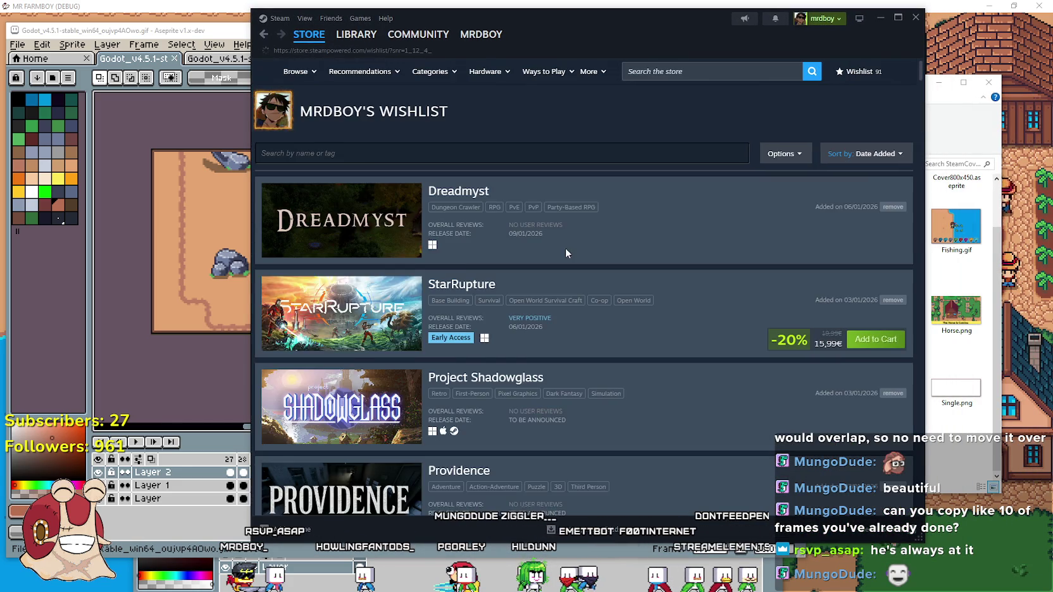
scroll(568, 252, "down", 15)
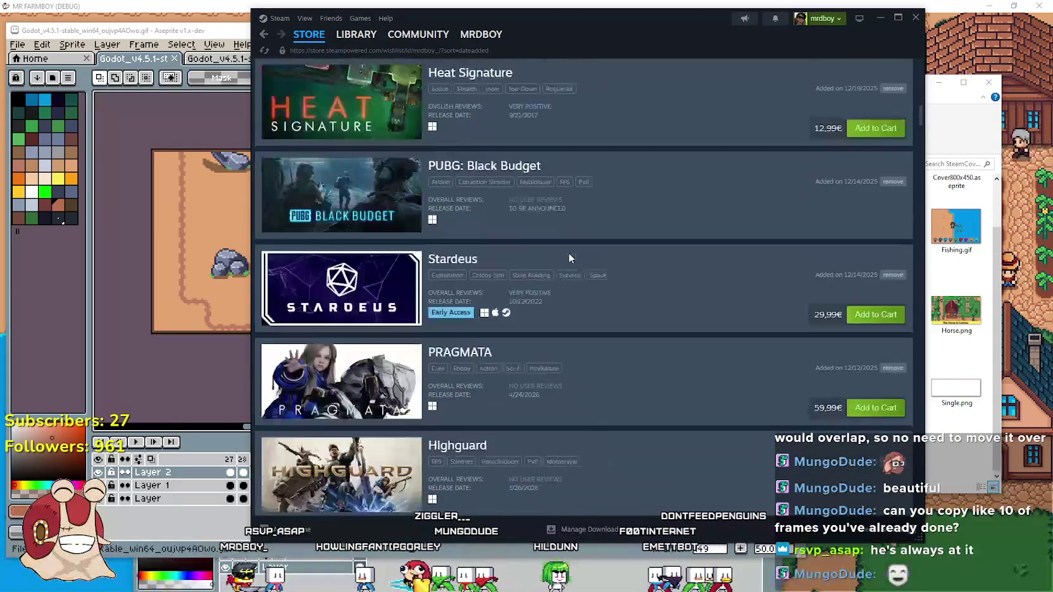
scroll(568, 254, "down", 15)
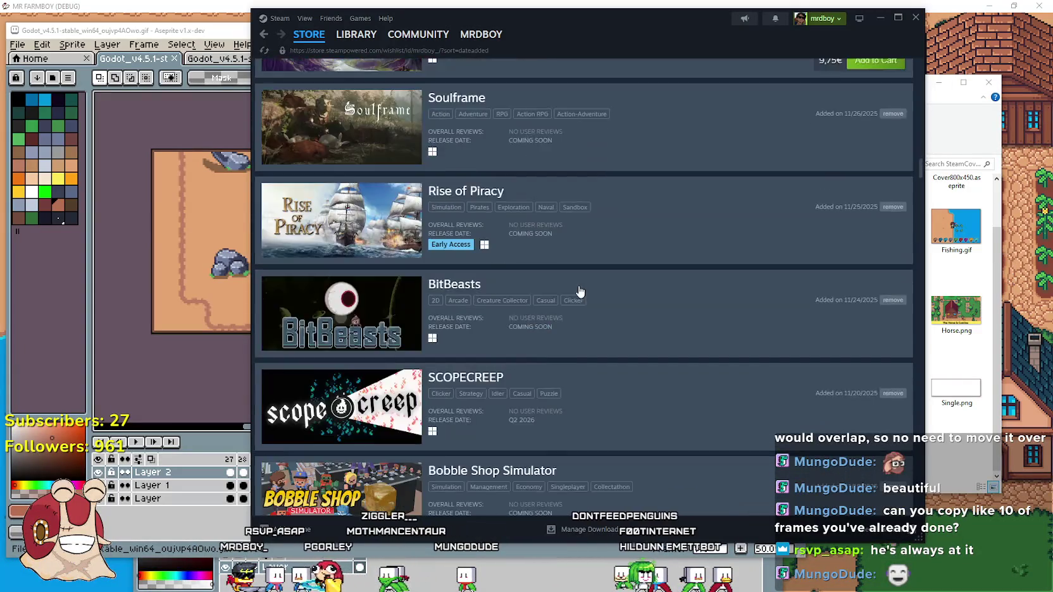
scroll(575, 291, "down", 15)
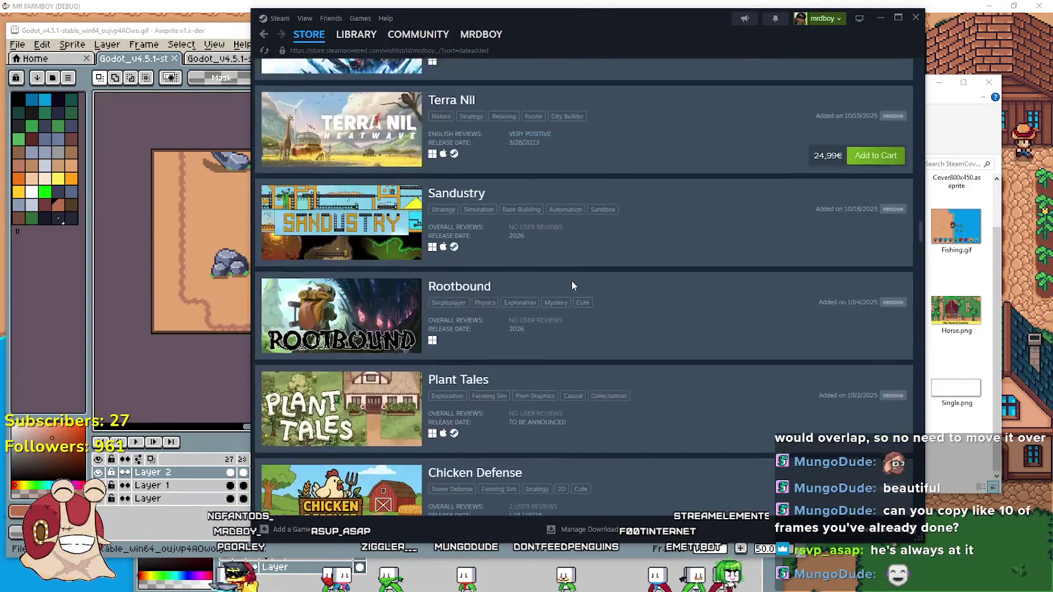
scroll(523, 253, "down", 10)
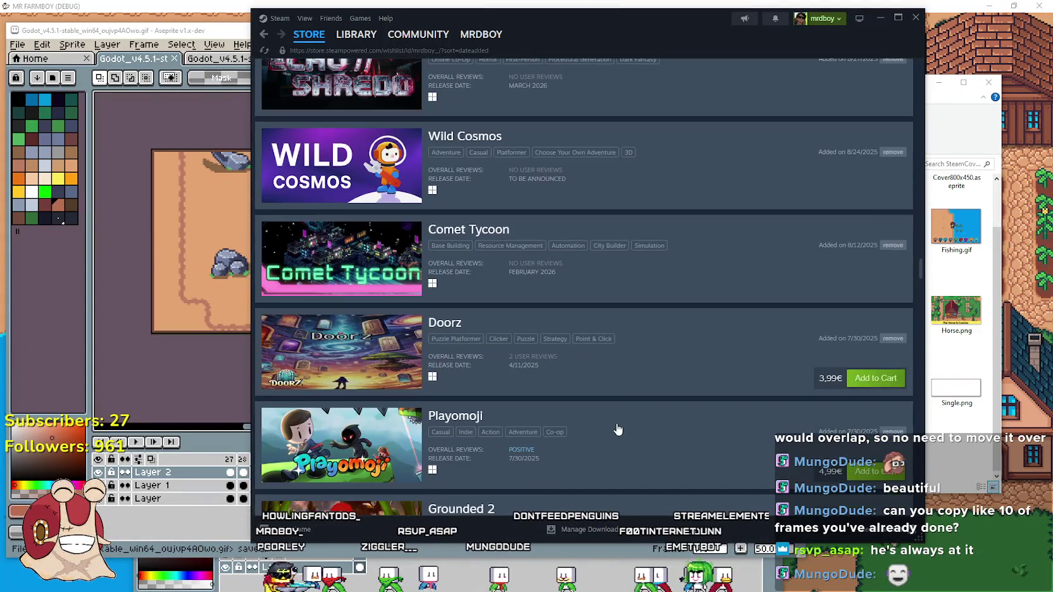
scroll(612, 408, "down", 14)
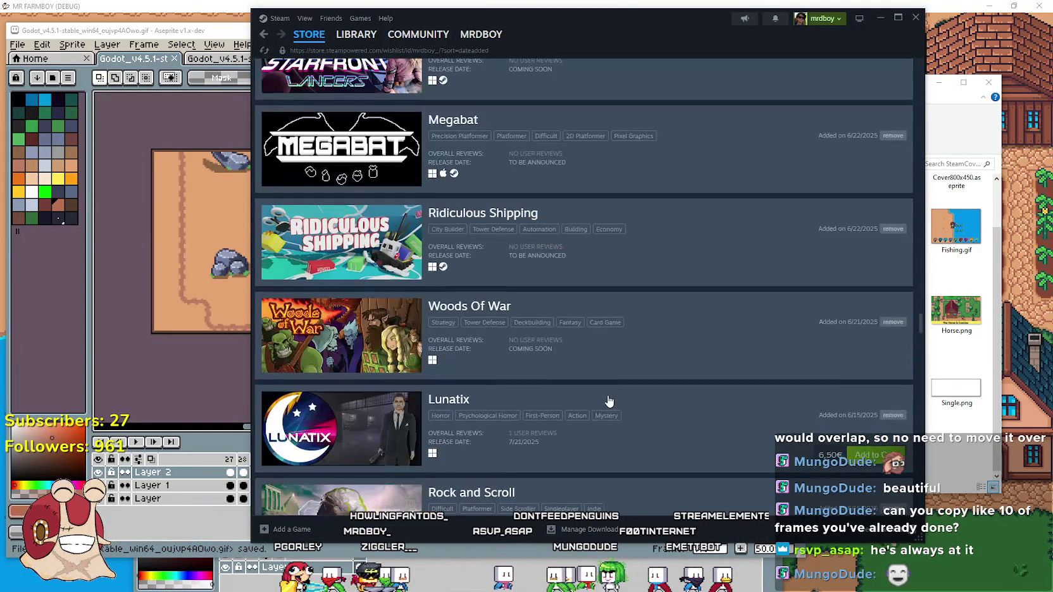
scroll(607, 397, "down", 12)
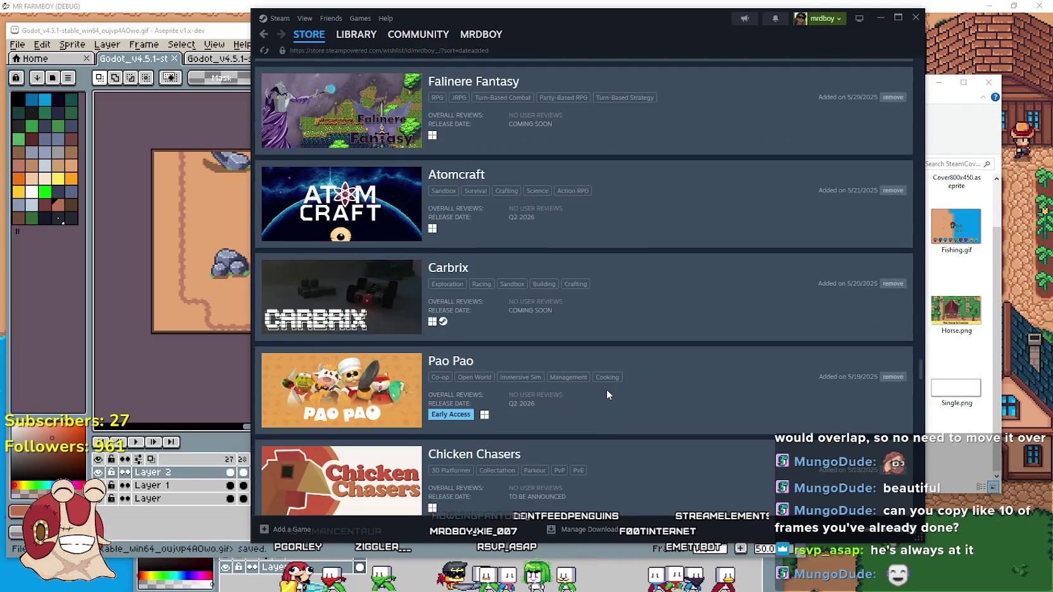
scroll(608, 397, "down", 12)
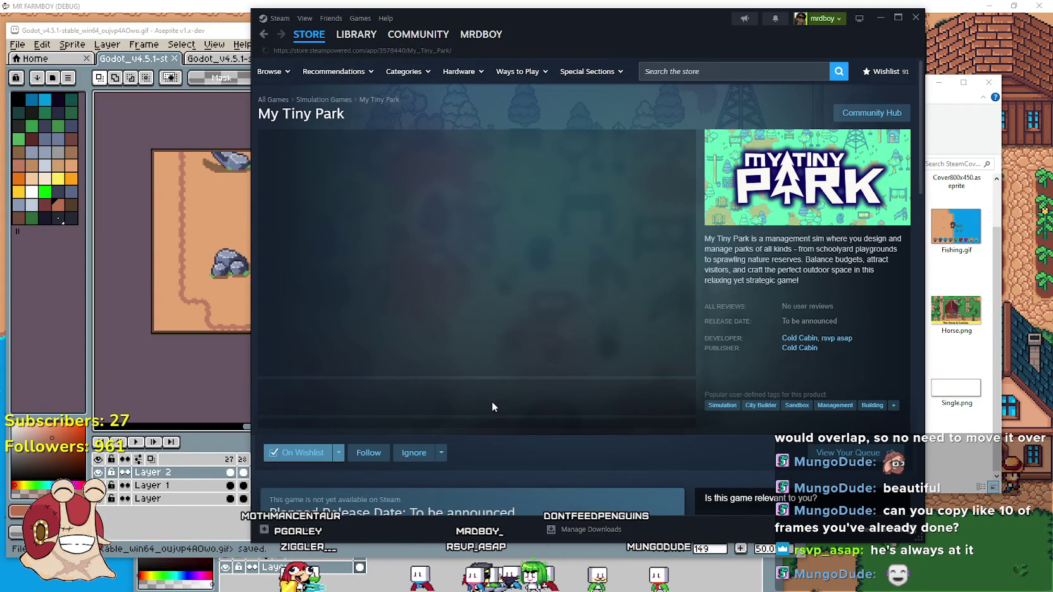
left_click(360, 405)
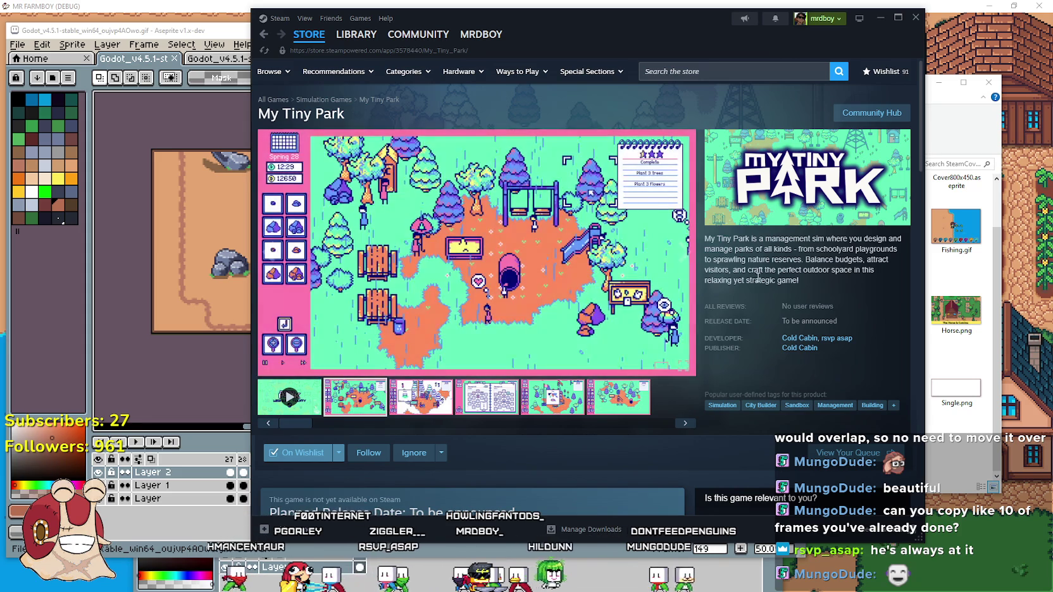
right_click(764, 270)
left_click(787, 335)
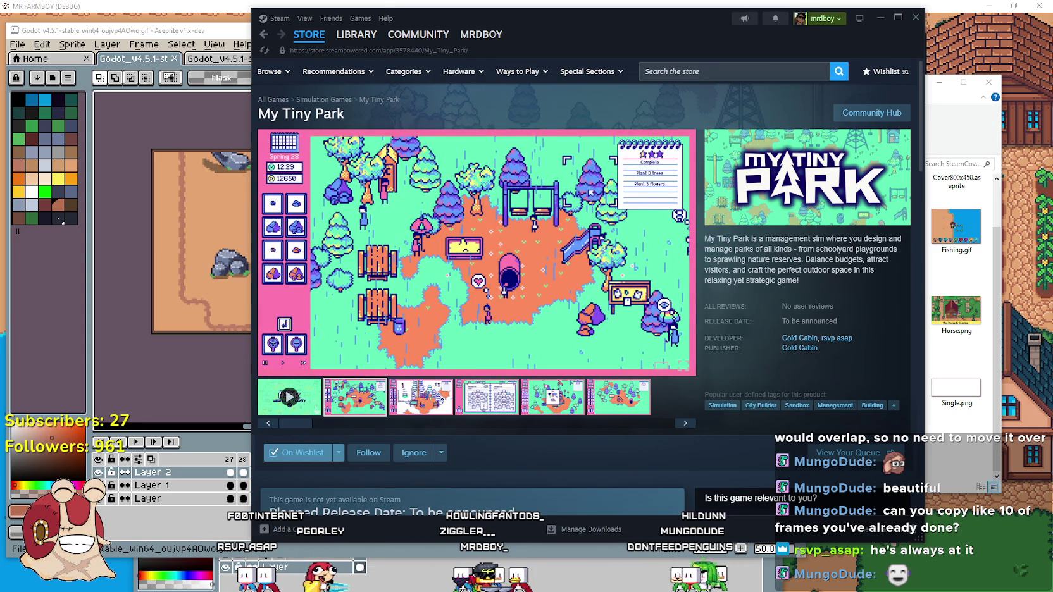
left_click(409, 381)
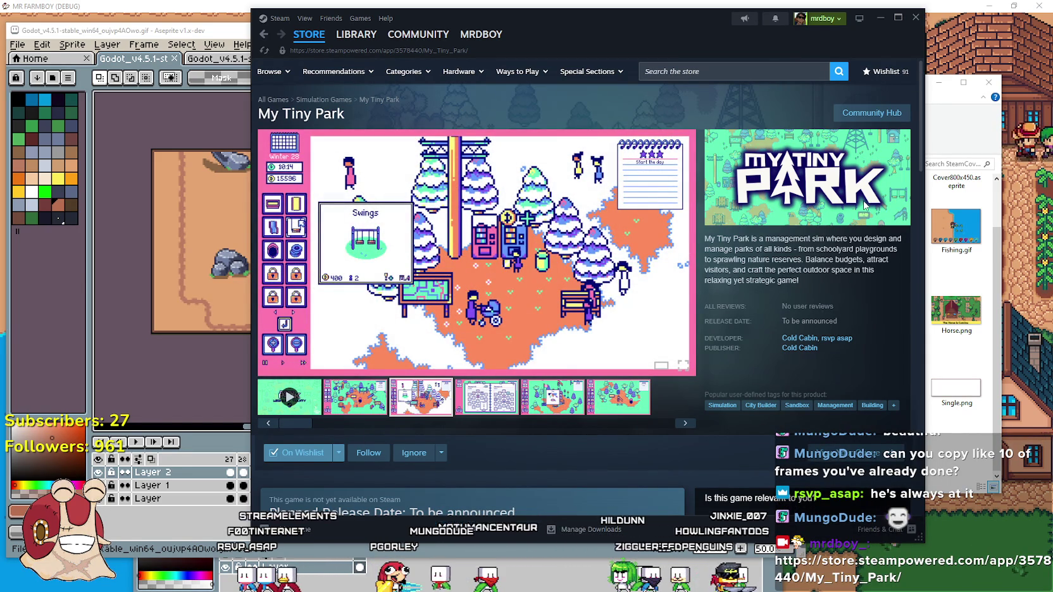
left_click(383, 390)
scroll(393, 342, "down", 4)
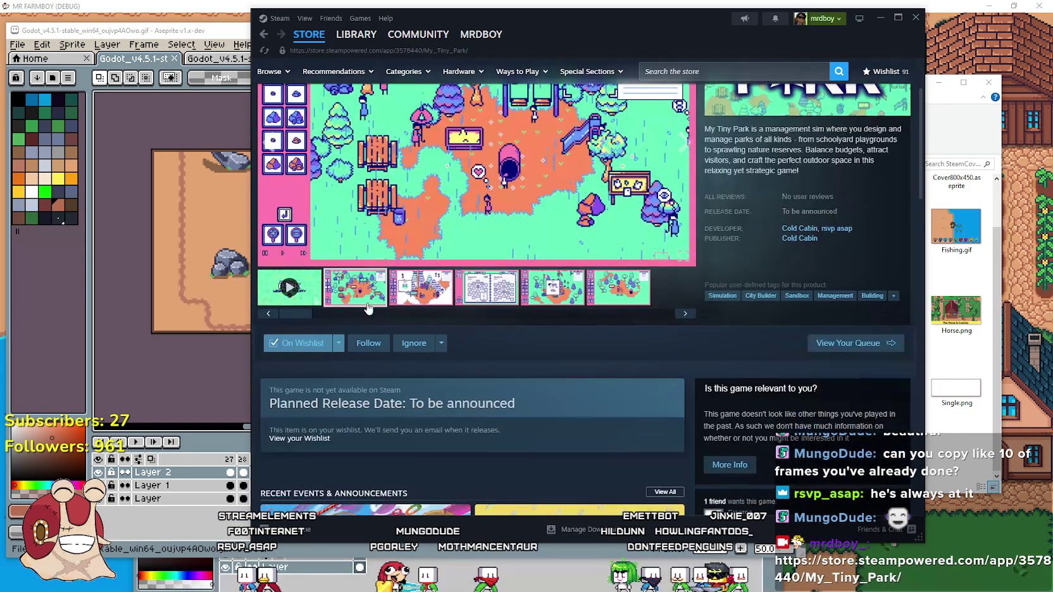
scroll(395, 327, "down", 3)
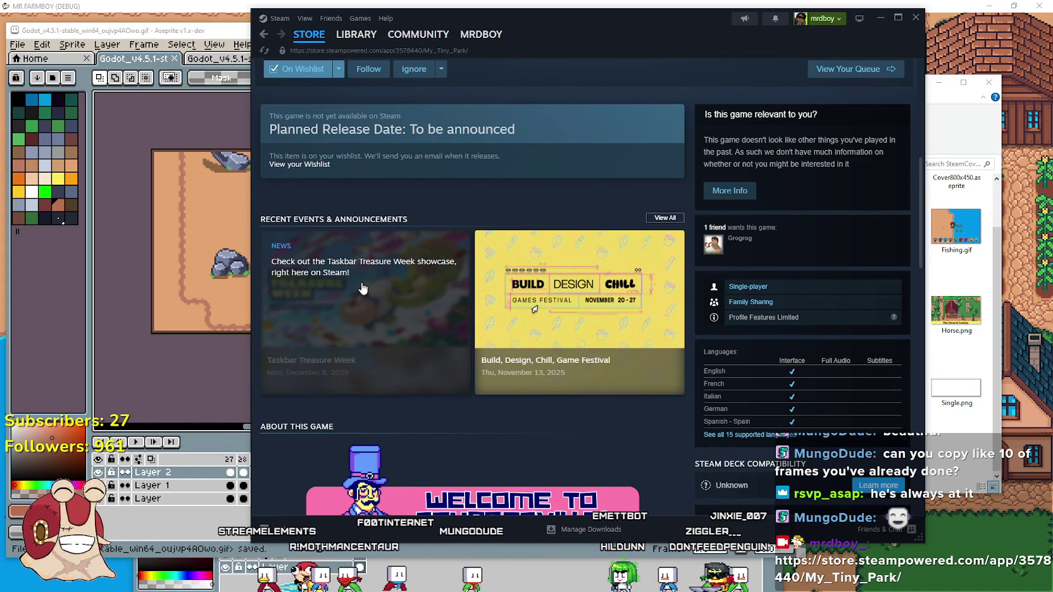
scroll(363, 289, "up", 7)
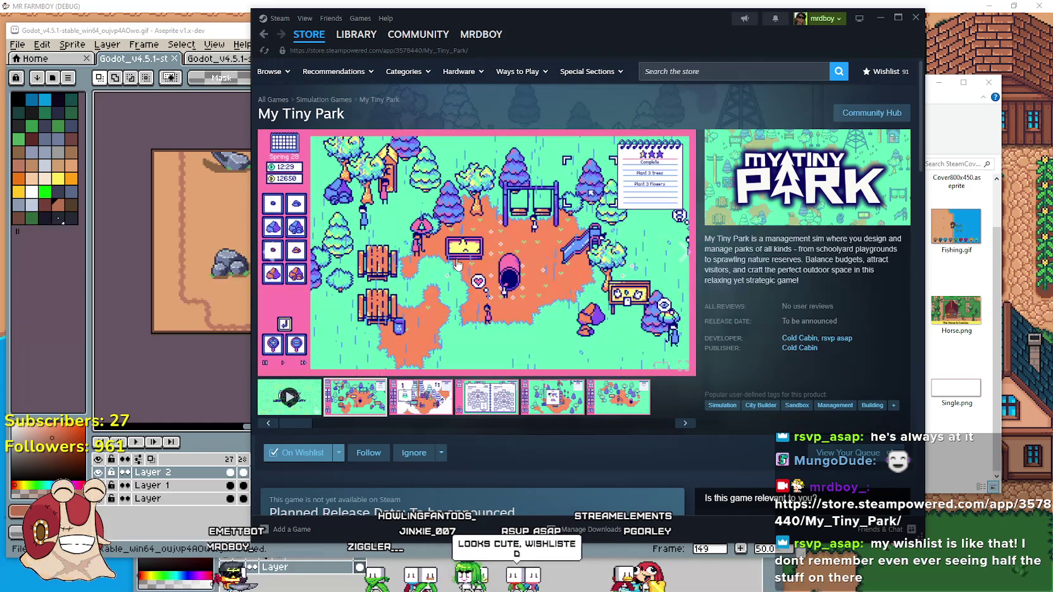
scroll(457, 275, "down", 3)
Flip through My Tiny Park's screenshots: flag, research notebook, winter park, spring park and the last one.
scroll(462, 277, "up", 3)
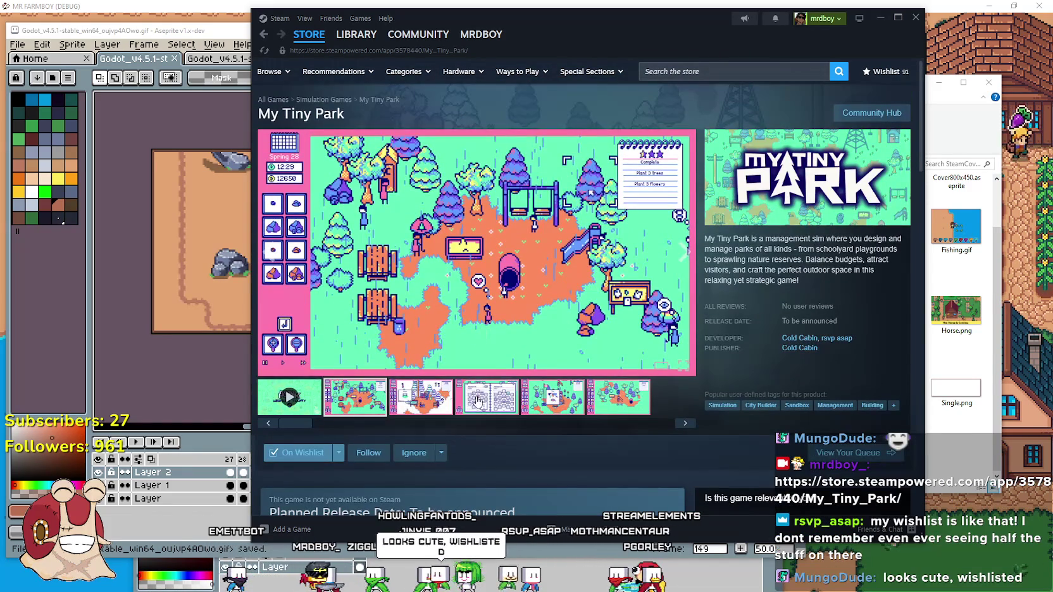
left_click(367, 397)
left_click(497, 411)
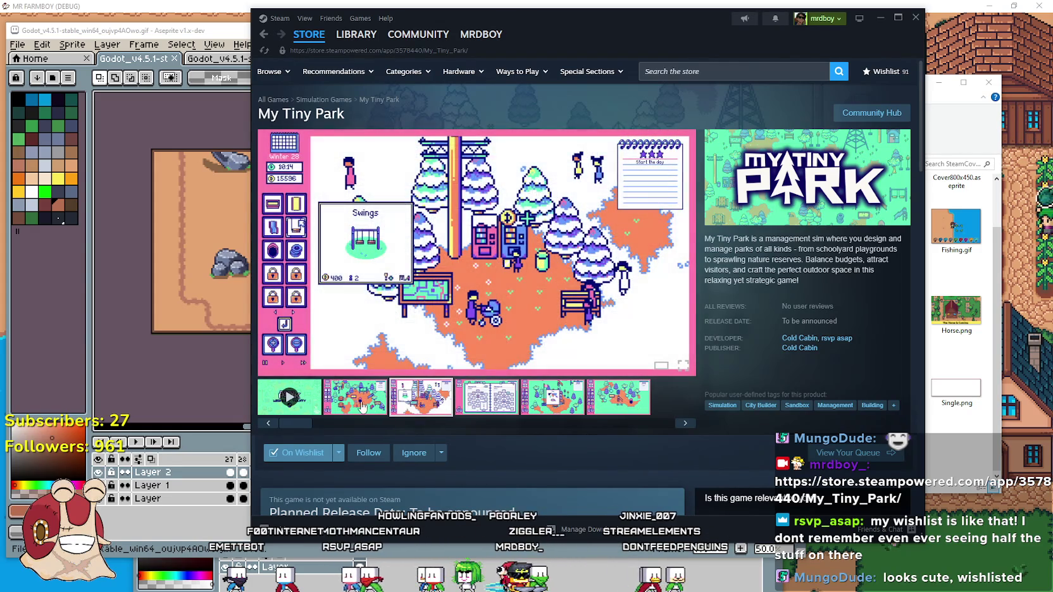
left_click(461, 397)
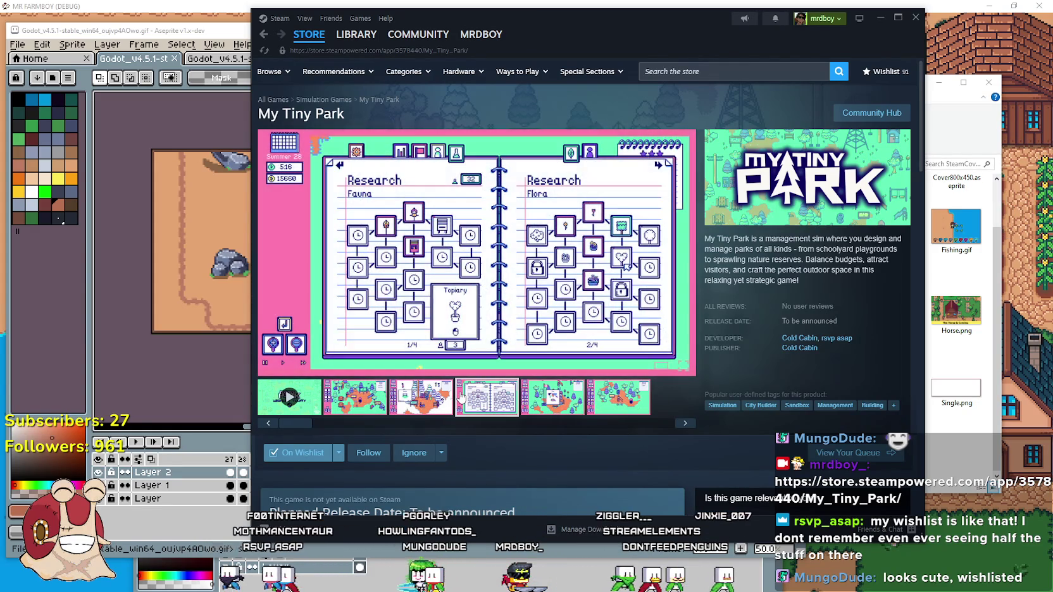
left_click(418, 398)
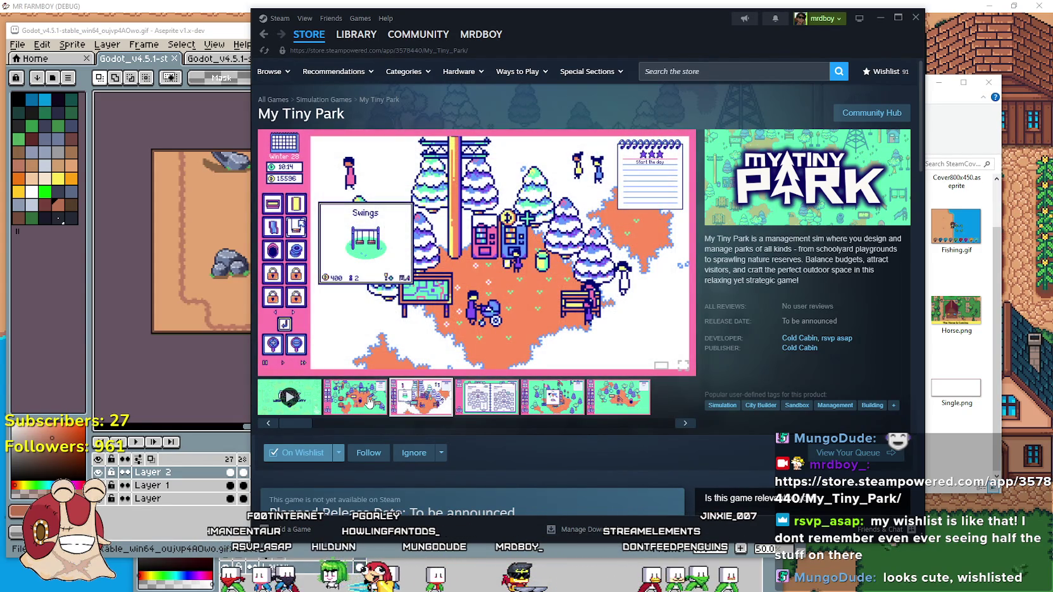
left_click(369, 403)
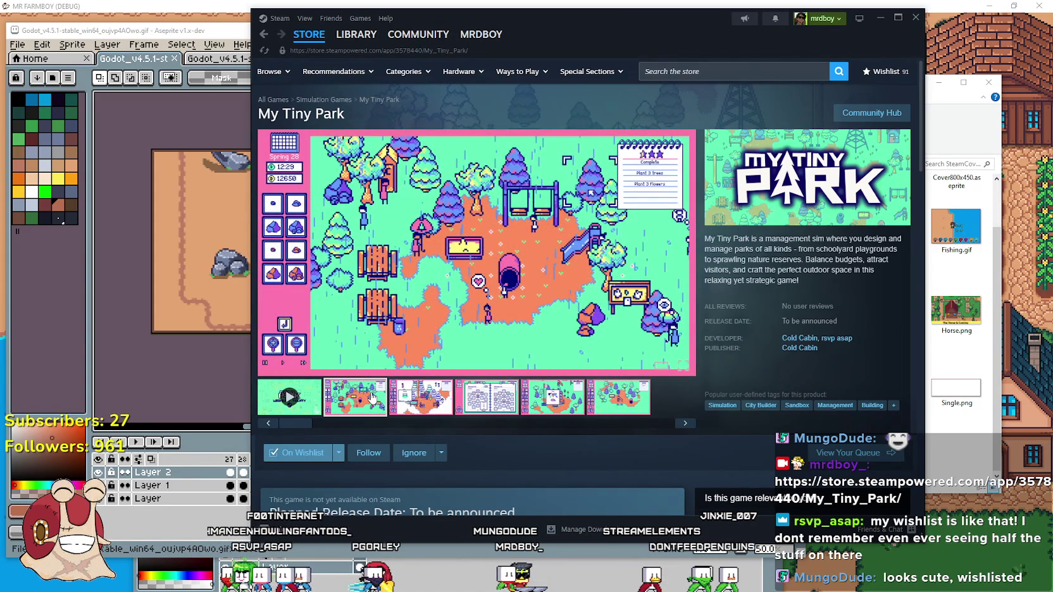
left_click(649, 403)
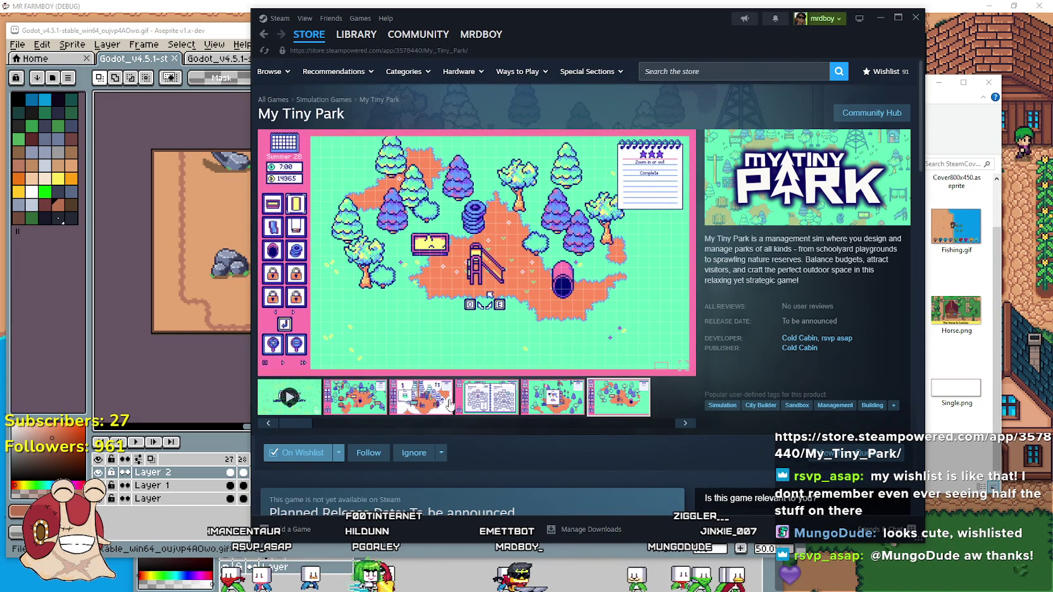
Expand and read through the full My Tiny Park game description.
scroll(456, 380, "down", 10)
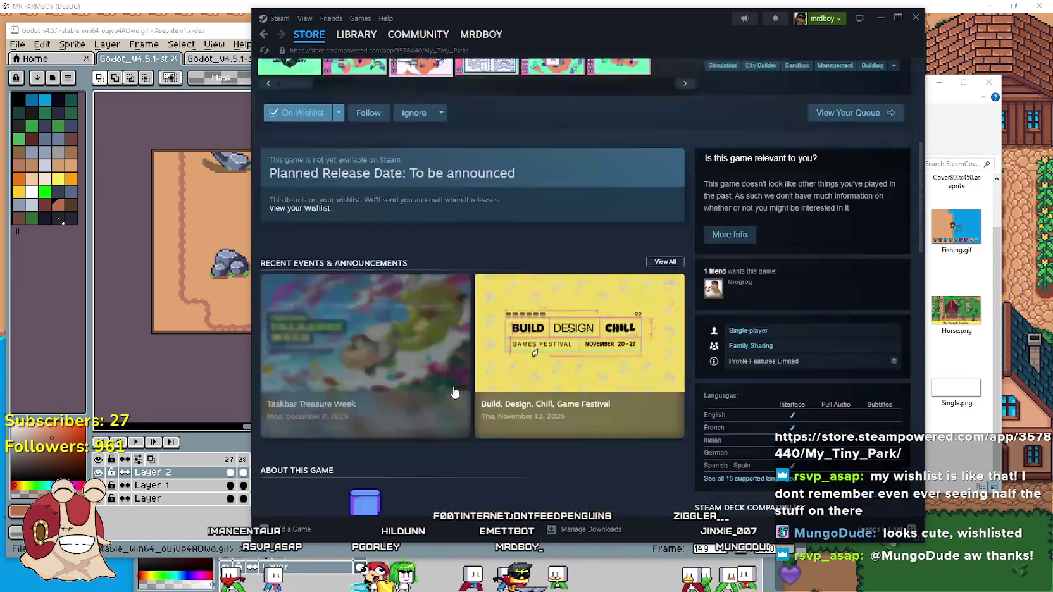
scroll(455, 380, "down", 4)
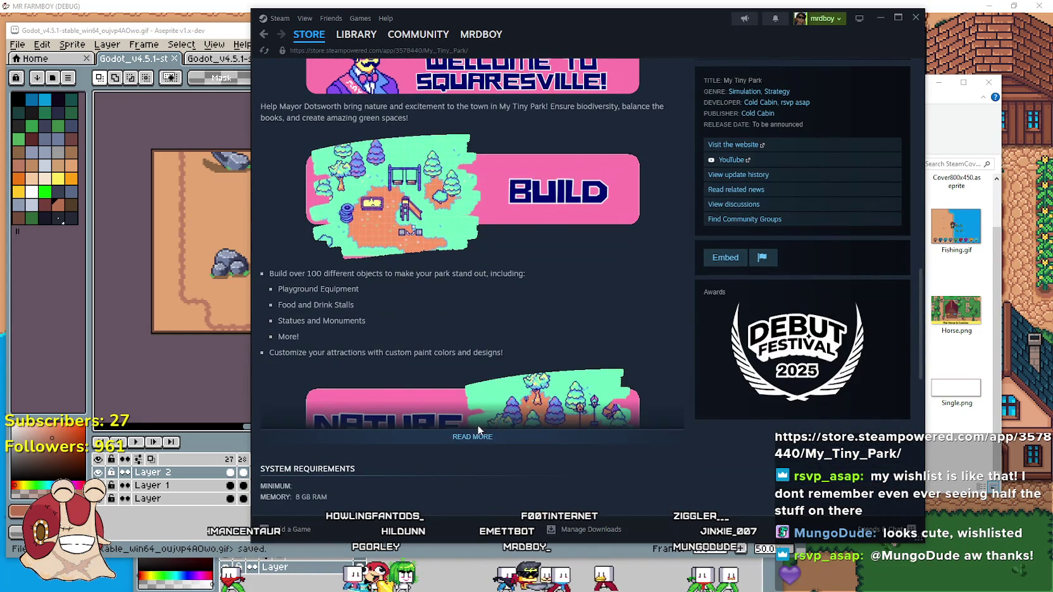
left_click(480, 443)
scroll(477, 426, "down", 8)
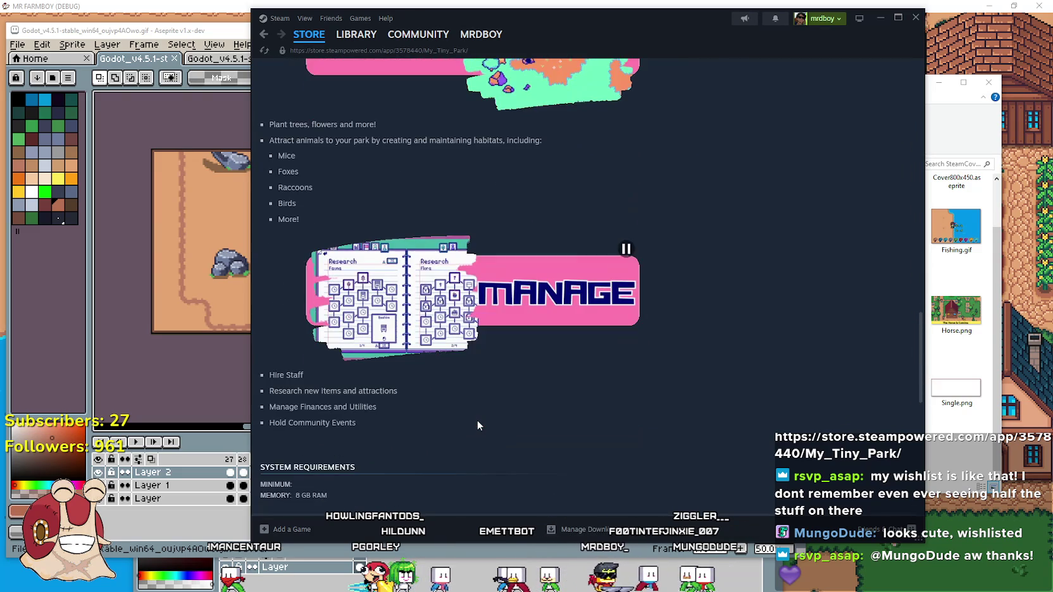
scroll(478, 420, "down", 2)
scroll(464, 400, "up", 15)
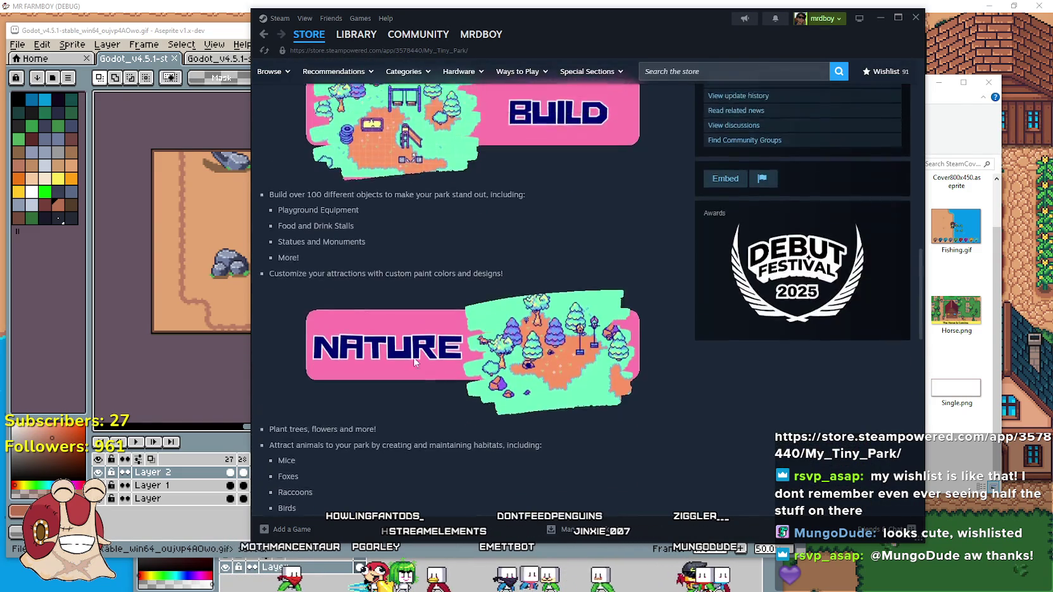
scroll(495, 399, "up", 1)
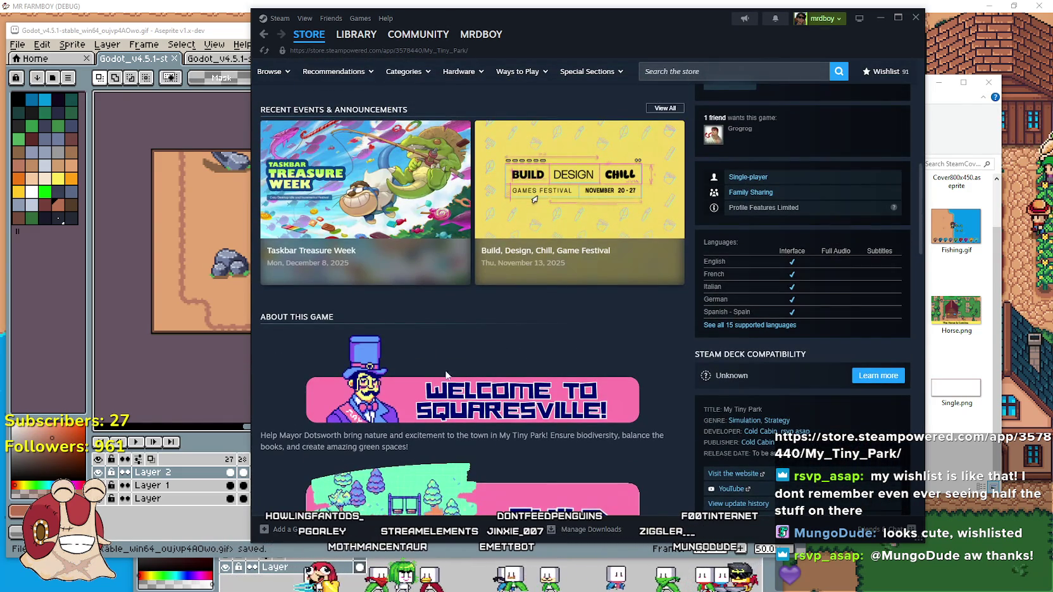
scroll(443, 422, "up", 8)
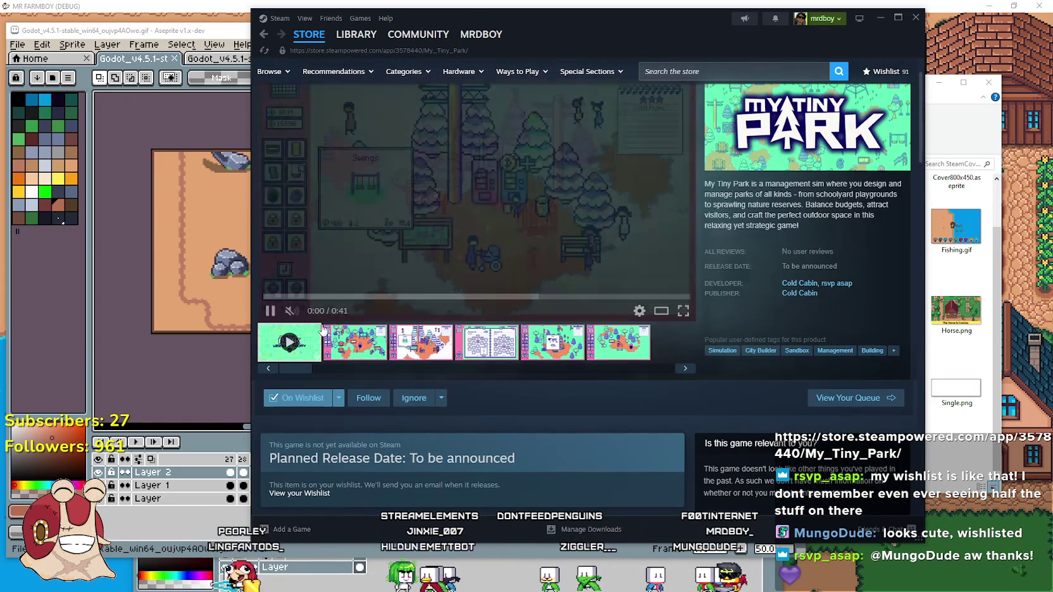
scroll(443, 412, "down", 4)
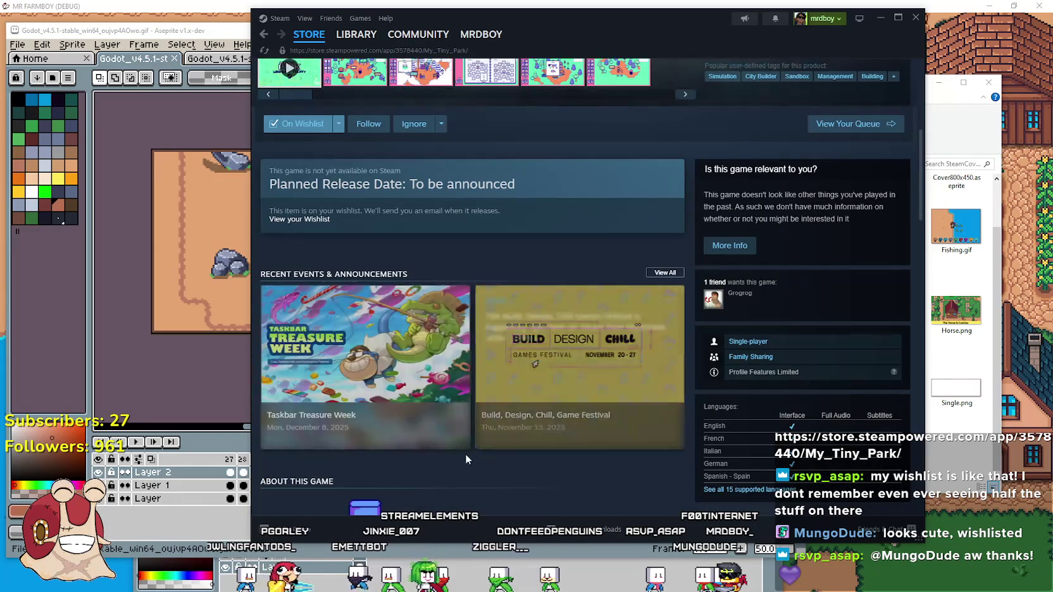
scroll(465, 462, "up", 4)
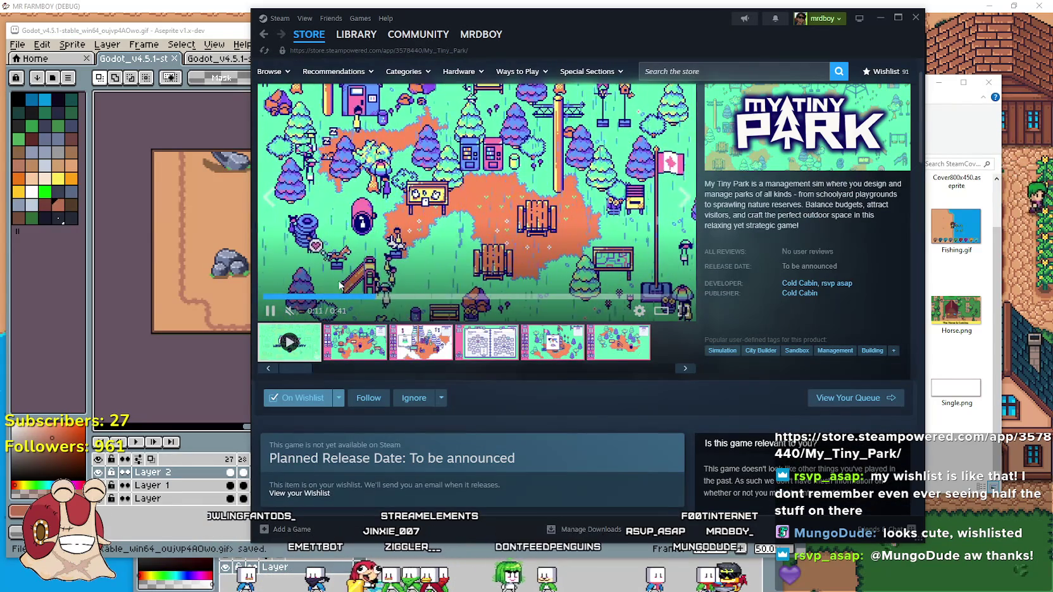
Scrub the trailer from the start through 0:28 to its ending title card, then focus the store search.
left_click(279, 296)
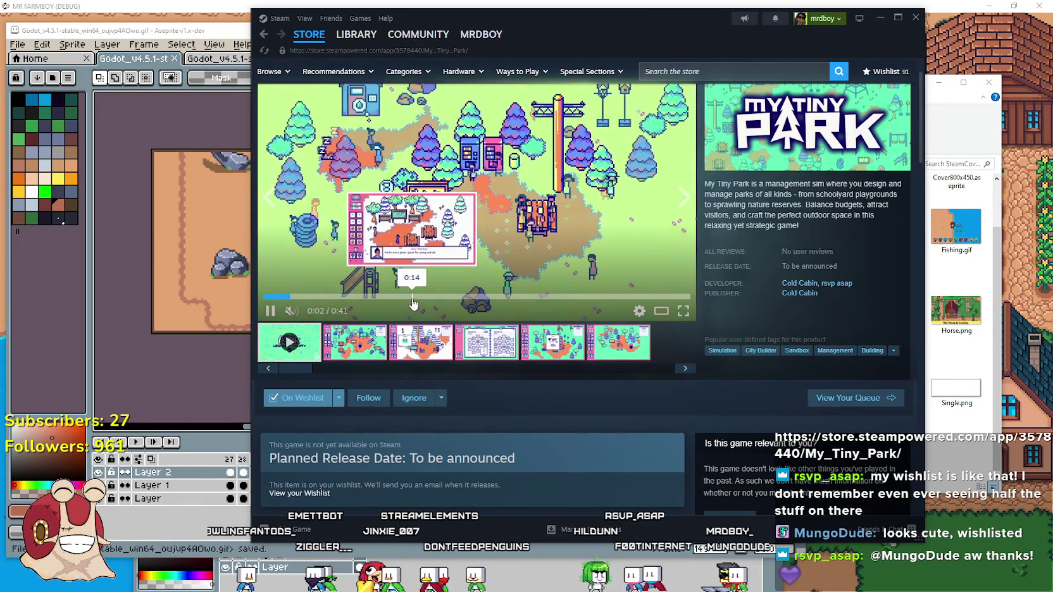
left_click(412, 298)
left_click(550, 296)
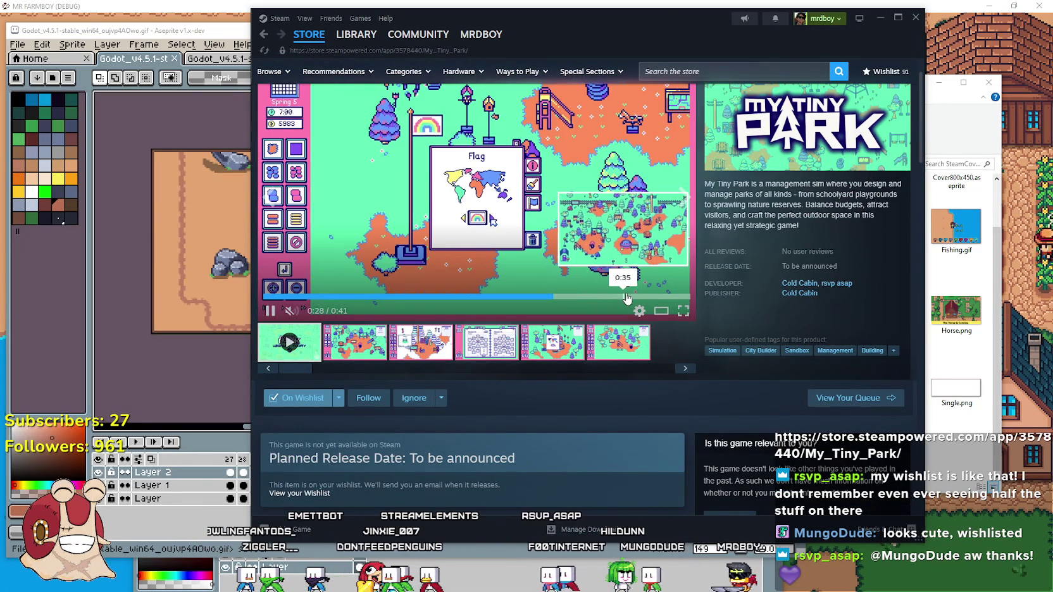
left_click(626, 297)
left_click(291, 295)
scroll(601, 339, "down", 3)
scroll(601, 342, "down", 3)
scroll(737, 321, "up", 2)
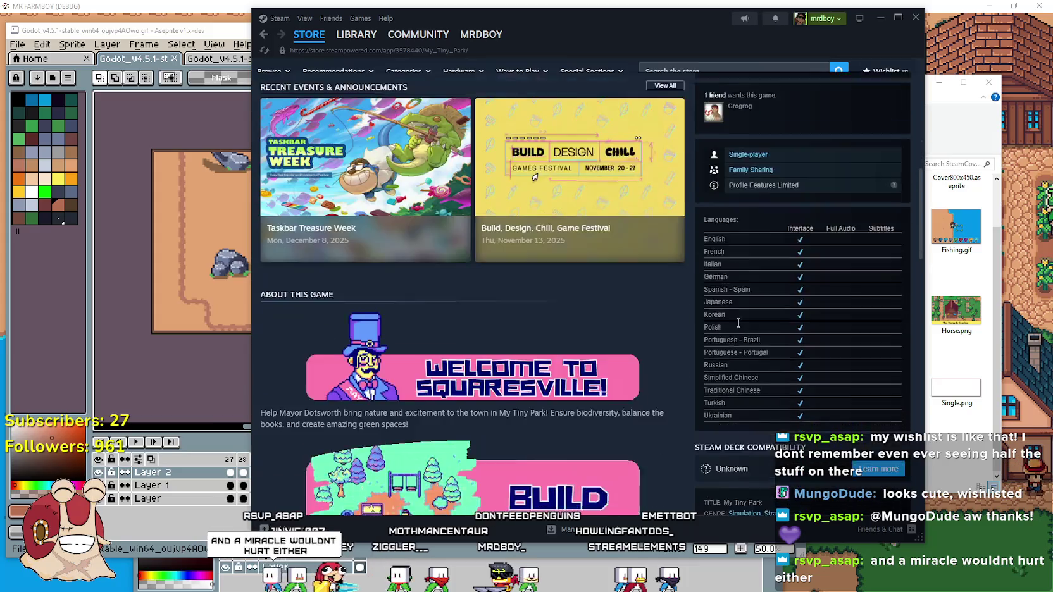
scroll(735, 369, "down", 8)
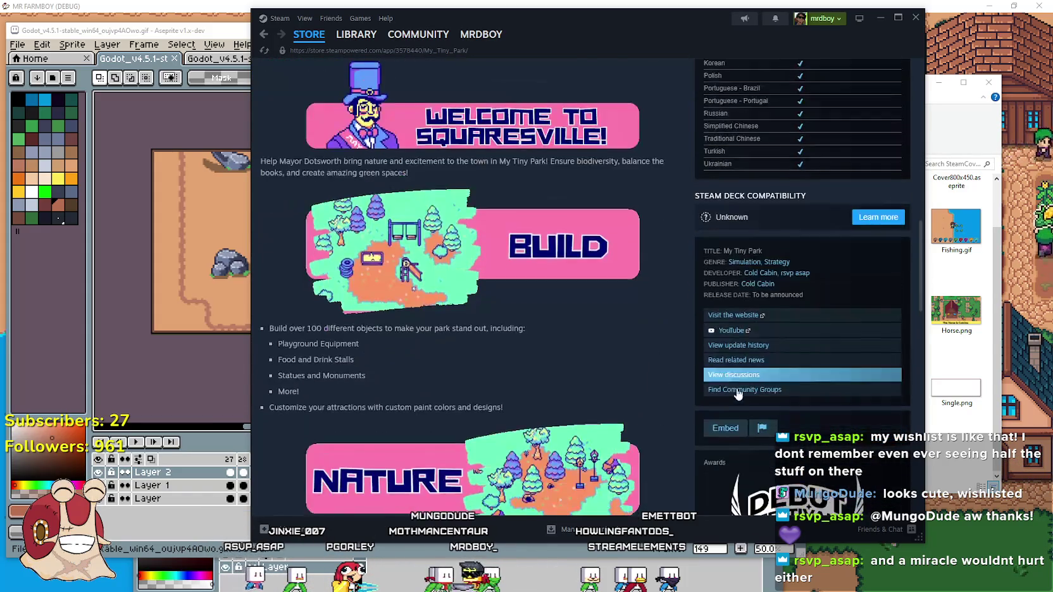
scroll(744, 398, "up", 5)
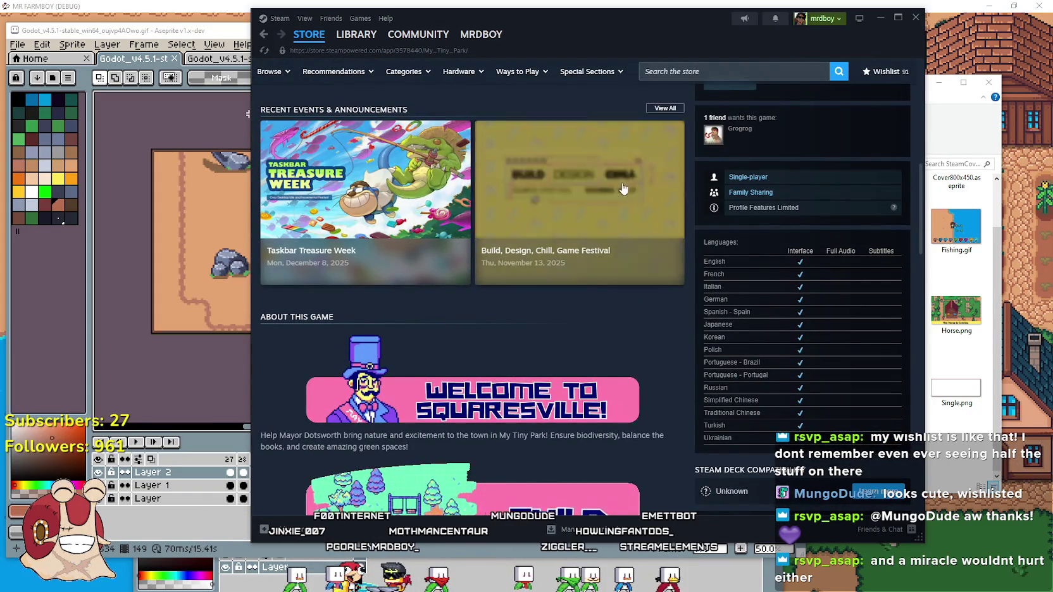
scroll(729, 294, "up", 8)
left_click(689, 71)
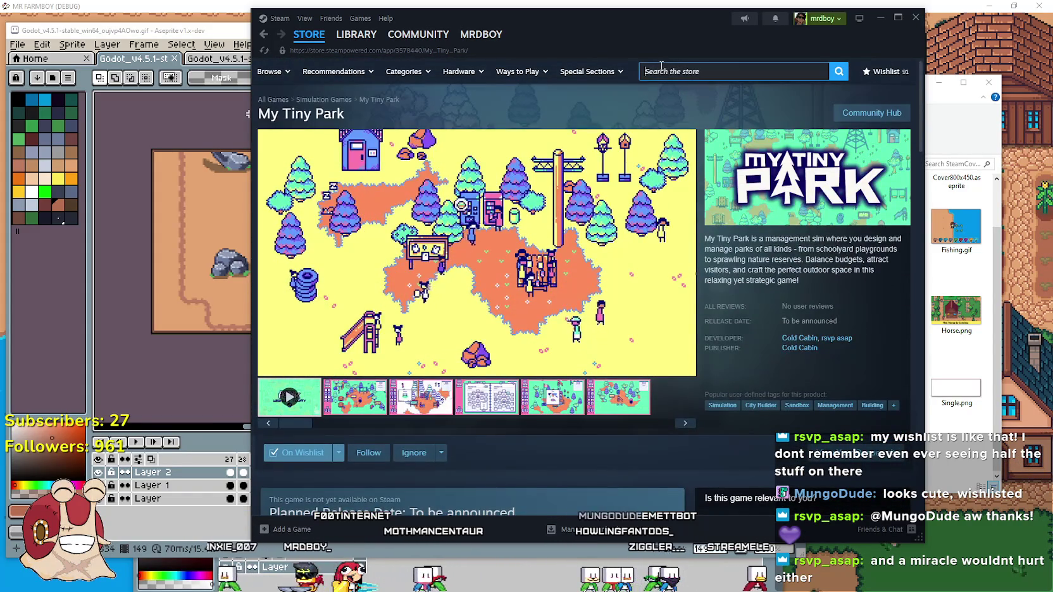
Search the store for 'FARM' and open the MR FARMBOY store page.
type("MRFARM")
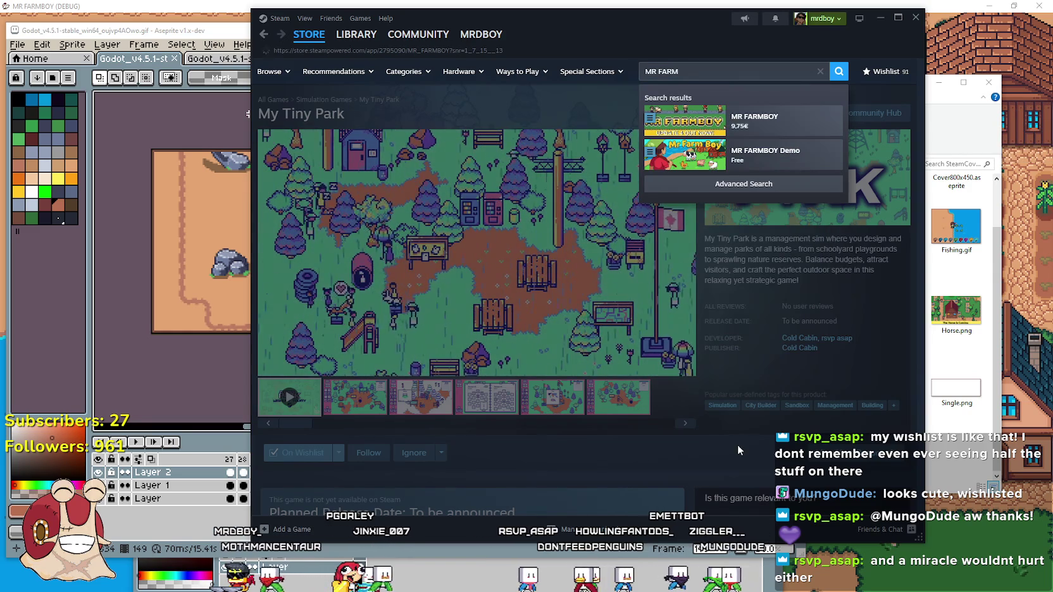
left_click(753, 121)
scroll(598, 222, "down", 3)
scroll(598, 224, "down", 6)
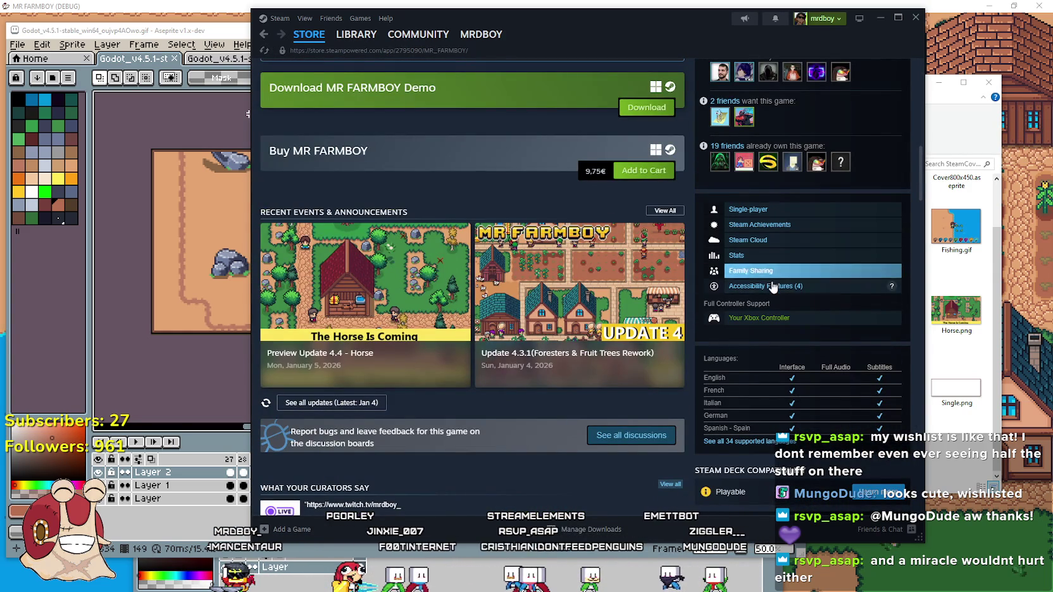
scroll(586, 371, "down", 3)
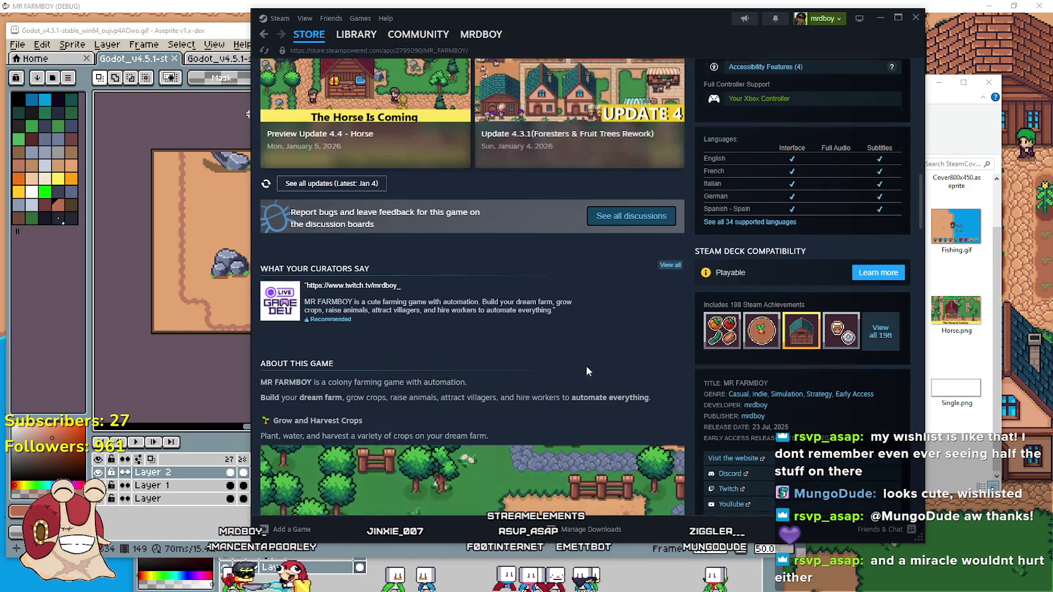
Show all 34 supported languages for MR FARMBOY and scroll through the page.
left_click(776, 223)
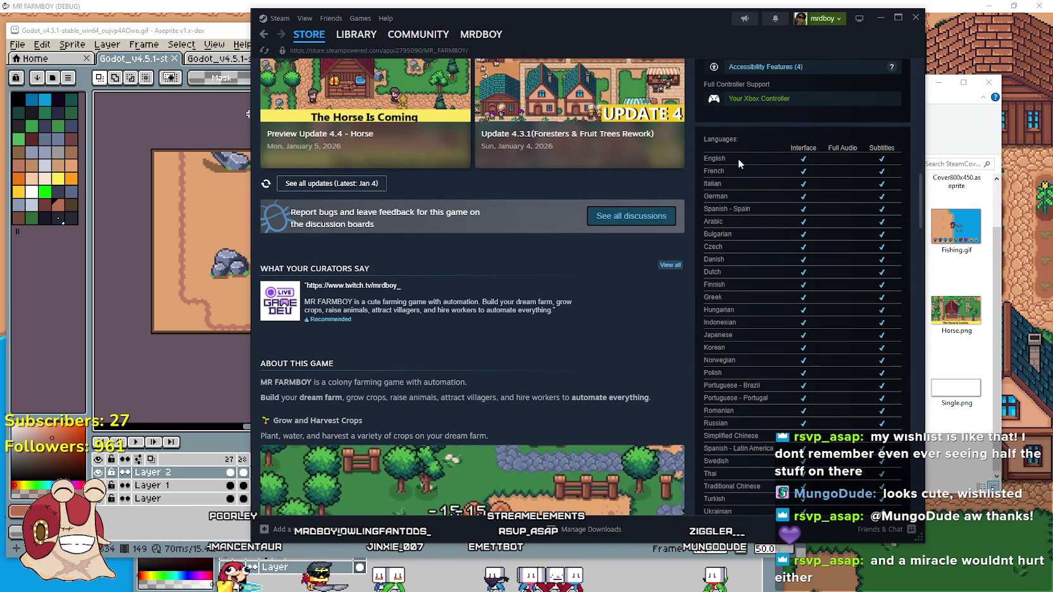
scroll(739, 161, "down", 2)
scroll(737, 158, "up", 3)
scroll(729, 286, "down", 2)
mouse_move(704, 213)
left_mouse_down()
mouse_move(776, 413)
mouse_move(804, 352)
mouse_move(726, 178)
left_mouse_up()
scroll(843, 384, "down", 2)
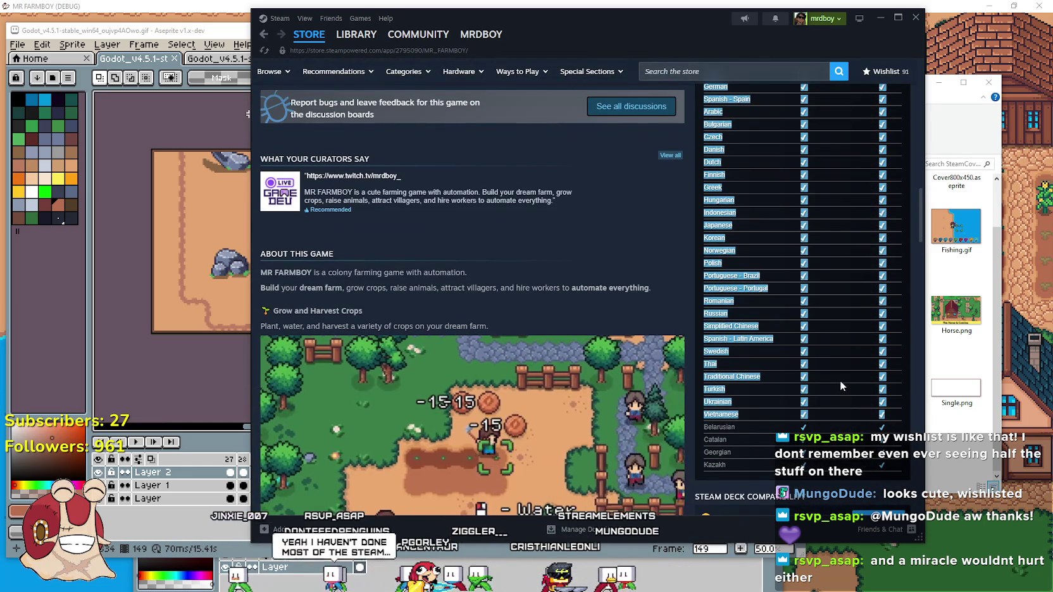
scroll(838, 380, "up", 2)
scroll(830, 376, "up", 5)
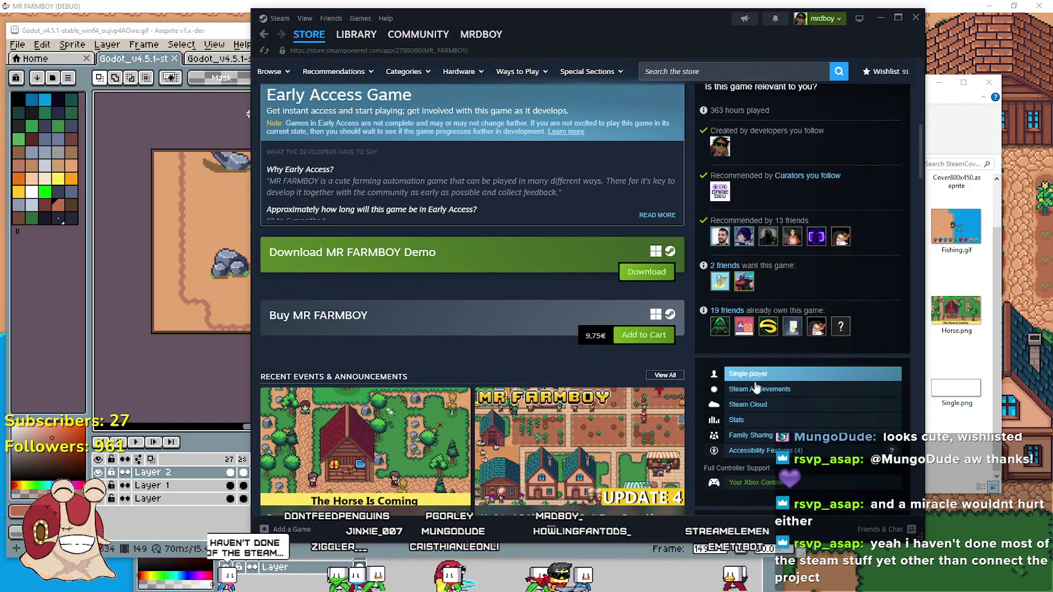
scroll(756, 374, "down", 3)
scroll(753, 361, "down", 15)
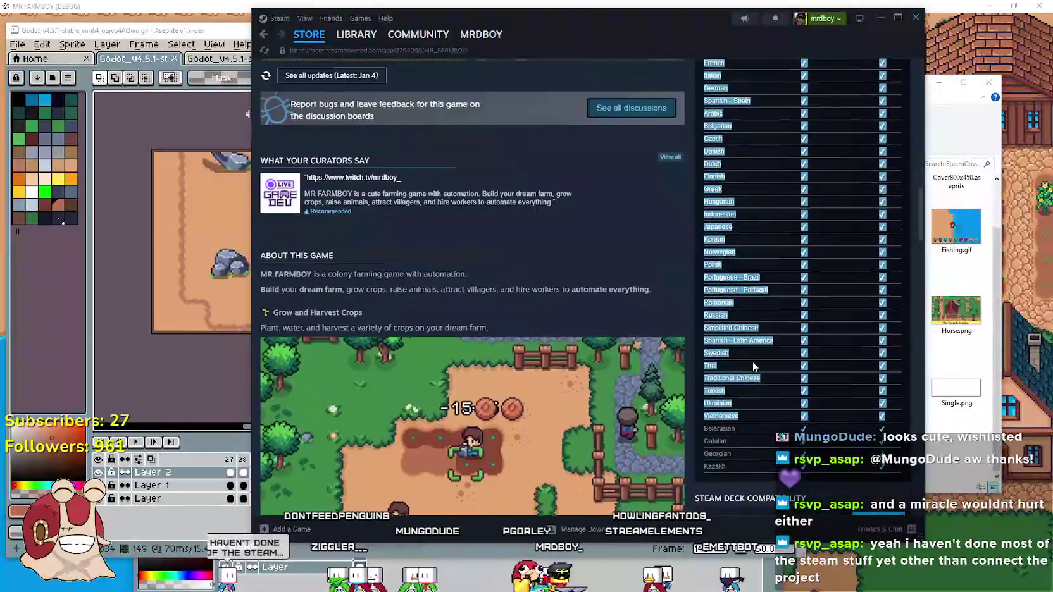
scroll(644, 352, "up", 6)
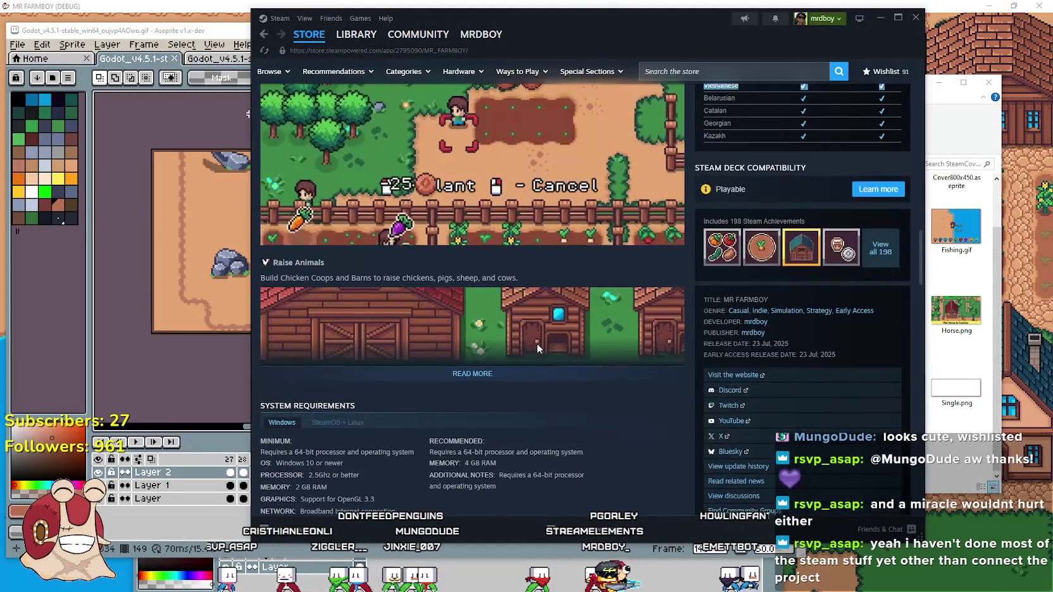
scroll(506, 370, "down", 4)
scroll(486, 375, "down", 2)
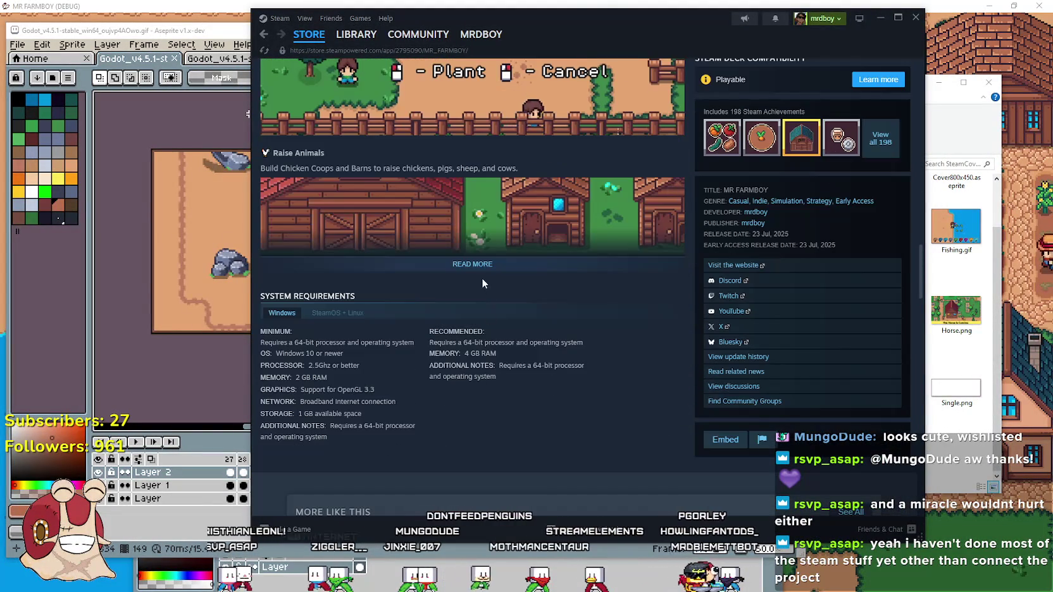
Expand the full game description, then return to My Tiny Park's fourth screenshot.
left_click(484, 262)
scroll(470, 393, "up", 5)
scroll(471, 391, "up", 10)
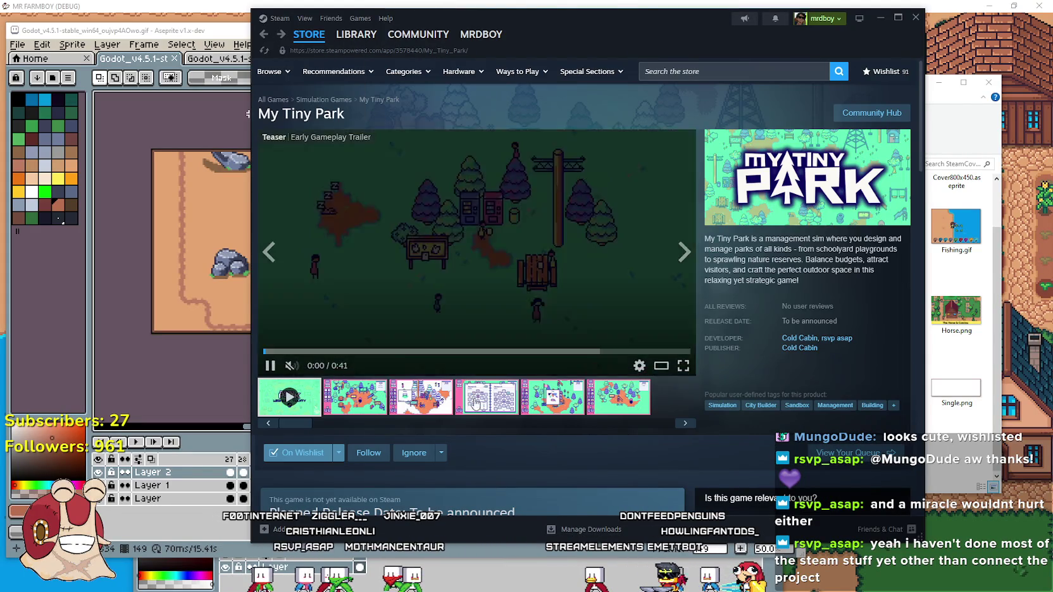
left_click(475, 395)
scroll(474, 393, "down", 1)
Scroll through the My Tiny Park page, then bring the Aseprite desert and forest artwork forward.
scroll(474, 389, "down", 15)
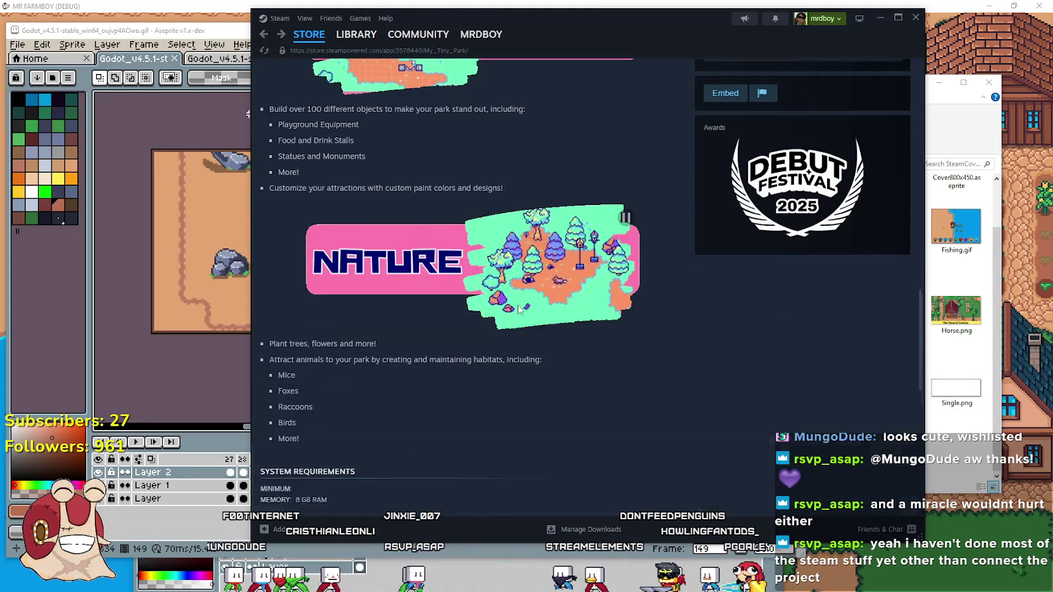
scroll(503, 291, "down", 3)
scroll(520, 313, "down", 3)
scroll(519, 309, "up", 10)
scroll(517, 306, "up", 8)
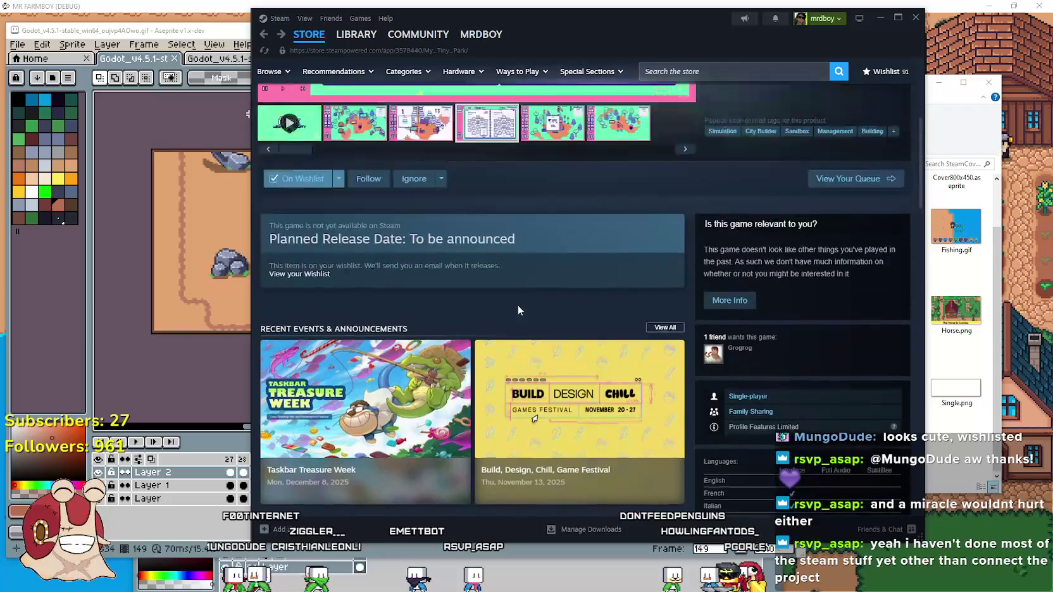
scroll(514, 302, "down", 3)
scroll(513, 301, "down", 2)
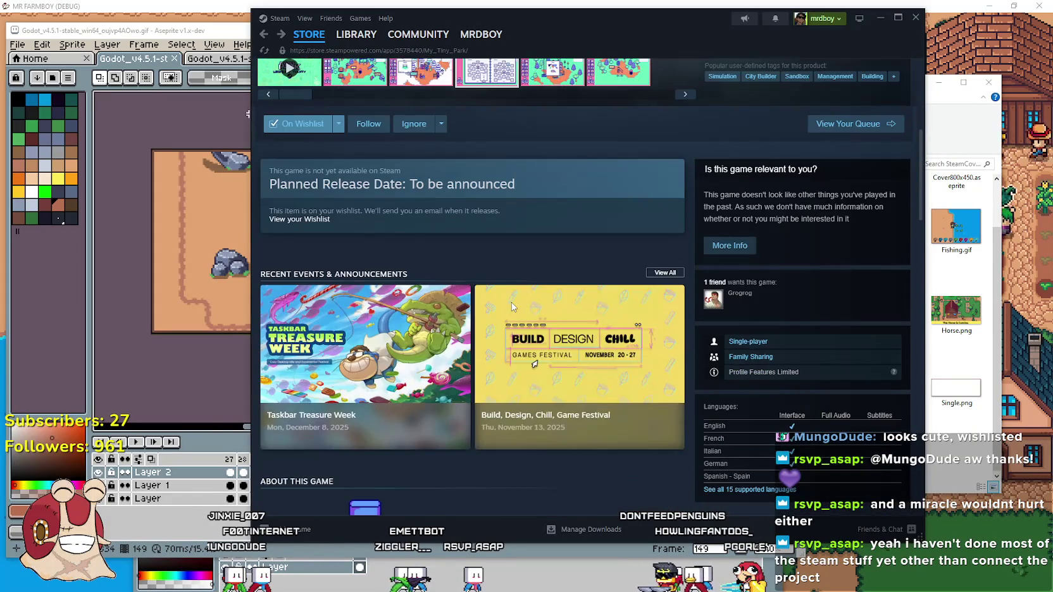
scroll(512, 308, "up", 5)
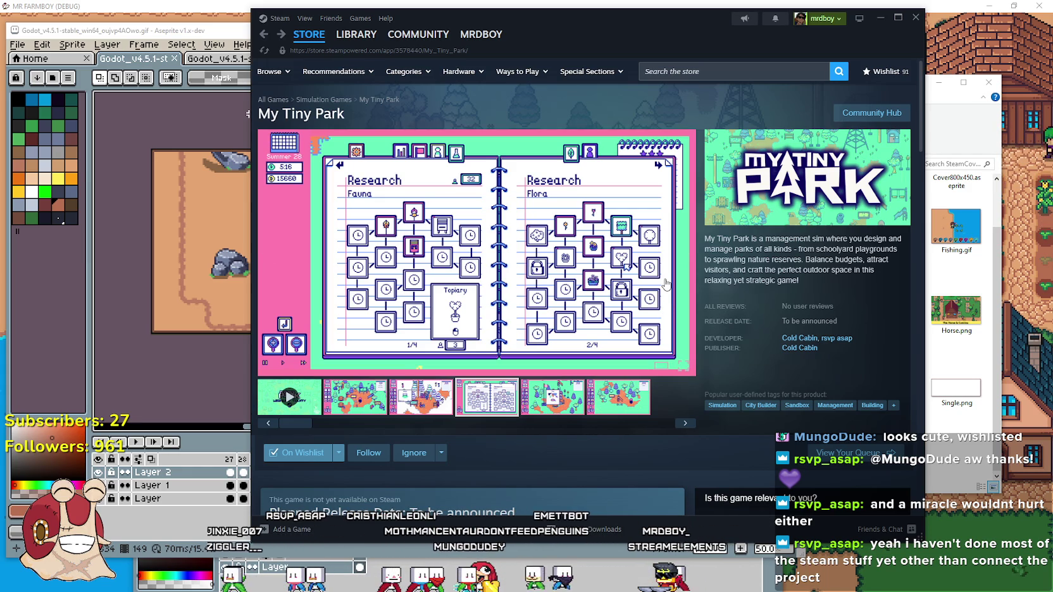
scroll(400, 342, "down", 5)
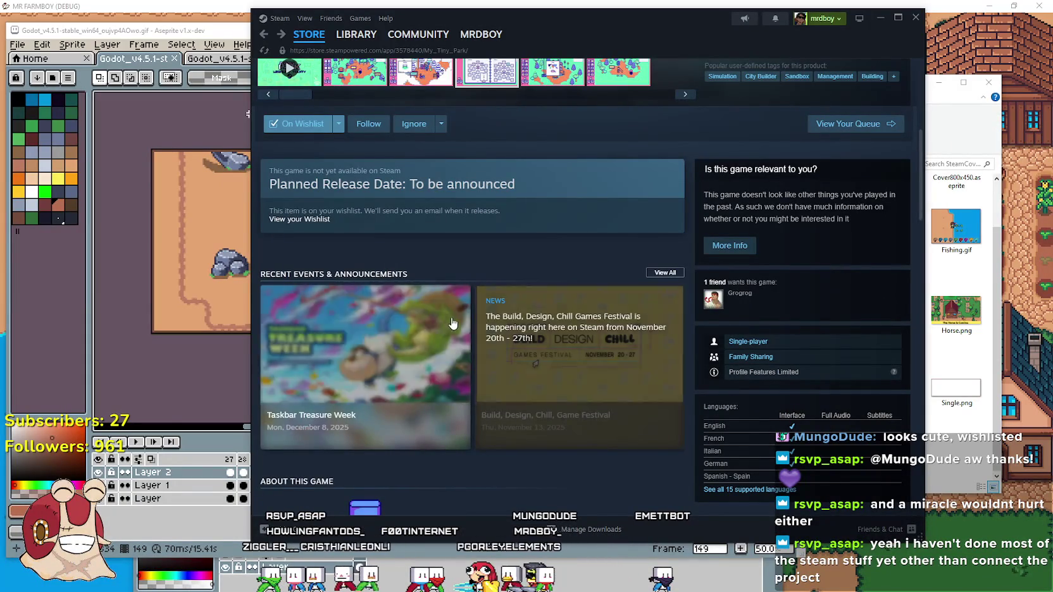
left_click(240, 81)
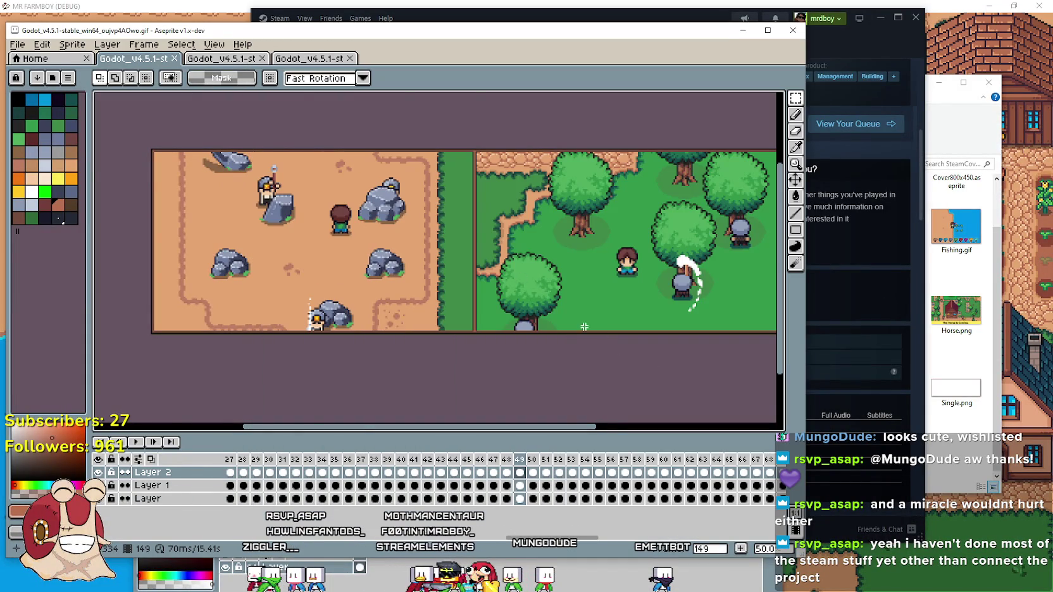
scroll(418, 204, "up", 3)
scroll(266, 266, "down", 3)
scroll(411, 141, "up", 2)
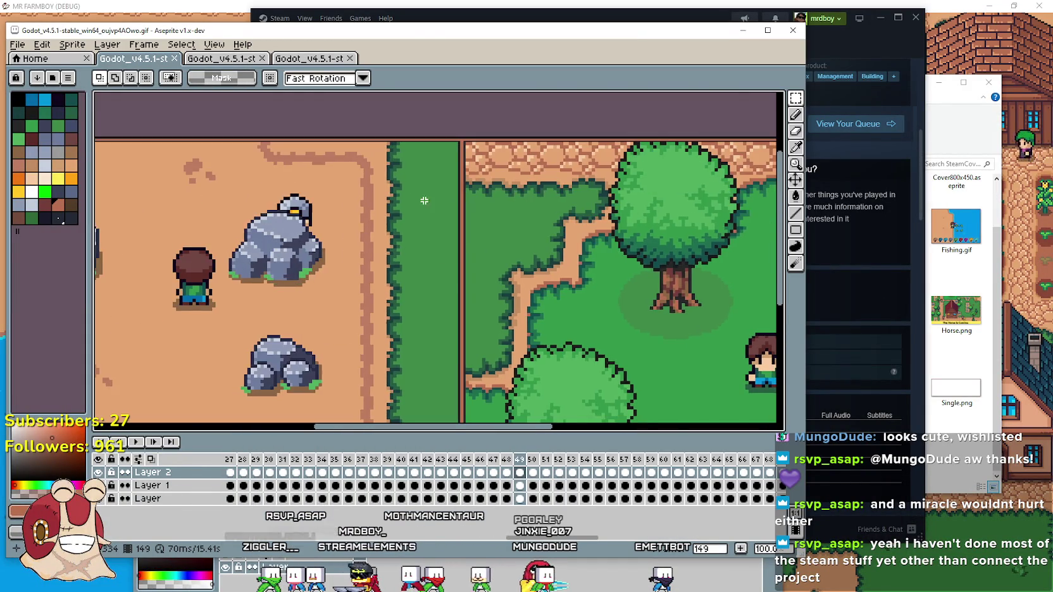
scroll(418, 190, "up", 3)
scroll(484, 176, "down", 3)
scroll(510, 196, "up", 2)
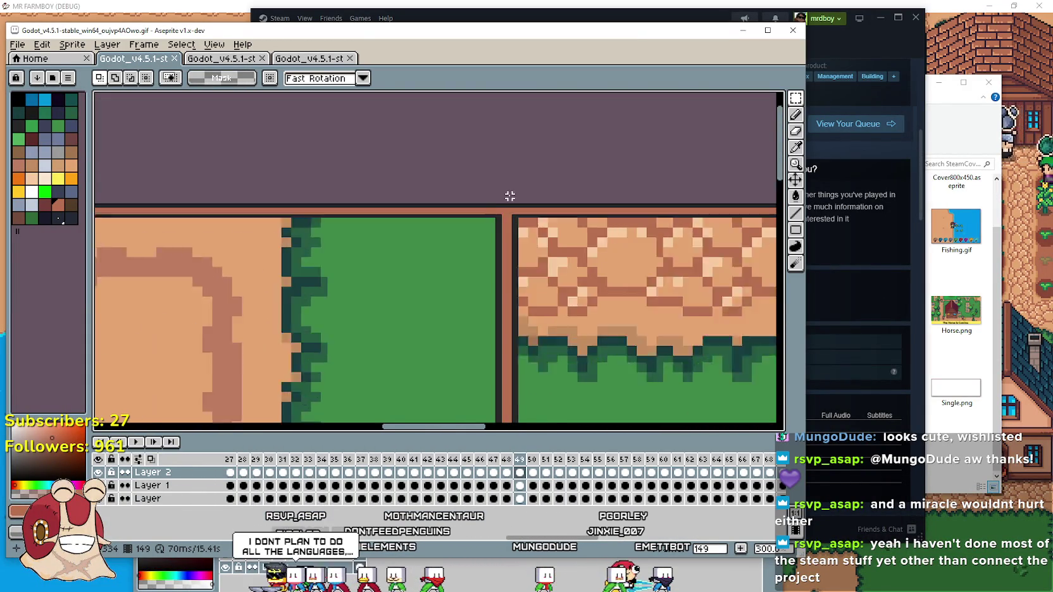
scroll(509, 196, "up", 2)
scroll(490, 224, "down", 5)
scroll(481, 238, "down", 2)
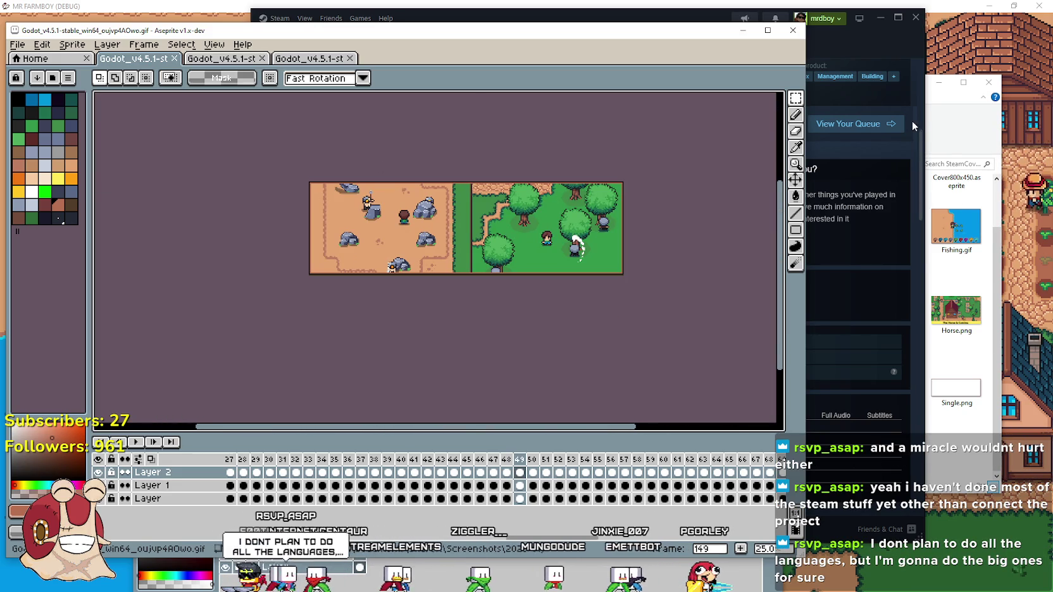
left_click(945, 113)
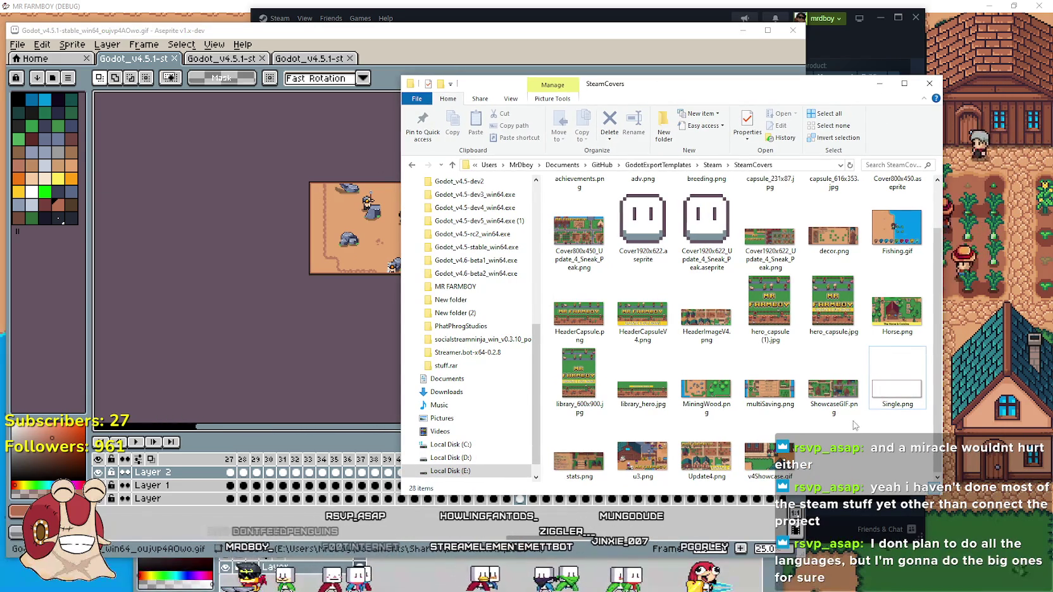
Select and clear files in the current folder, including u3.png and ShowcaseGIF.png.
left_click(659, 469)
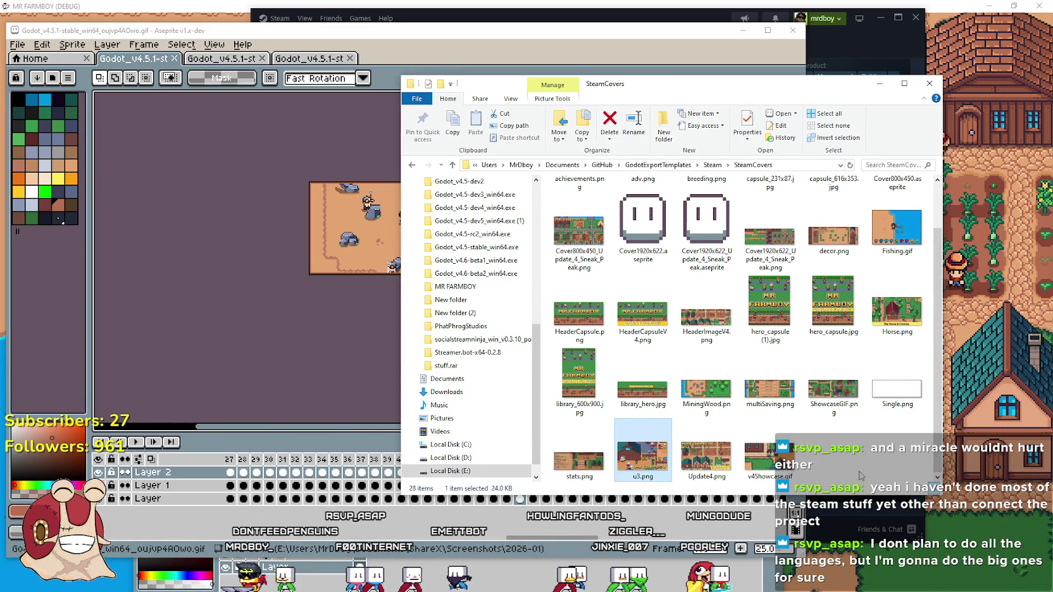
mouse_move(917, 462)
left_mouse_down()
mouse_move(604, 348)
mouse_move(554, 358)
mouse_move(581, 454)
left_mouse_up()
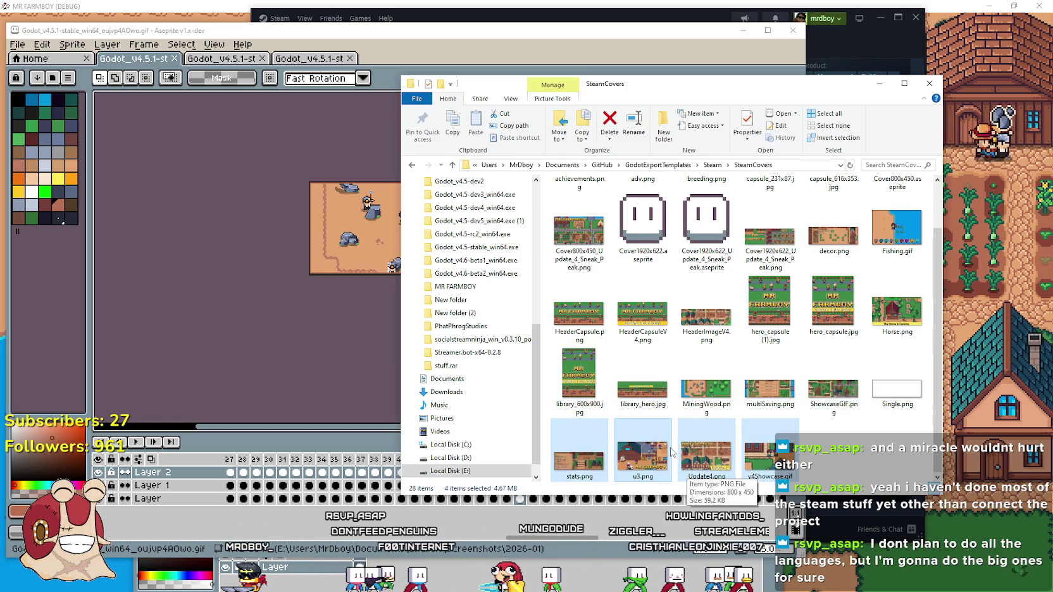
left_click(817, 459)
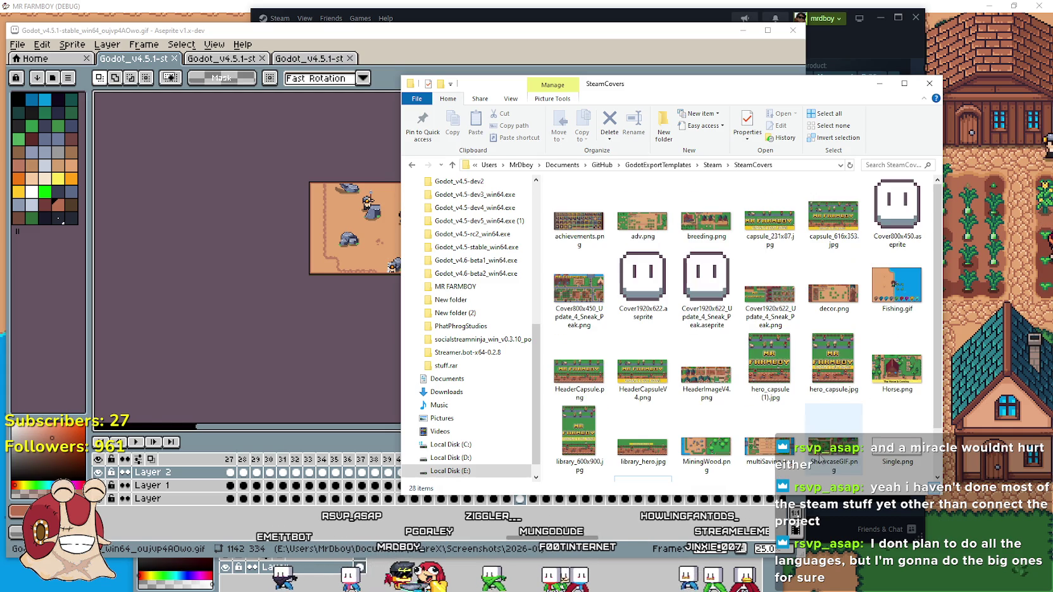
left_click(834, 387)
left_click_drag(928, 417, 550, 196)
left_click(911, 417)
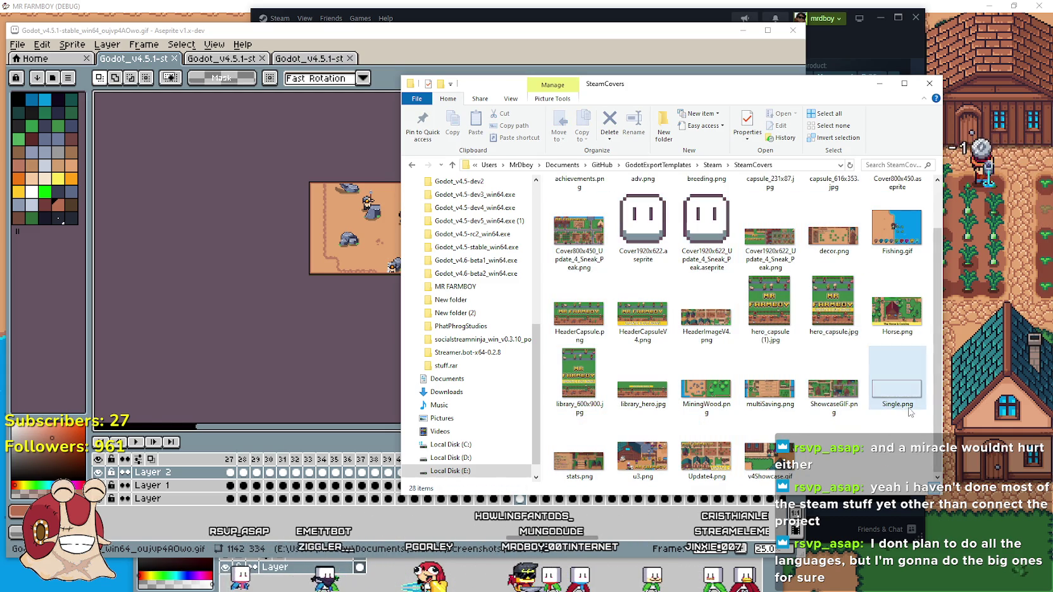
mouse_move(912, 425)
left_mouse_down()
mouse_move(676, 345)
mouse_move(544, 273)
mouse_move(543, 332)
left_mouse_up()
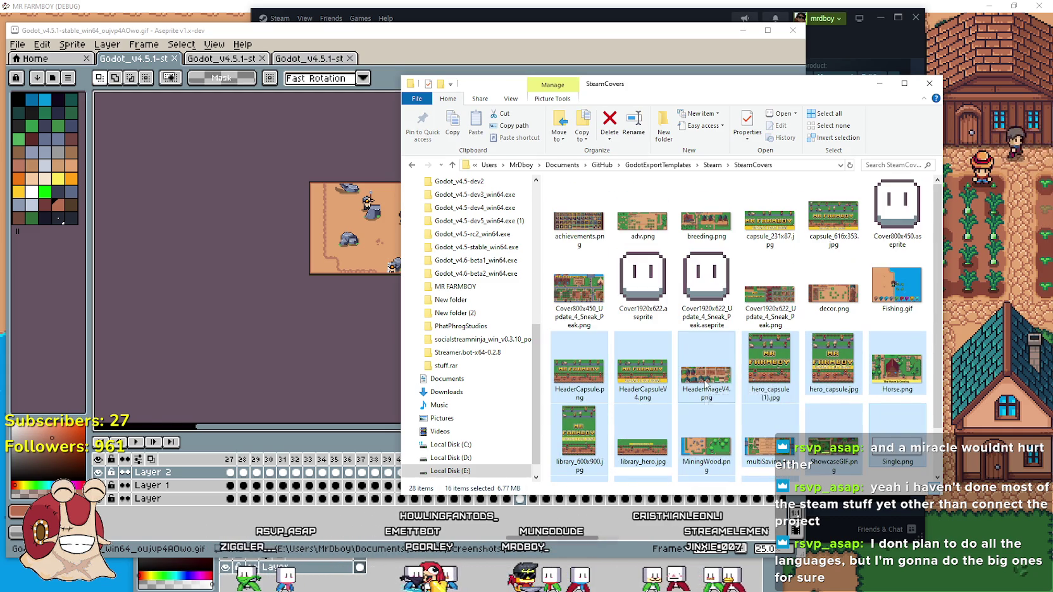
Nudge the folder window up and select Fishing.gif, adv.png, Cover1920x622.aseprite, then ShowcaseGIF.png.
left_click_drag(696, 83, 710, 51)
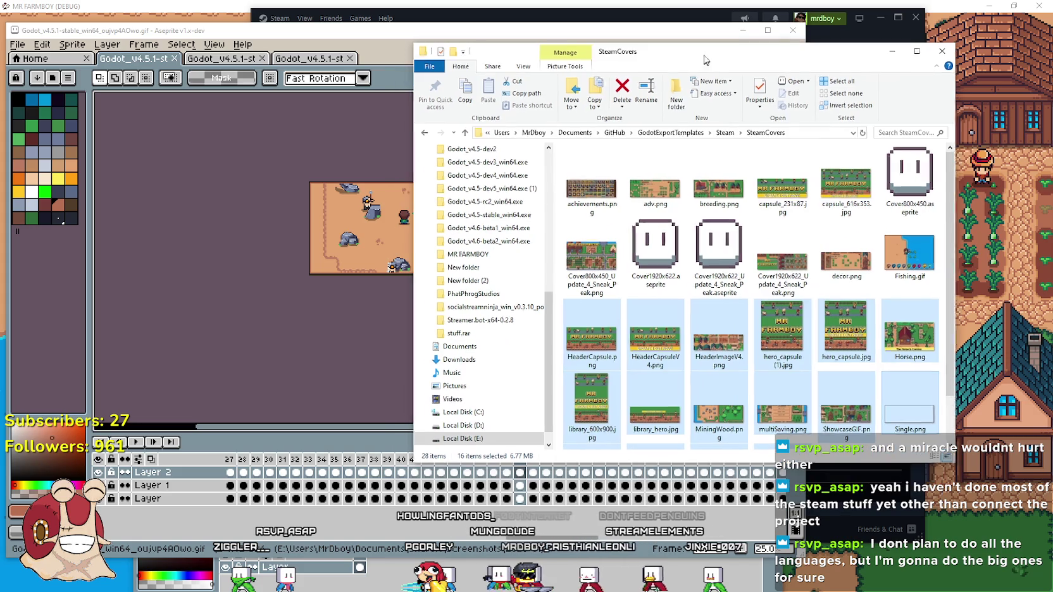
left_click(790, 292)
left_click(910, 253)
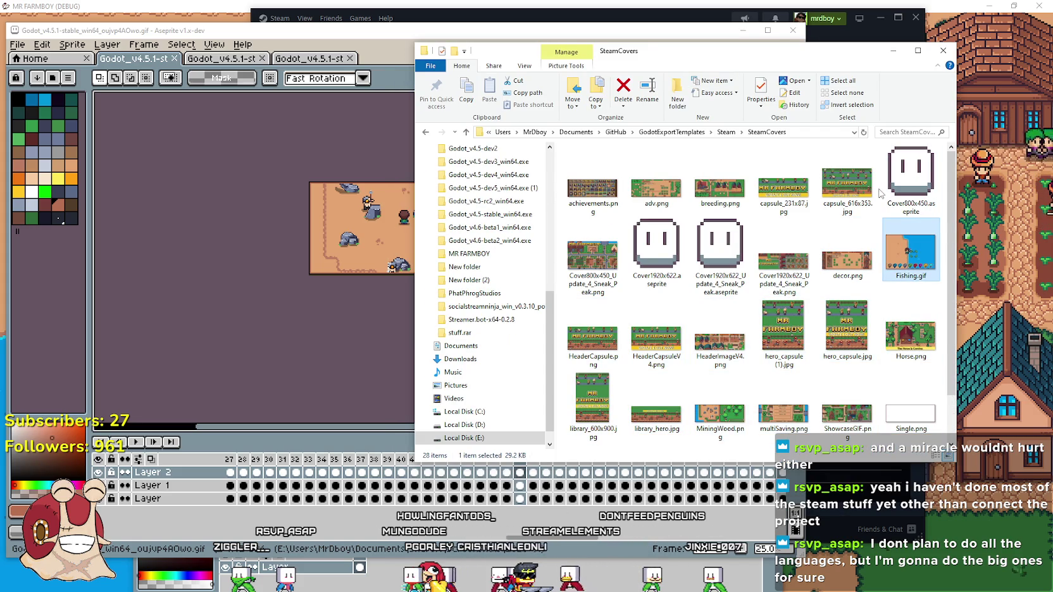
left_click(656, 188)
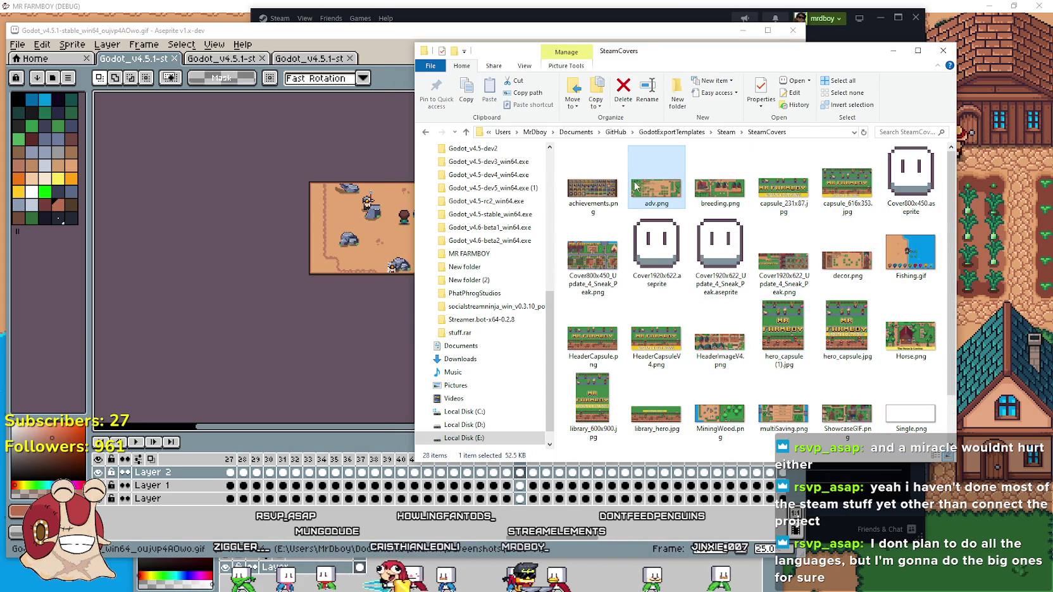
scroll(541, 193, "up", 7)
scroll(506, 190, "up", 2)
left_click(657, 247)
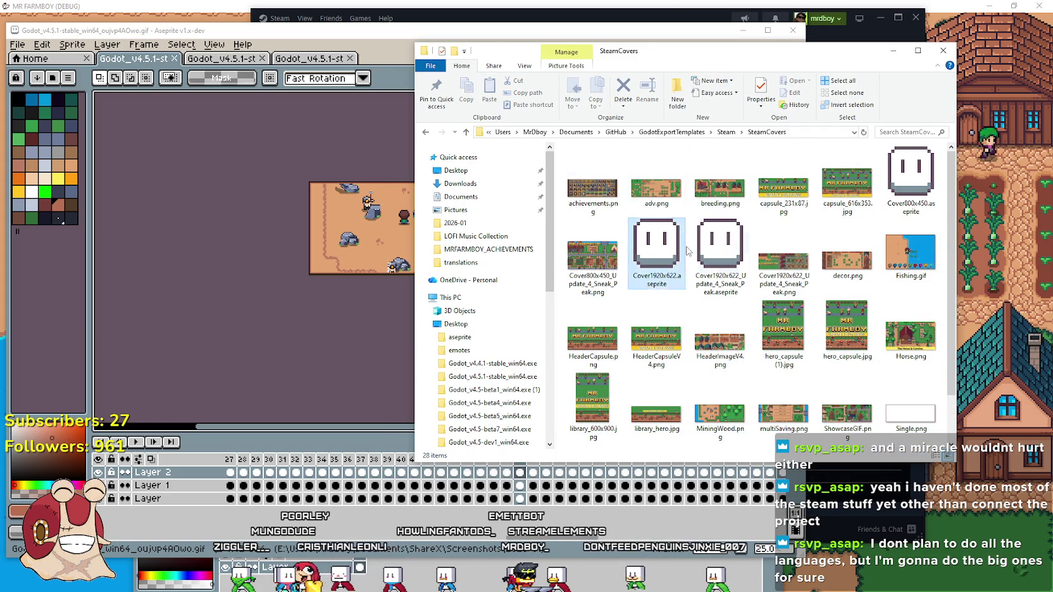
scroll(760, 298, "down", 1)
left_click(847, 354)
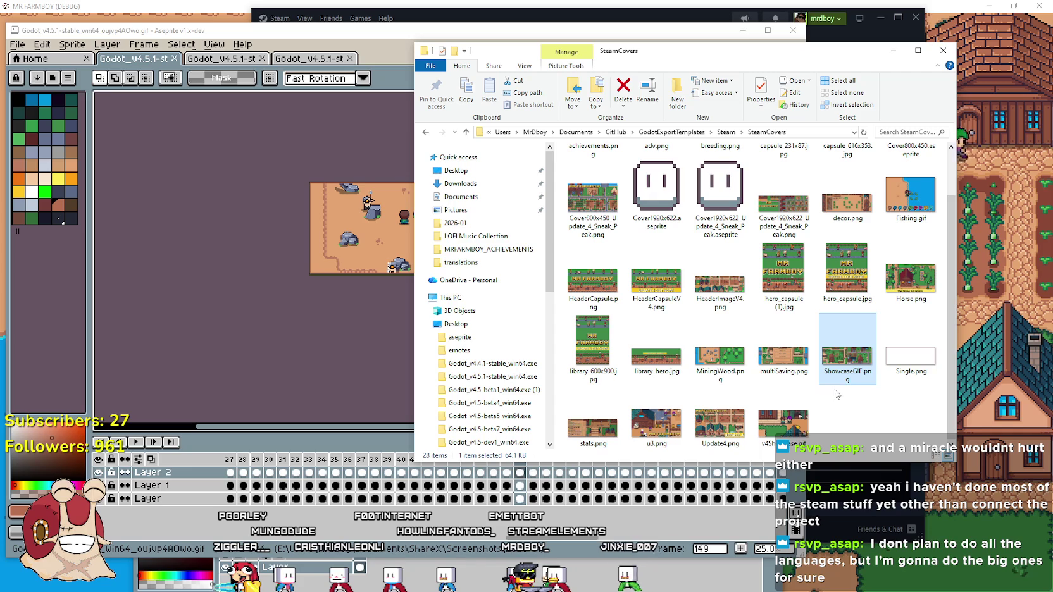
Go up to Documents, open ShareX > Screenshots > 2026-01, and bring Steam forward.
left_click(690, 132)
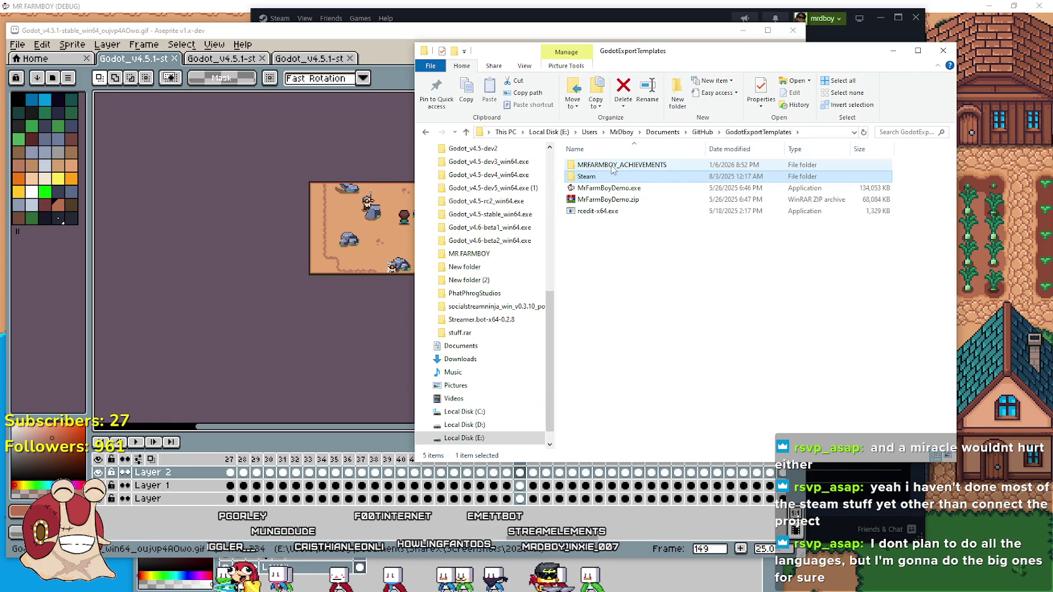
left_click(704, 133)
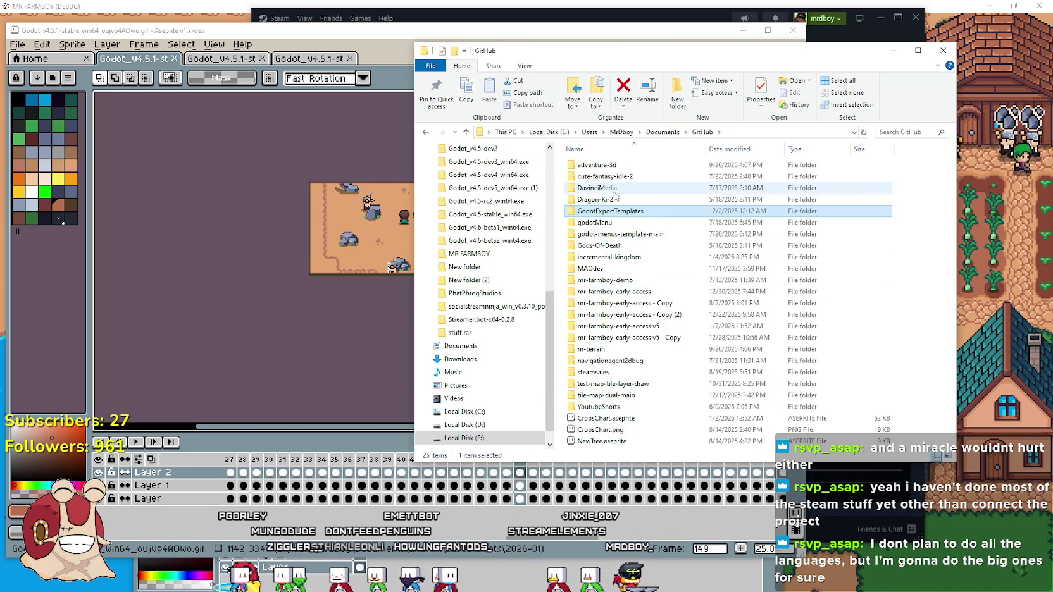
left_click(664, 132)
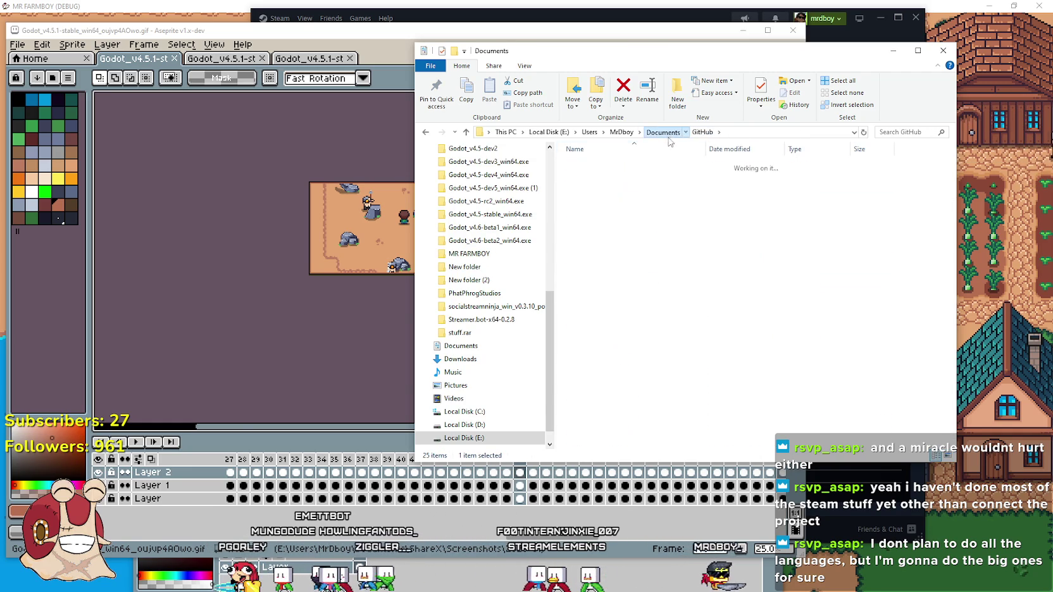
double_click(598, 253)
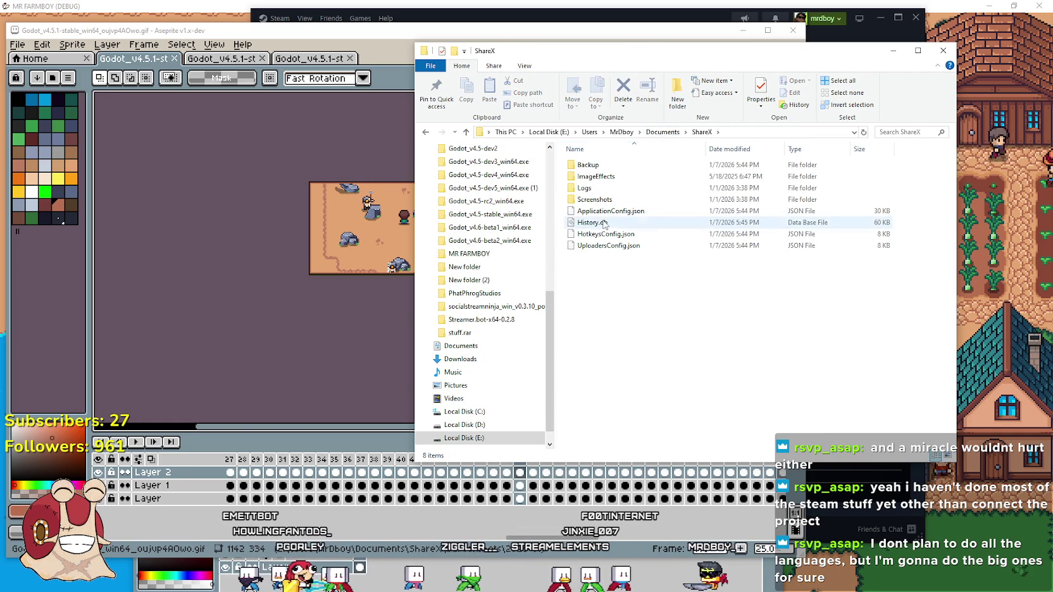
double_click(591, 199)
double_click(614, 257)
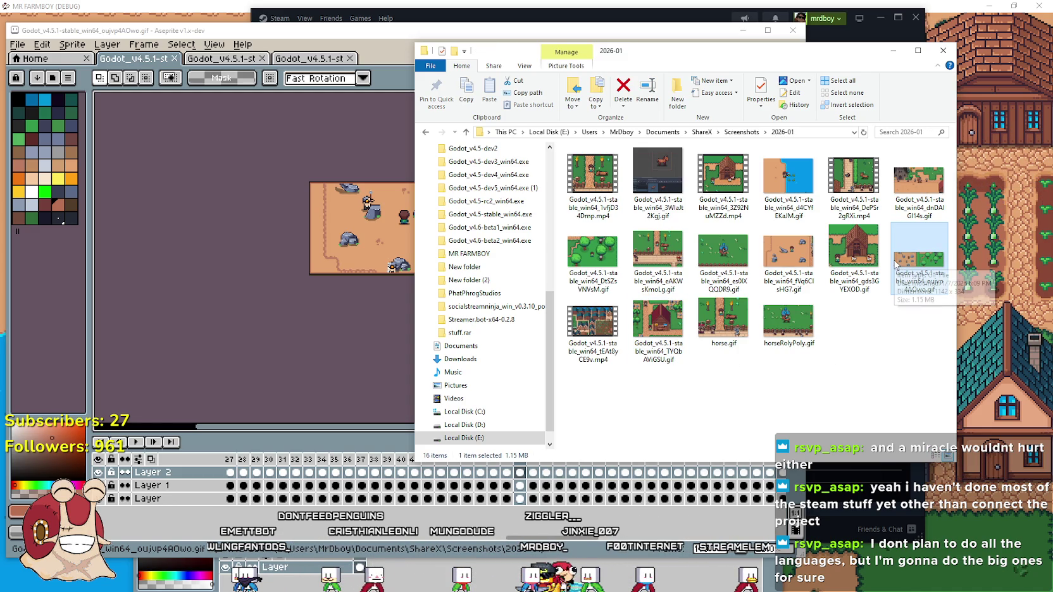
left_click(672, 14)
scroll(773, 157, "up", 5)
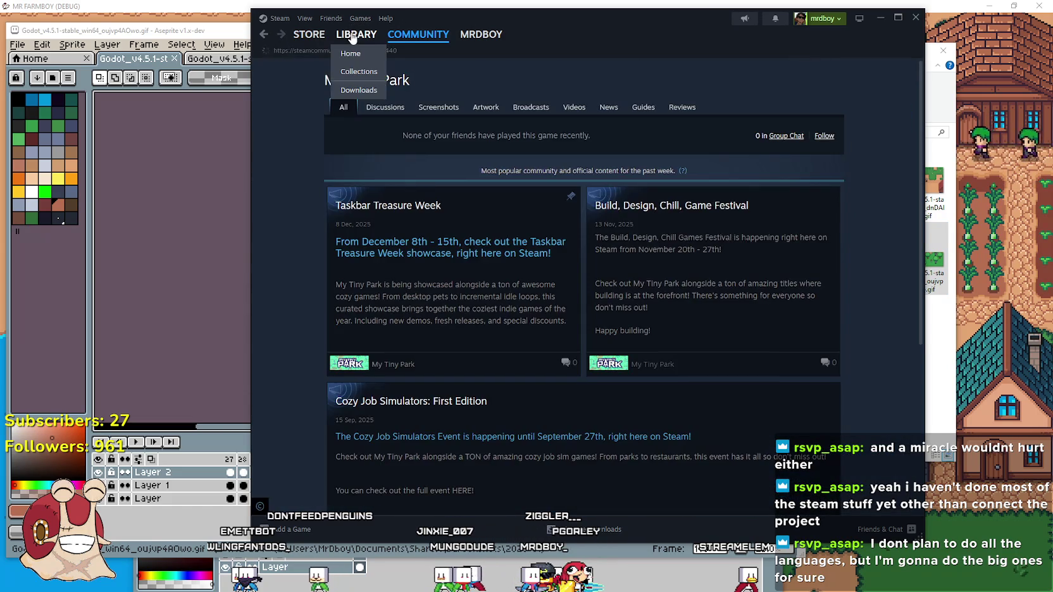
Open the Update 4.4(Horse + More) draft for editing from the MR FARMBOY hub's events dashboard.
left_click(356, 34)
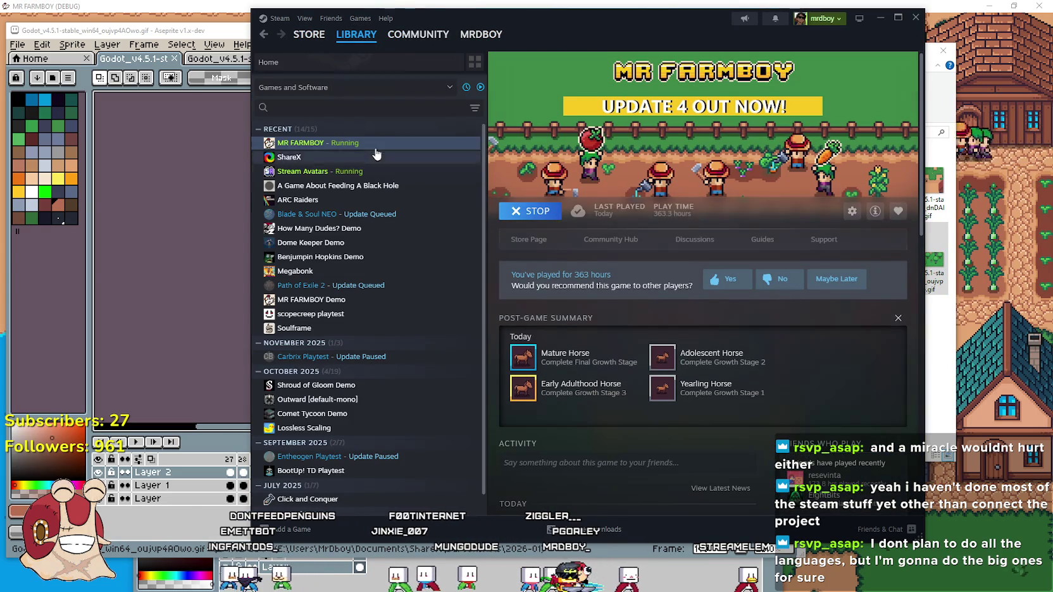
left_click(613, 240)
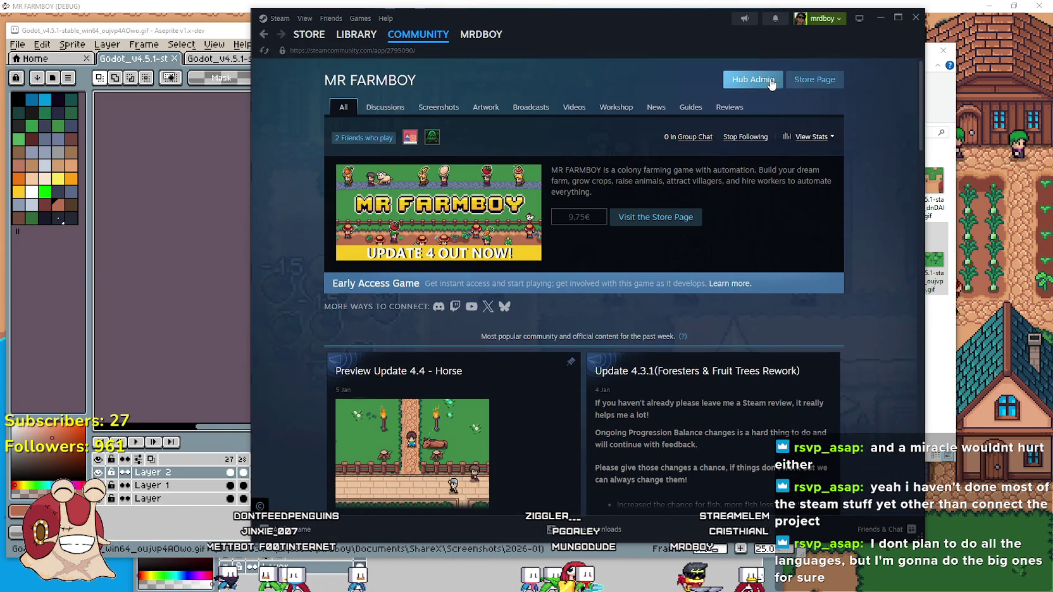
left_click(752, 80)
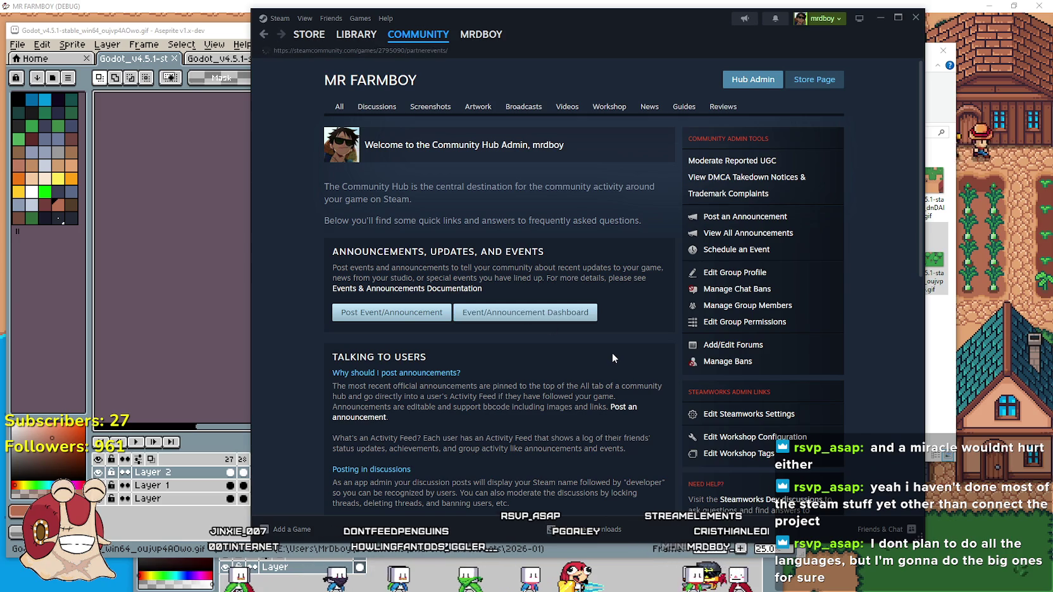
left_click(520, 317)
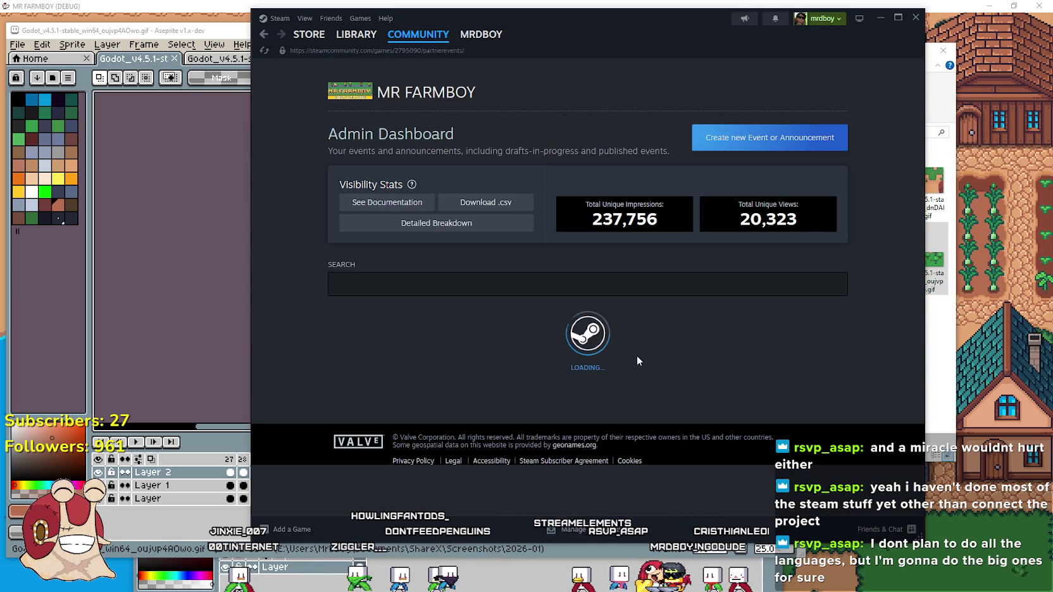
scroll(425, 270, "down", 2)
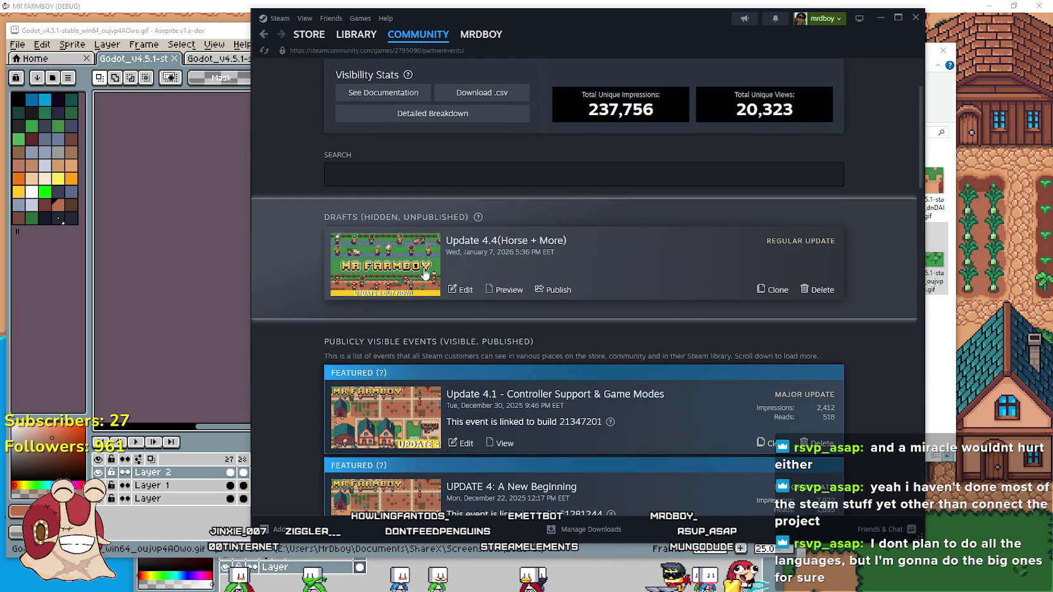
left_click(466, 290)
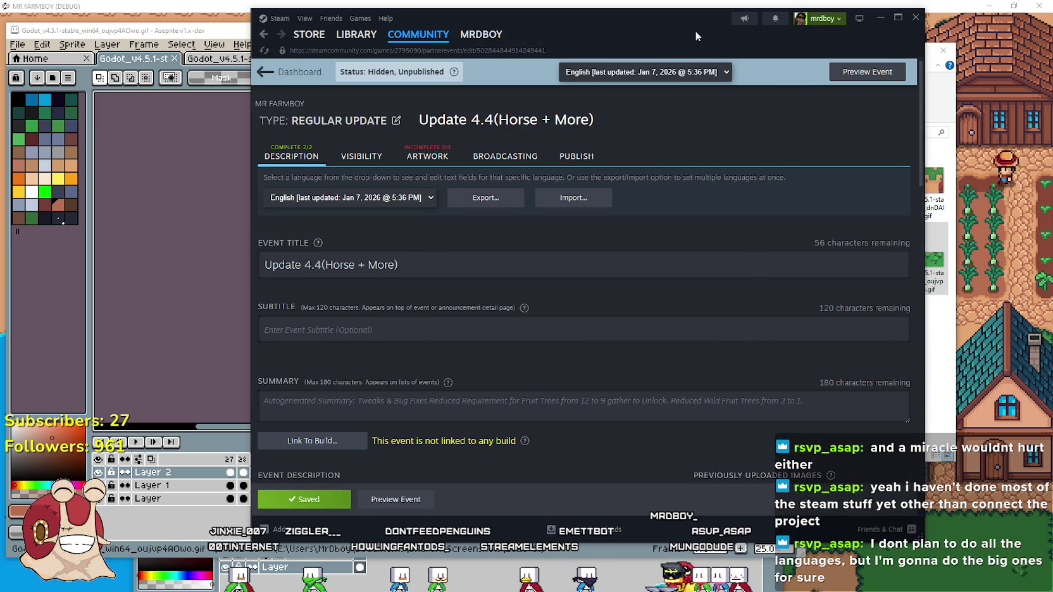
Scroll to Foresters & Miners Tweaks and delete the old forester image.
left_click_drag(695, 30, 516, 45)
scroll(488, 362, "down", 8)
scroll(442, 342, "down", 15)
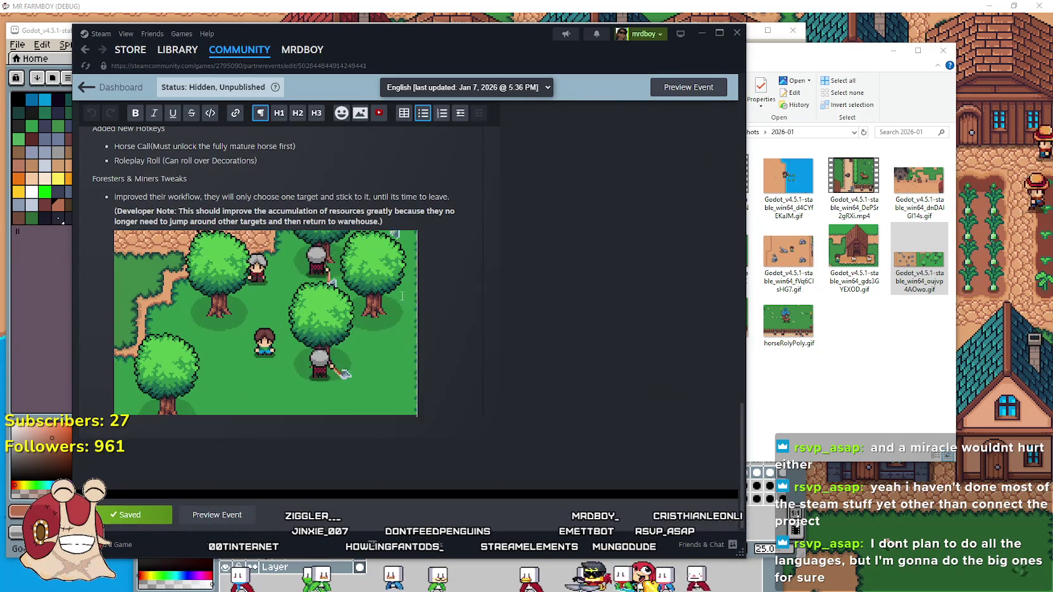
key("BackSpace")
Insert the wide desert-and-forest GIF on a new line below the workflow bullet and save the draft.
mouse_move(919, 253)
left_mouse_down()
mouse_move(132, 416)
mouse_move(417, 432)
mouse_move(459, 375)
mouse_move(309, 436)
mouse_move(674, 405)
mouse_move(869, 362)
left_mouse_up()
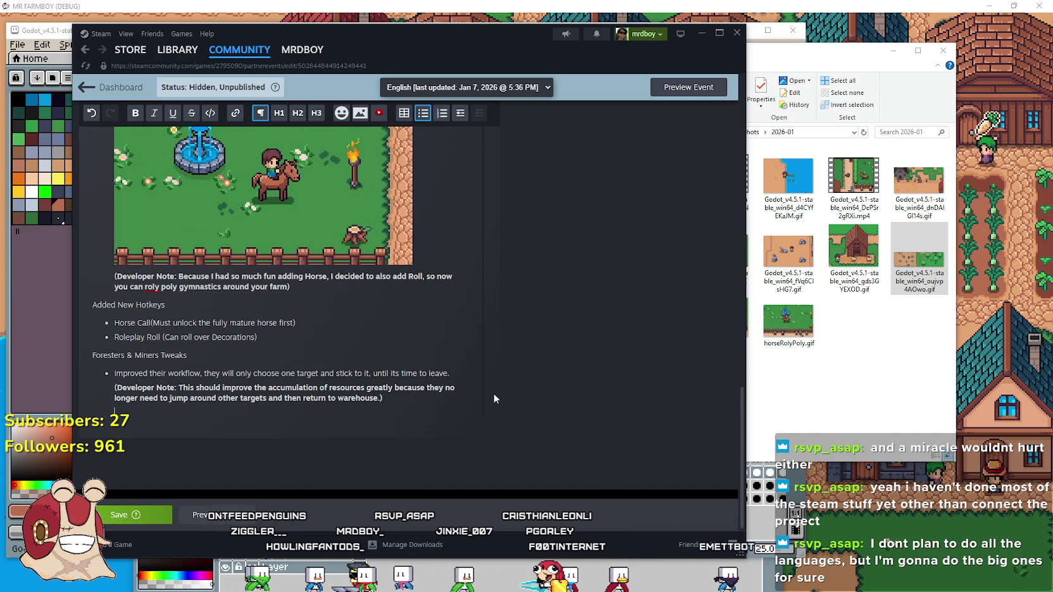
key("BackSpace")
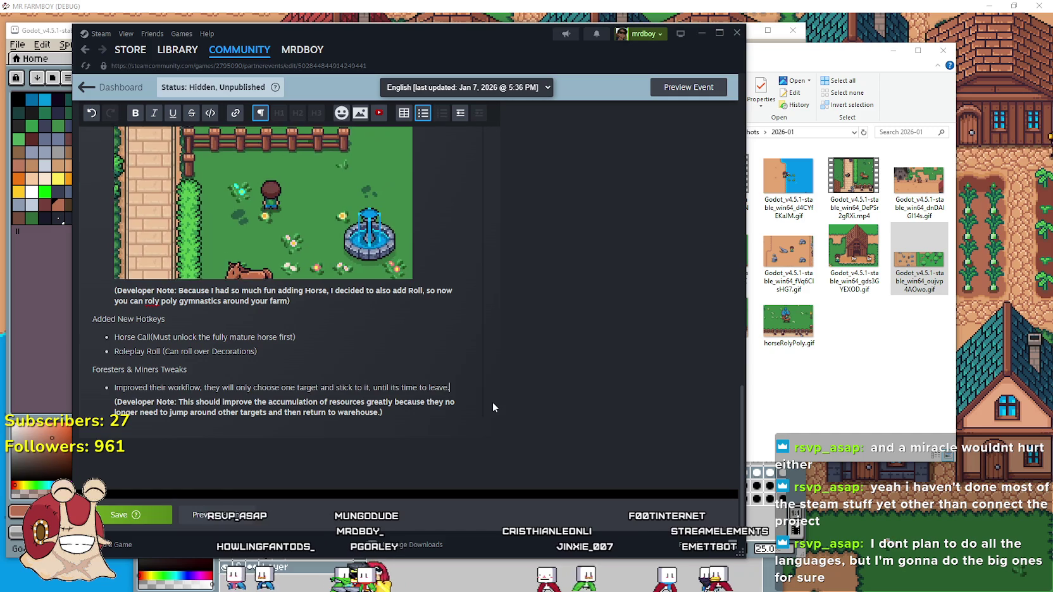
key("Return")
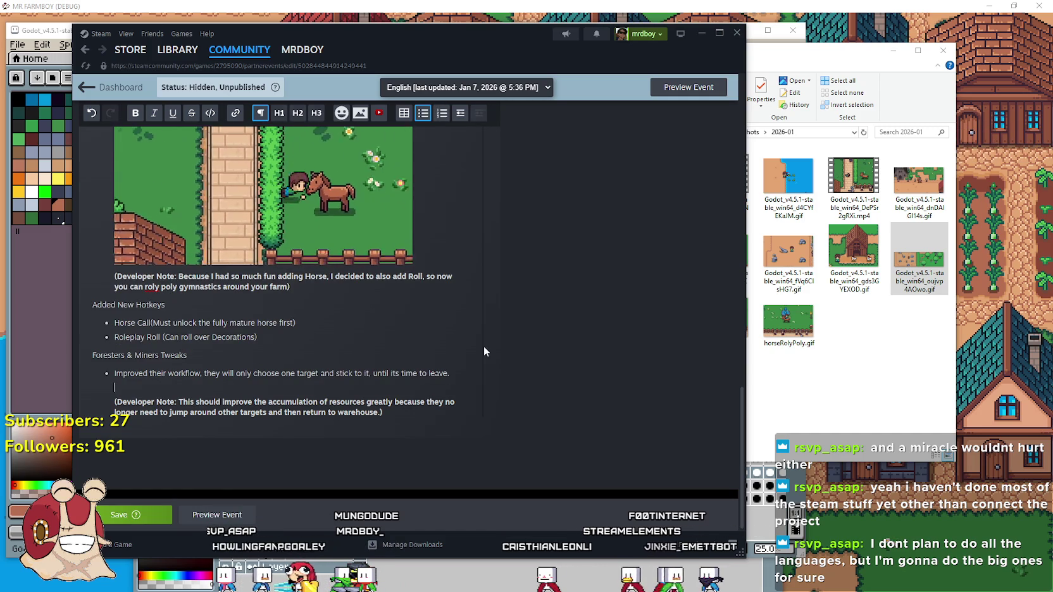
mouse_move(919, 265)
left_mouse_down()
mouse_move(223, 419)
mouse_move(131, 395)
left_mouse_up()
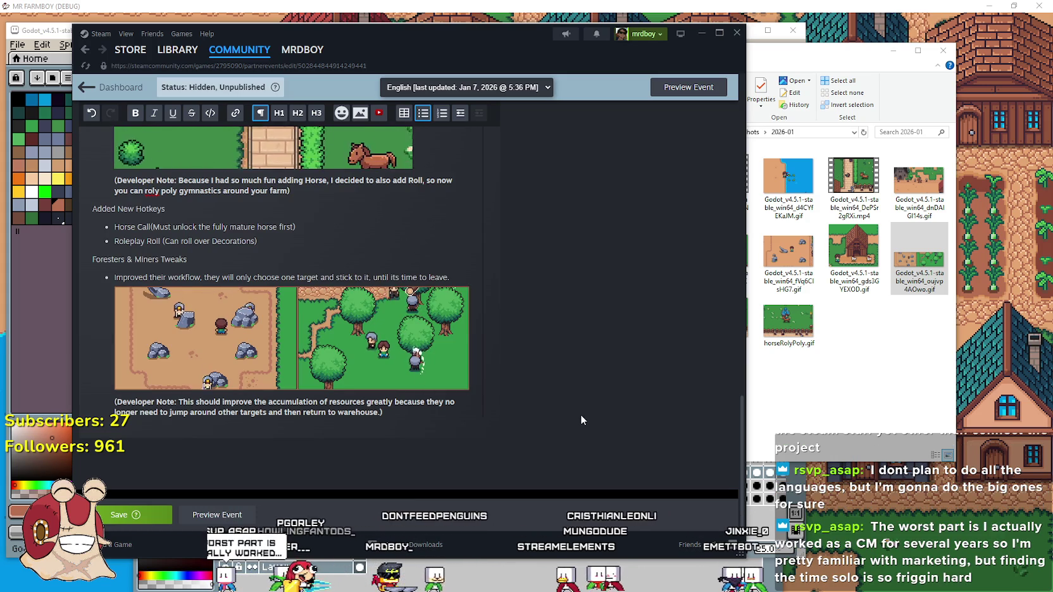
left_click(358, 249)
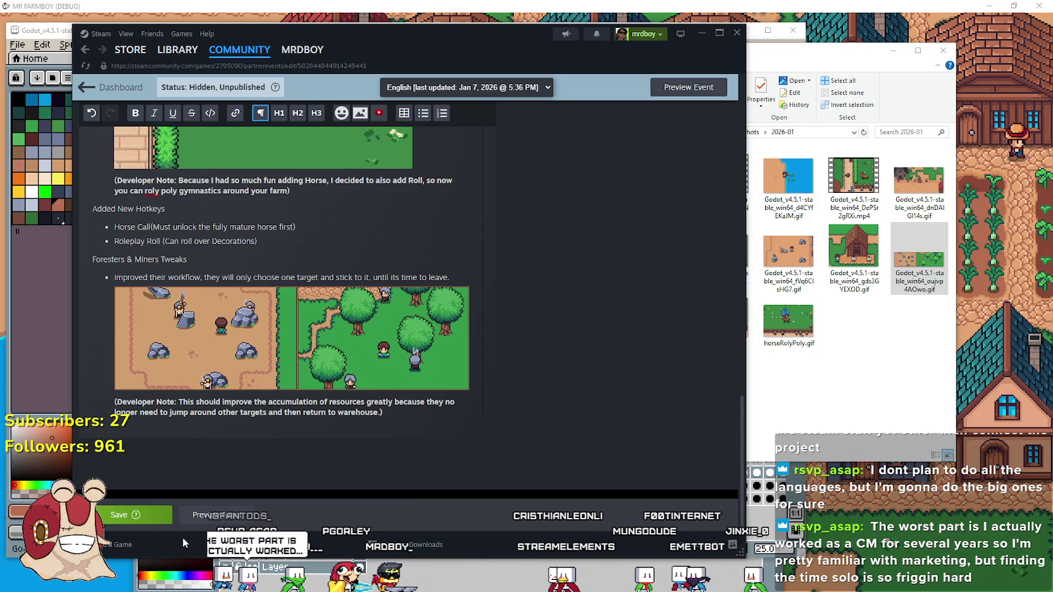
left_click(207, 517)
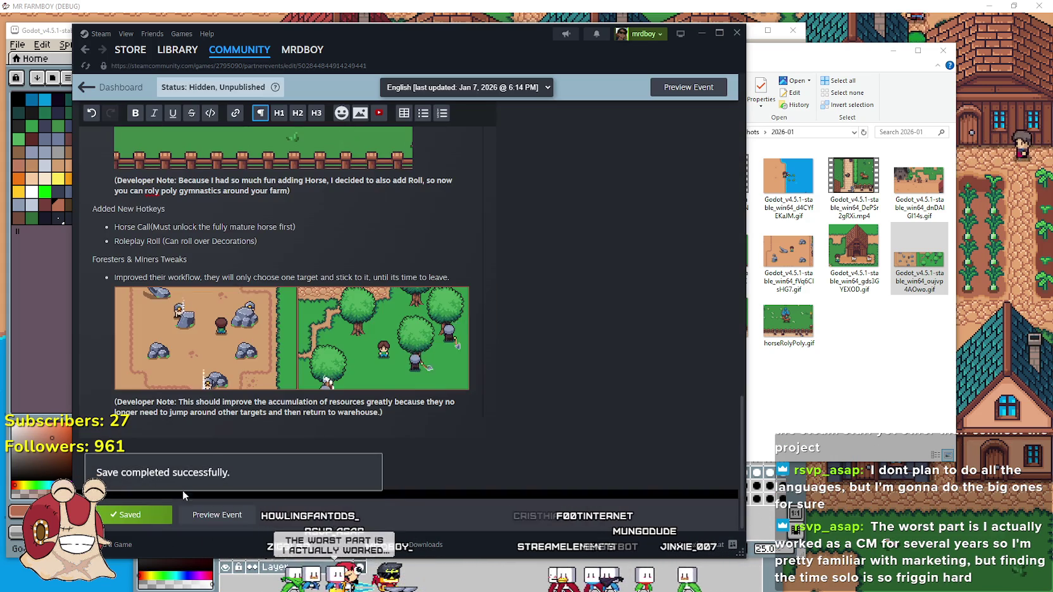
scroll(427, 338, "down", 10)
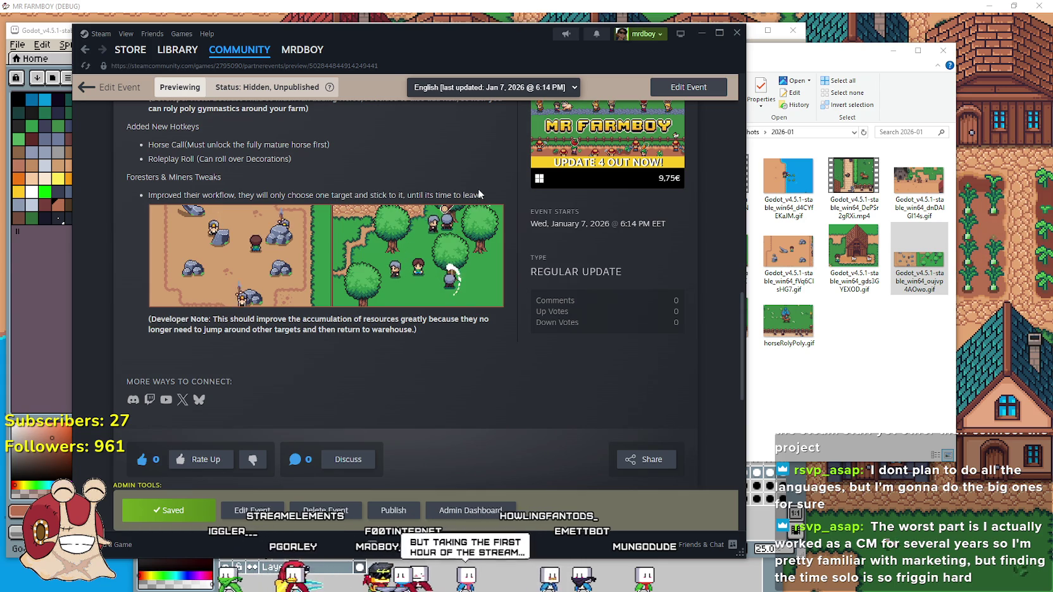
Scroll through the saved Update 4.4 preview to check the GIF above the resource-accumulation note.
scroll(539, 405, "up", 8)
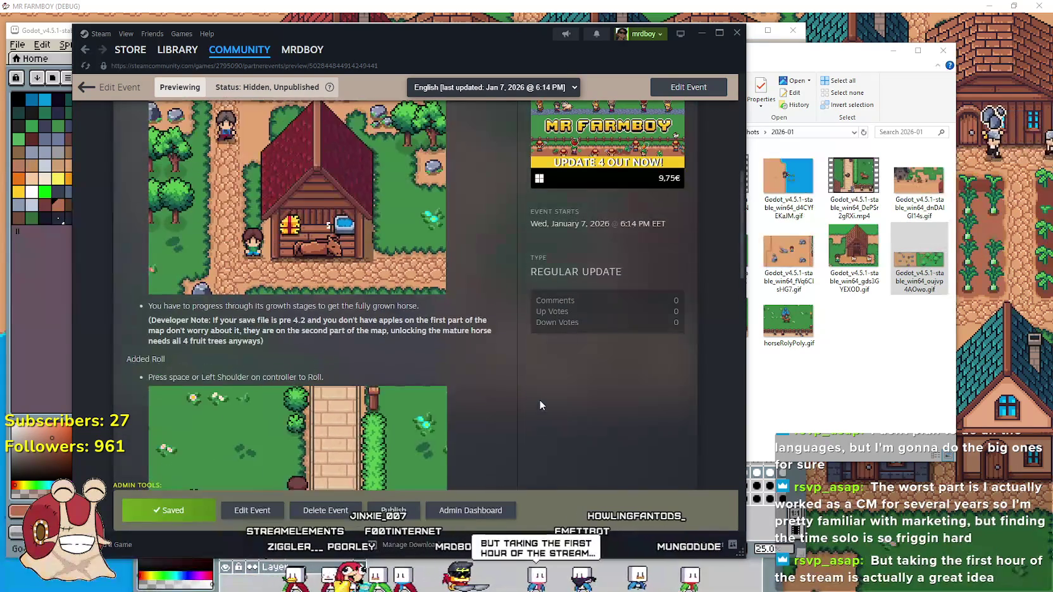
scroll(539, 399, "up", 5)
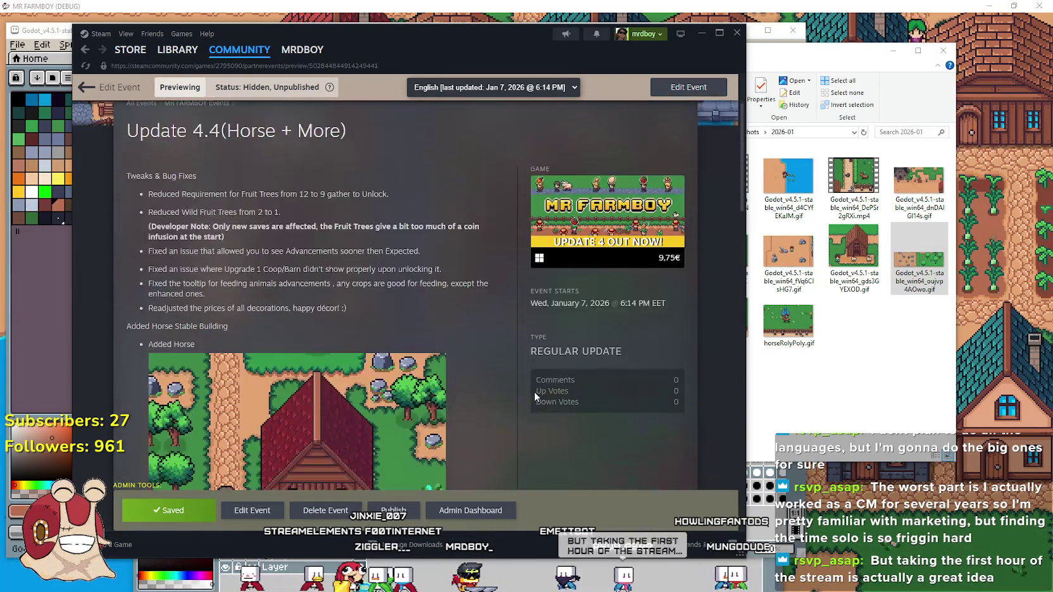
scroll(532, 389, "down", 10)
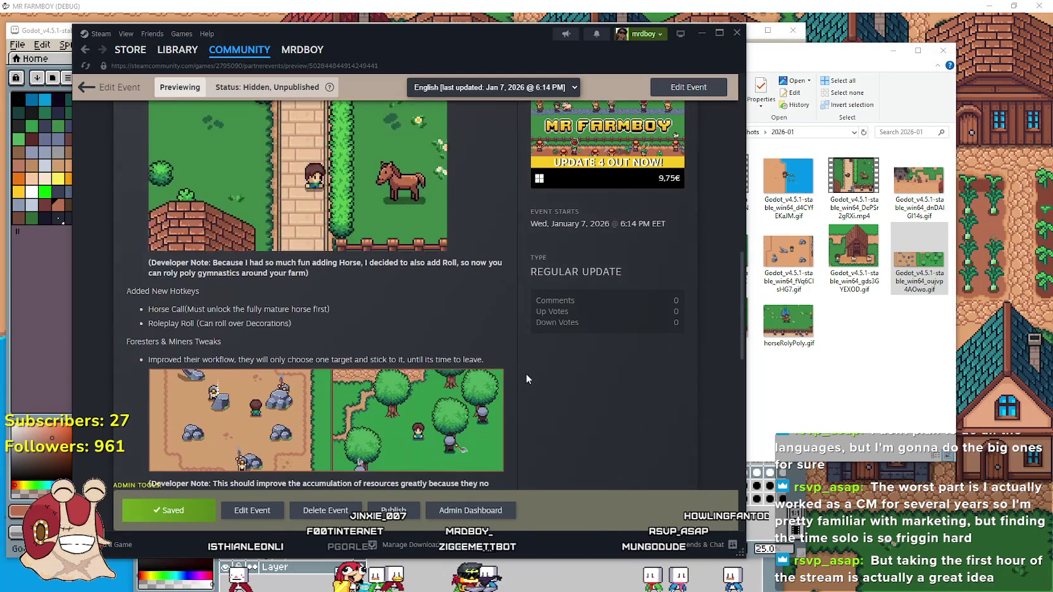
scroll(522, 364, "down", 4)
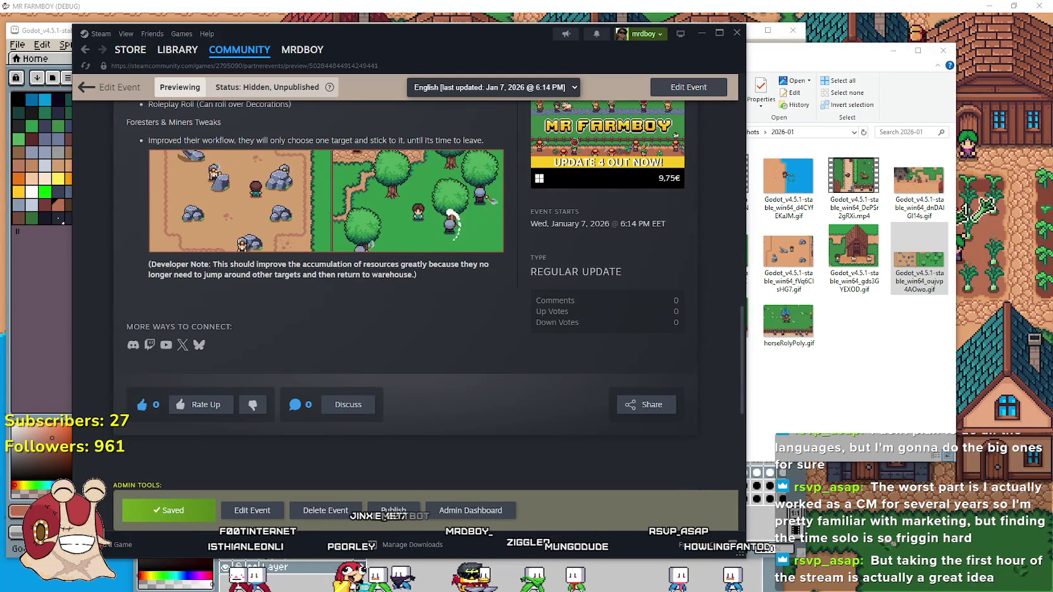
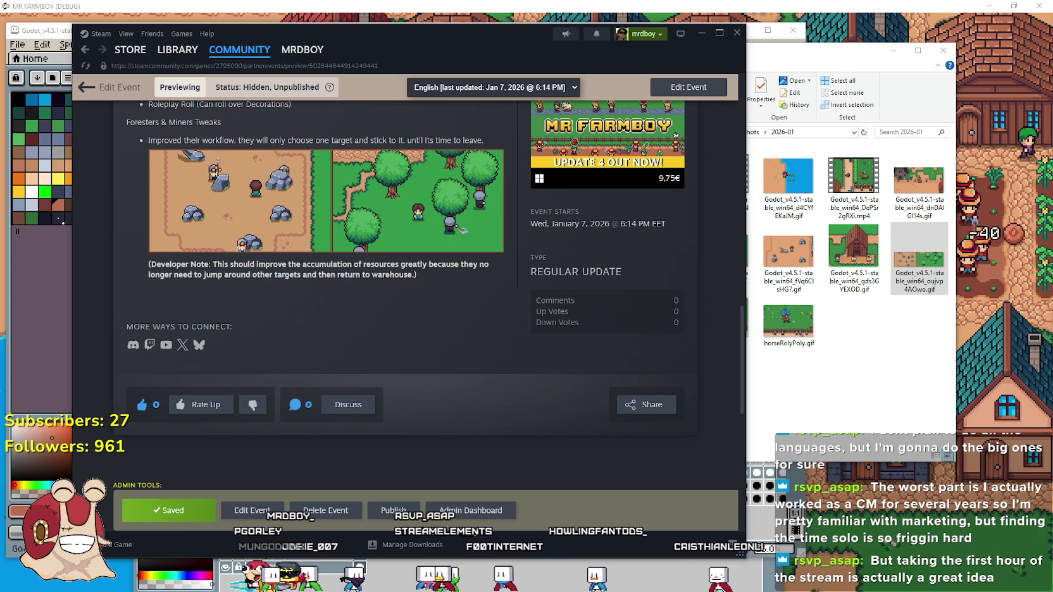
Scroll the Update 4.4 event preview and briefly check the 2026-01 screenshots folder.
scroll(481, 343, "up", 10)
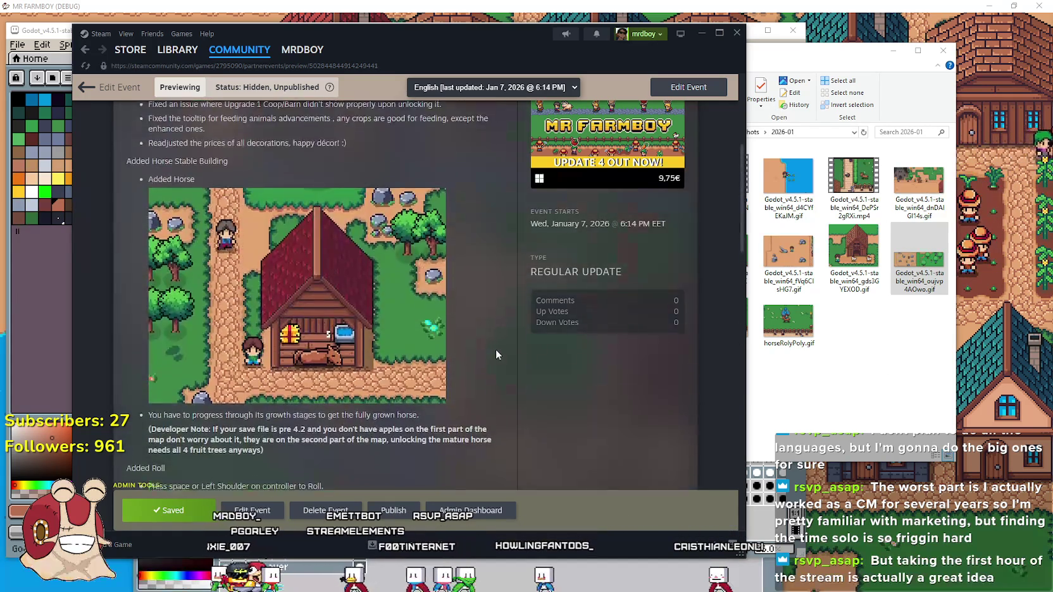
scroll(493, 343, "up", 4)
scroll(393, 318, "down", 2)
scroll(393, 326, "down", 10)
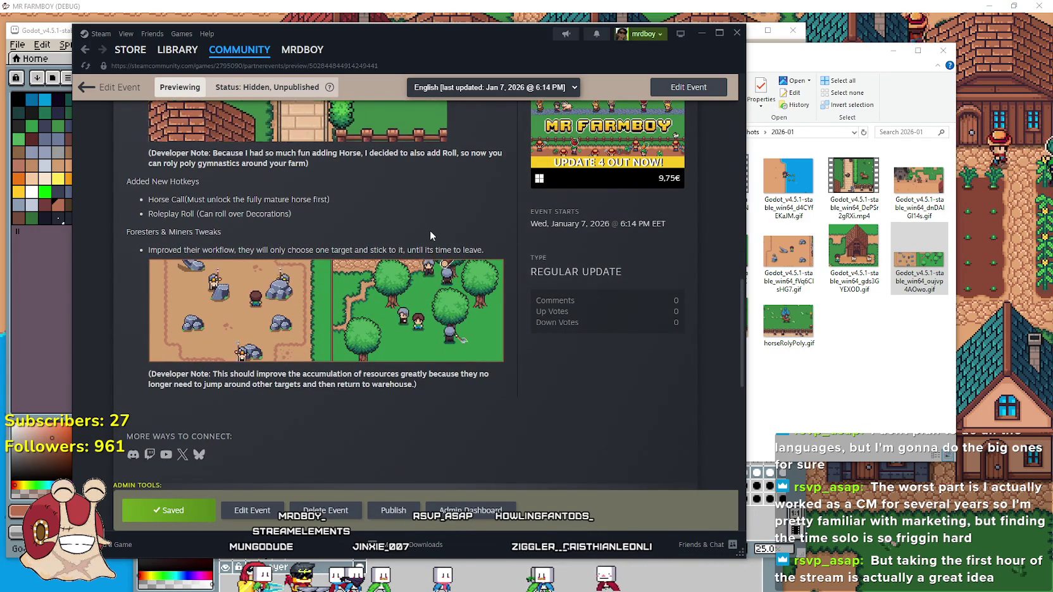
left_click(852, 374)
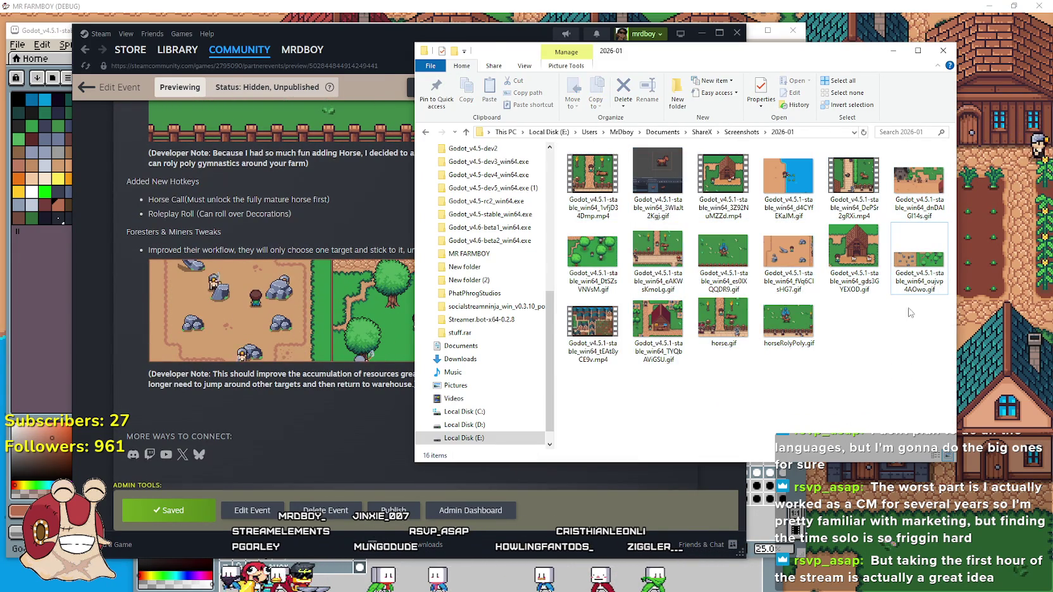
left_click(893, 51)
Read through the rest of the event preview, then switch to the Aseprite animation.
scroll(312, 424, "up", 10)
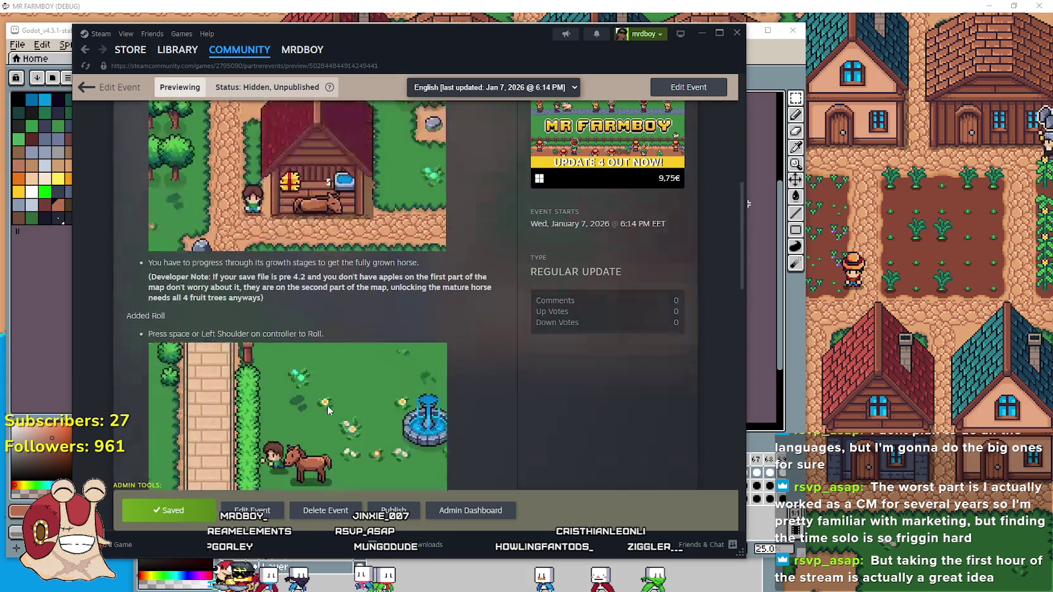
scroll(255, 295, "down", 3)
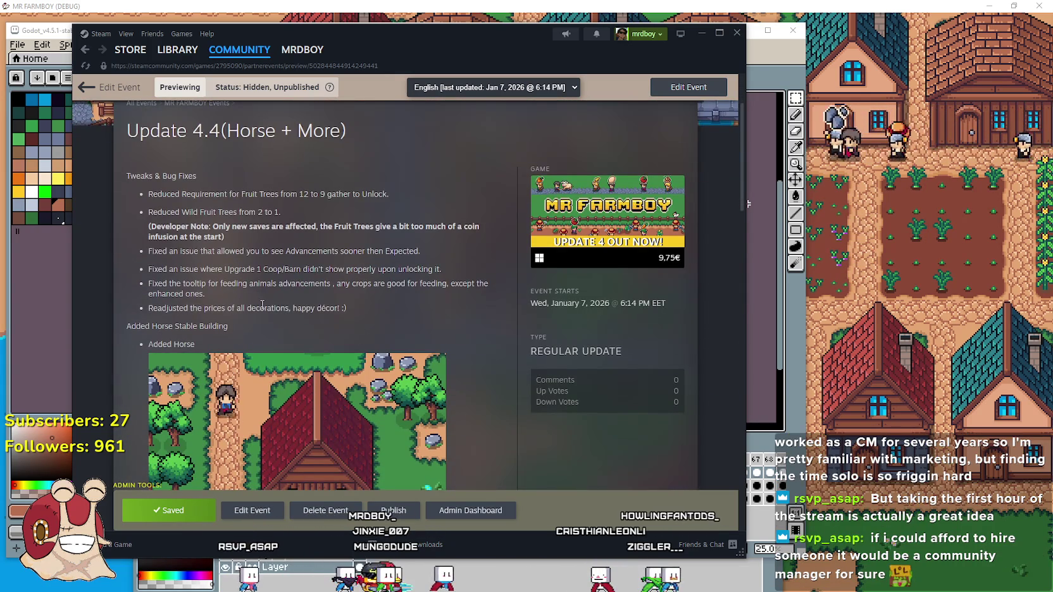
scroll(256, 295, "down", 7)
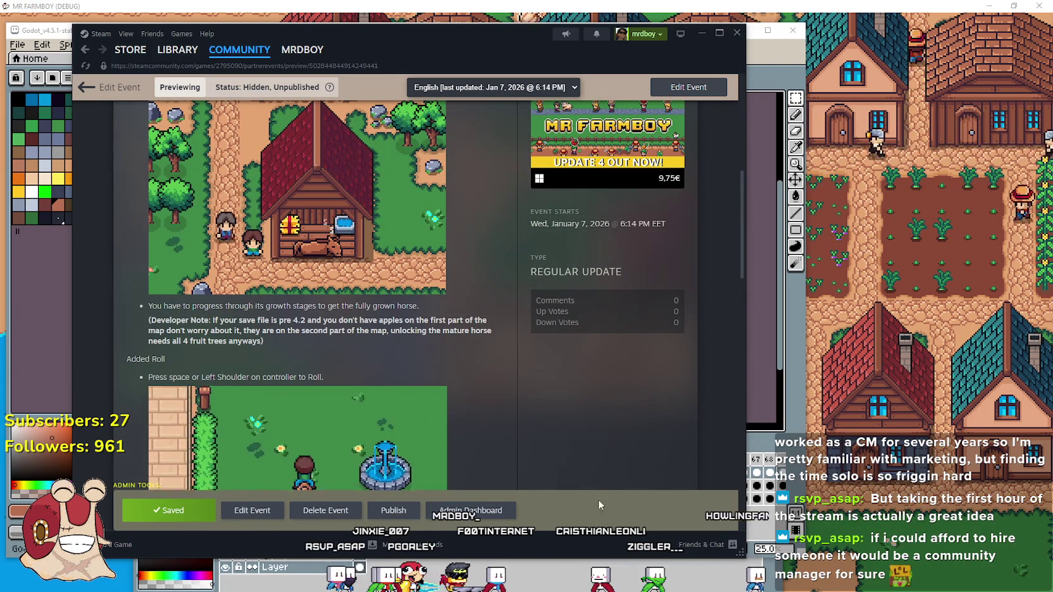
scroll(349, 300, "down", 3)
scroll(350, 300, "down", 8)
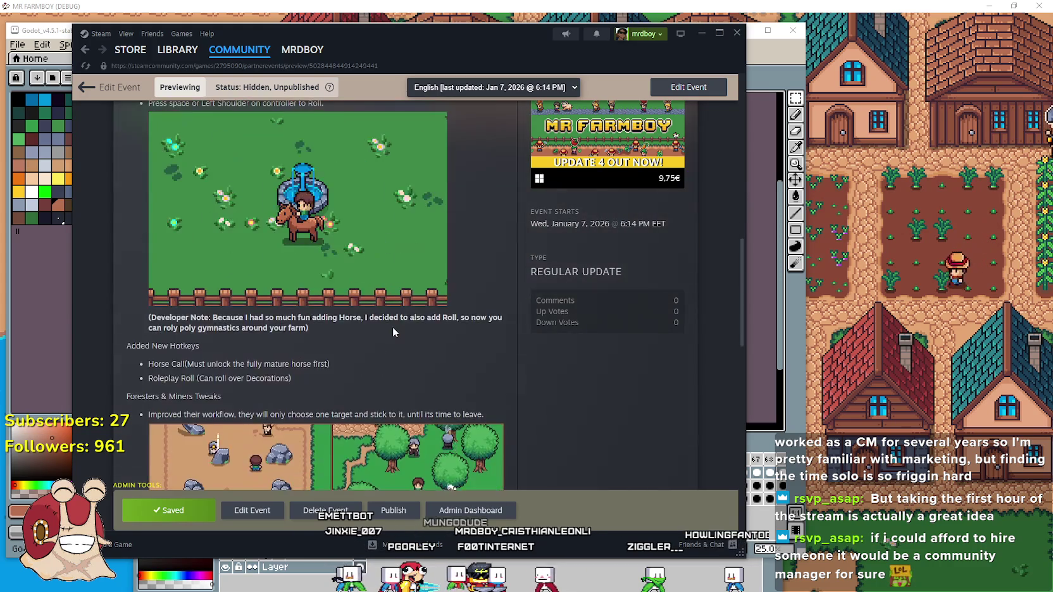
scroll(463, 448, "down", 5)
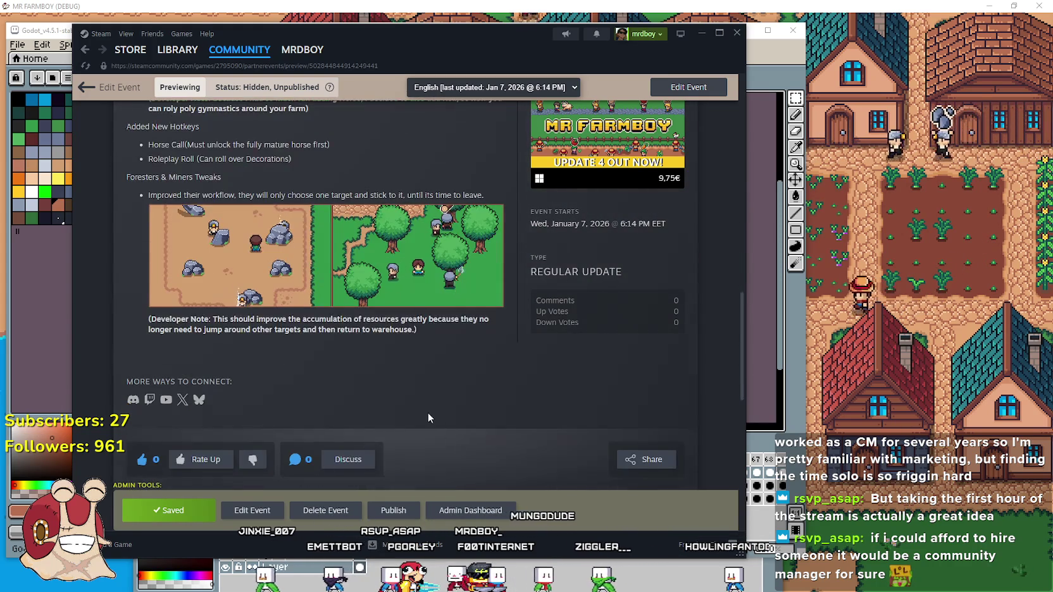
scroll(434, 417, "up", 15)
scroll(417, 404, "up", 10)
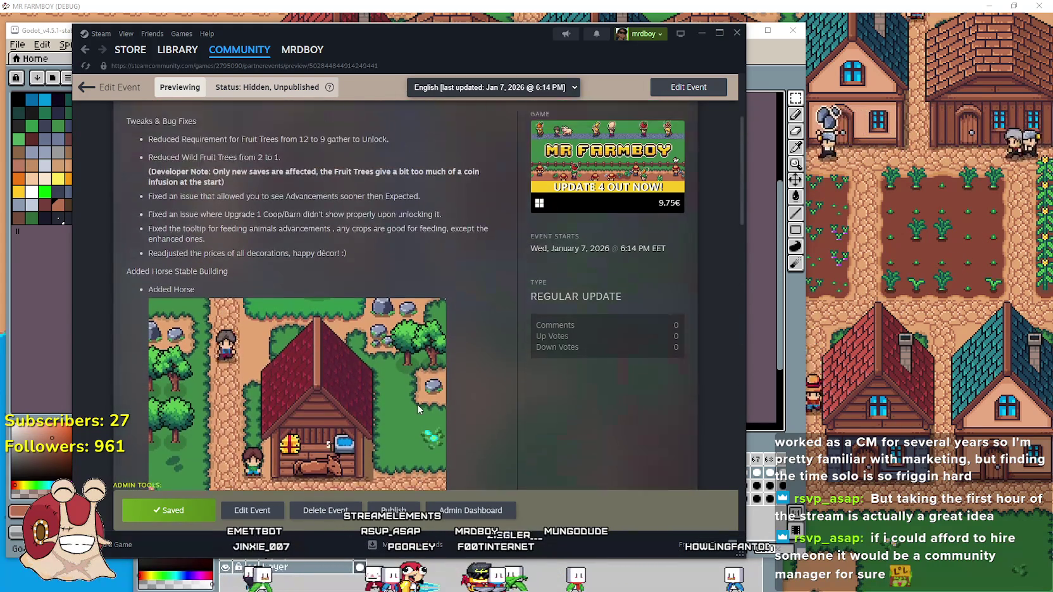
scroll(265, 348, "down", 3)
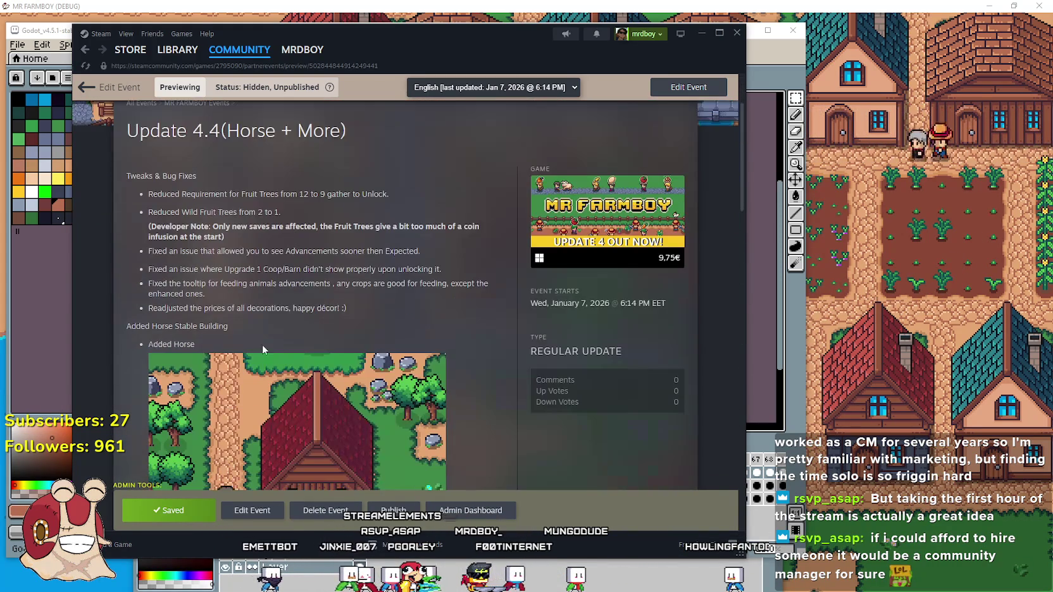
left_click_drag(164, 268, 220, 296)
scroll(225, 303, "down", 5)
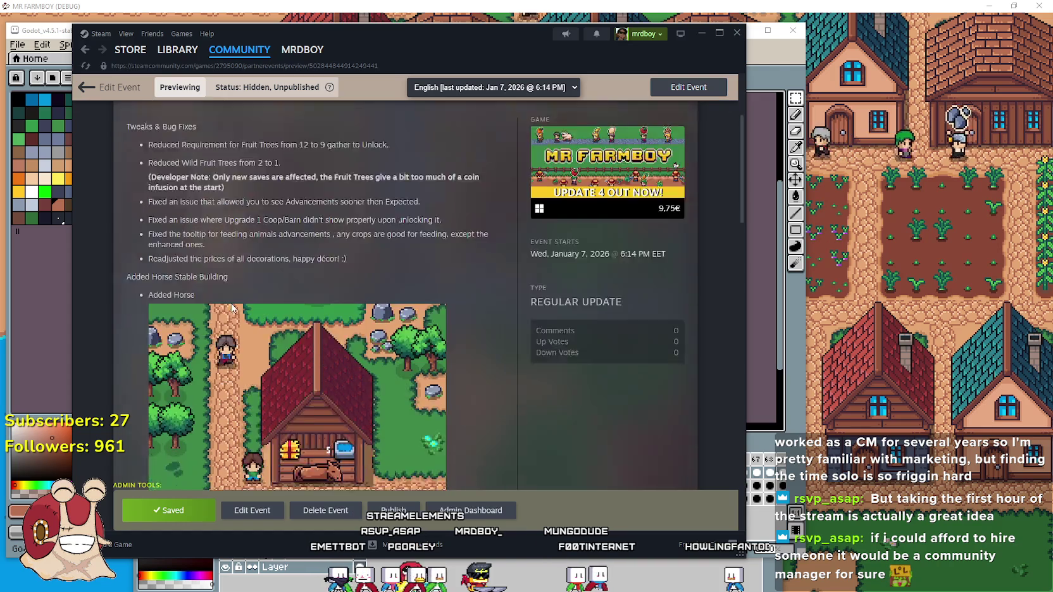
scroll(225, 305, "down", 15)
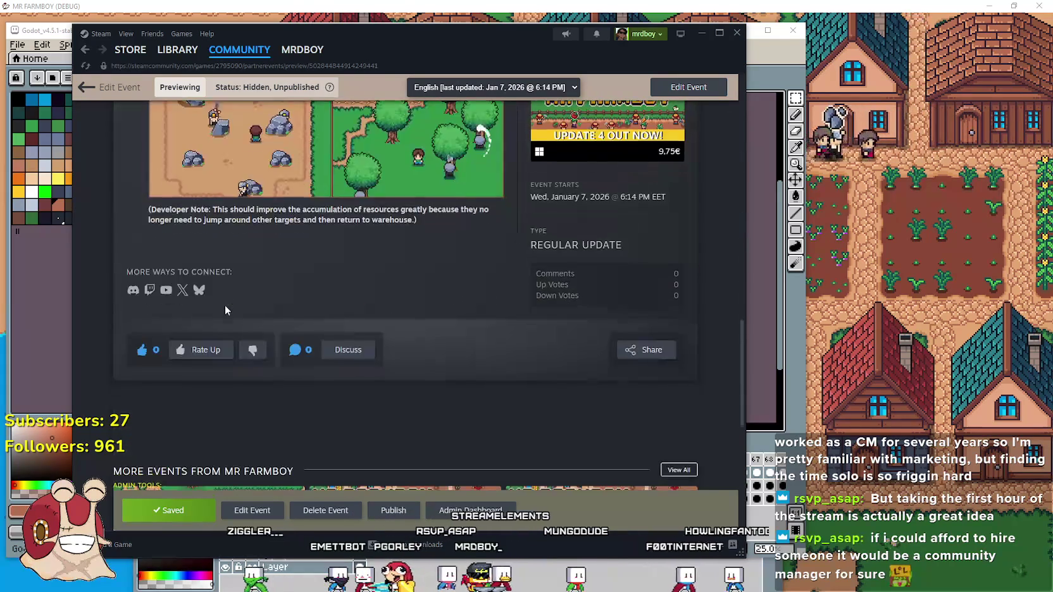
scroll(335, 350, "up", 10)
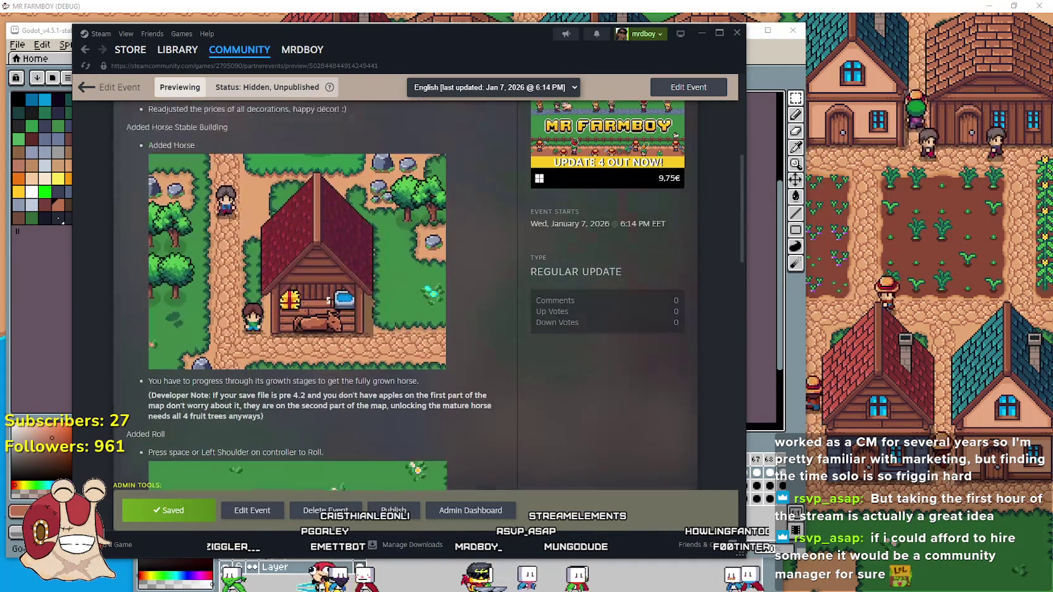
key("alt+Tab")
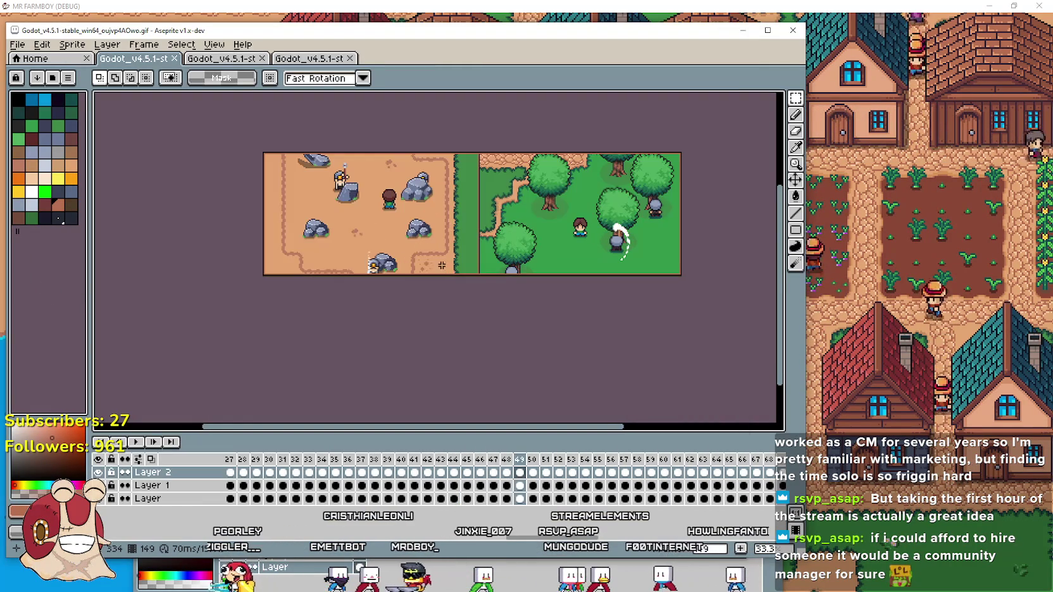
Zoom in on the foresters-and-miners animation and recentre its mining and forest scenes.
left_click_drag(445, 324, 446, 336)
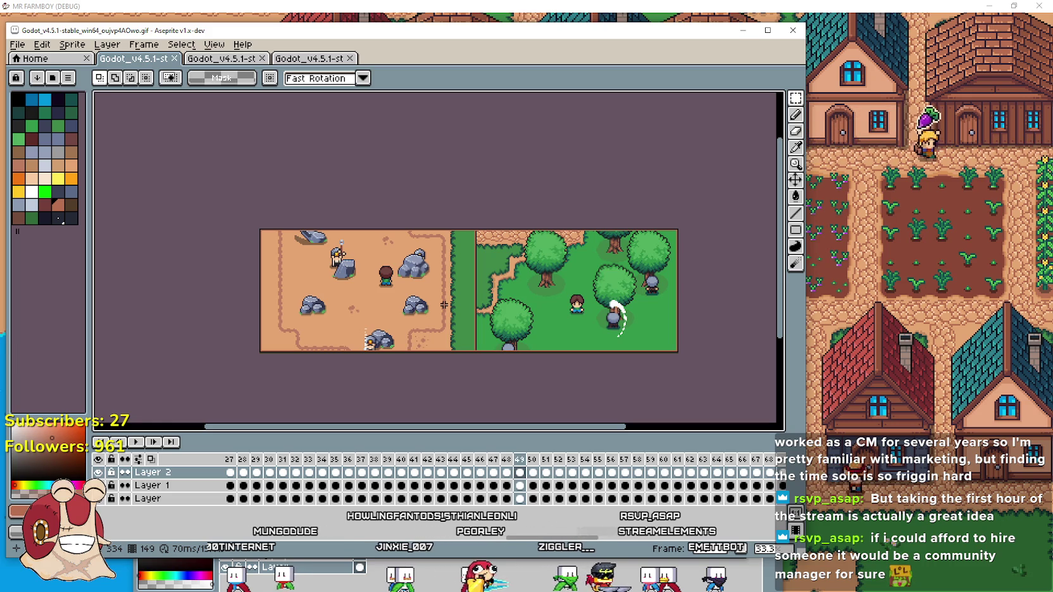
scroll(589, 301, "up", 3)
scroll(589, 300, "down", 3)
scroll(588, 301, "up", 1)
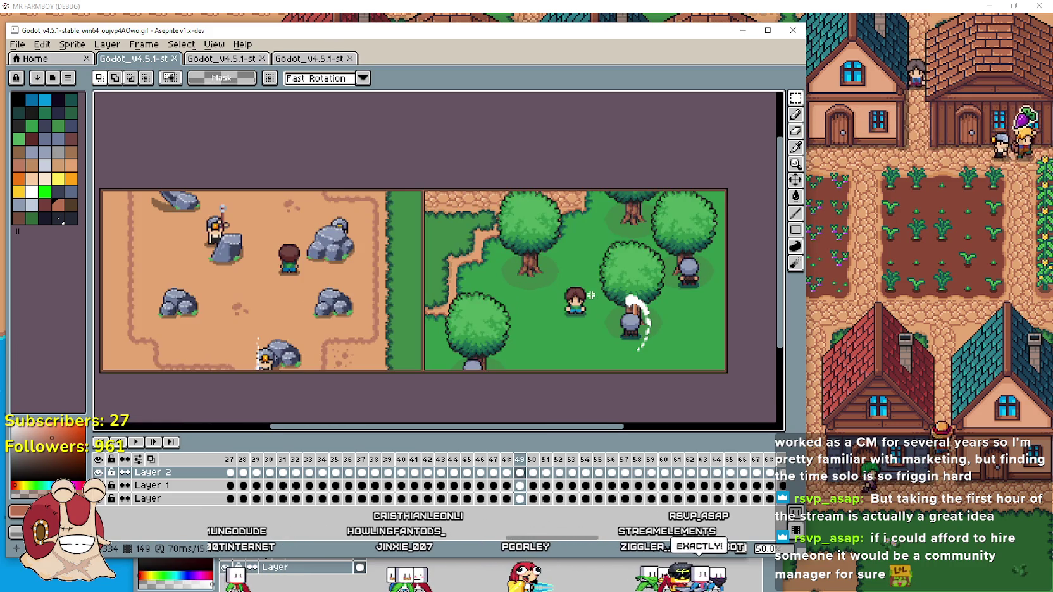
mouse_move(458, 285)
left_mouse_down()
mouse_move(503, 279)
mouse_move(463, 272)
mouse_move(522, 274)
mouse_move(492, 280)
left_mouse_up()
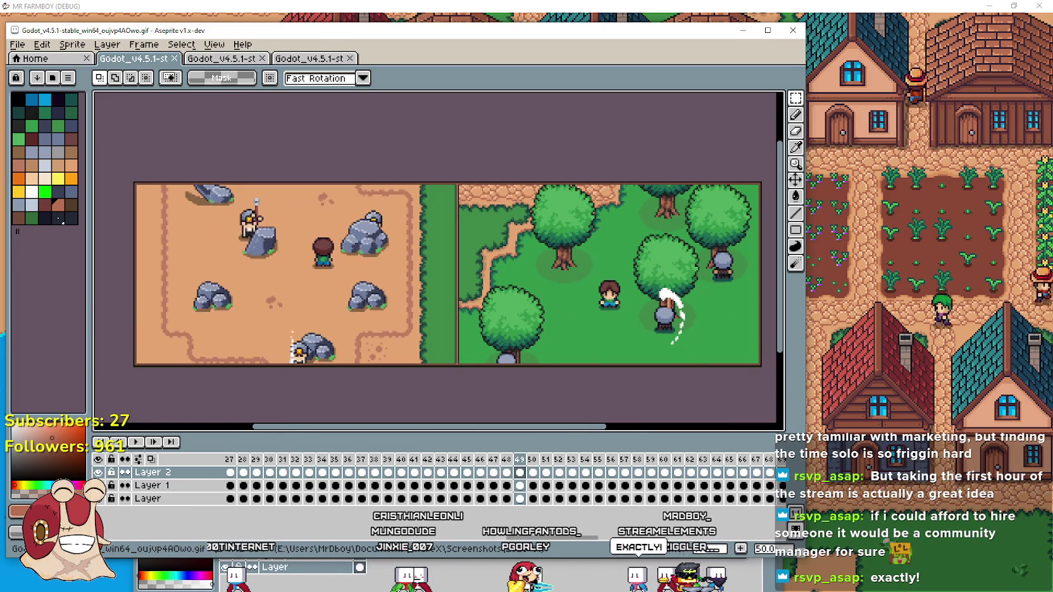
left_click_drag(531, 286, 509, 312)
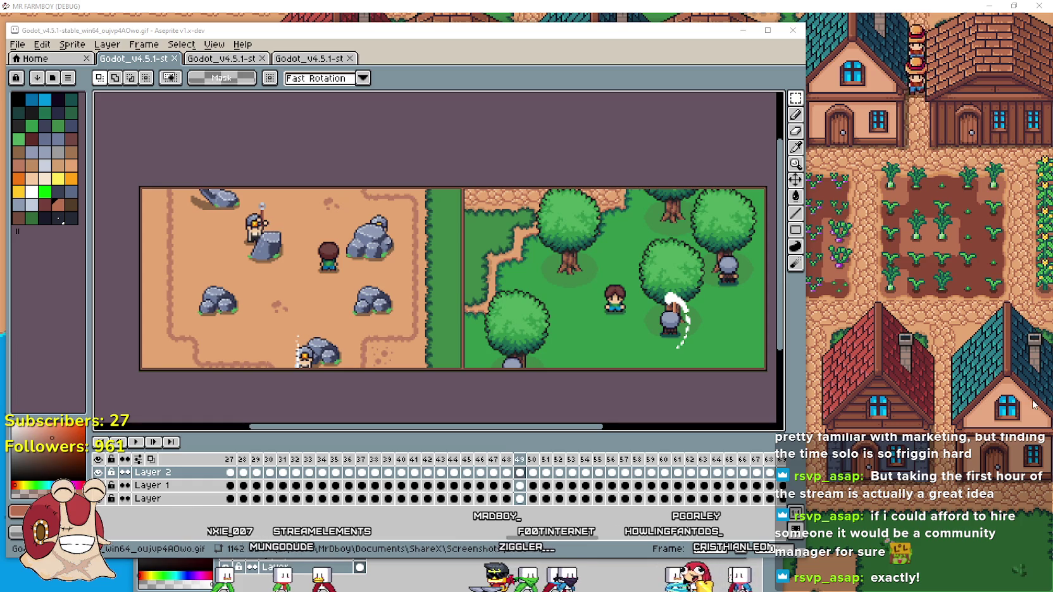
Fine-tune the zoom, make the Aseprite window wider and shorter, then minimize it.
scroll(431, 323, "up", 2)
scroll(430, 323, "down", 2)
mouse_move(568, 300)
left_mouse_down()
mouse_move(556, 291)
mouse_move(563, 268)
left_mouse_up()
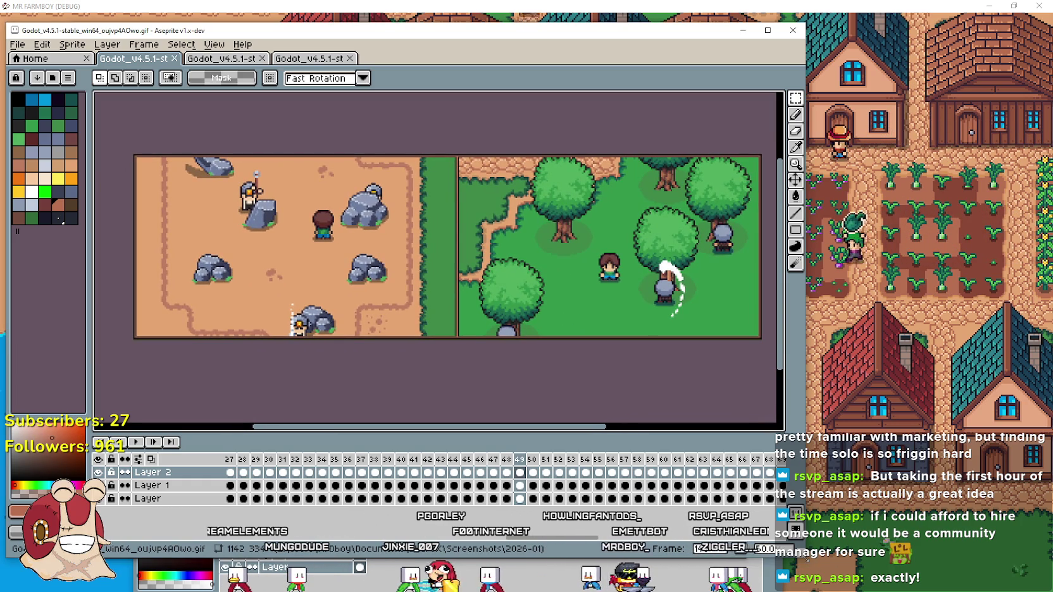
left_click_drag(808, 562, 862, 471)
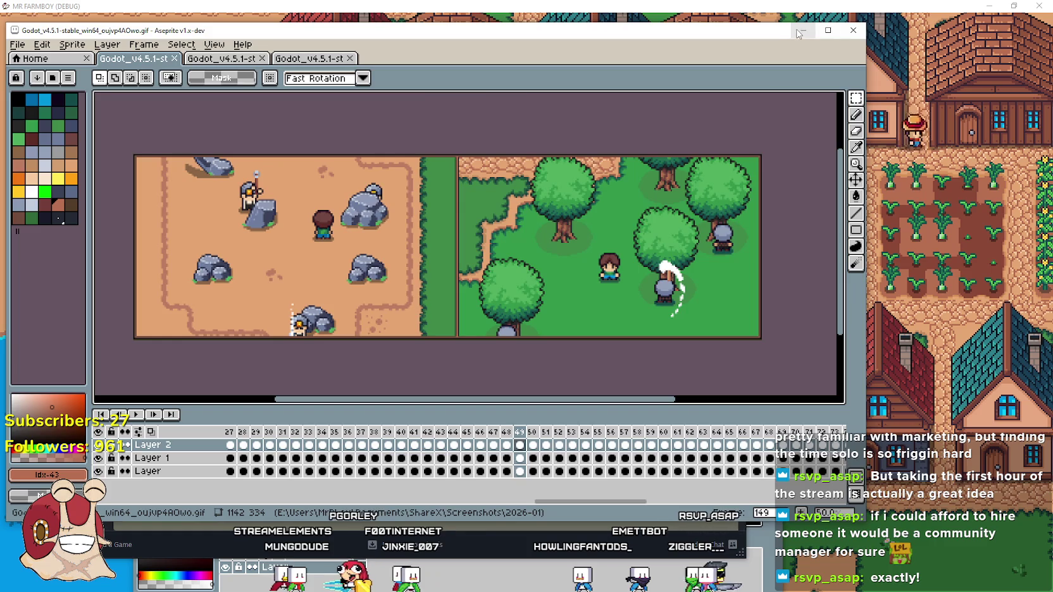
left_click(799, 33)
Scroll the Steam event preview again, then bring the running MR FARMBOY game forward.
scroll(484, 346, "down", 5)
scroll(473, 355, "down", 1)
scroll(355, 456, "down", 3)
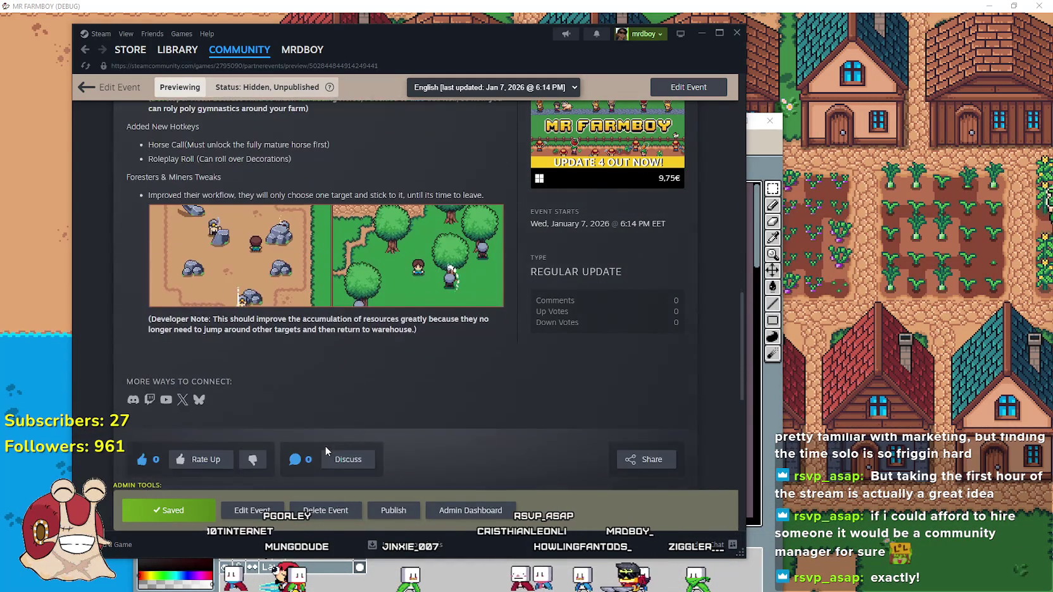
scroll(327, 440, "up", 12)
scroll(330, 436, "up", 5)
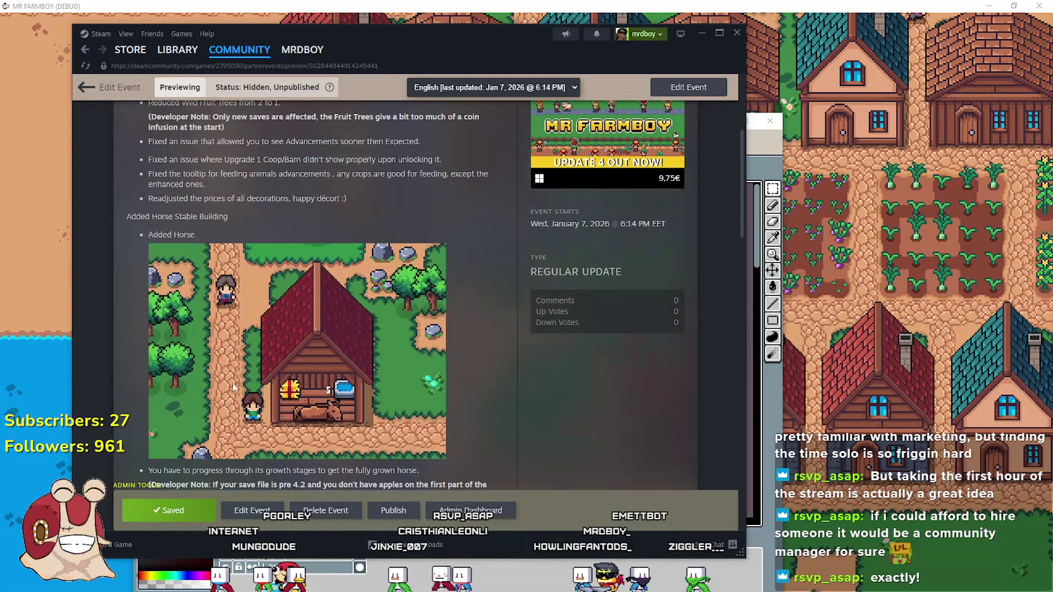
scroll(330, 436, "down", 7)
left_click(841, 328)
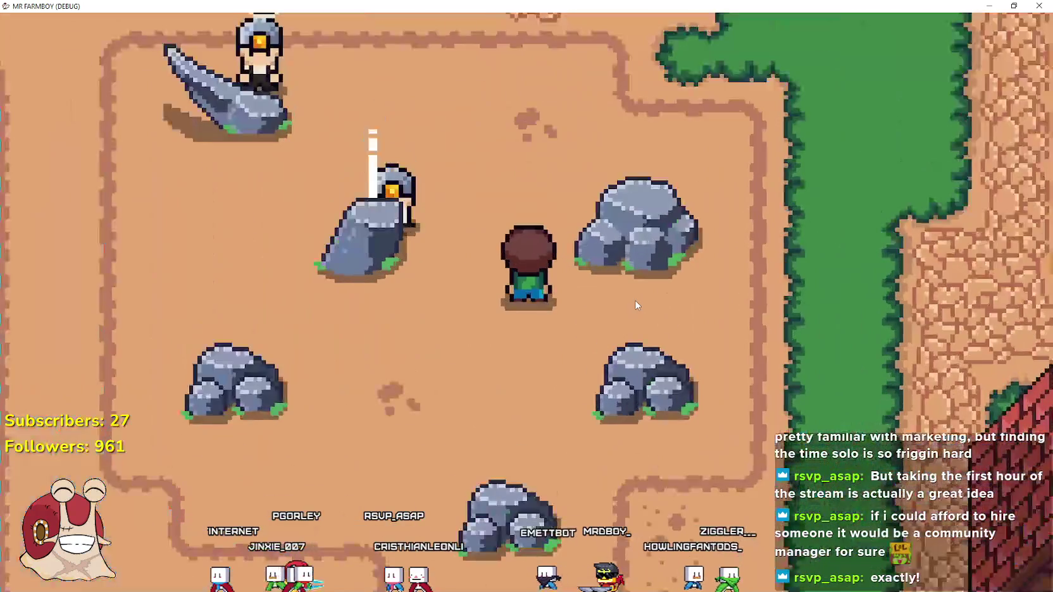
Walk the farmer onto a yard rock and back while zooming the game camera.
key("a")
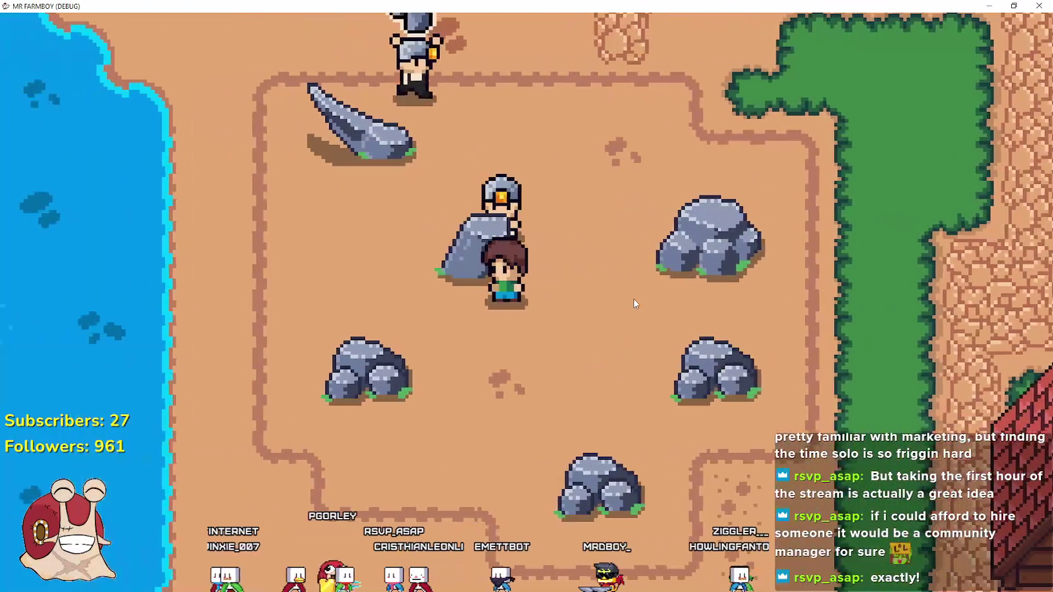
scroll(633, 298, "down", 3)
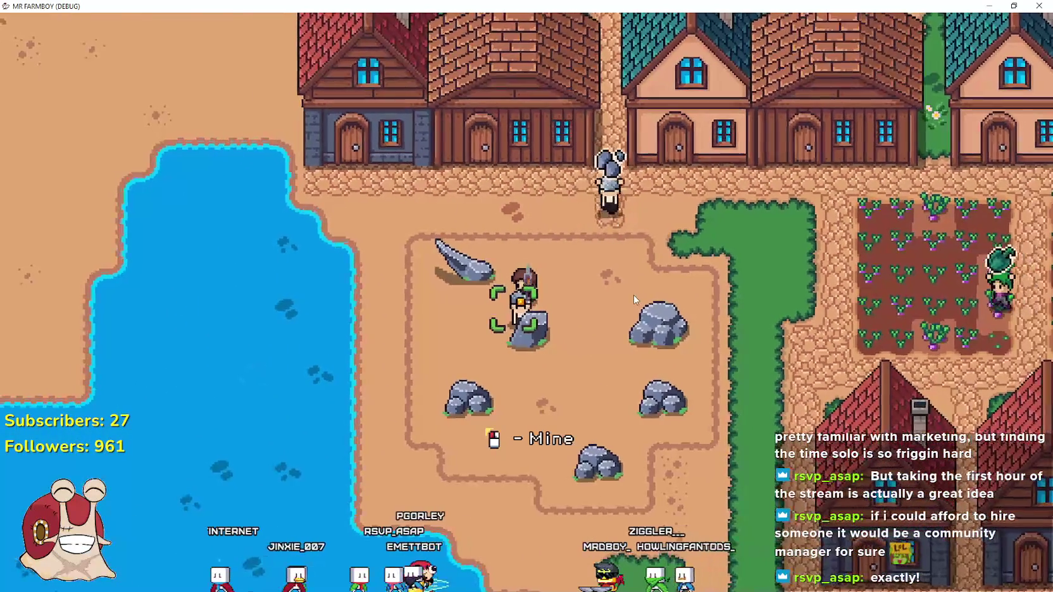
key("a")
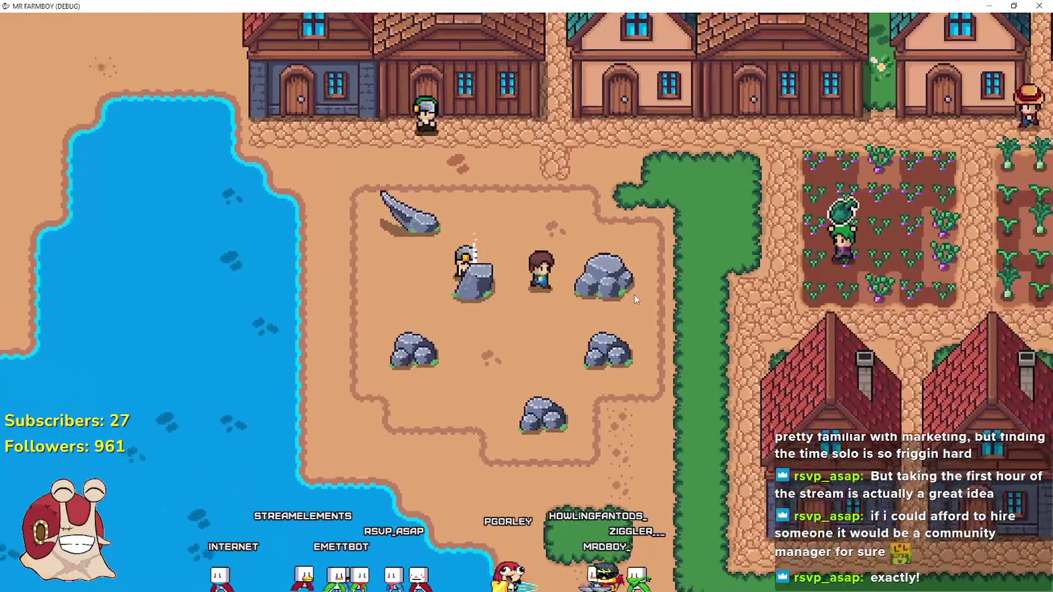
scroll(634, 295, "down", 1)
scroll(634, 294, "down", 5)
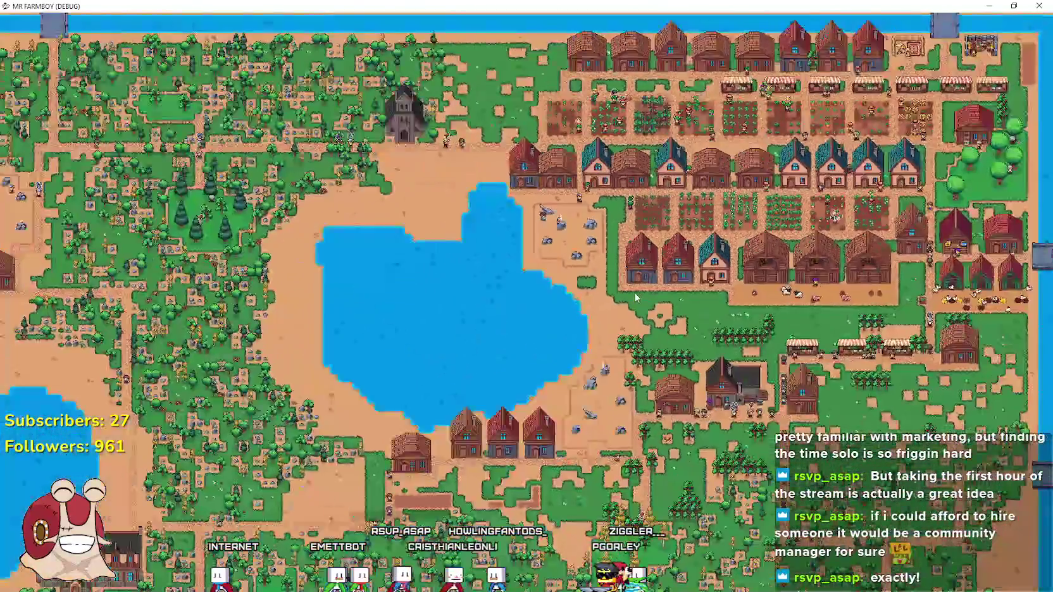
scroll(634, 292, "down", 1)
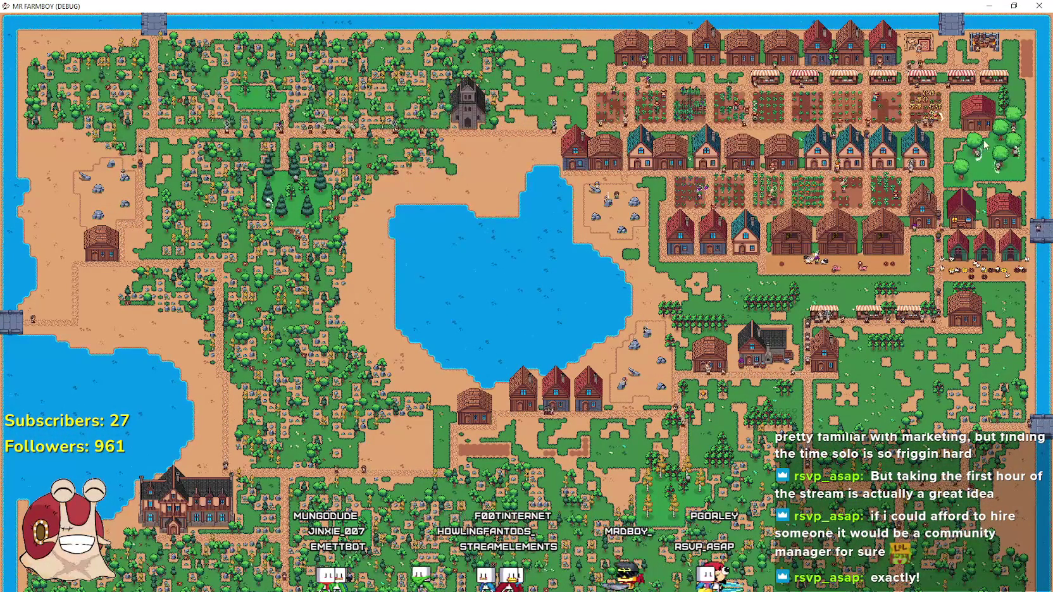
scroll(423, 235, "up", 3)
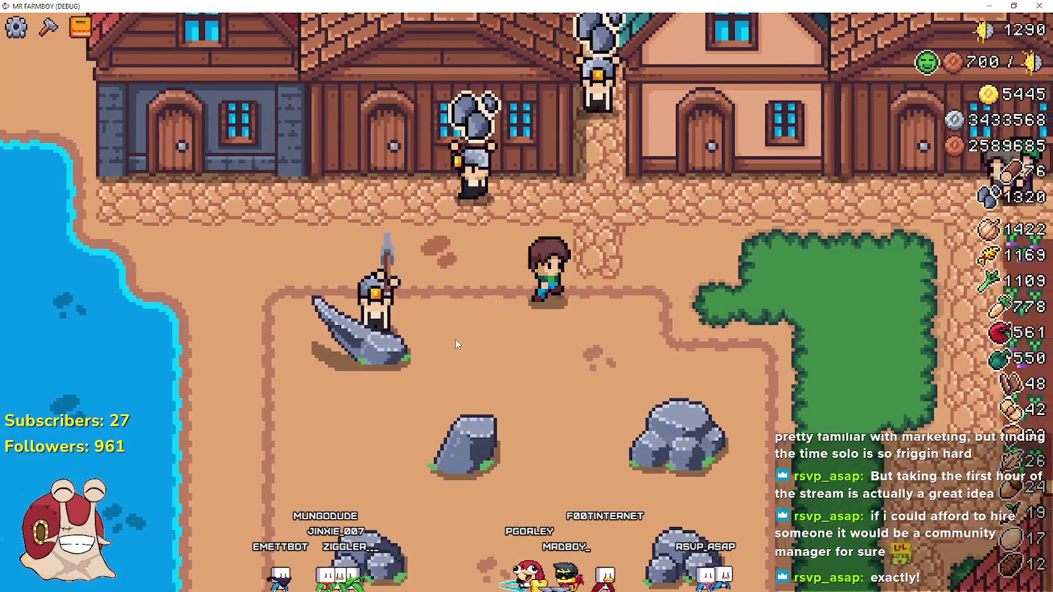
scroll(455, 339, "down", 2)
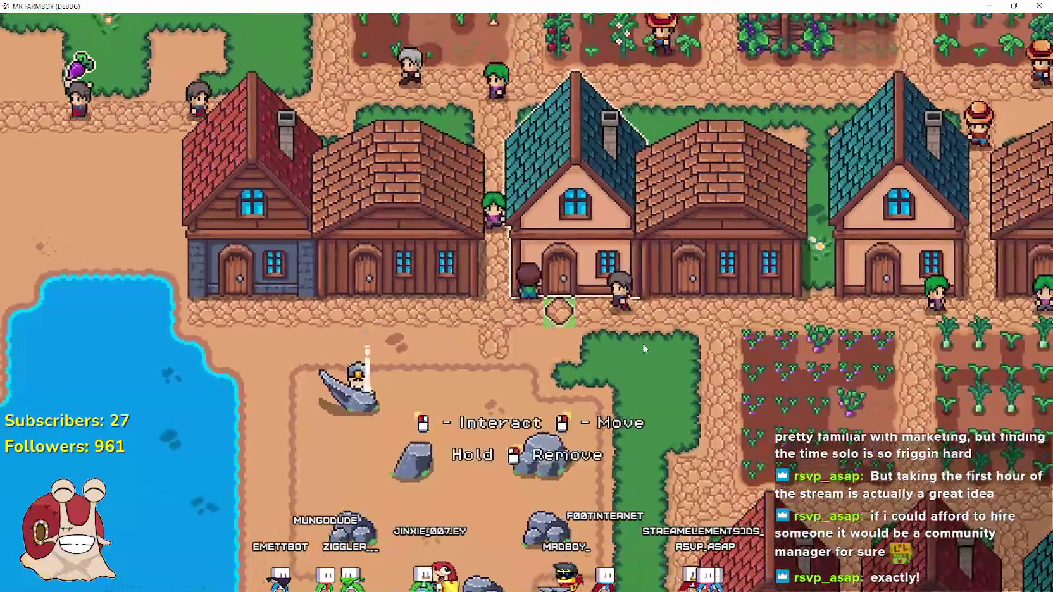
Check a house's worker hiring panel and the advancements window, then return to Steam.
left_click(642, 343)
key("Escape")
key("a")
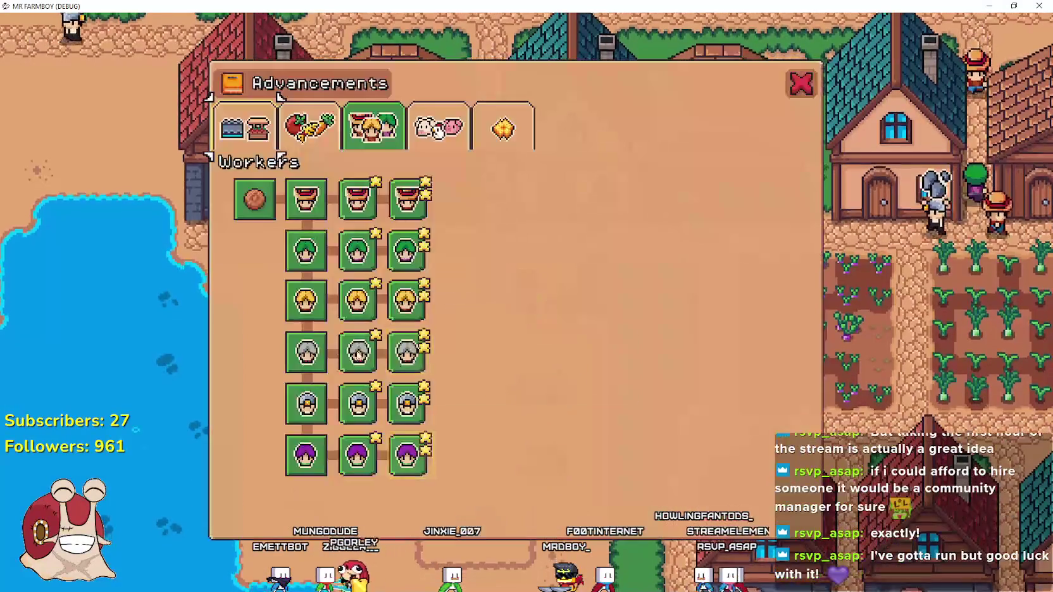
key("Escape")
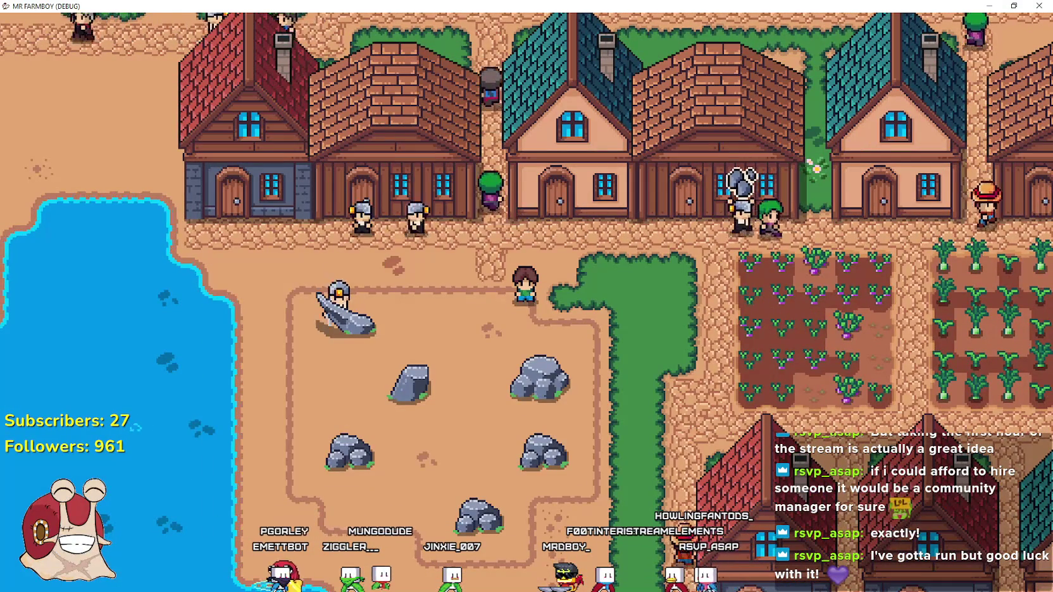
key("alt+Tab")
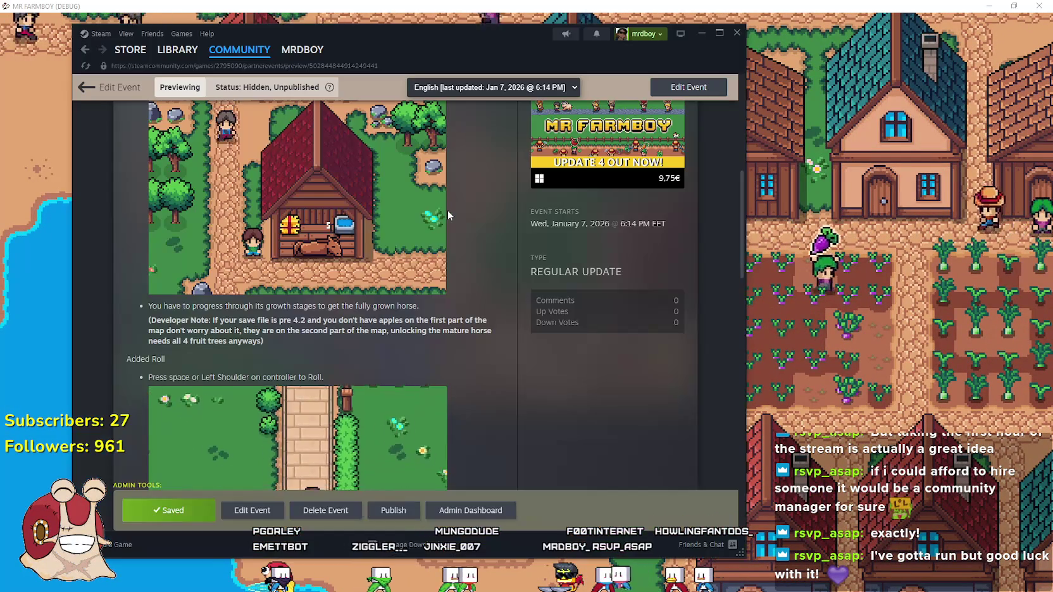
Open the Update 4.4 event in edit mode from its preview.
scroll(443, 222, "up", 10)
scroll(433, 229, "up", 2)
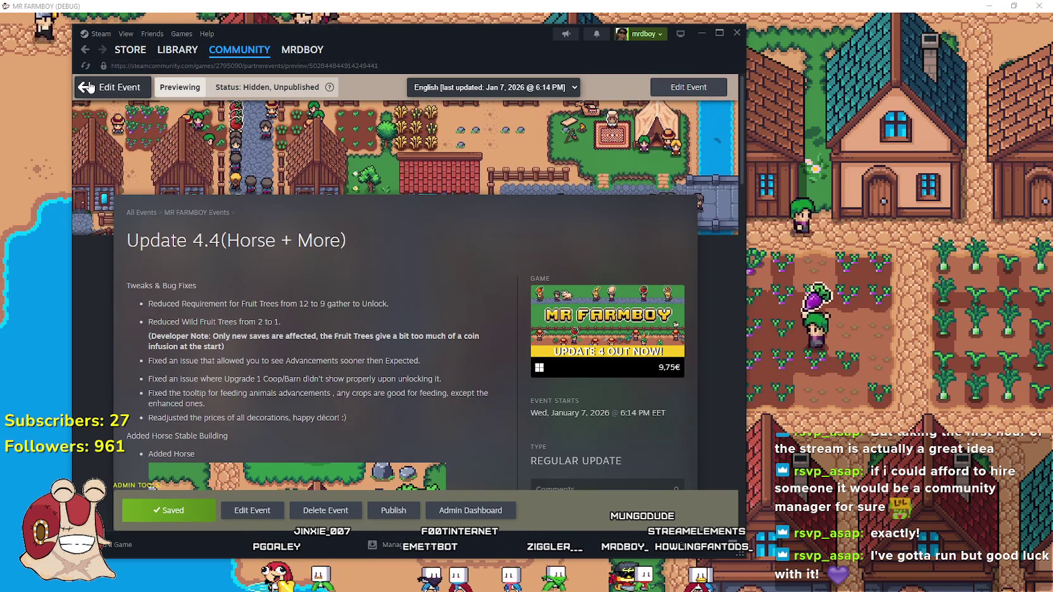
left_click(90, 87)
Go to the MR FARMBOY library page and open its community discussions.
mouse_move(169, 63)
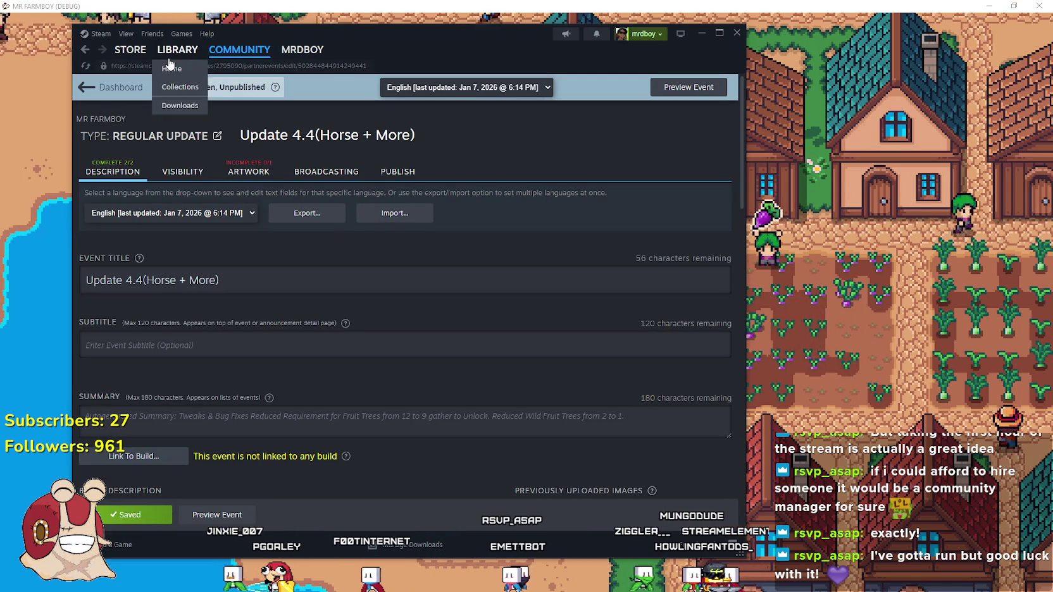
scroll(326, 266, "down", 15)
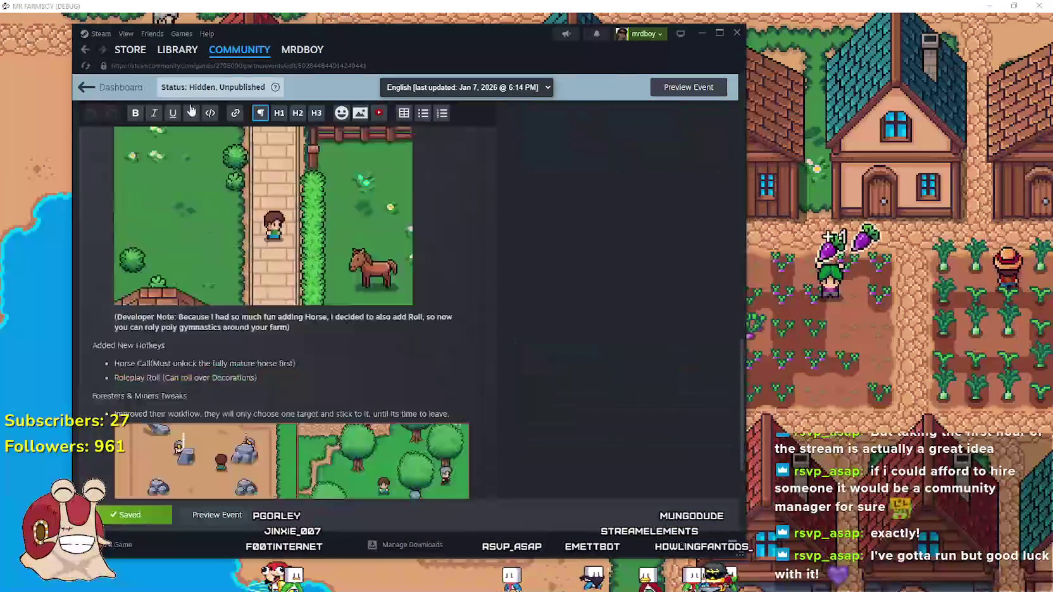
left_click(188, 53)
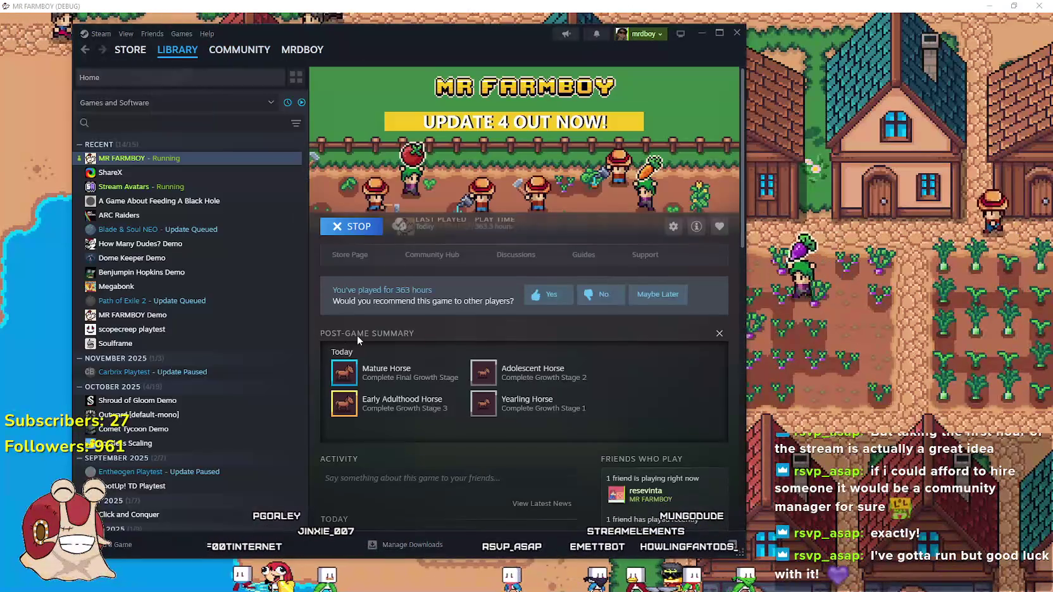
left_click(420, 255)
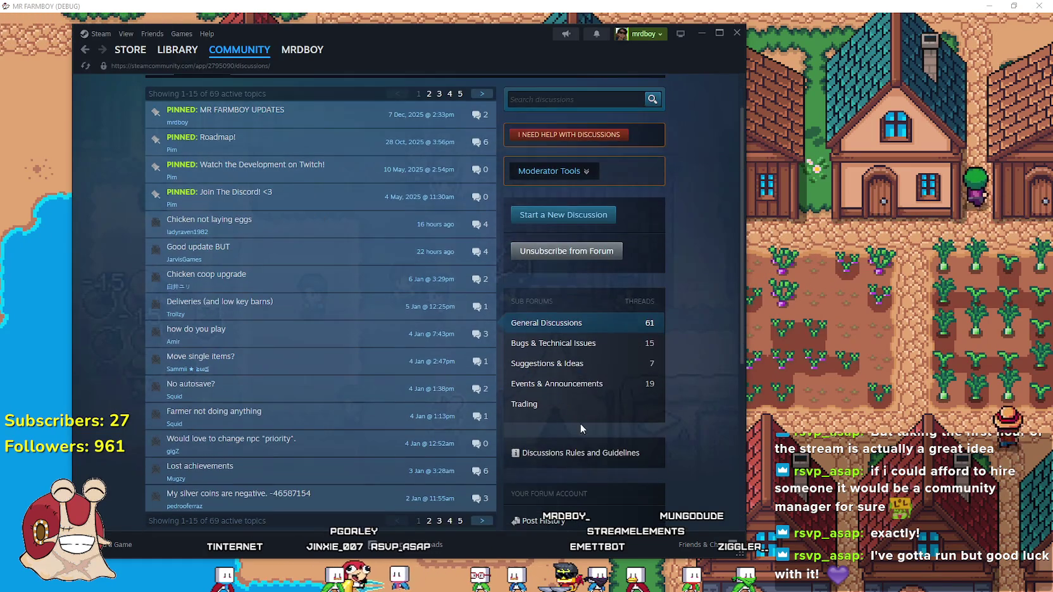
scroll(582, 402, "down", 2)
scroll(555, 417, "up", 2)
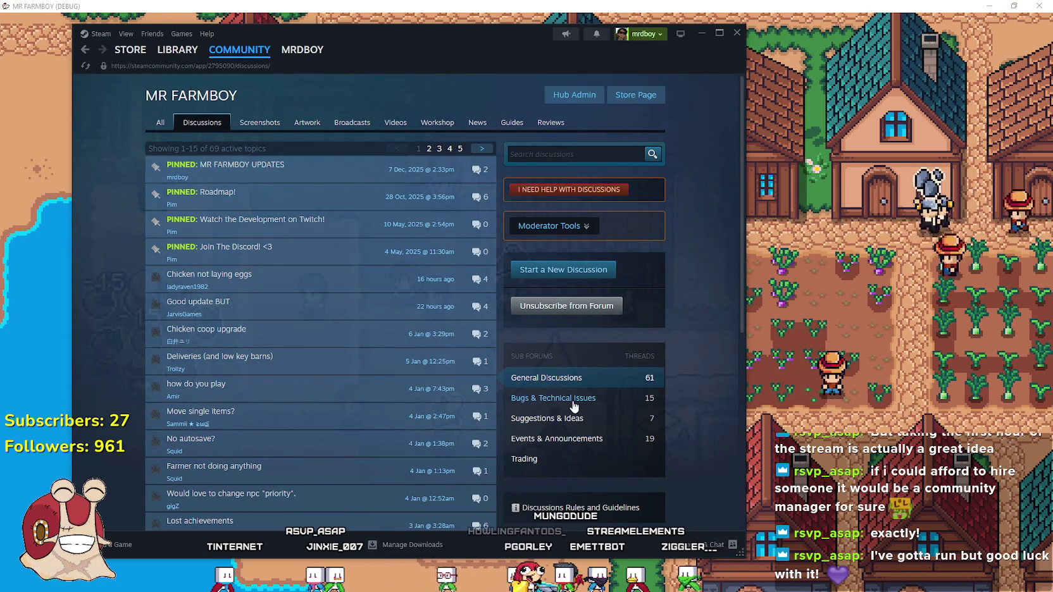
left_click(573, 400)
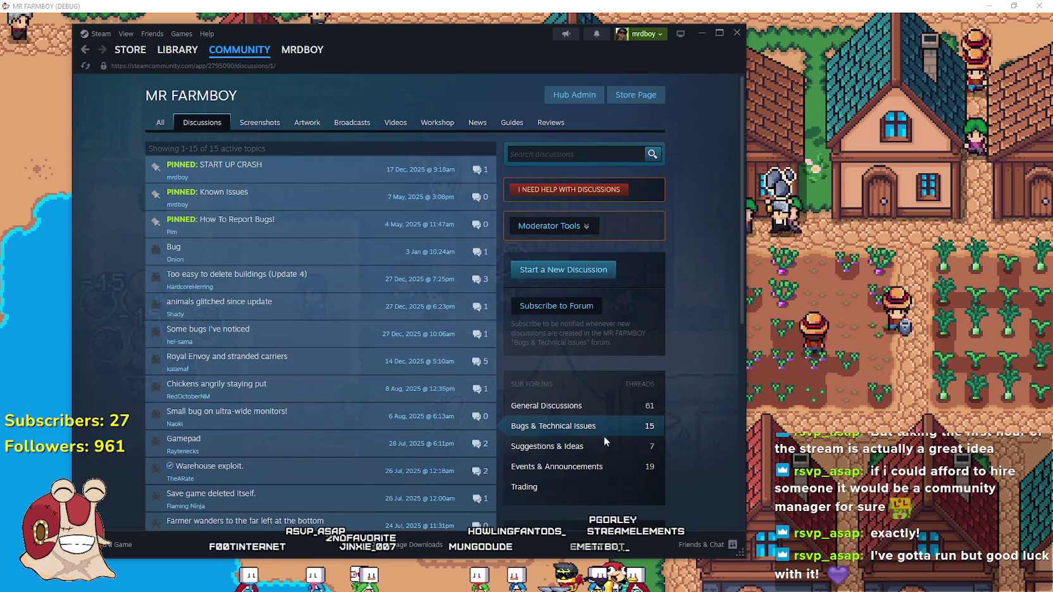
mouse_move(368, 252)
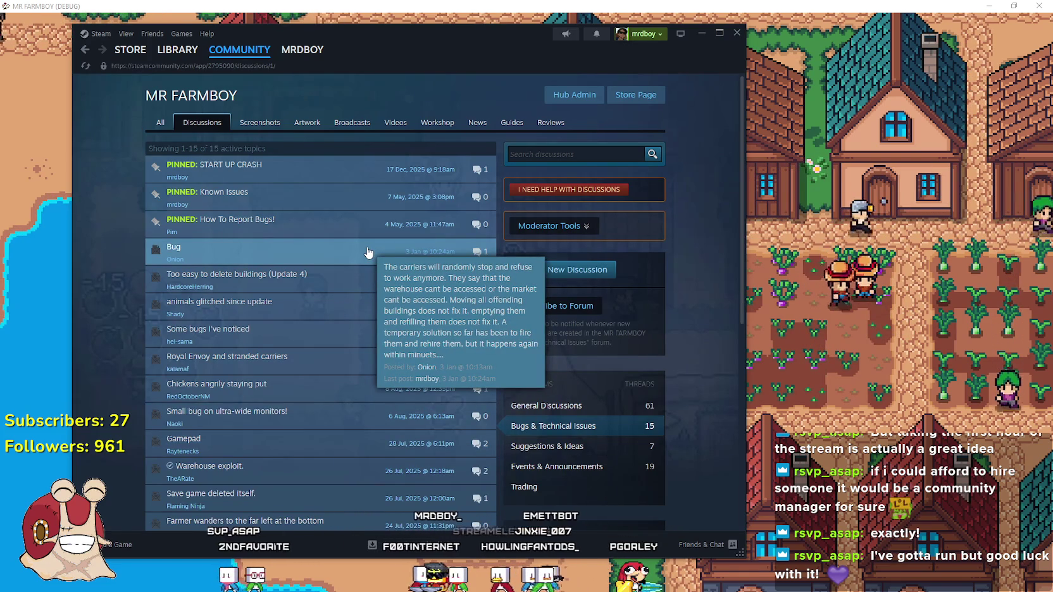
mouse_move(218, 258)
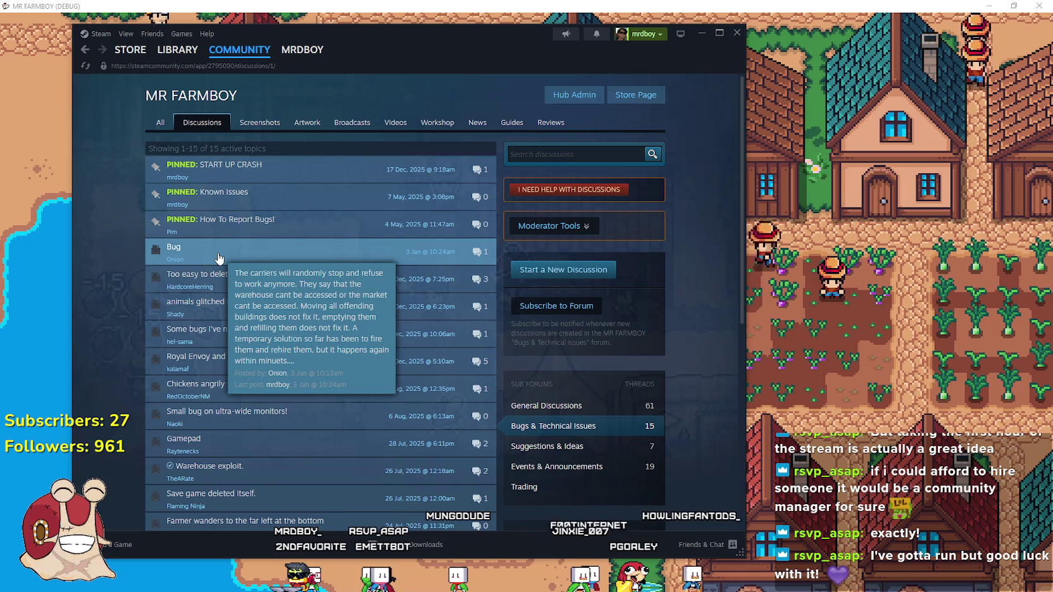
left_click(219, 259)
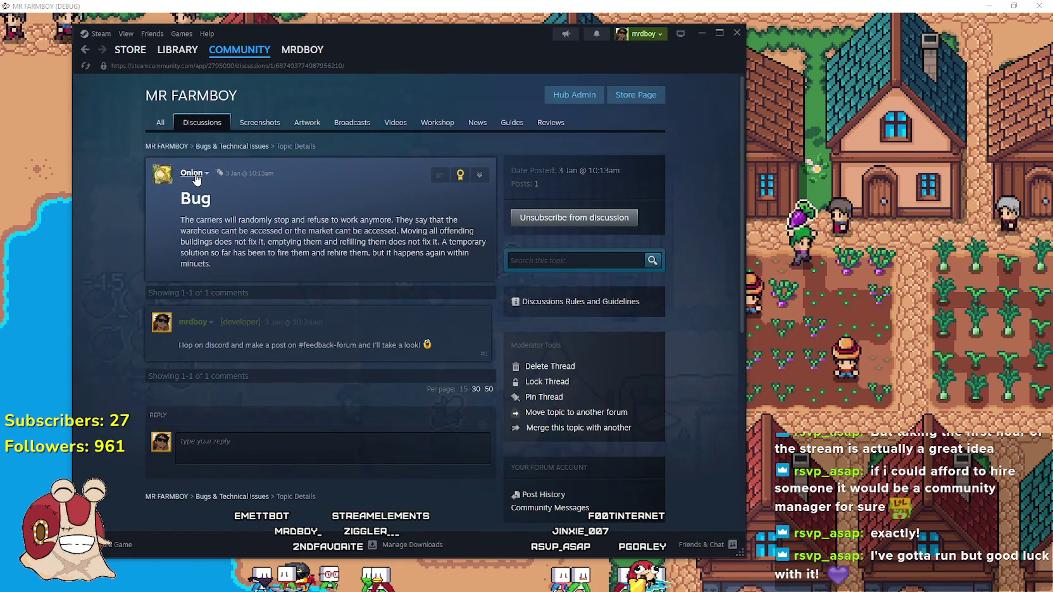
left_click(85, 50)
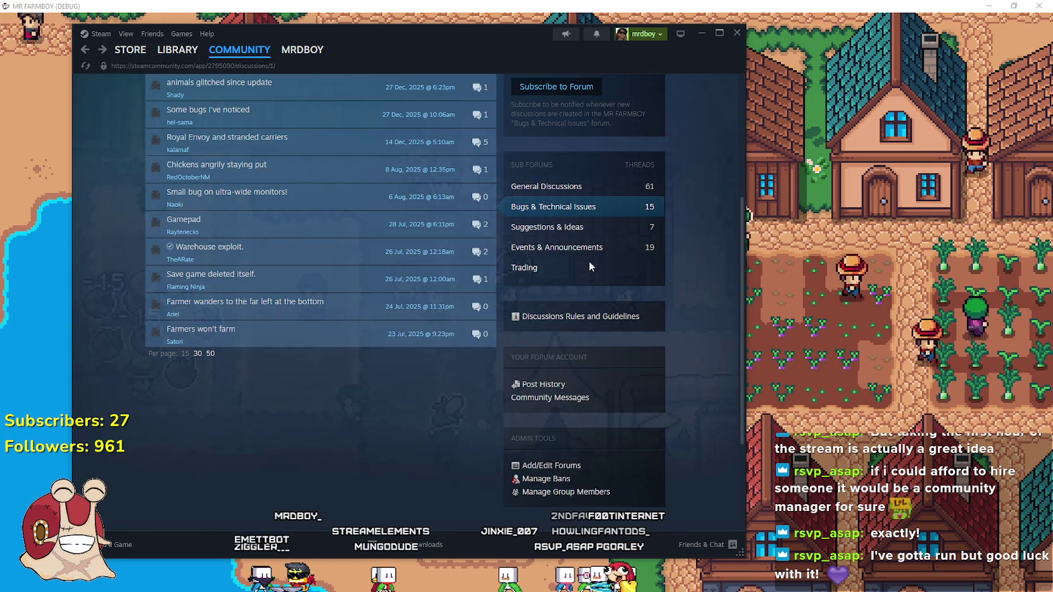
left_click(535, 227)
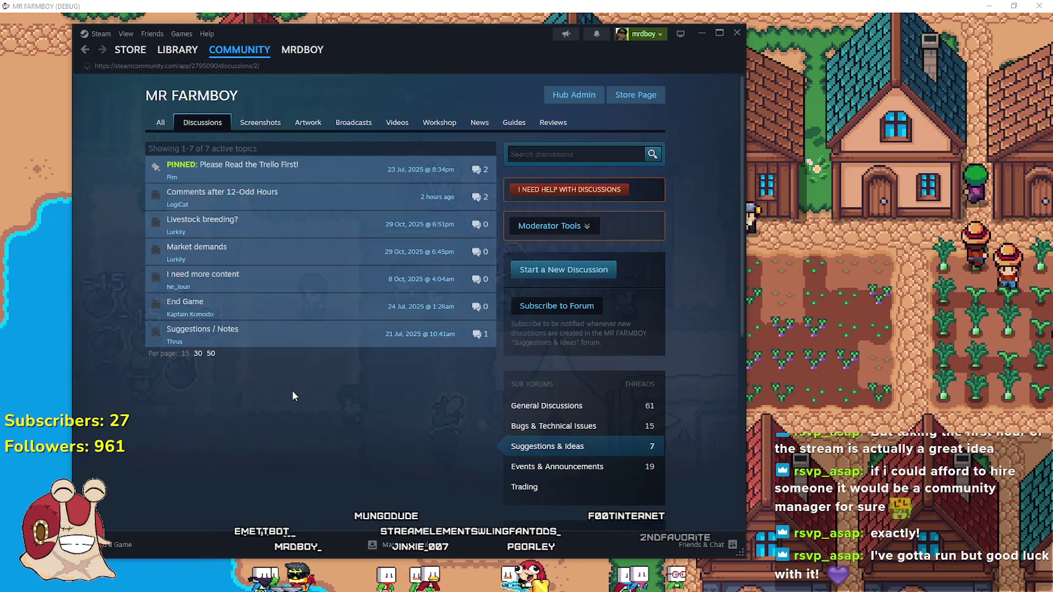
left_click(329, 362)
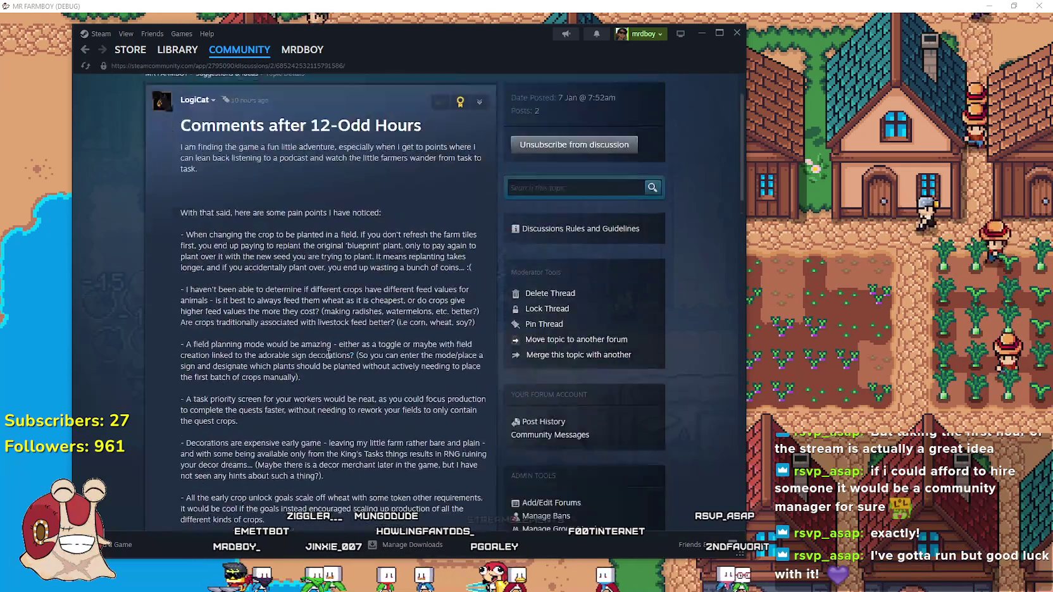
scroll(438, 393, "down", 5)
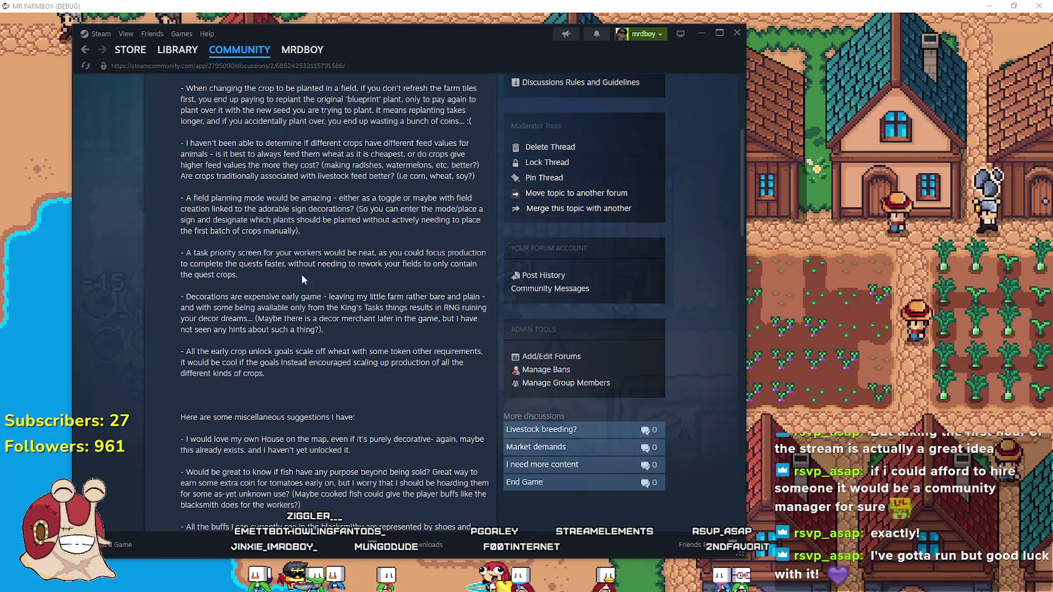
scroll(248, 293, "up", 1)
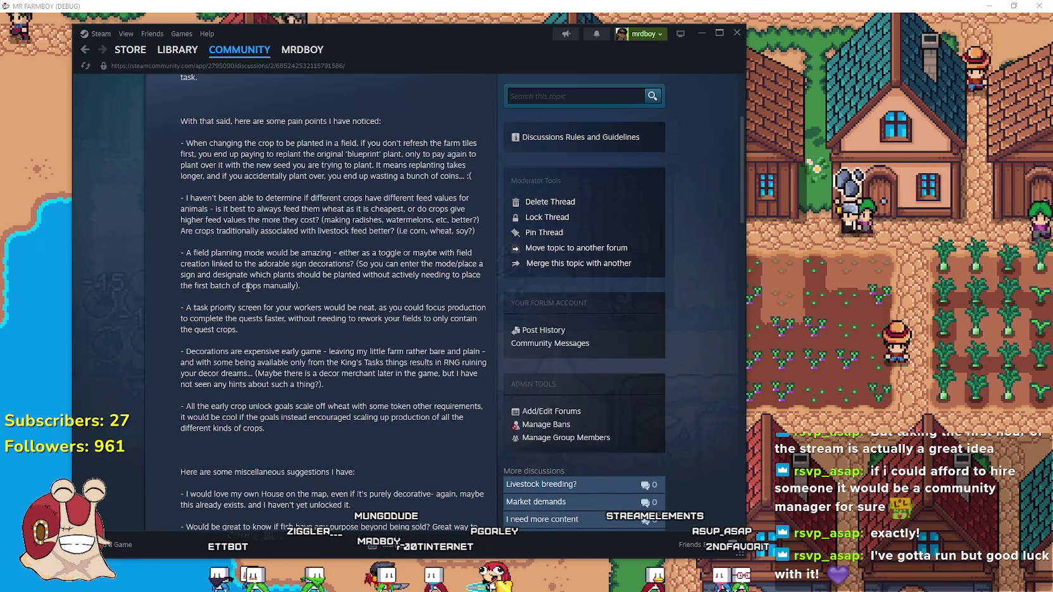
scroll(427, 366, "down", 4)
scroll(428, 365, "down", 2)
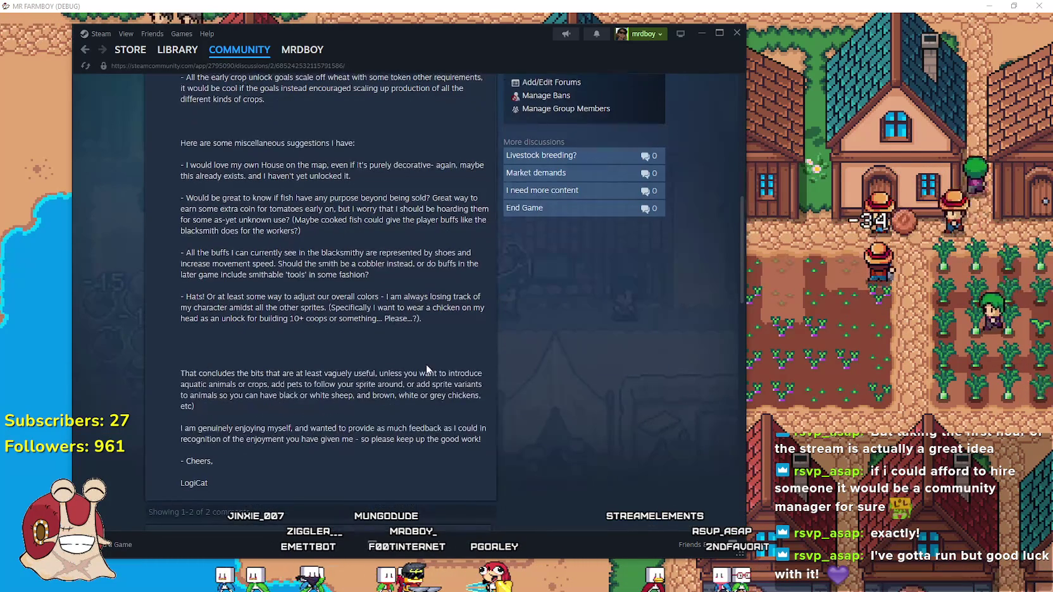
scroll(426, 364, "down", 1)
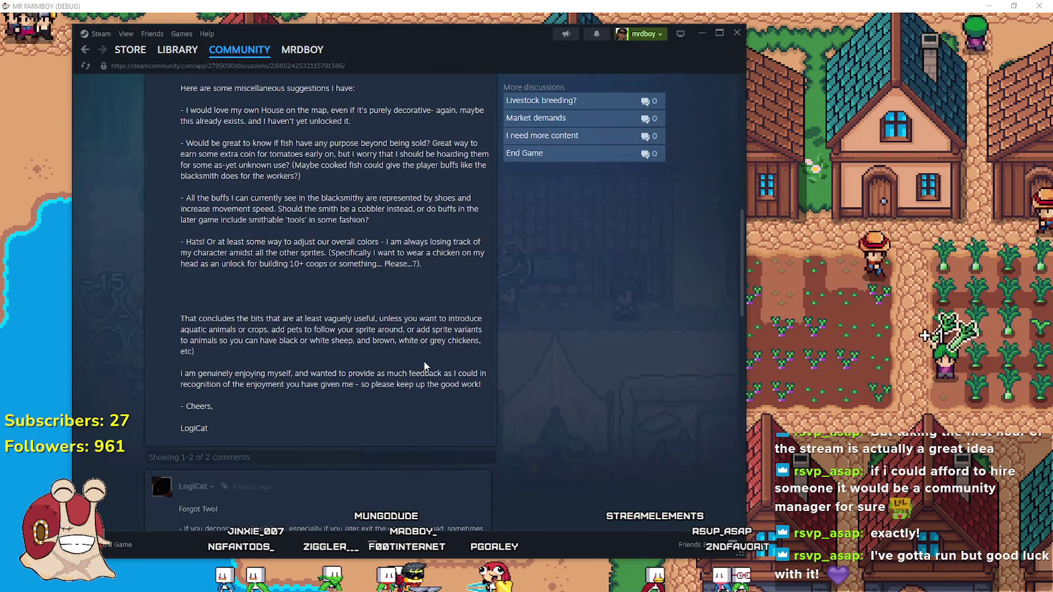
scroll(424, 361, "down", 10)
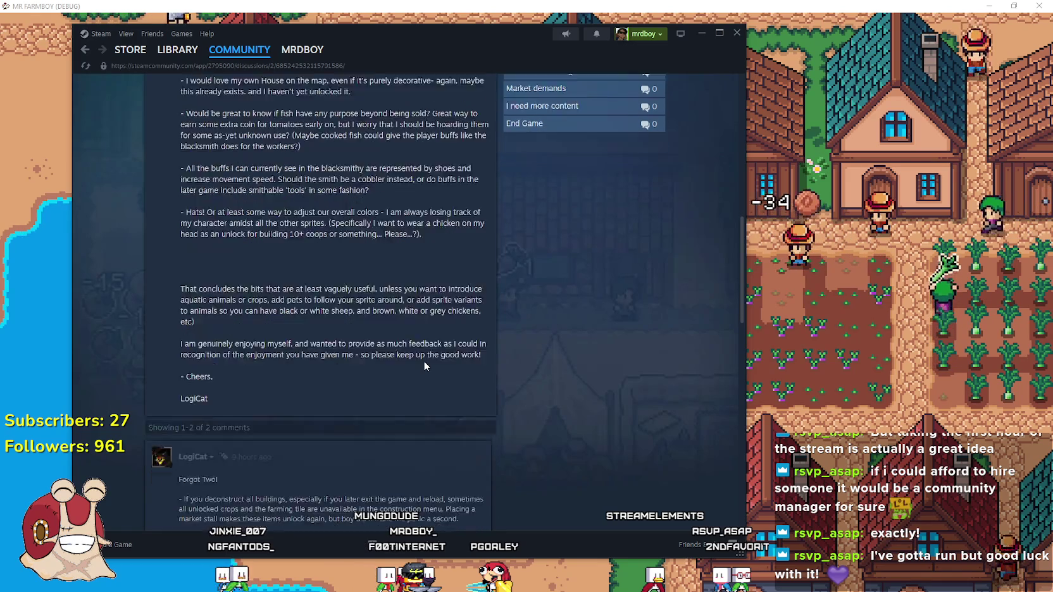
scroll(419, 356, "down", 3)
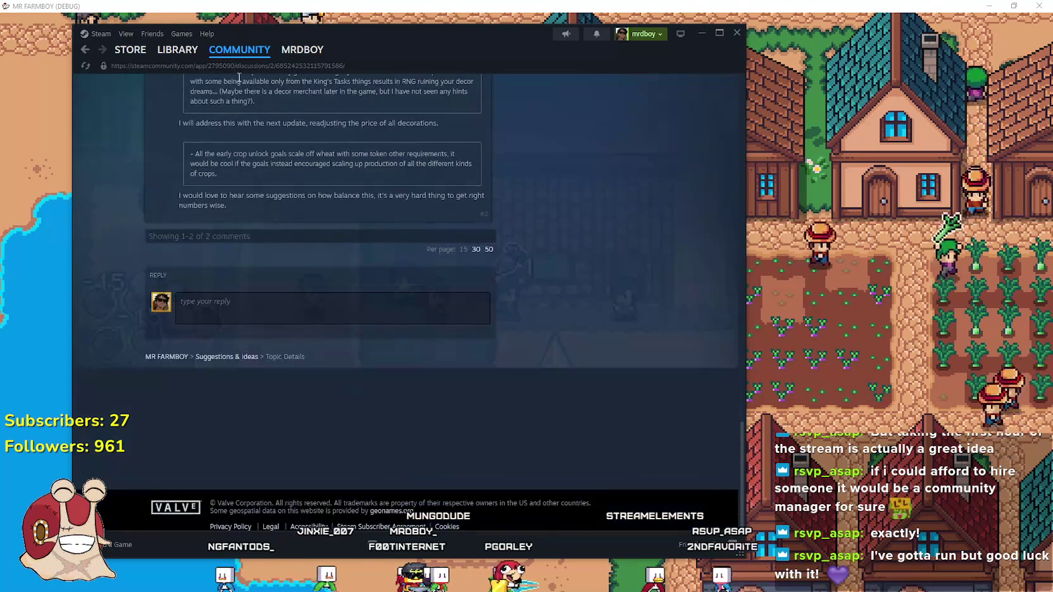
left_click(175, 52)
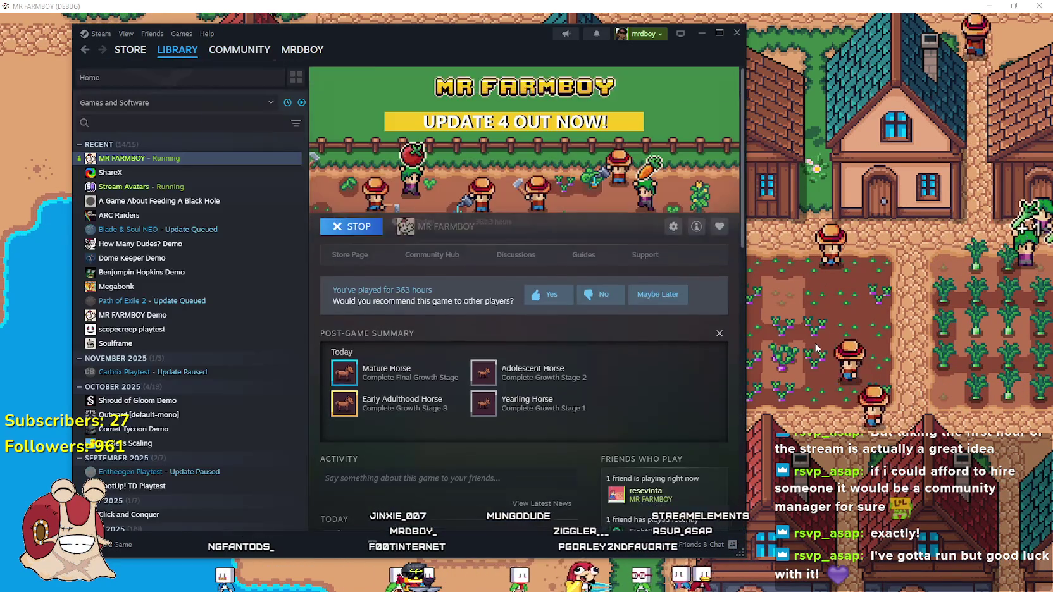
In the game, browse the crops-and-trees and land-and-buildings advancements, then close them.
key("alt+Tab")
key("Tab")
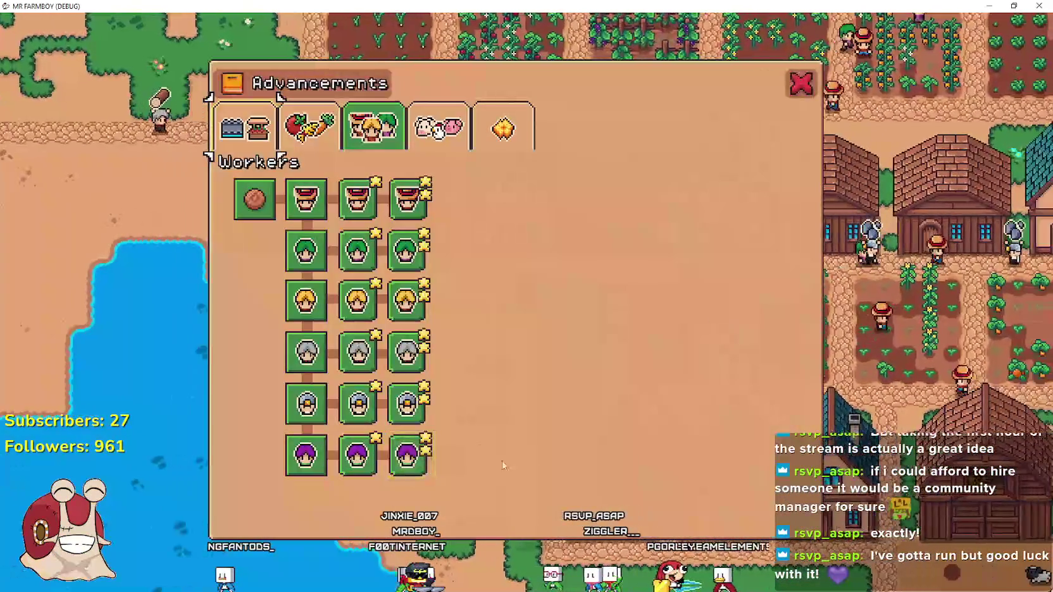
left_click(278, 129)
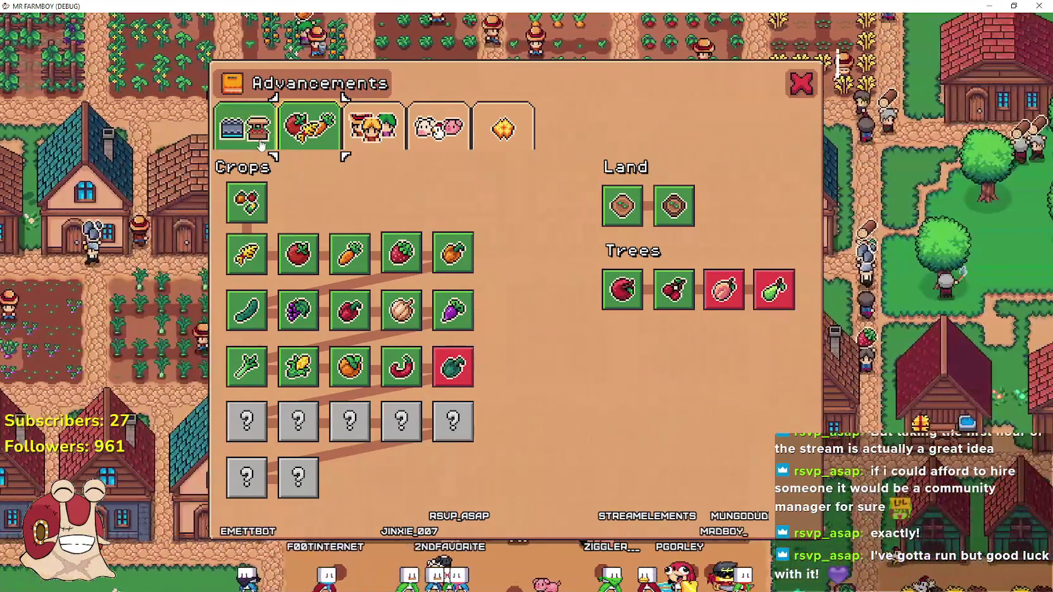
left_click(261, 145)
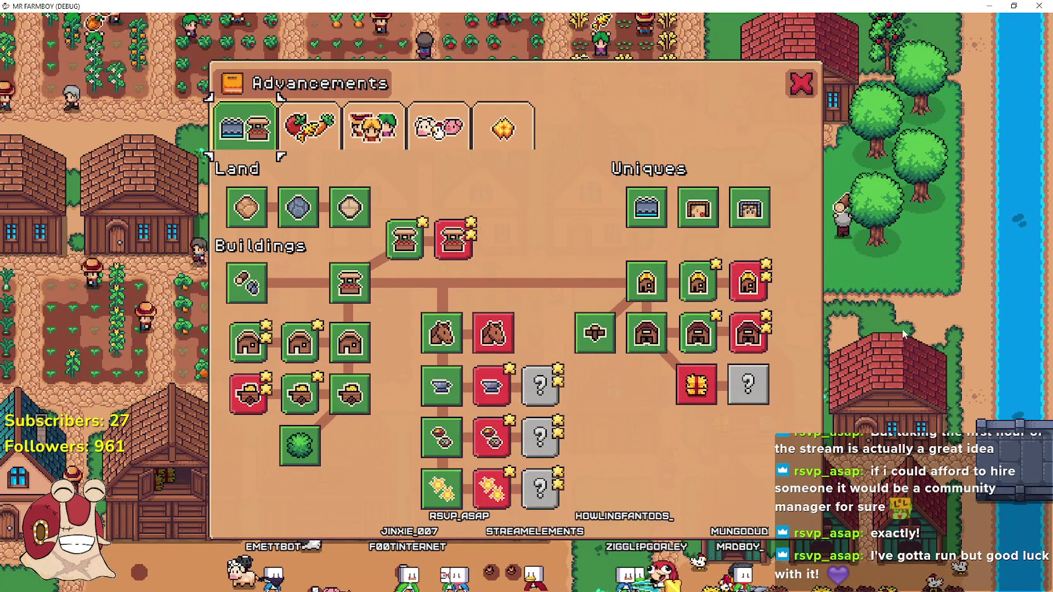
left_click(801, 83)
Zoom the game camera out over the village, then return to Steam's MR FARMBOY page.
scroll(645, 341, "down", 5)
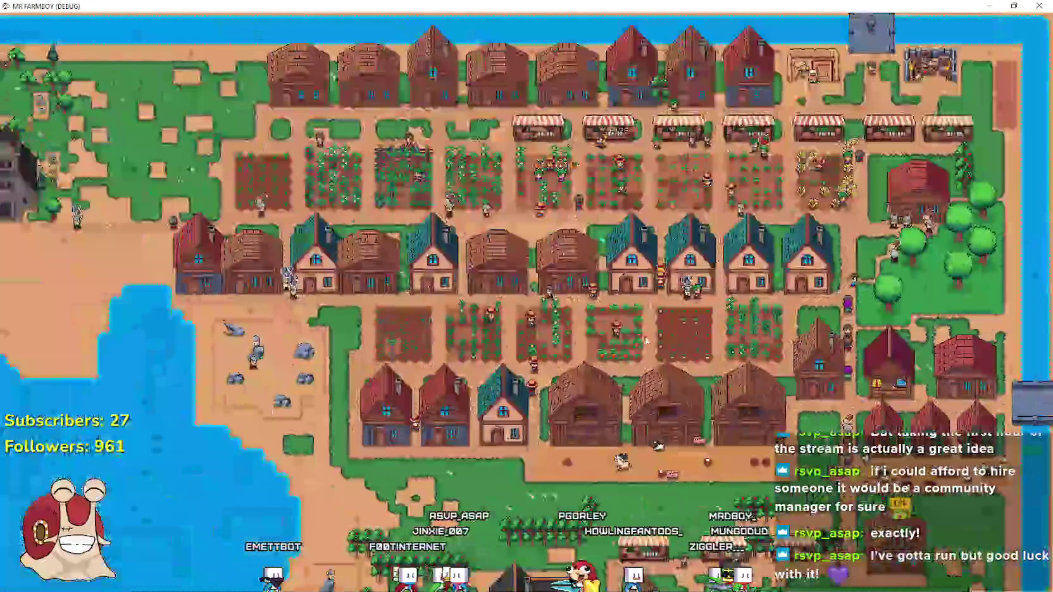
scroll(646, 338, "up", 5)
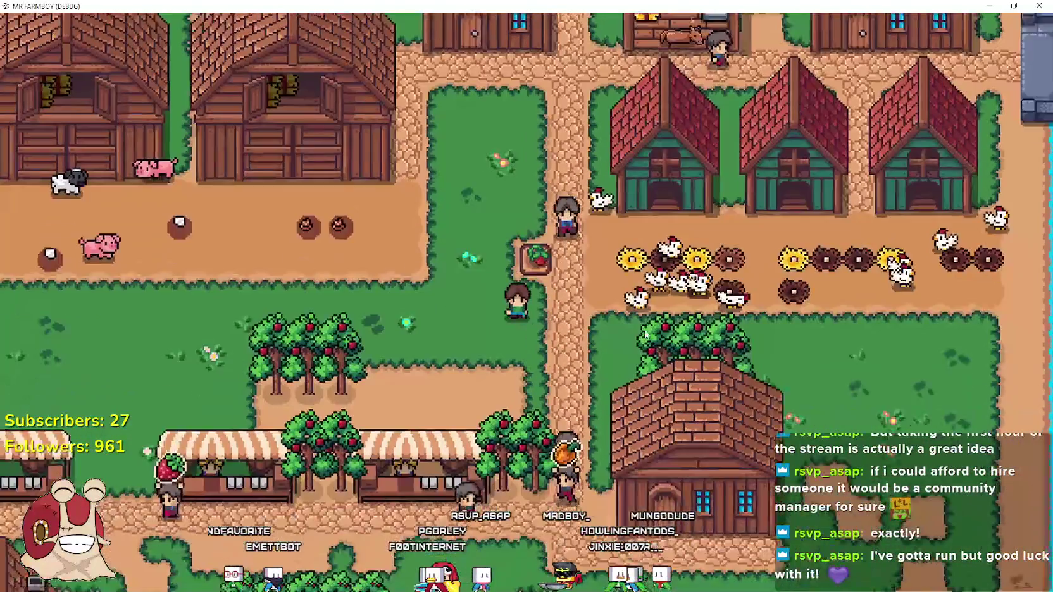
scroll(645, 334, "down", 5)
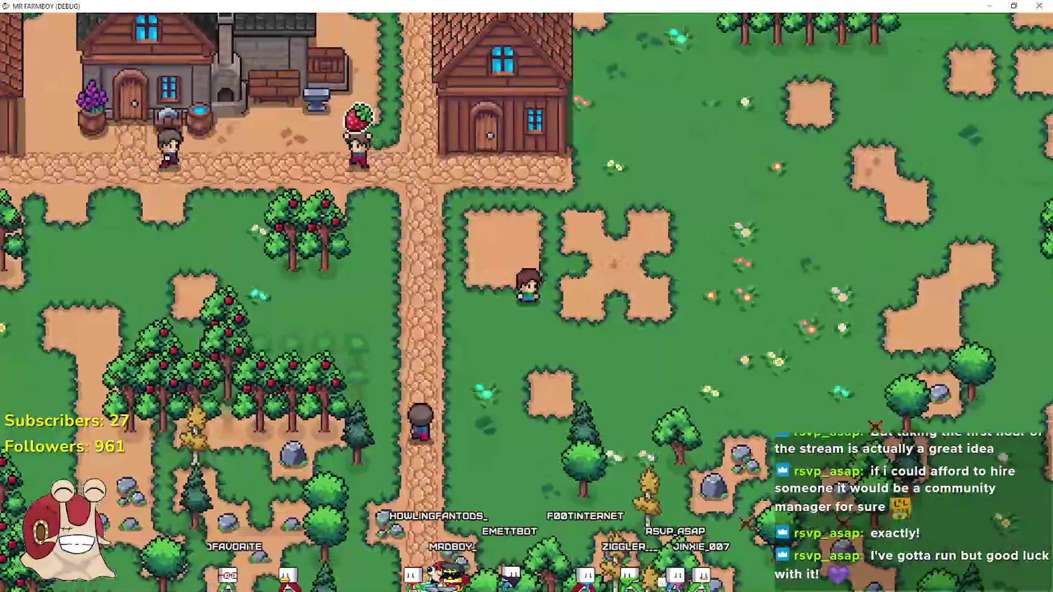
key("alt+Tab")
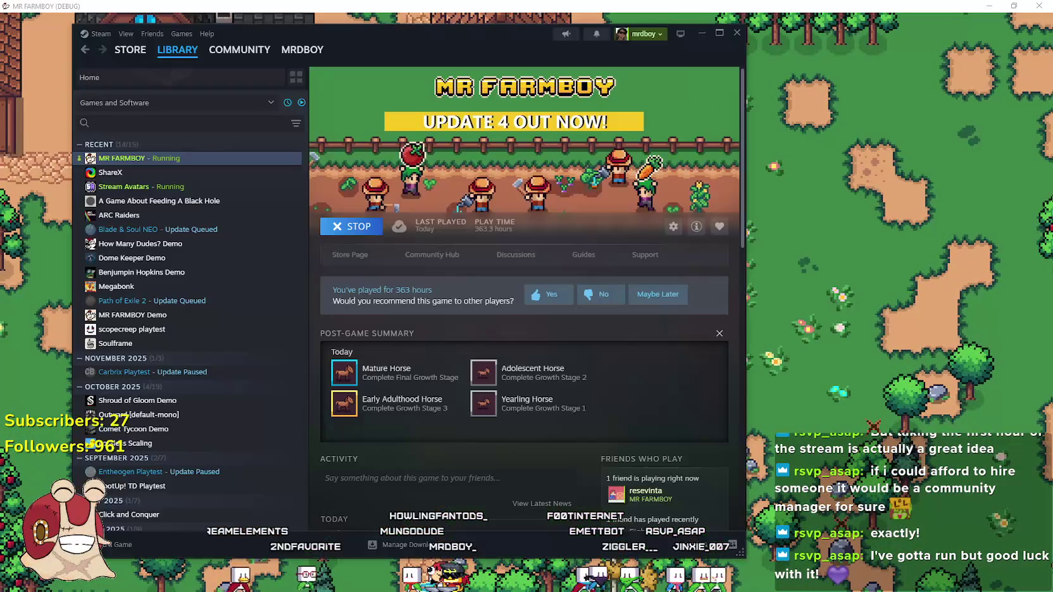
Open the Update 4.4 draft for editing via the community hub's event administration.
left_click(442, 256)
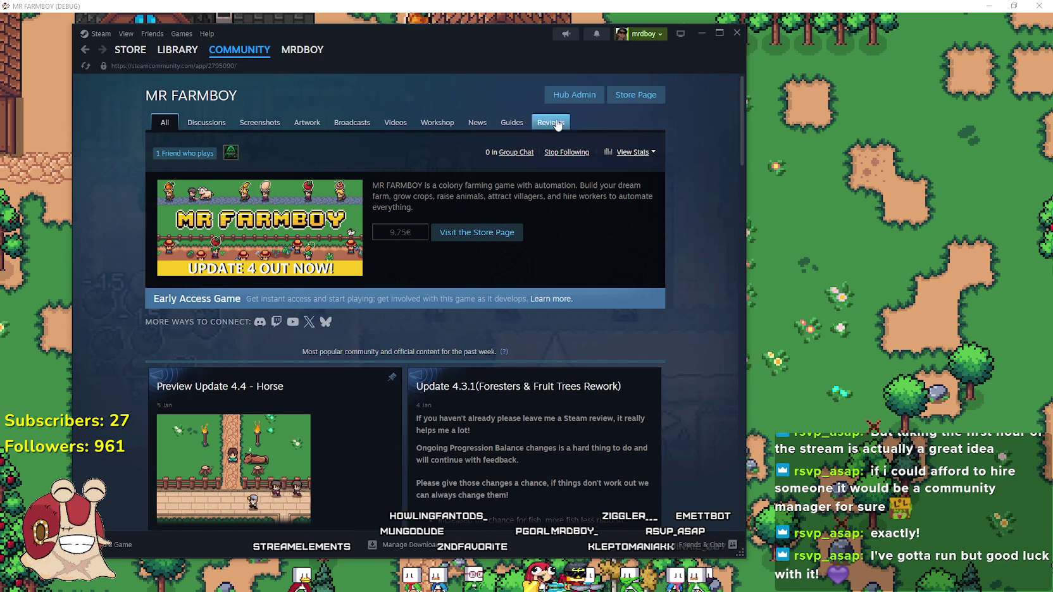
left_click(580, 98)
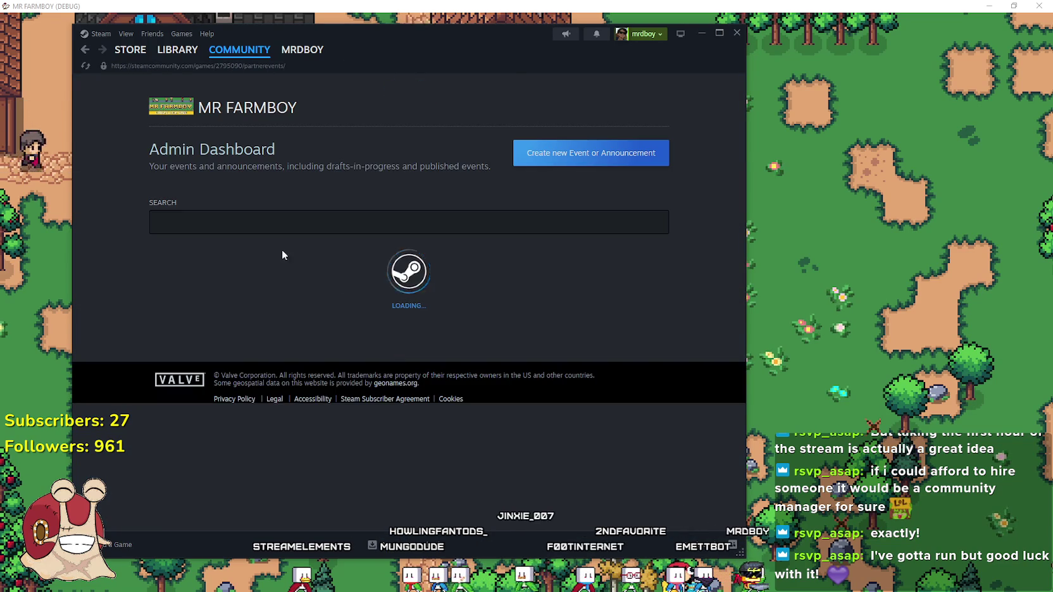
scroll(276, 321, "down", 2)
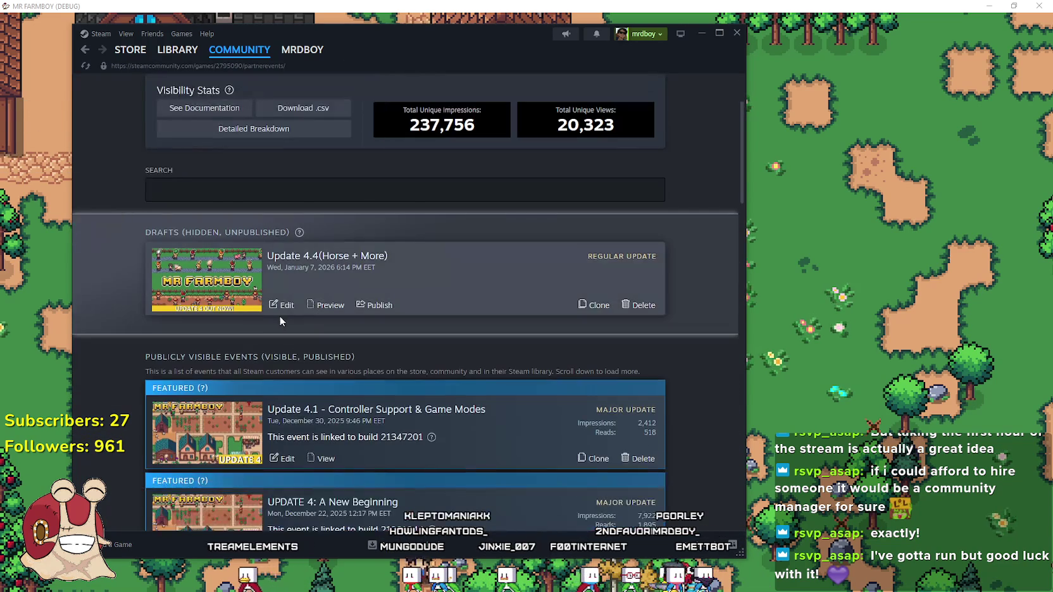
left_click(282, 305)
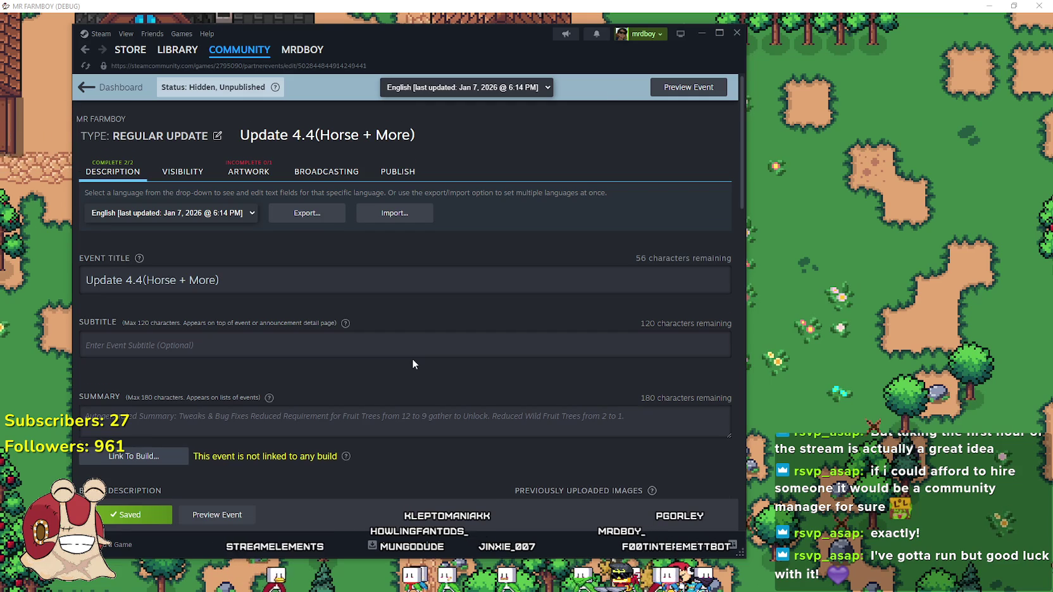
Scroll through the event description, then close Steam and pause MR FARMBOY.
scroll(412, 358, "down", 5)
scroll(412, 358, "down", 1)
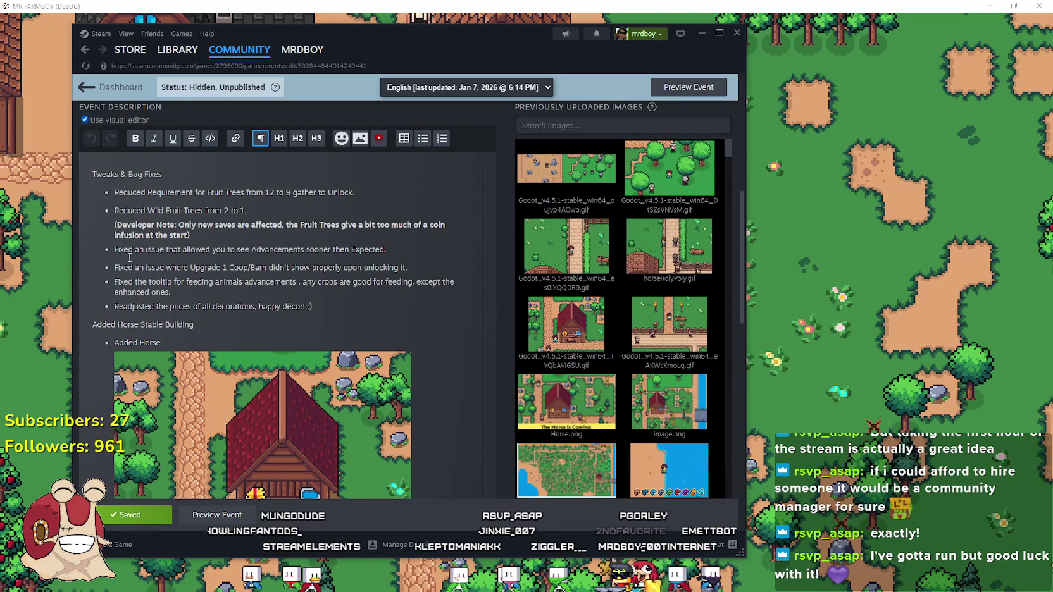
scroll(365, 234, "down", 2)
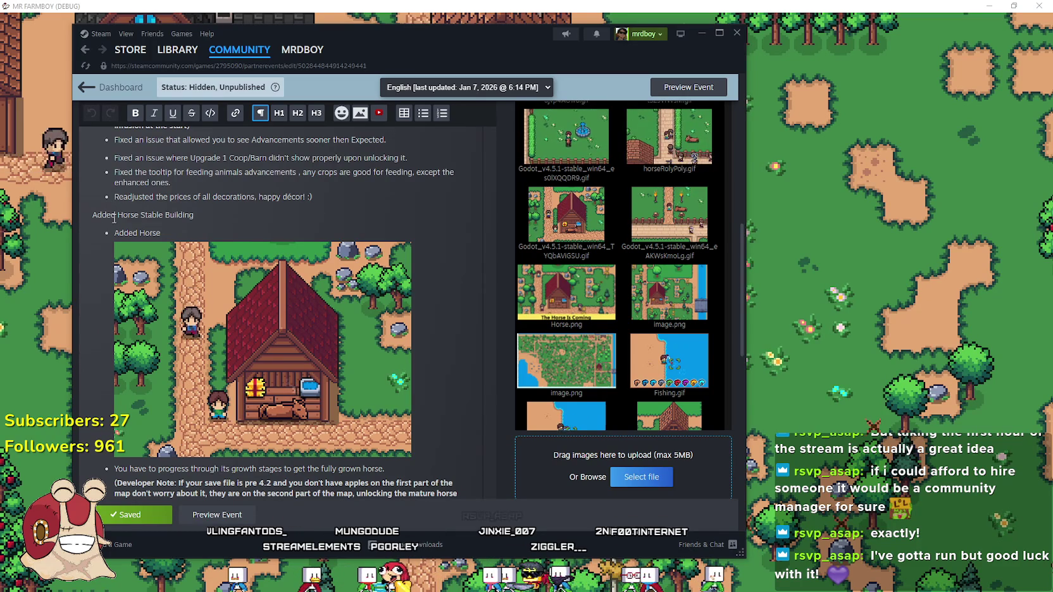
scroll(114, 222, "down", 5)
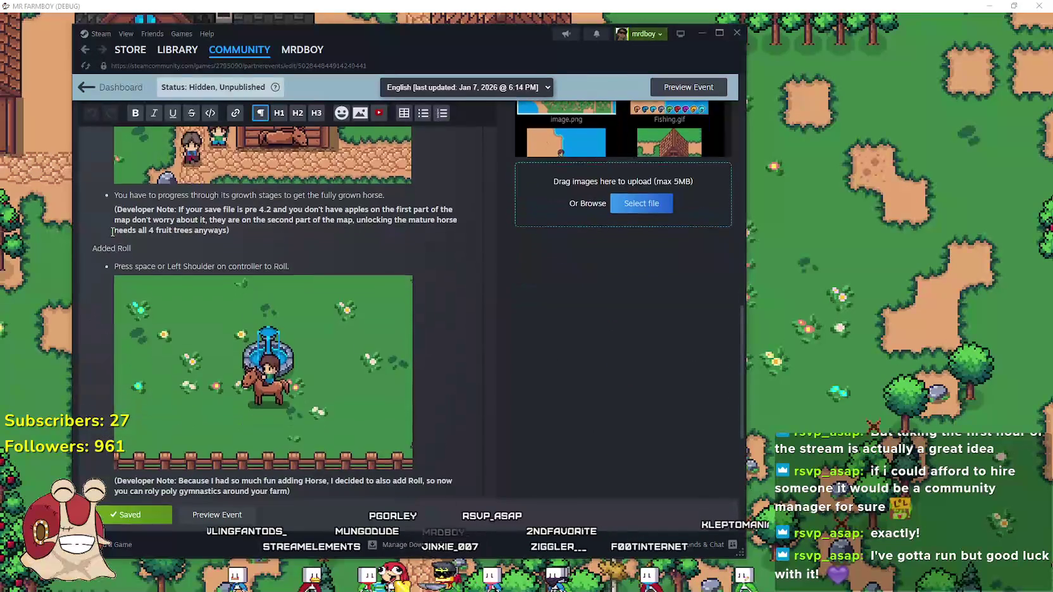
scroll(112, 232, "down", 4)
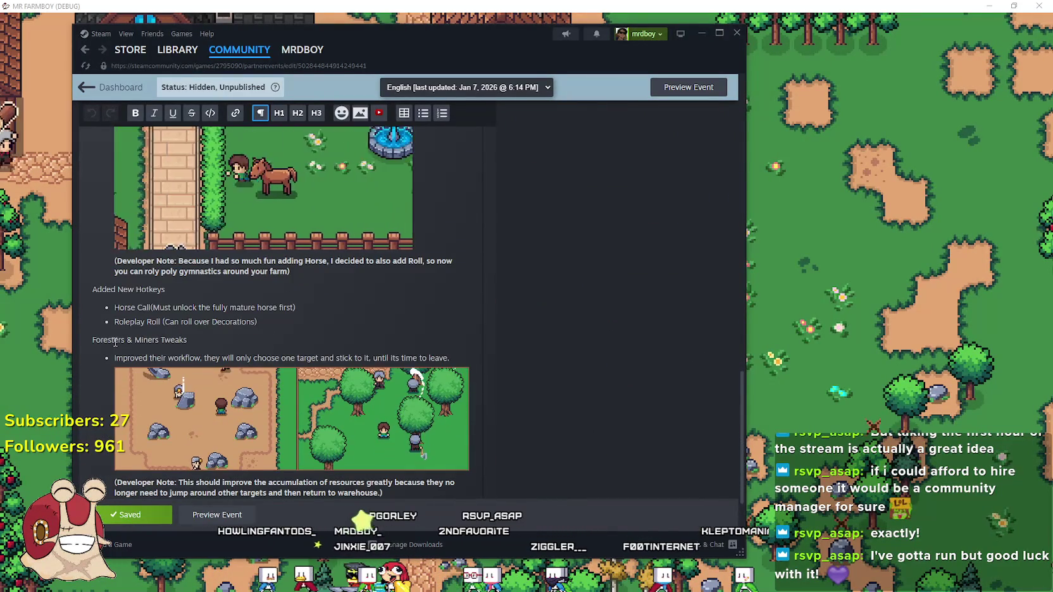
scroll(115, 343, "down", 2)
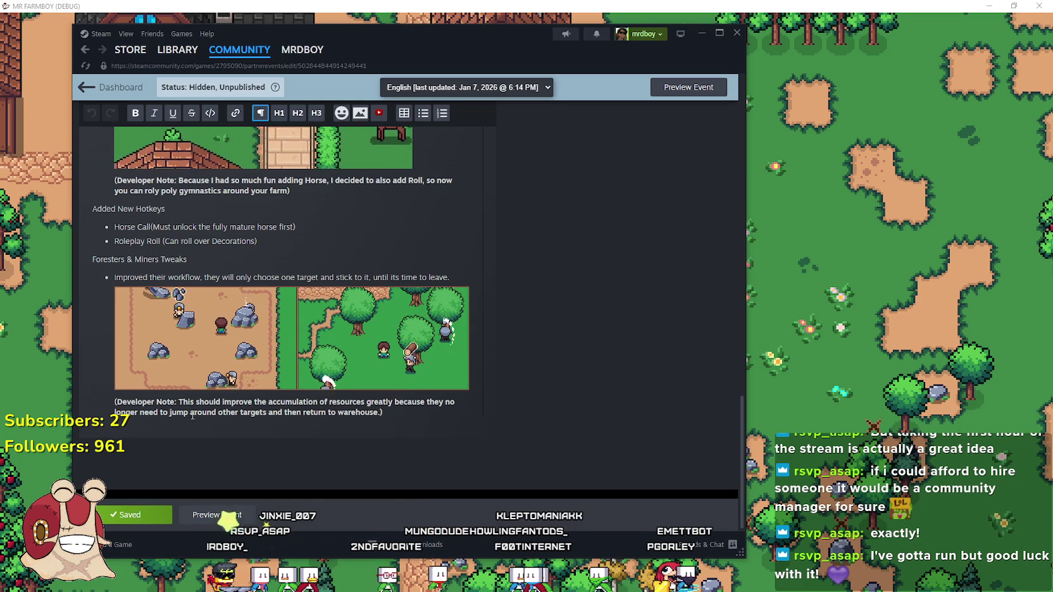
scroll(209, 408, "up", 15)
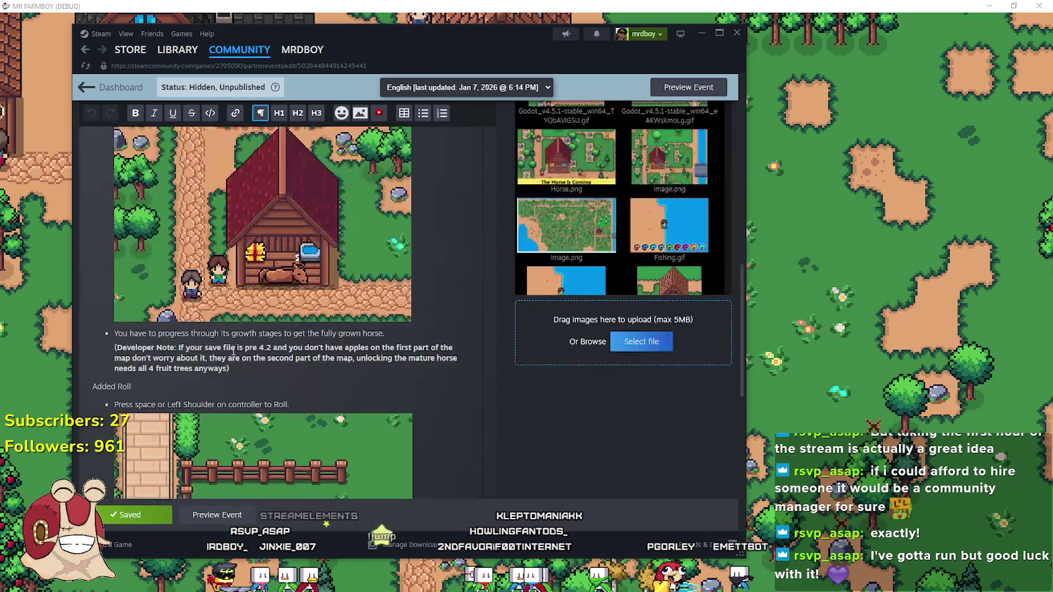
scroll(314, 286, "down", 3)
scroll(315, 286, "up", 3)
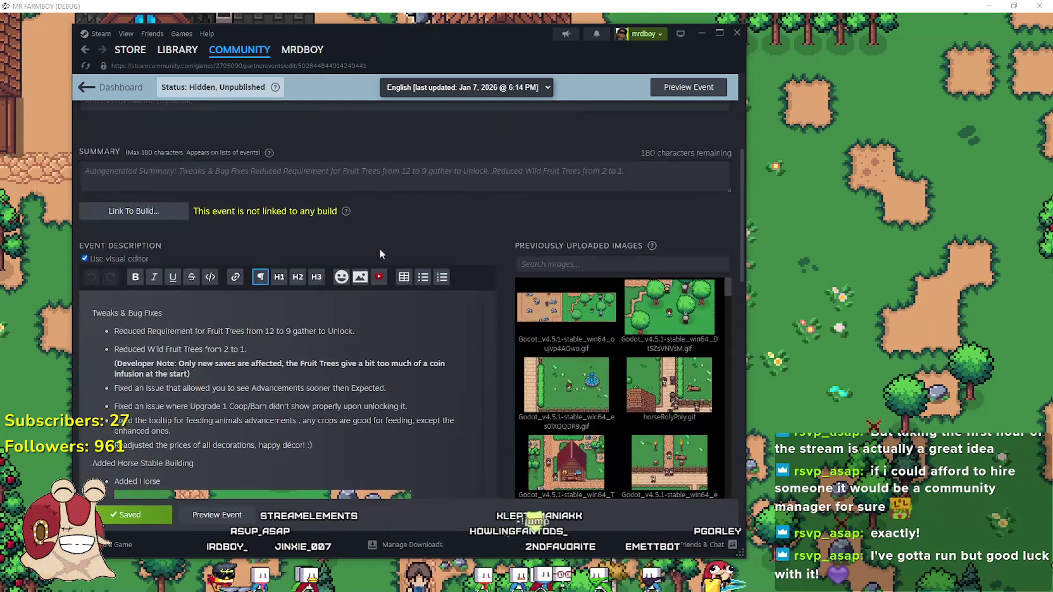
left_click(827, 271)
key("Escape")
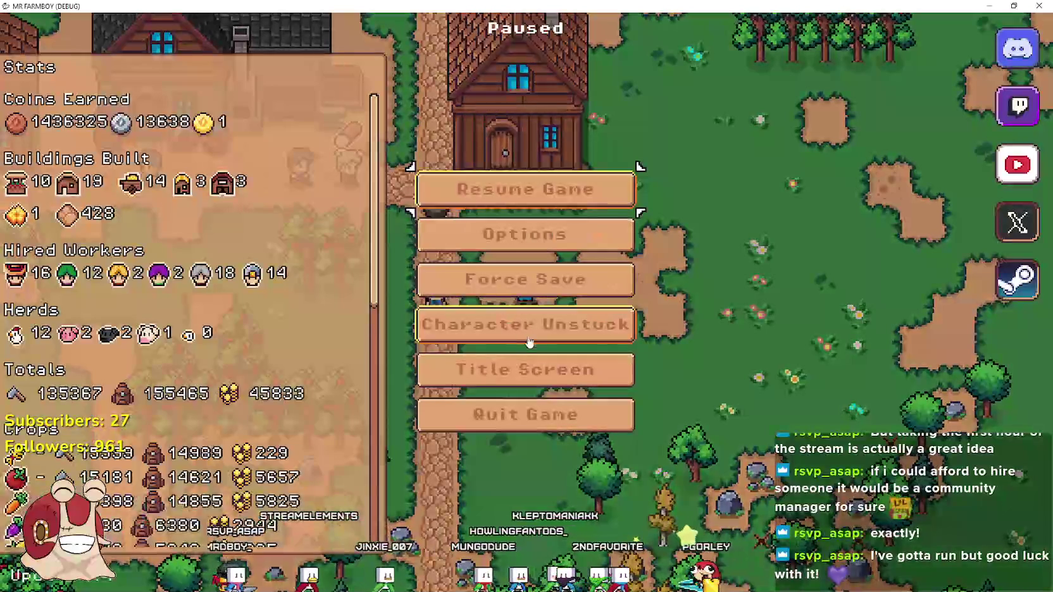
Load Save 10 from the title screen's save list.
left_click(559, 374)
left_click(522, 256)
scroll(527, 306, "down", 5)
scroll(528, 306, "down", 1)
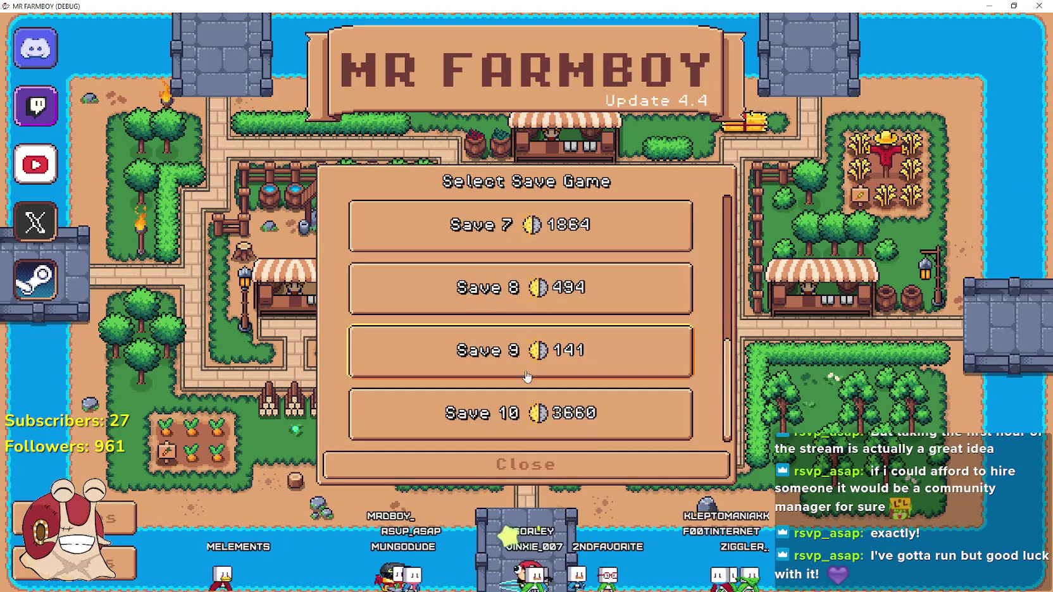
left_click(509, 410)
left_click(503, 423)
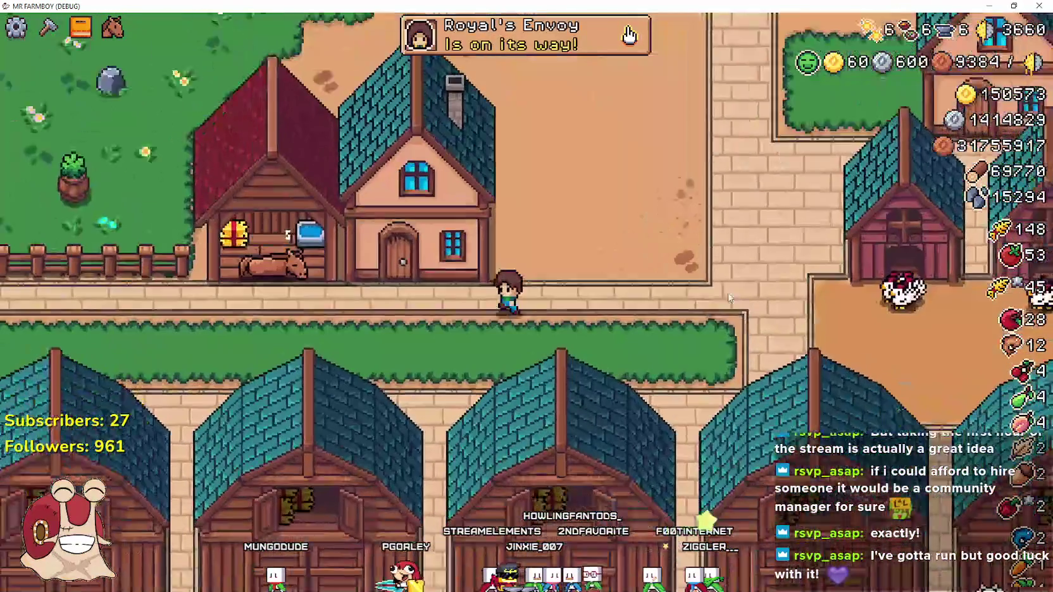
Relocate the Horse Stable to sit beside the house.
key("a")
key("e")
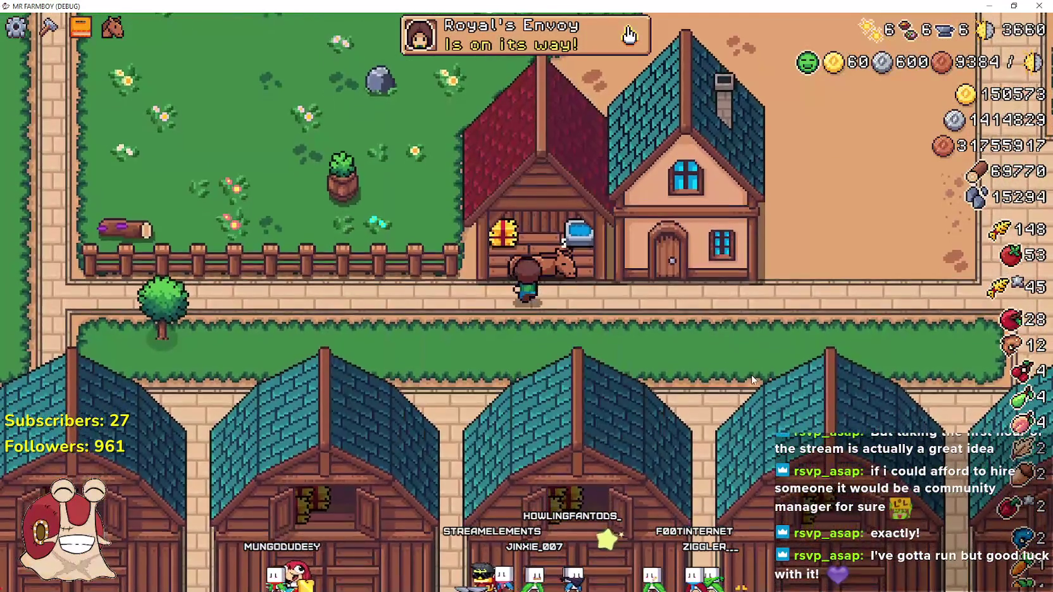
right_click(752, 374)
key("d")
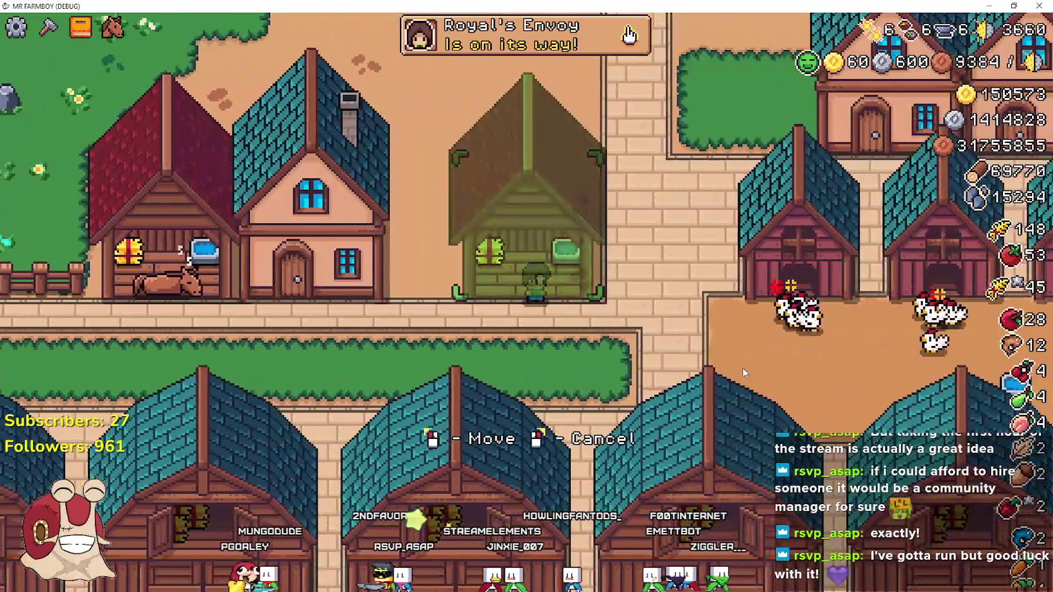
left_click(743, 371)
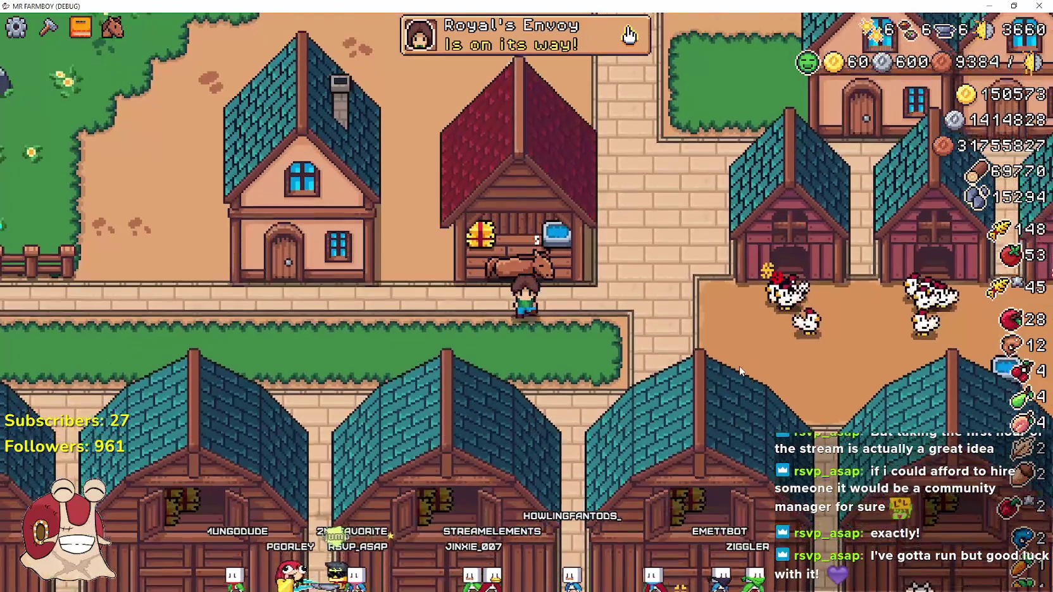
Mount the horse, ride it left and upward past the house, then dismount.
key("e")
key("a")
key("w")
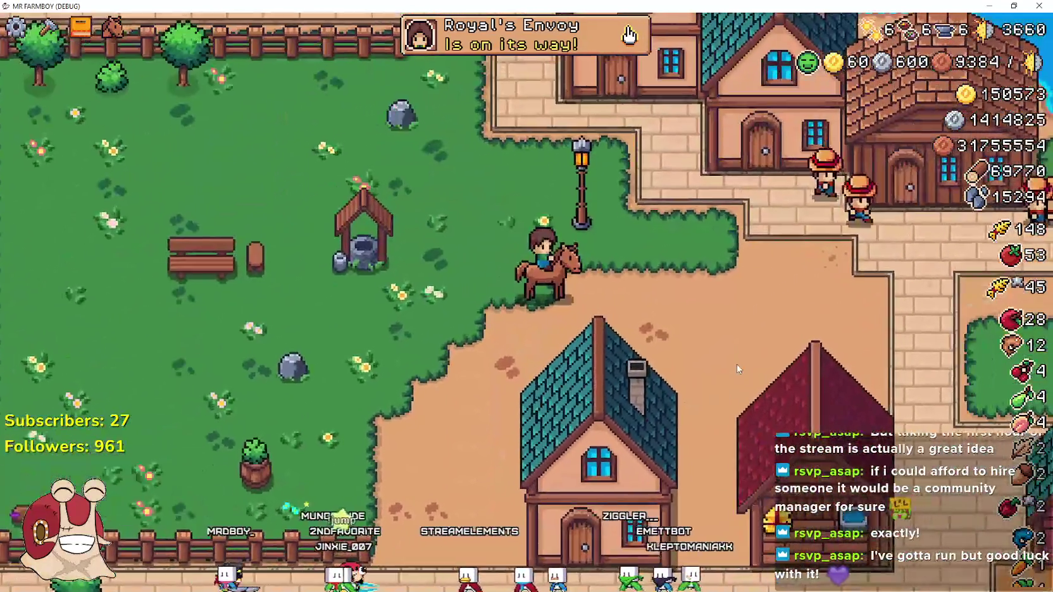
key("e")
key("d")
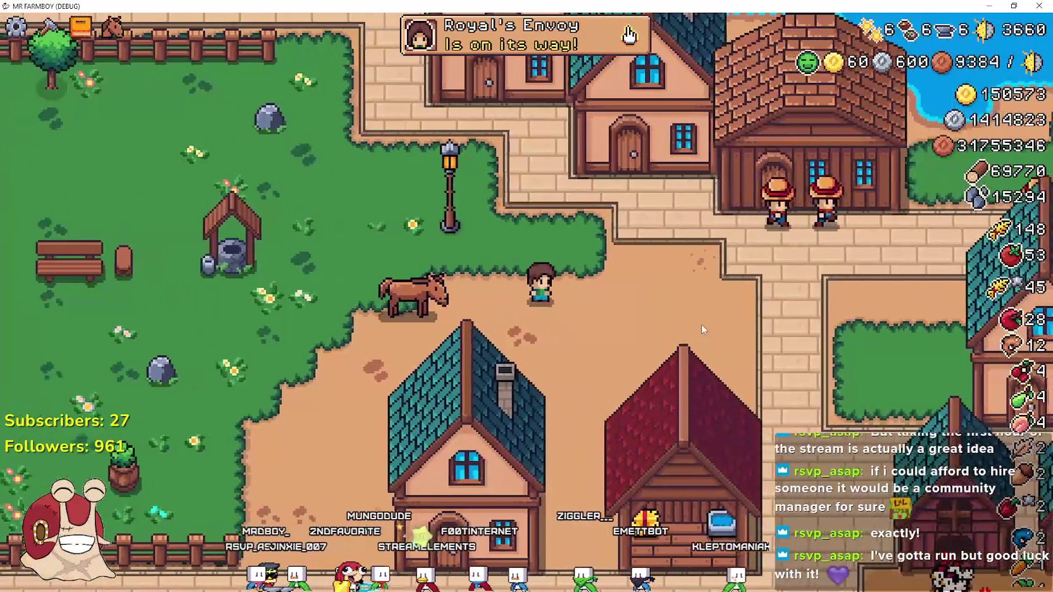
scroll(702, 324, "down", 5)
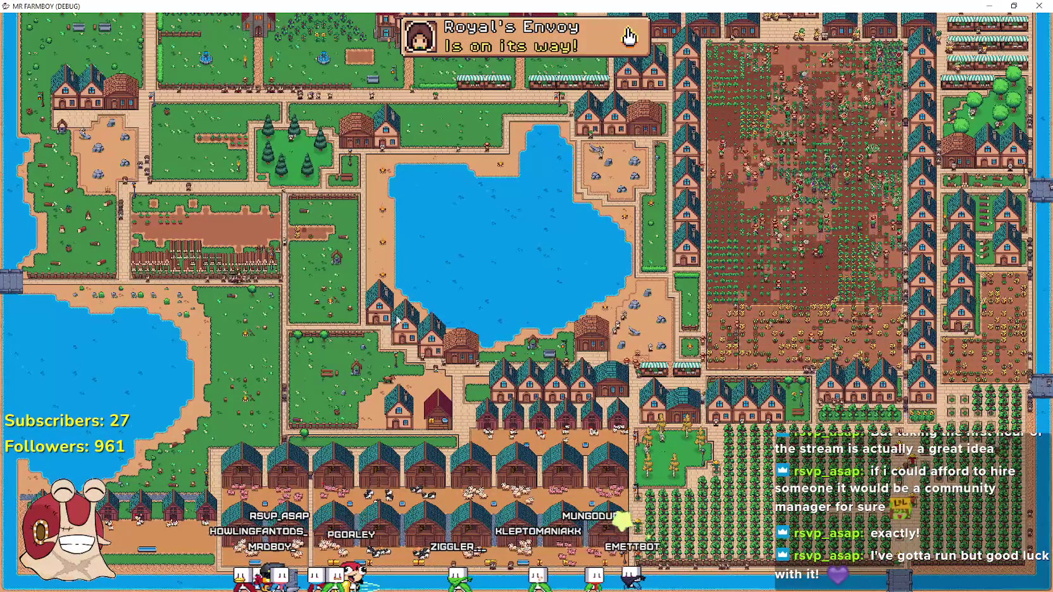
Browse the building, crop, animal and decoration advancements, then pause the game.
key("a")
left_click(310, 129)
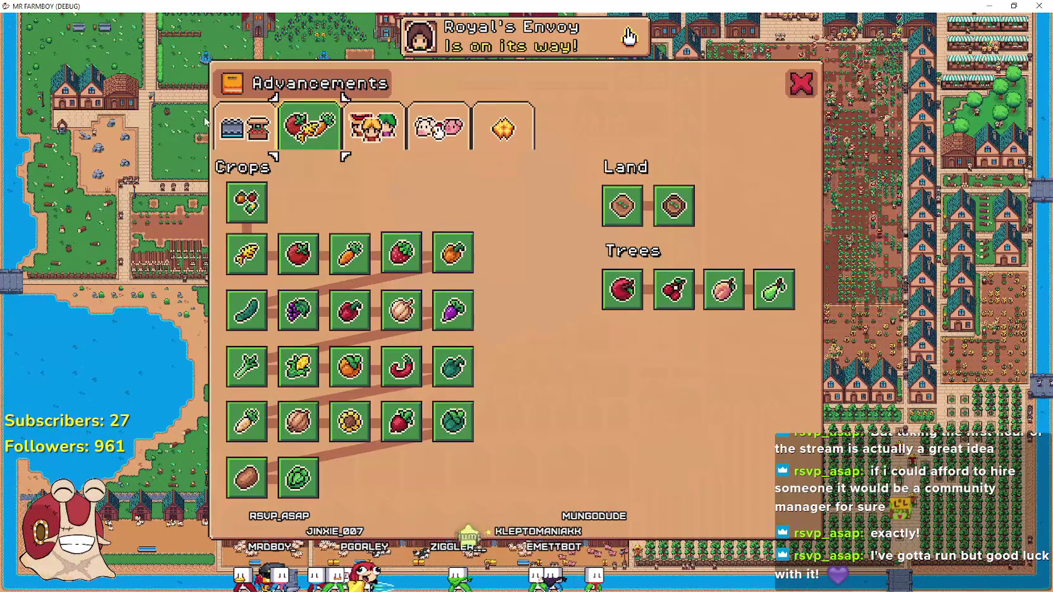
left_click(244, 126)
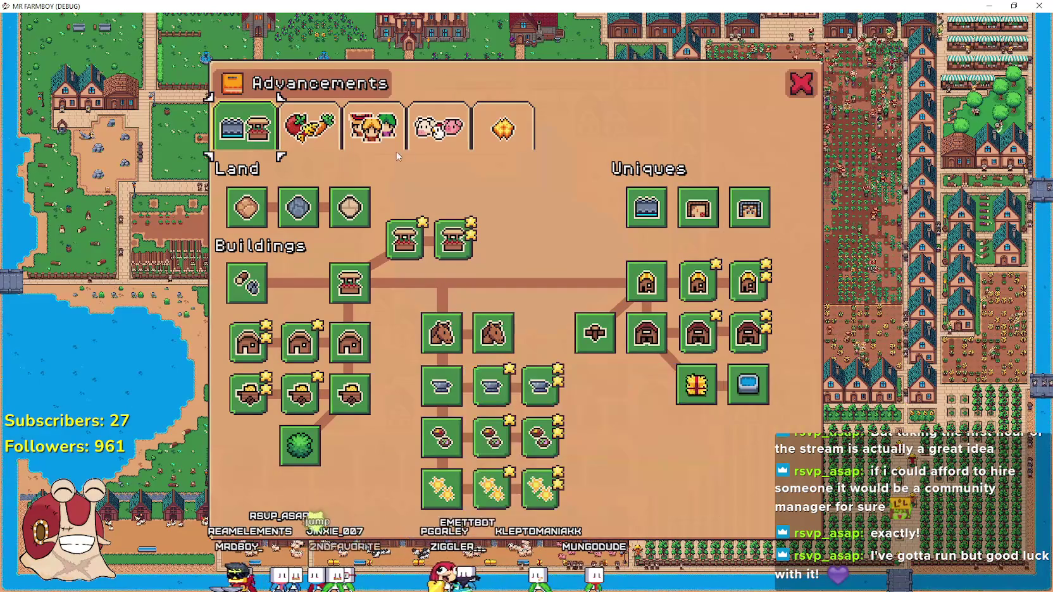
left_click(310, 130)
left_click(438, 129)
left_click(503, 130)
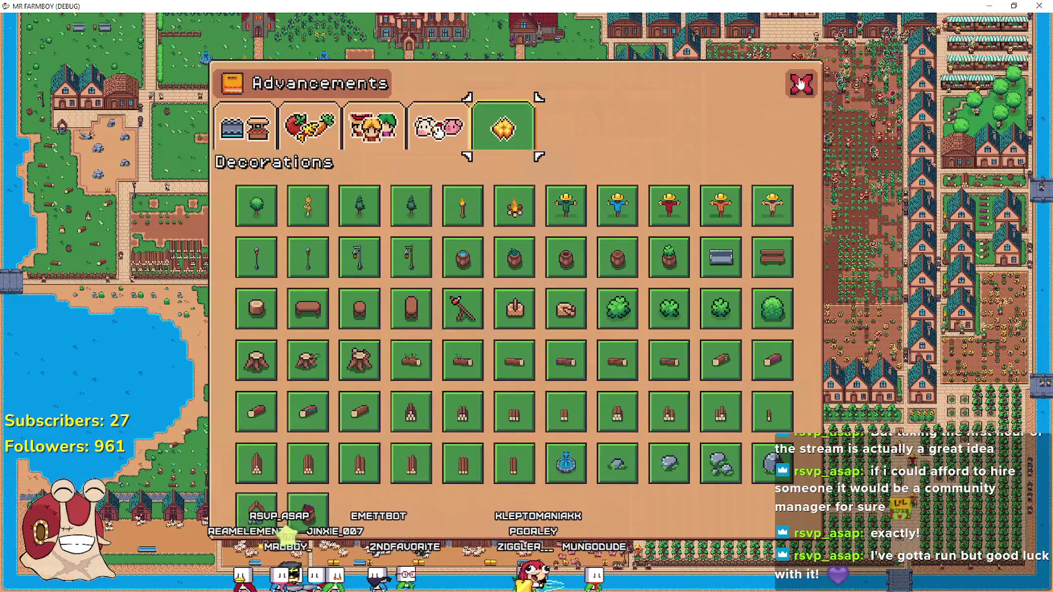
left_click(800, 84)
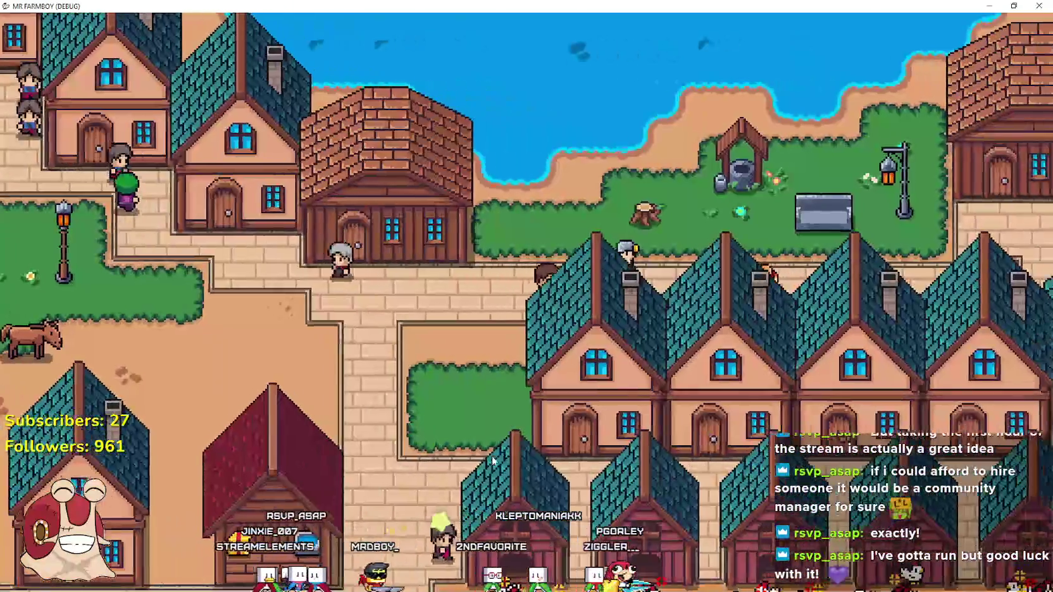
key("Escape")
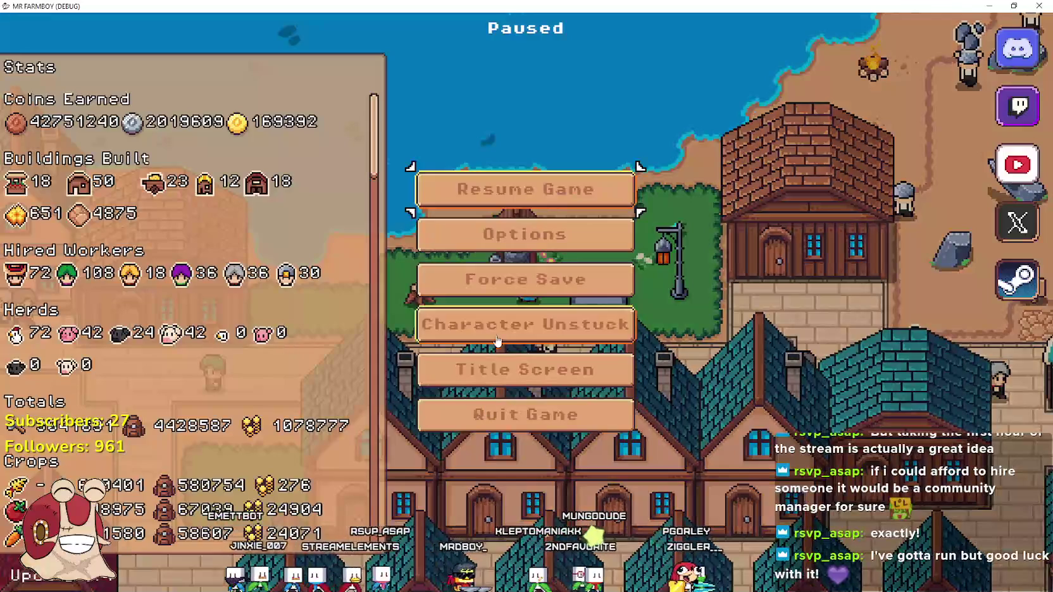
Load Save 7 from the title screen's save list.
key("Return")
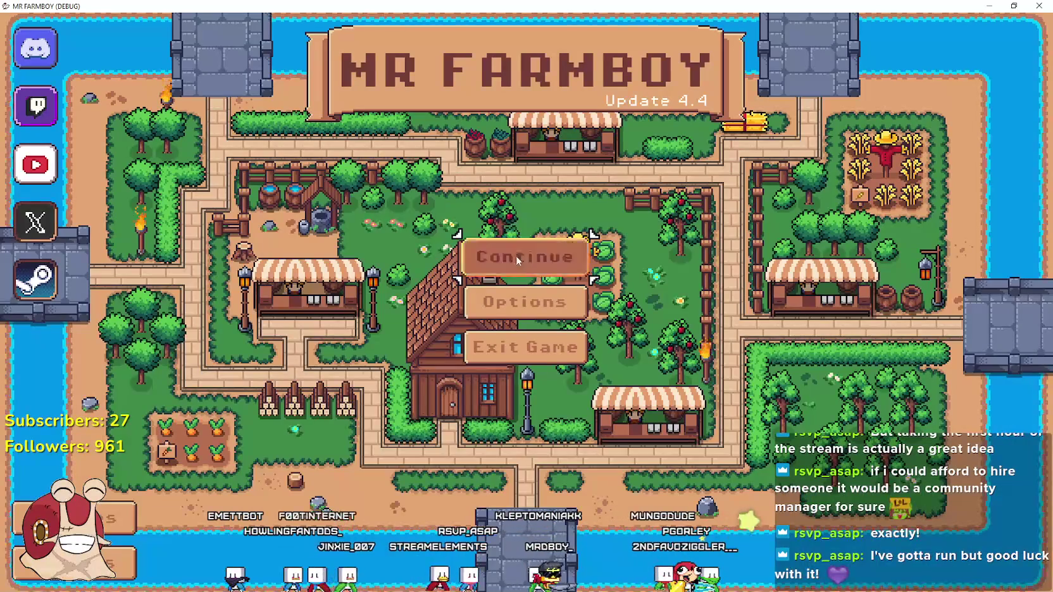
left_click(525, 256)
scroll(552, 295, "down", 5)
left_click(552, 295)
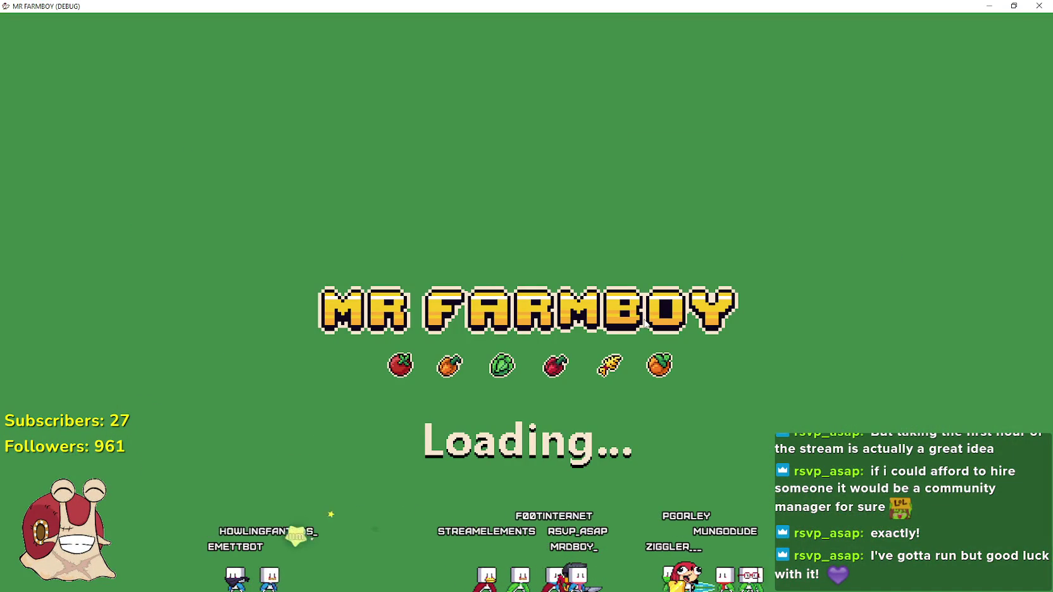
Inspect the Horse Mount entry in the Advancements tree.
key("a")
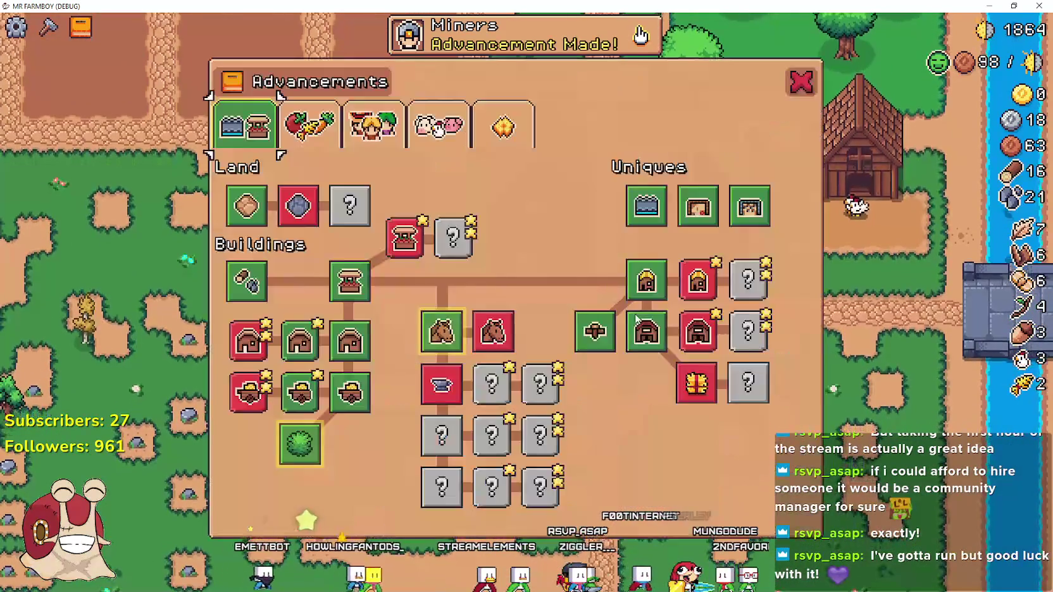
mouse_move(482, 339)
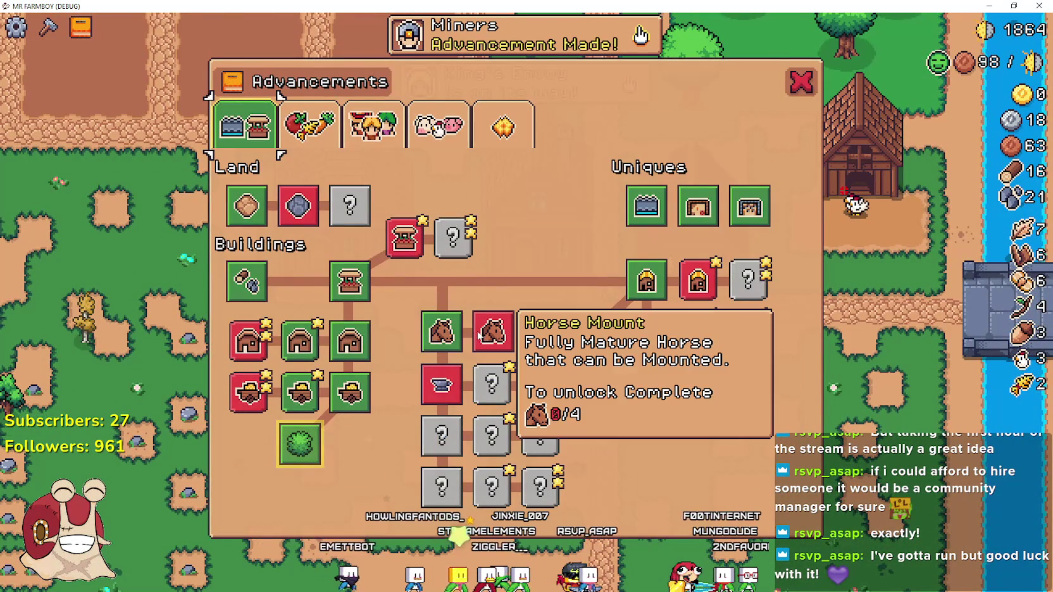
mouse_move(445, 384)
key("Escape")
Walk to the red Horse Stable and check its feeding dialog twice.
key("w")
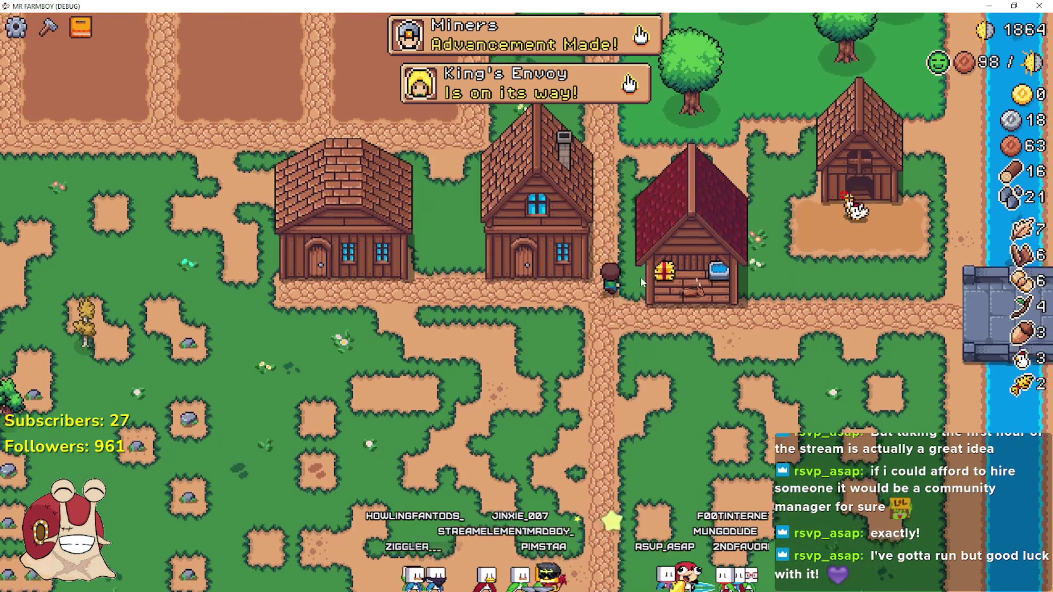
key("e")
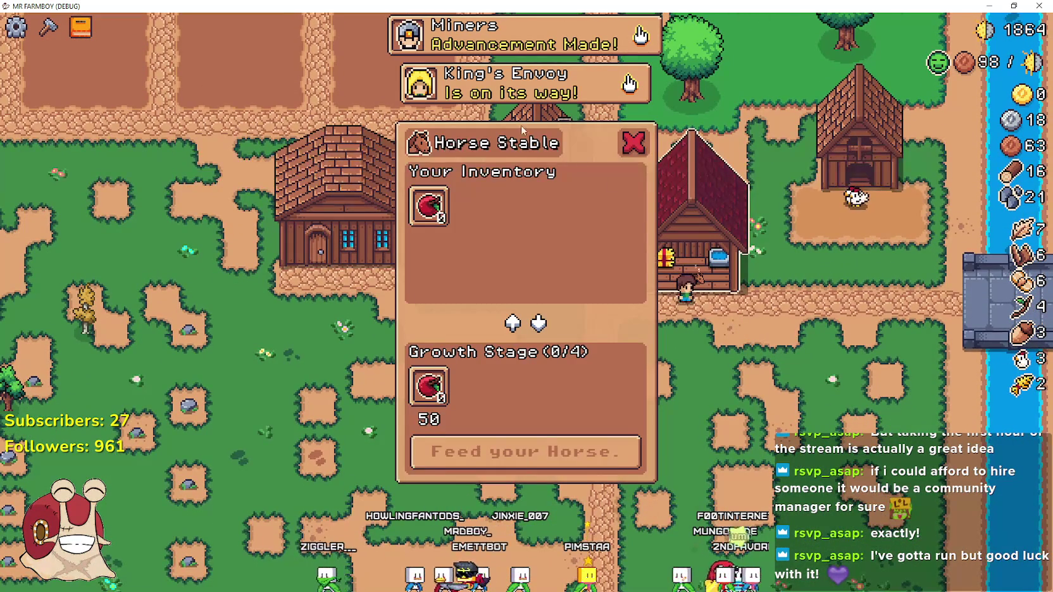
key("Escape")
key("a")
key("w")
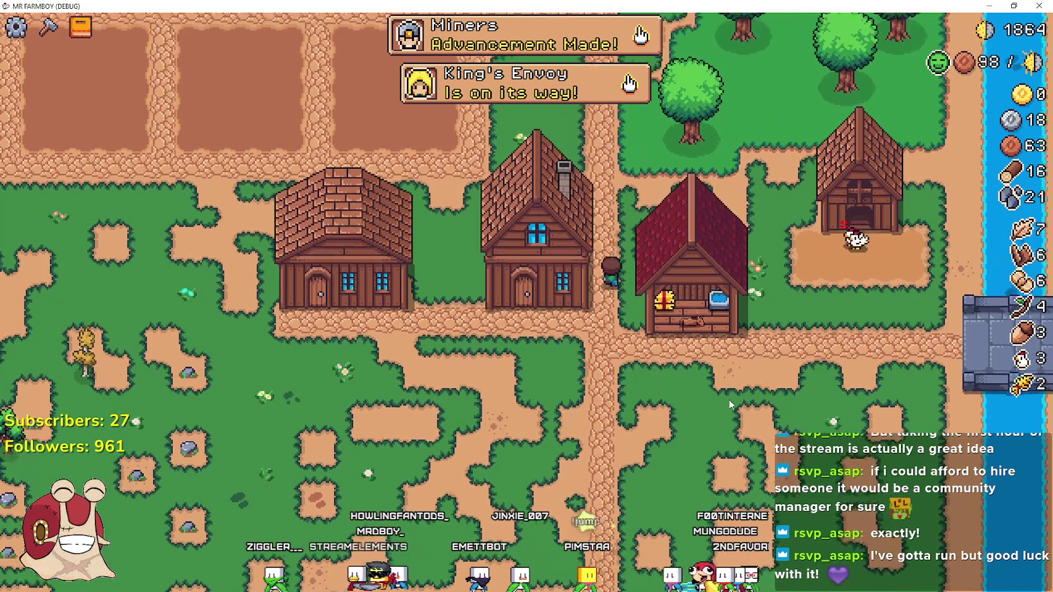
key("s")
key("d")
key("e")
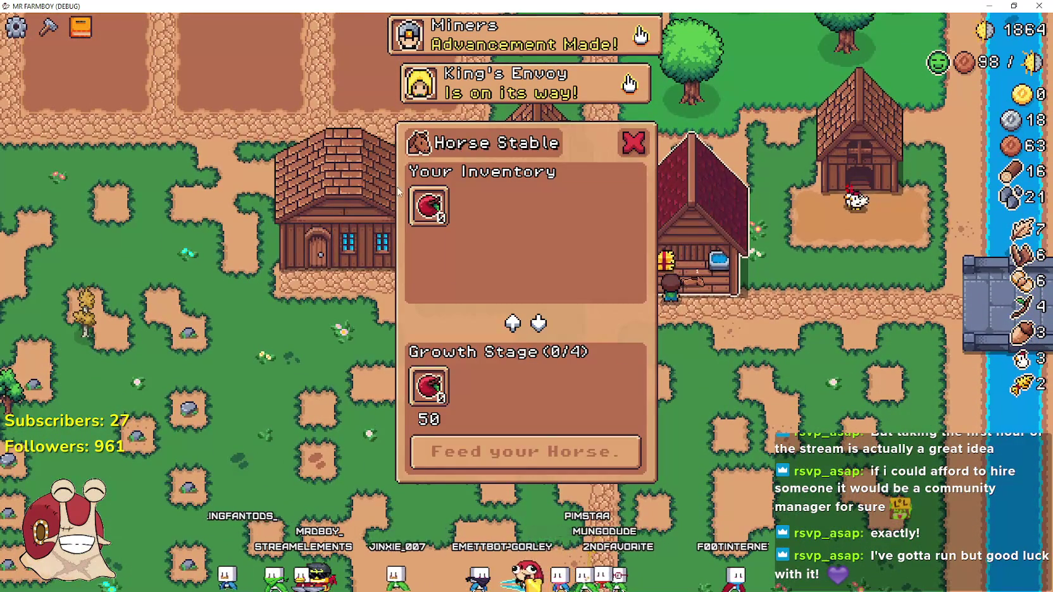
key("Escape")
key("a")
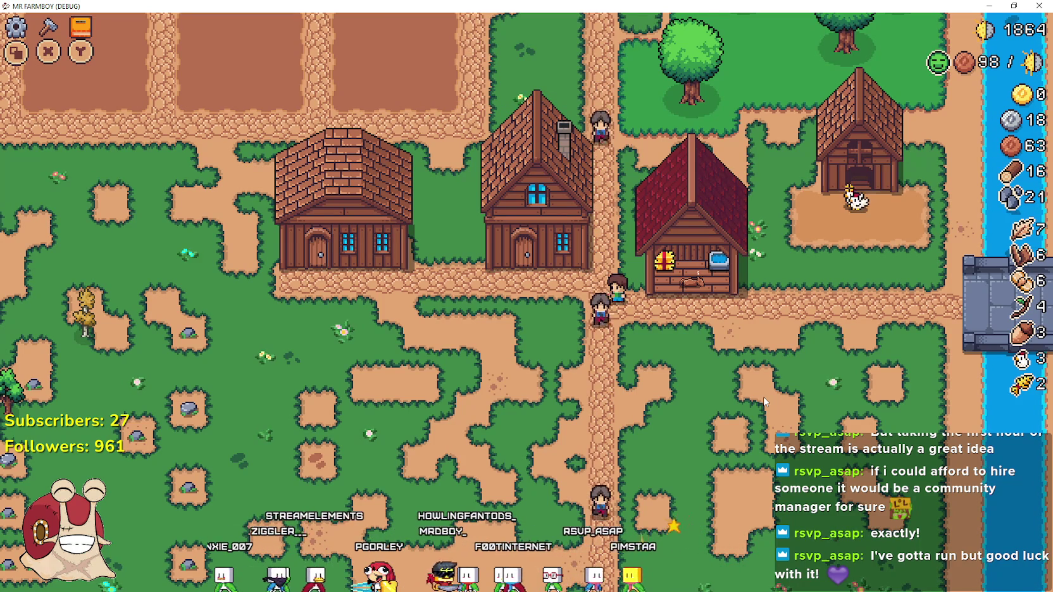
Reopen the stable feeding dialog and compare the inventory Apple with the Growth Stage 0/4 slot.
key("d")
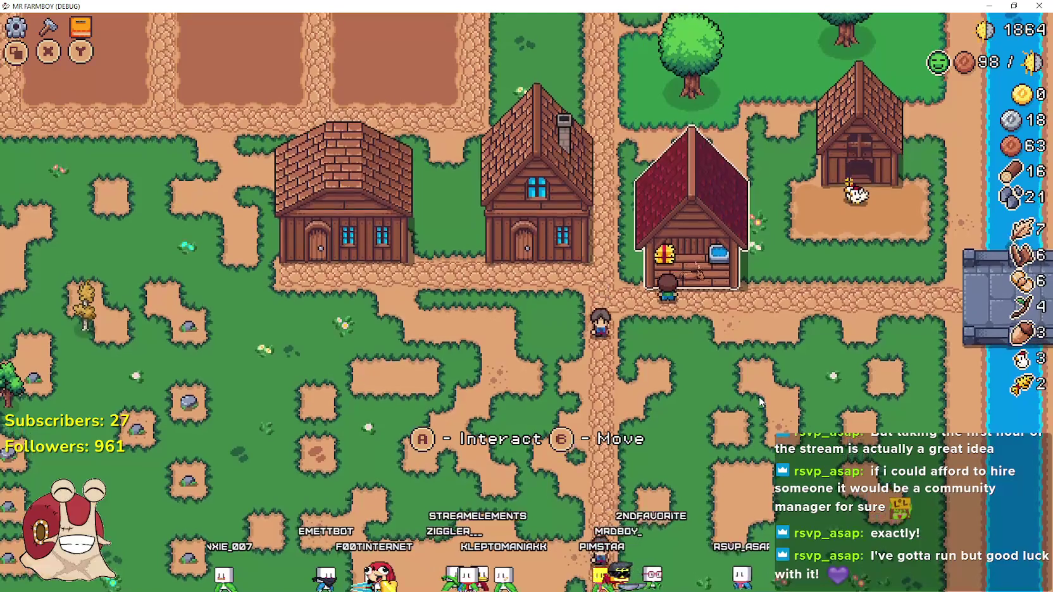
key("e")
key("w")
key("s")
key("s")
key("w")
key("s")
key("w")
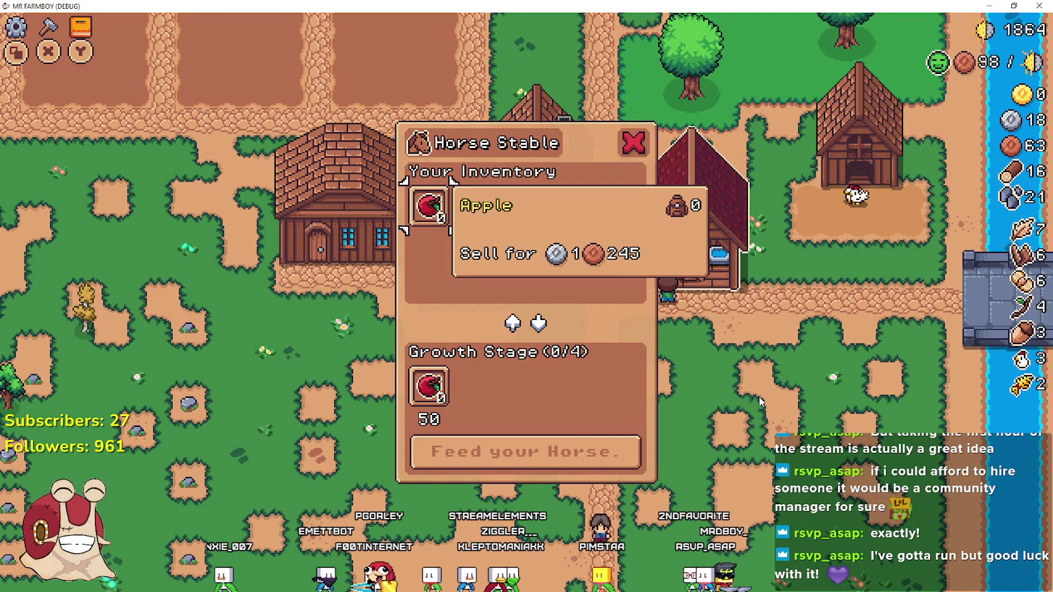
key("s")
key("s")
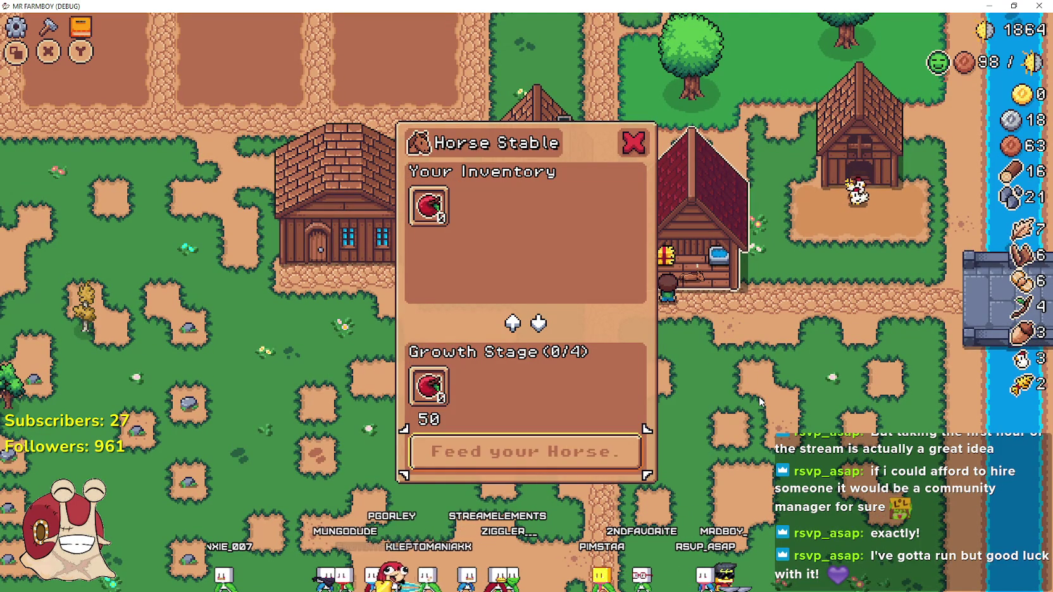
key("w")
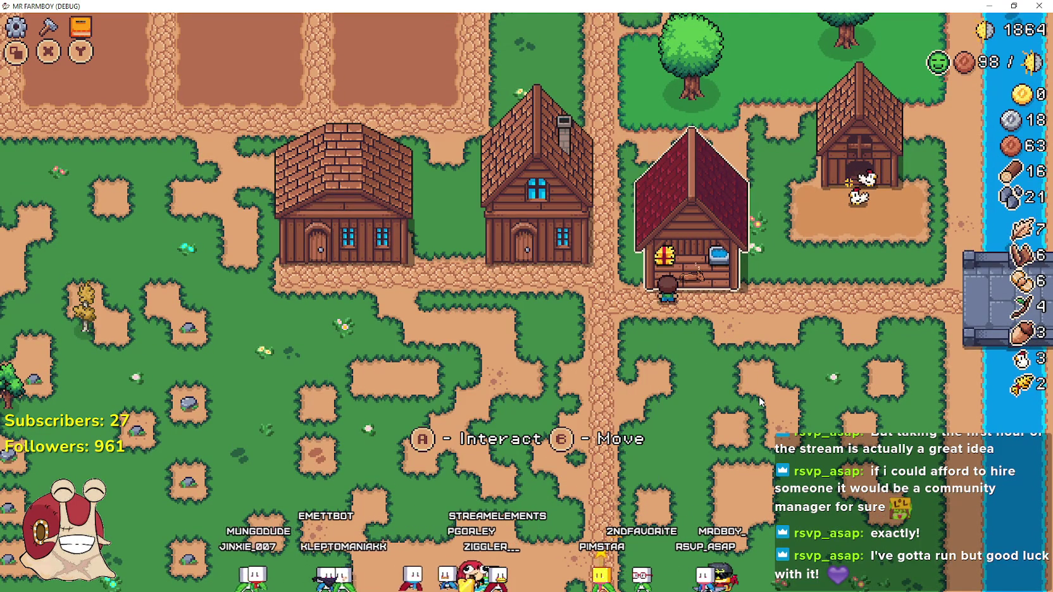
Reopen and close the stable dialog once more, then walk up the village path.
key("Left")
key("Right")
key("Up")
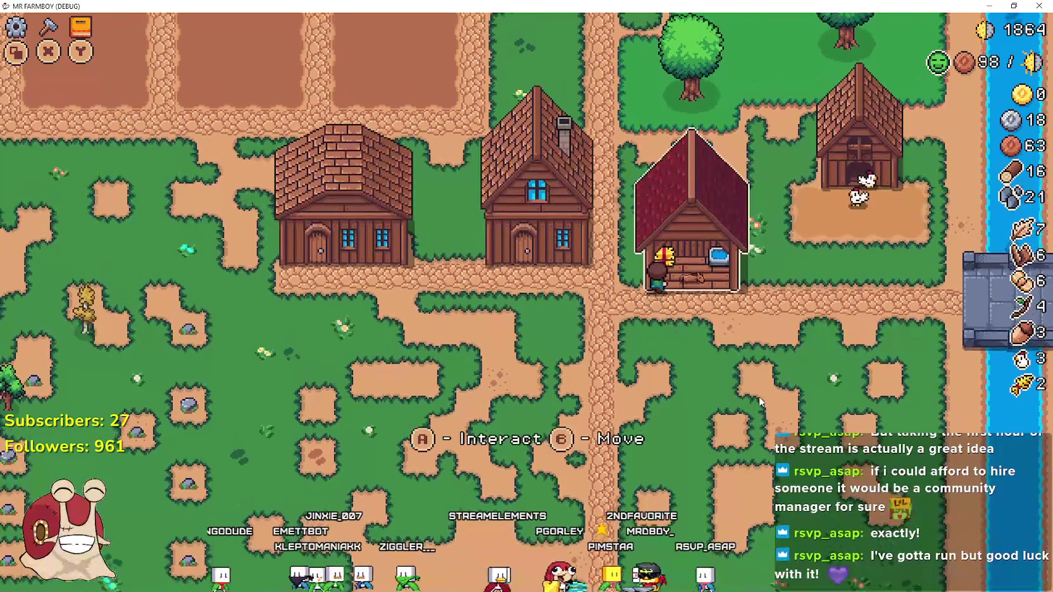
key("Left")
key("Up")
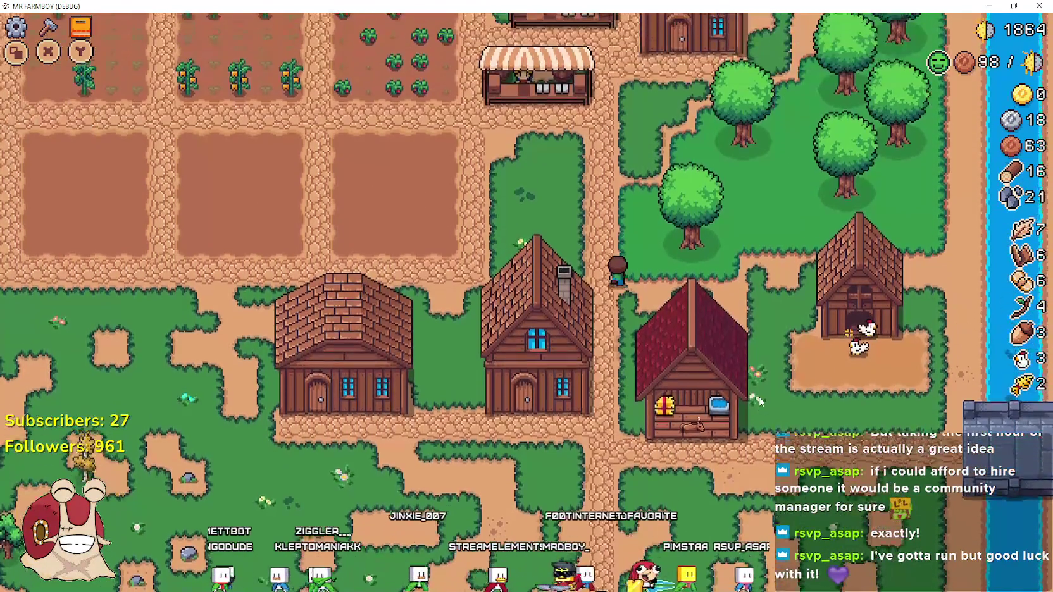
Walk past the market stalls into the crop fields and harvest an orange pepper and a cucumber.
key("Up")
key("Left")
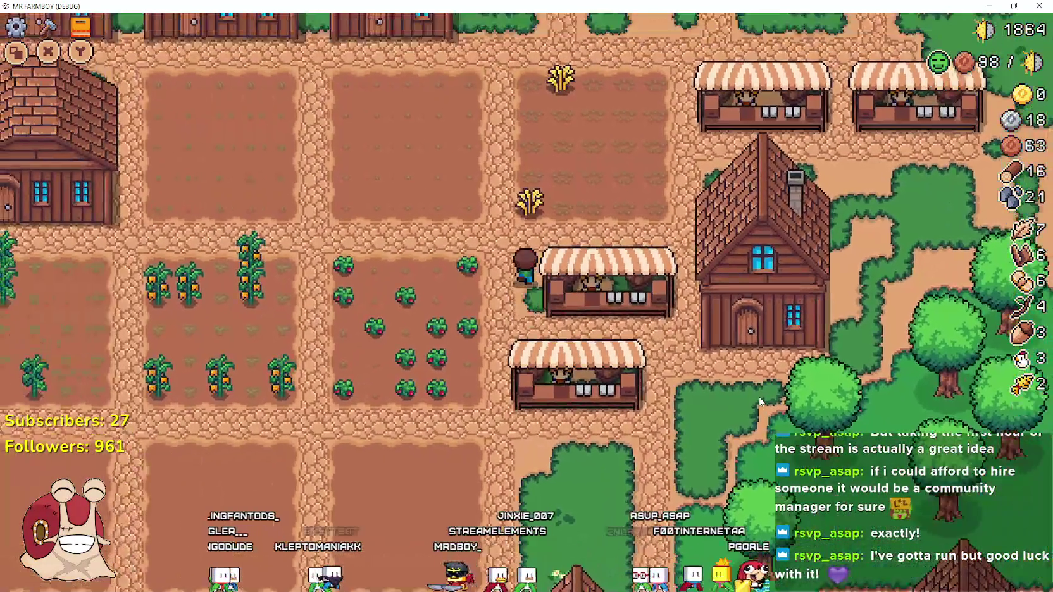
key("Left")
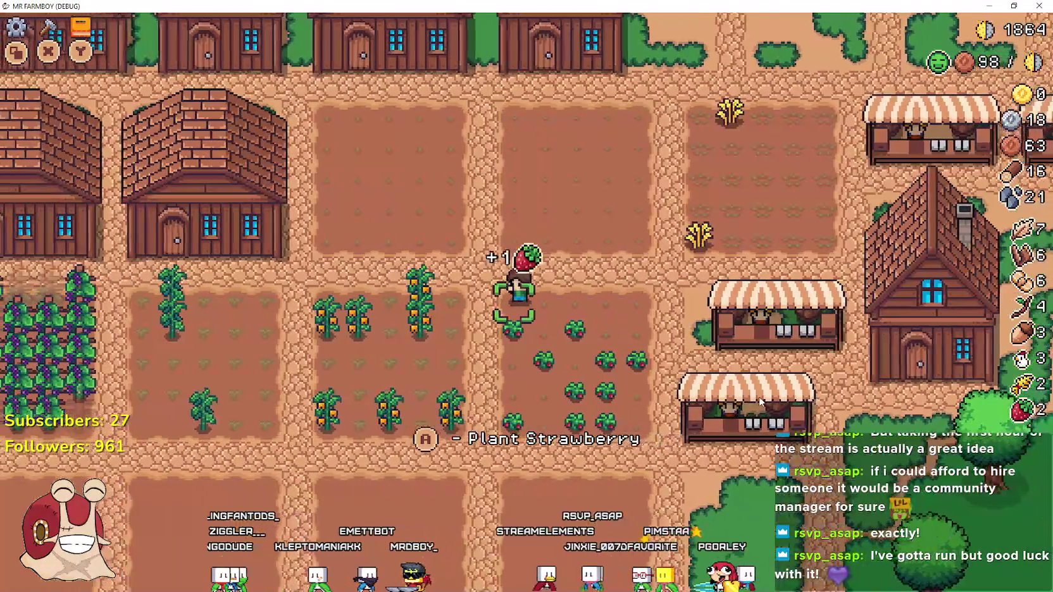
key("Left")
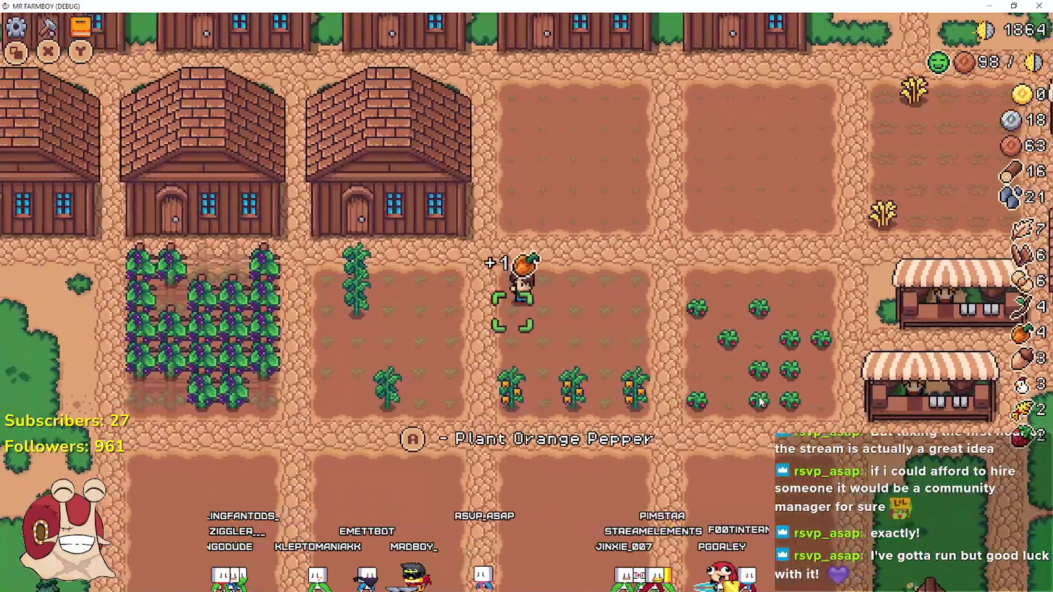
key("Left")
key("Up")
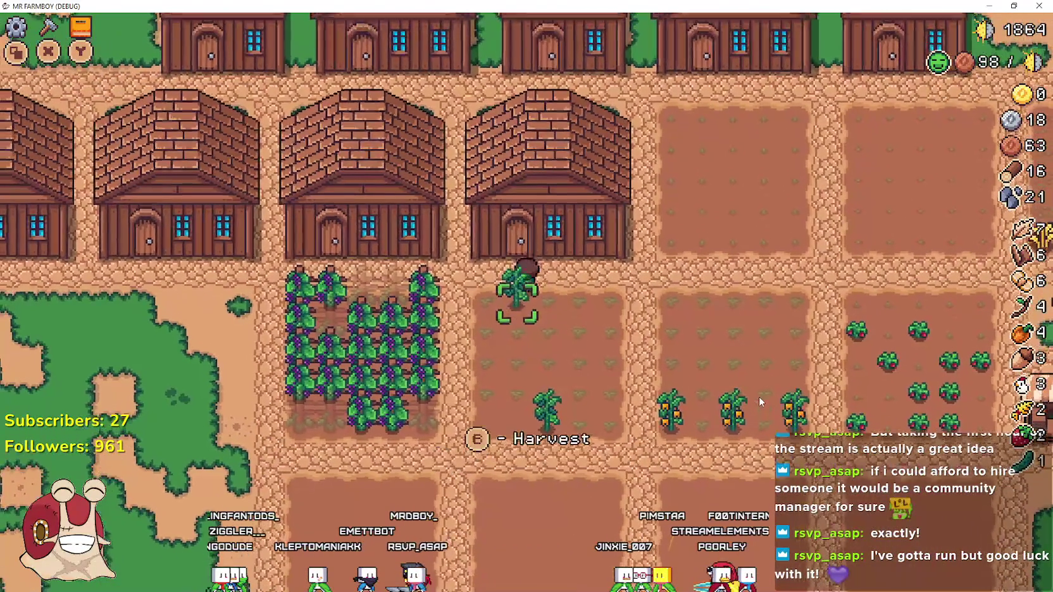
Look through the Warehouse inventory, then walk back out to the wheat plot.
key("Up")
key("Right")
key("Right")
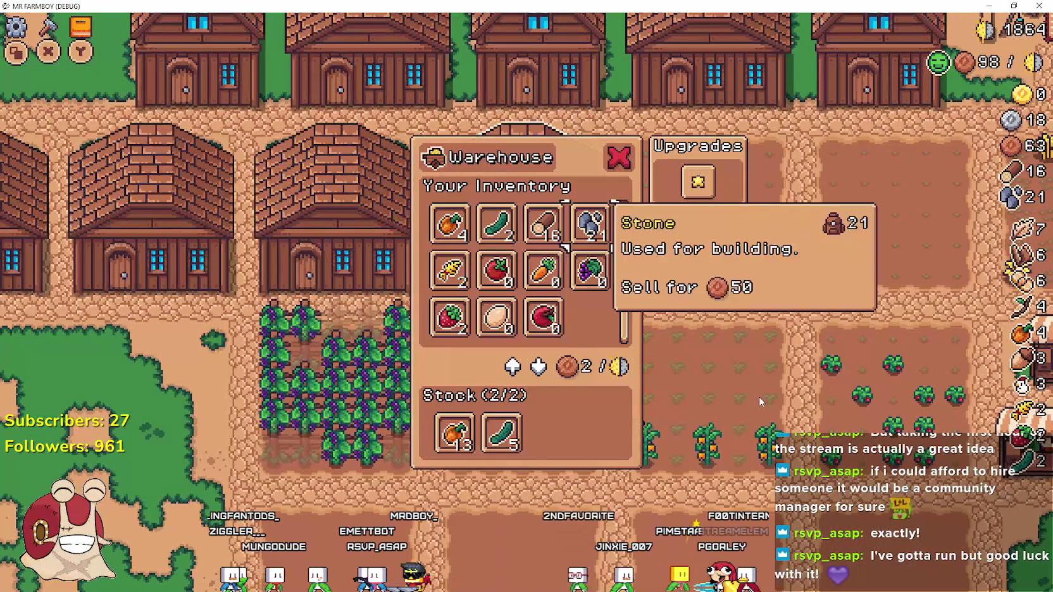
key("Down")
key("Right")
key("Up")
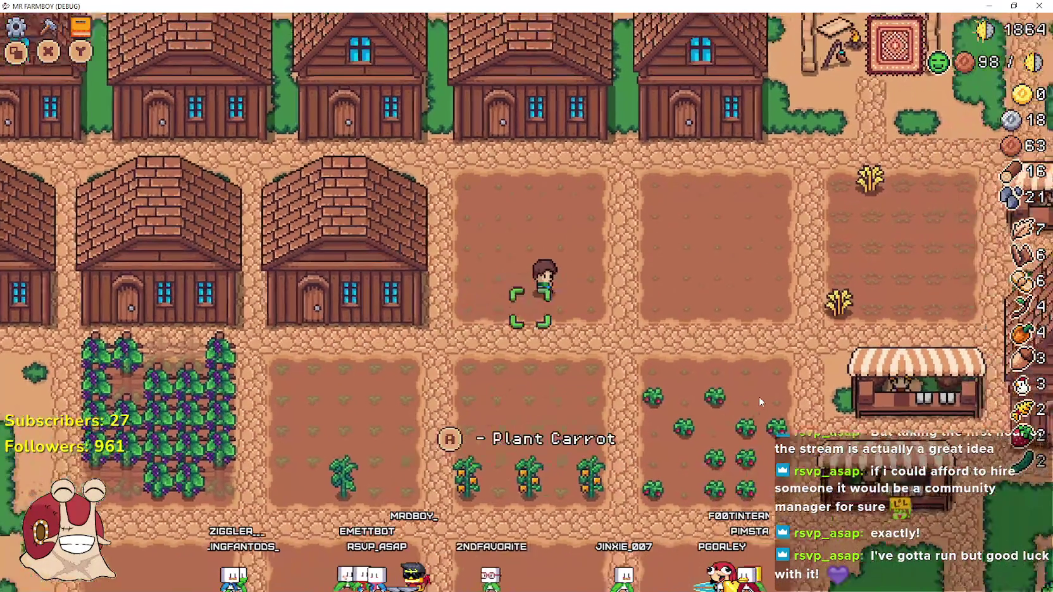
key("Up")
key("Right")
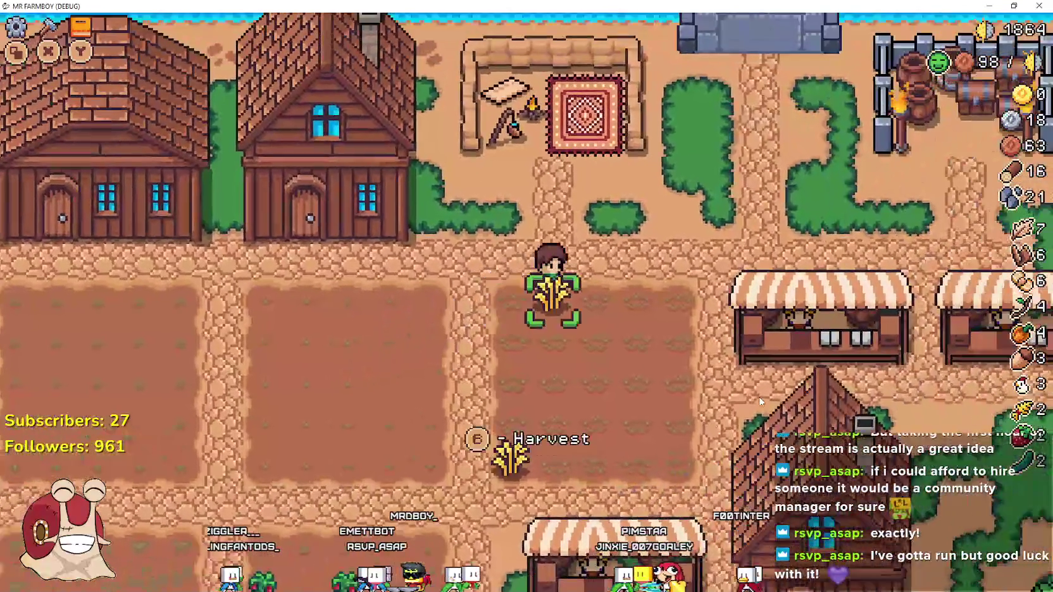
key("Up")
Browse the Crafting lists from Land through Seeds to Buildings, ending on the Sand Tile entry.
key("c")
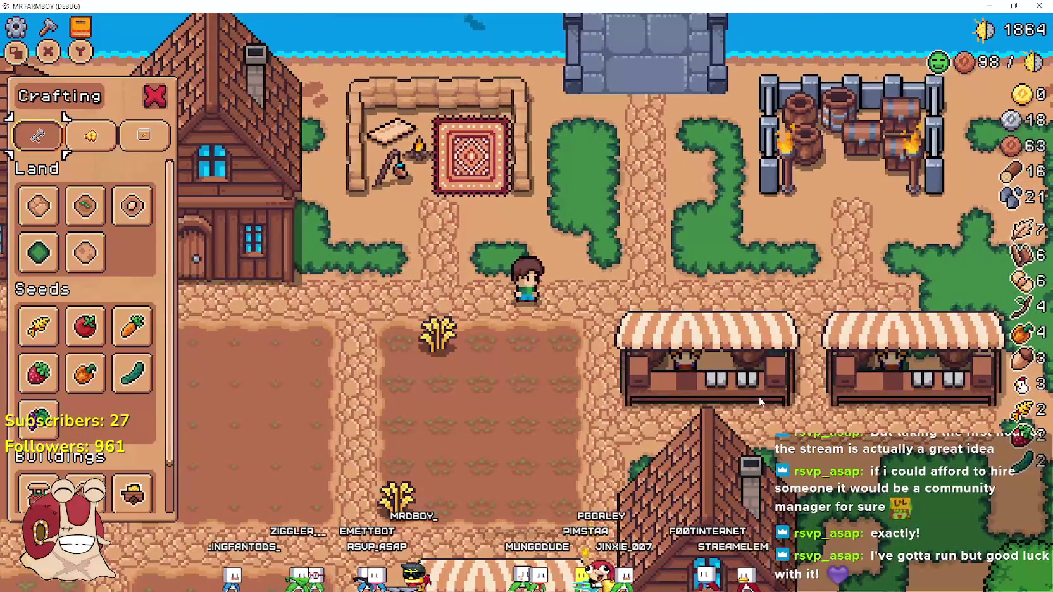
key("Down")
key("Down")
key("Down")
key("Down")
key("Down")
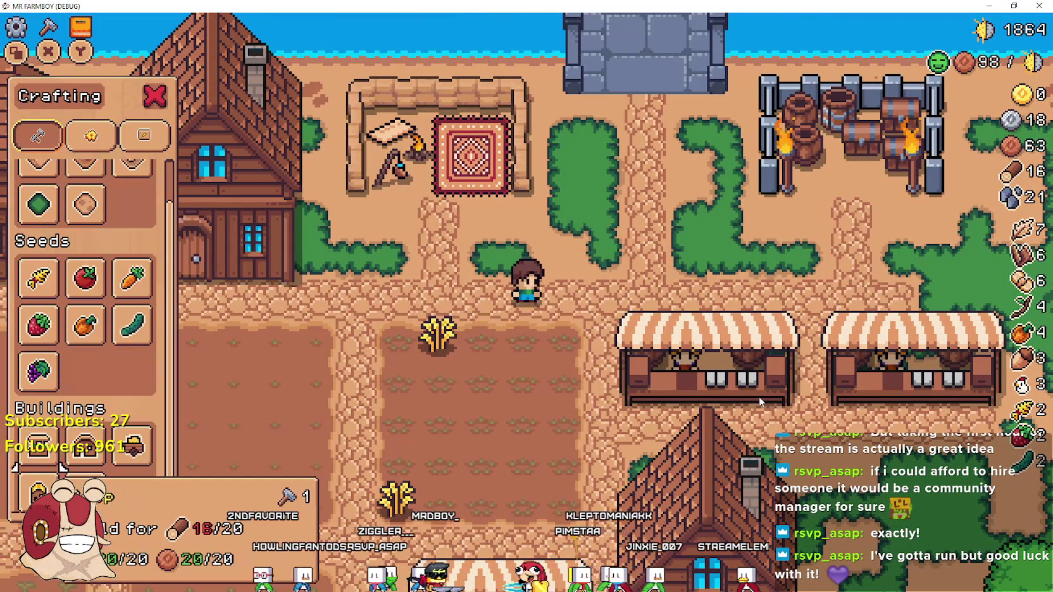
key("Up")
key("Up")
key("Up")
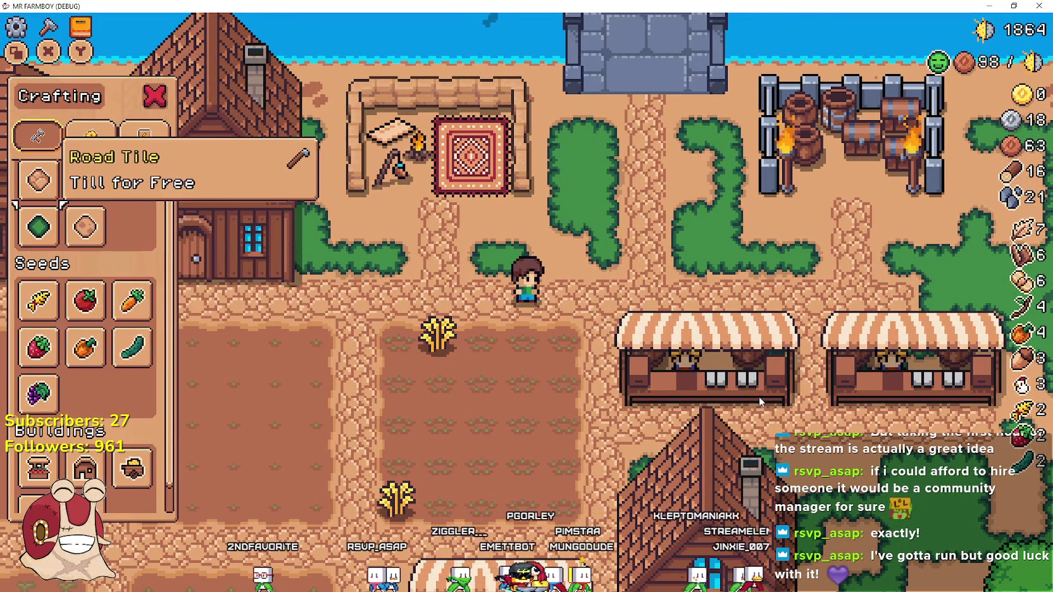
key("Right")
key("Right")
key("Left")
key("Left")
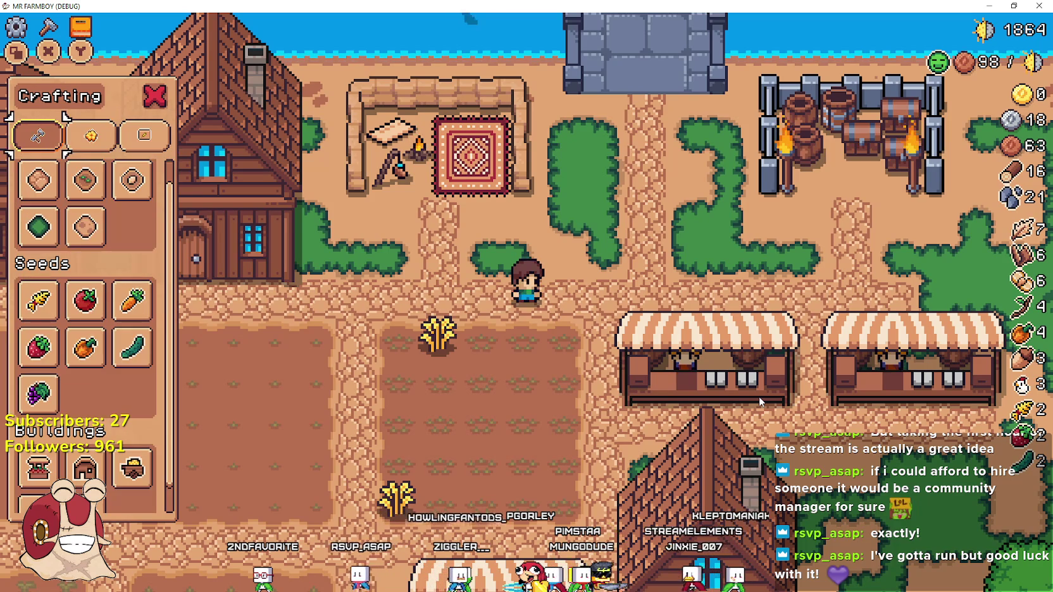
key("Down")
key("Down")
key("Right")
key("Escape")
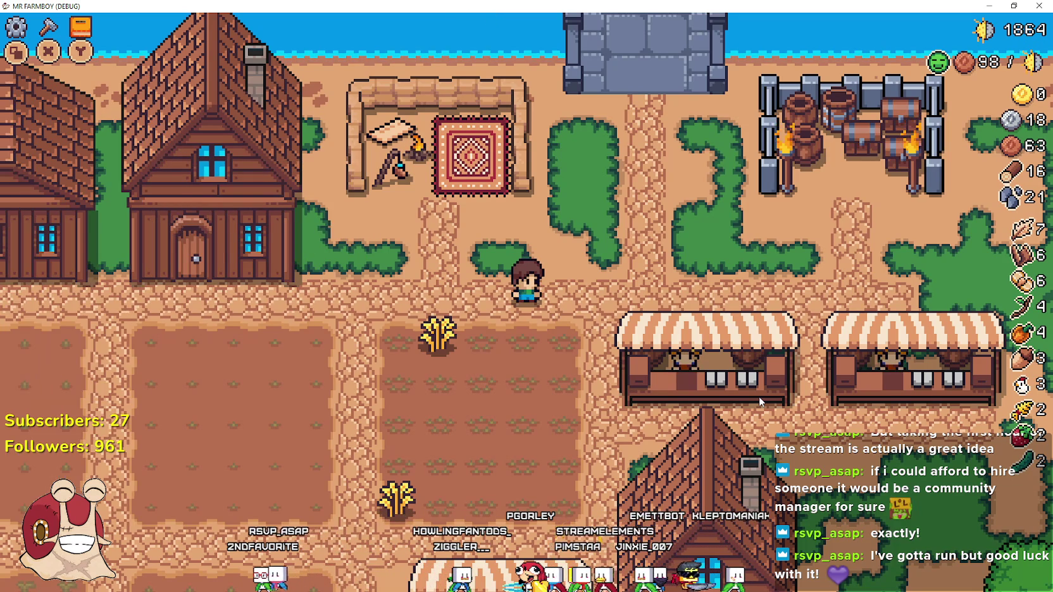
Browse the Advancements tree down to the locked Land advancement, then close it.
key("l")
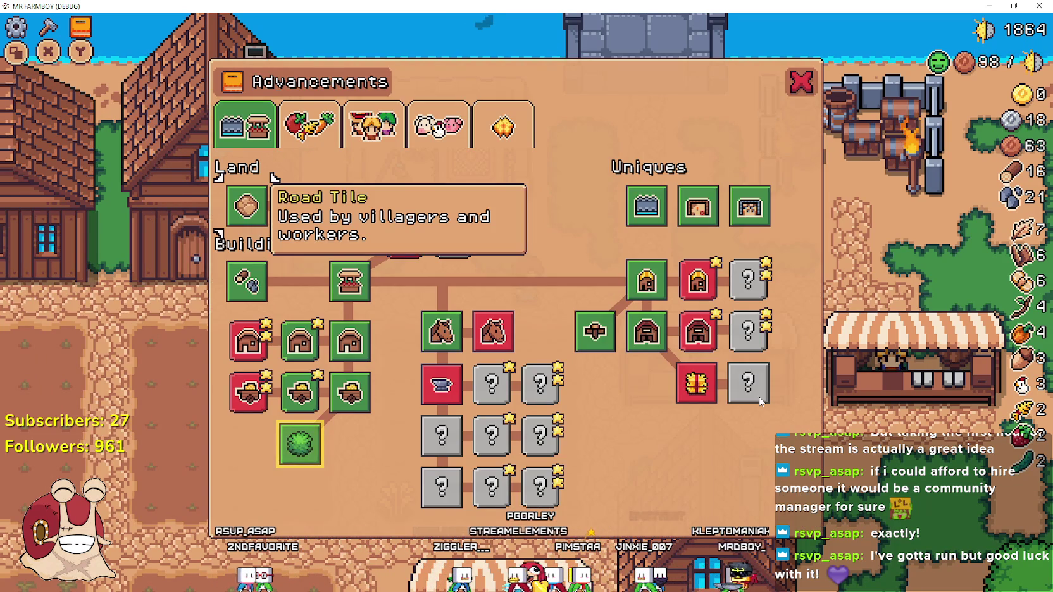
key("Up")
key("Right")
key("Right")
key("Down")
key("Down")
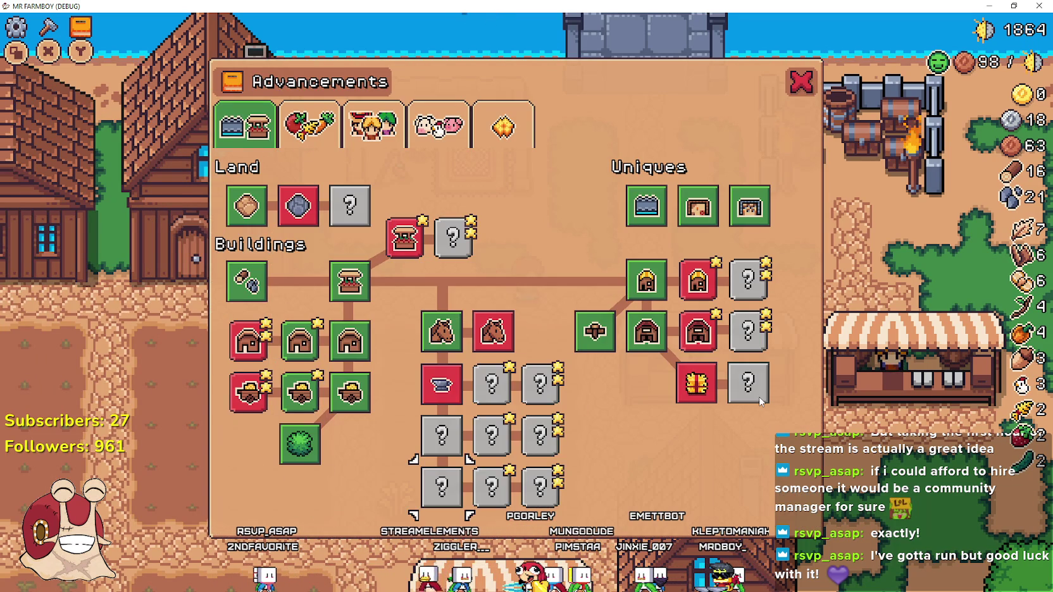
key("Up")
key("Up")
key("Up")
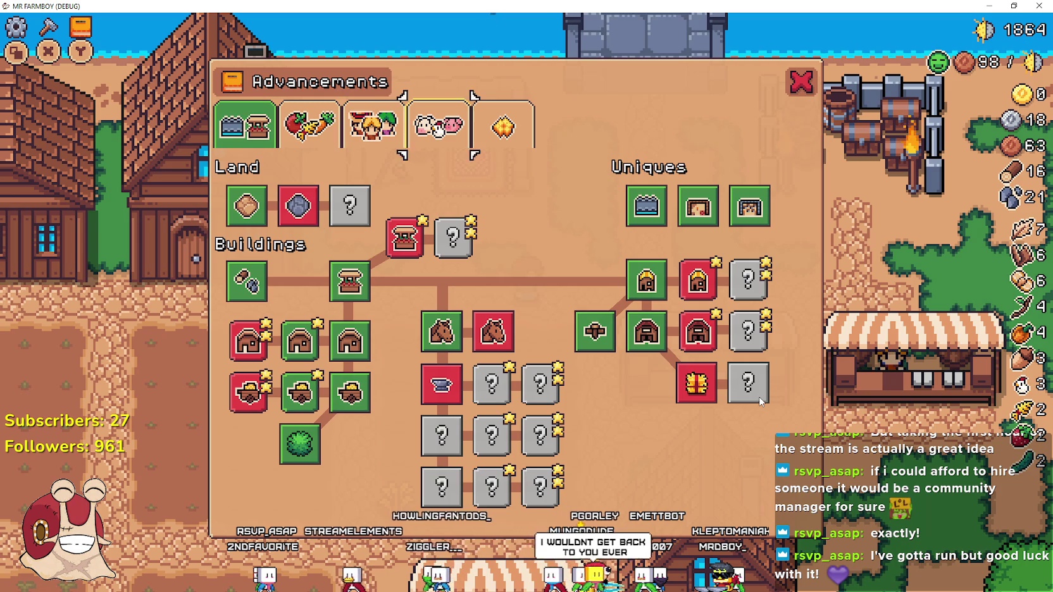
key("Escape")
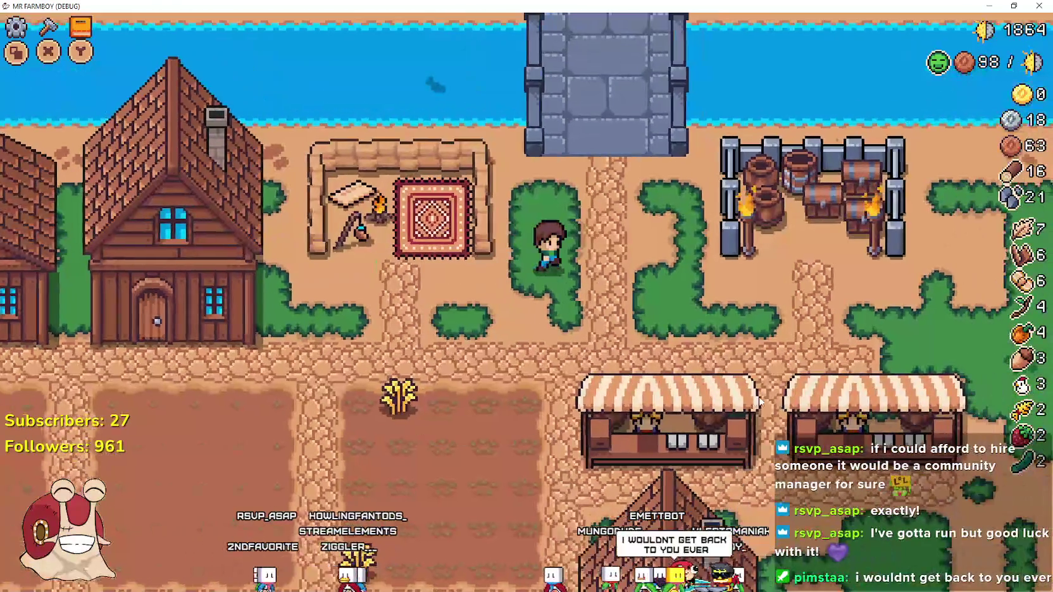
Walk the farmer onto the wheat plot and pick up the wheat.
key("Left")
key("Down")
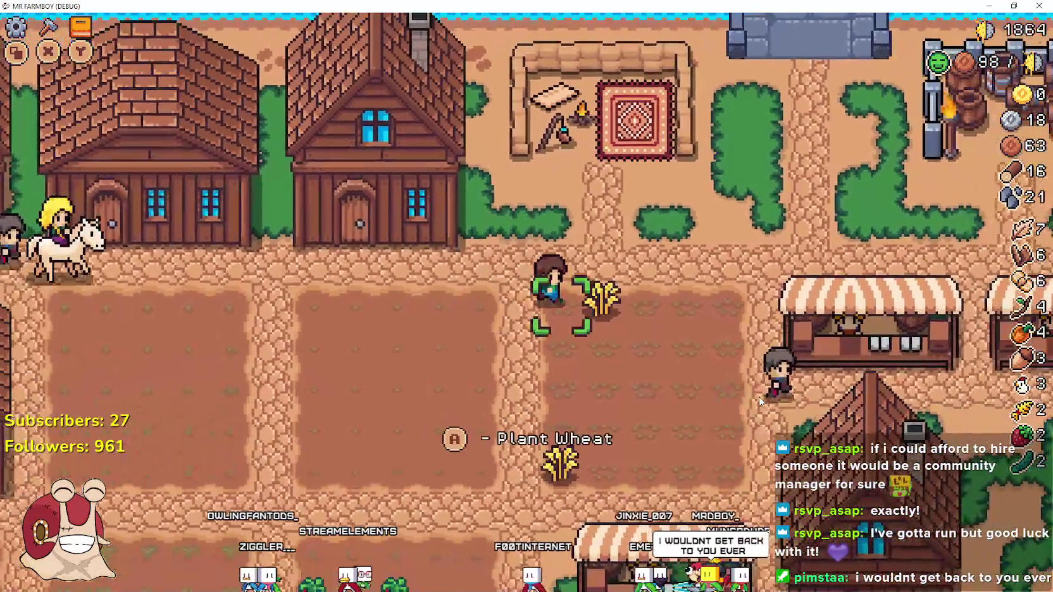
key("Right")
key("Down")
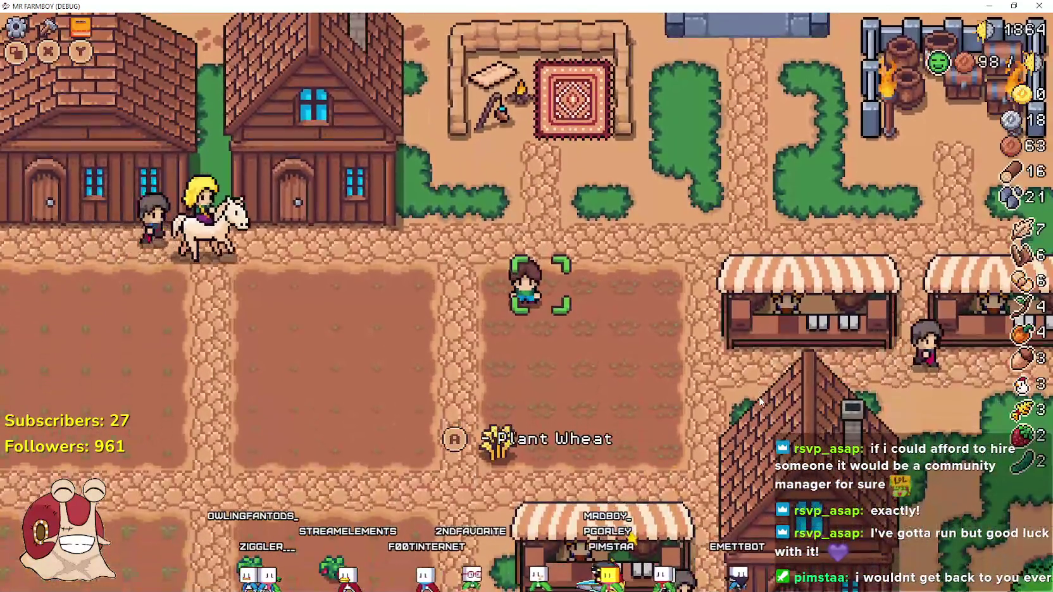
key("Escape")
key("Escape")
Walk right along the path and take a quick look at the Advancements tree.
key("Right")
key("Up")
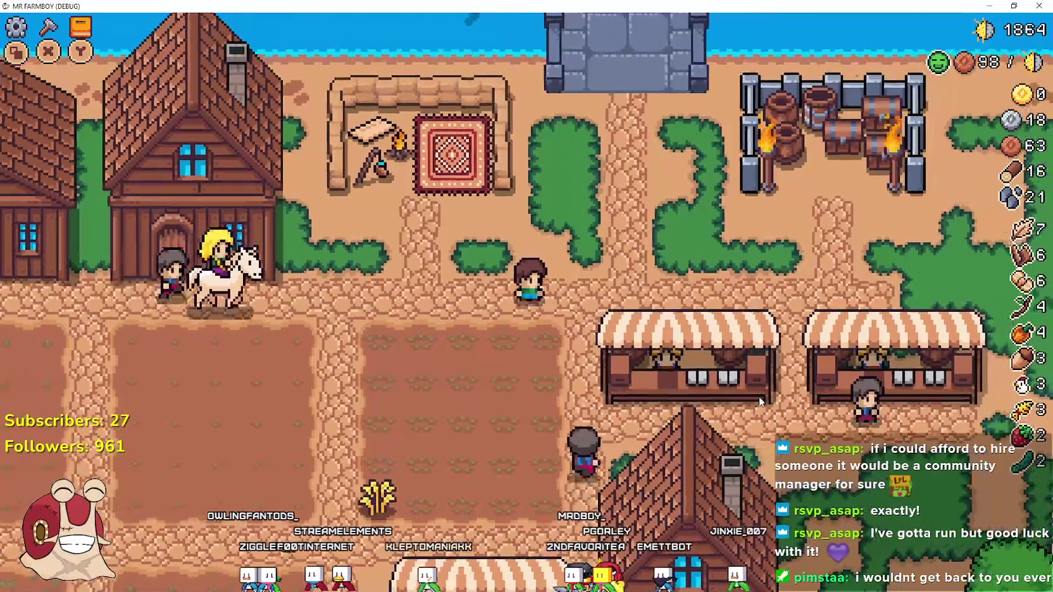
key("Right")
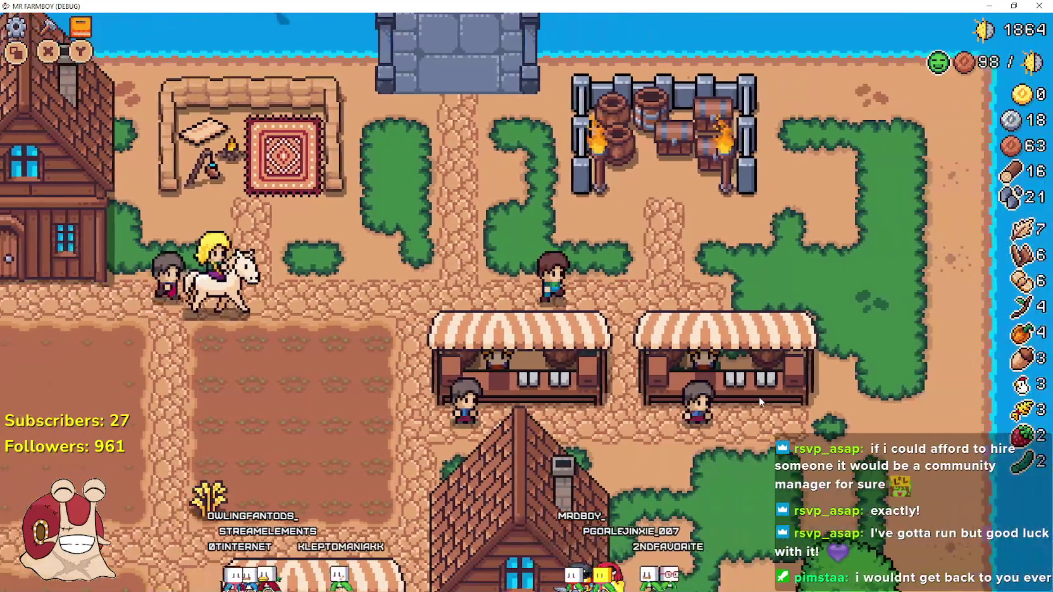
key("Tab")
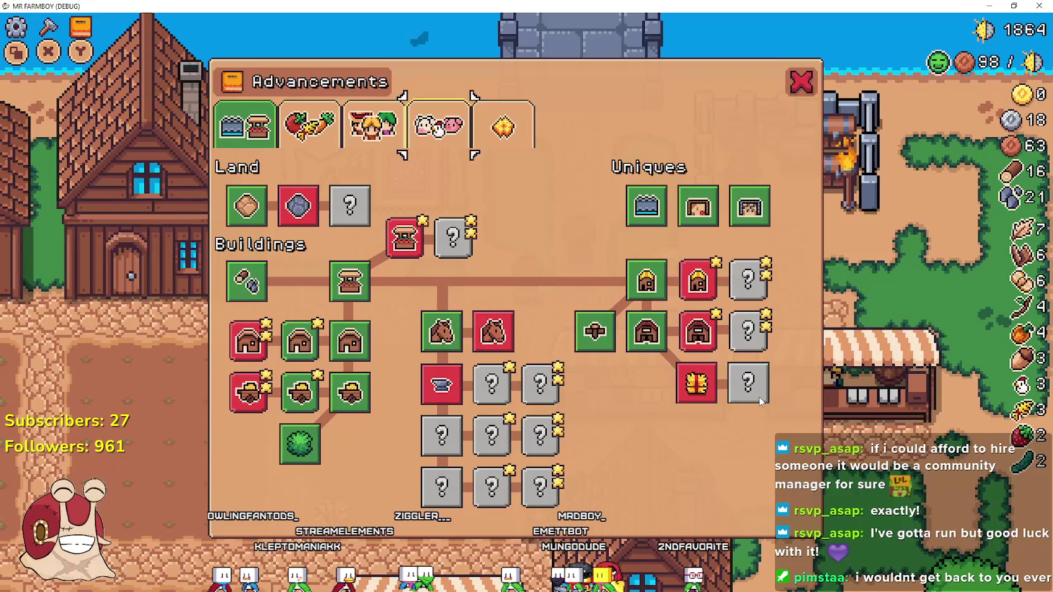
key("Tab")
key("Up")
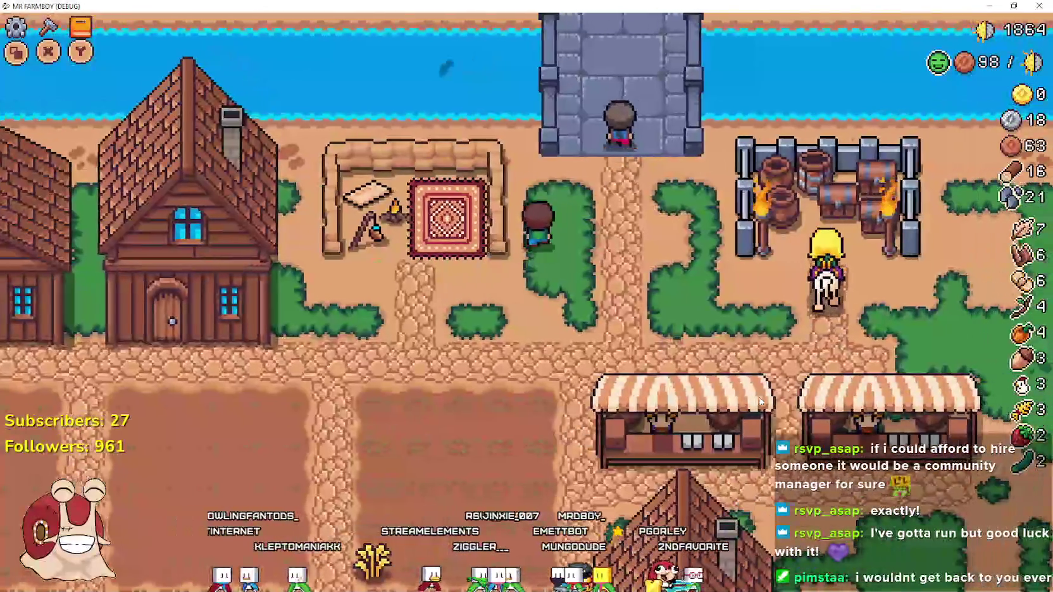
Walk to the river's edge, cast a line and reel in a fish.
key("Down")
key("Left")
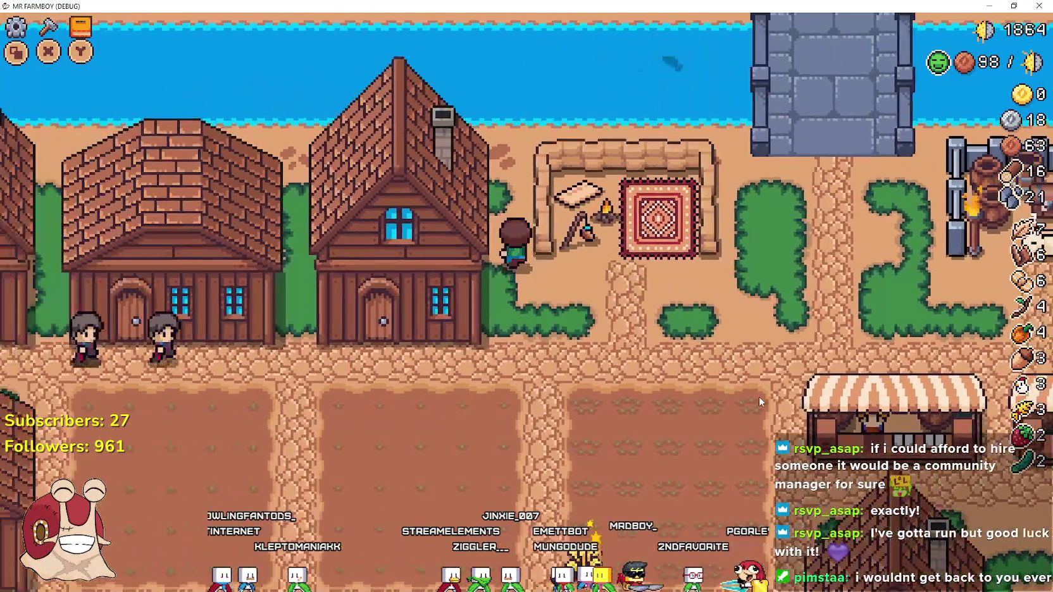
key("Up")
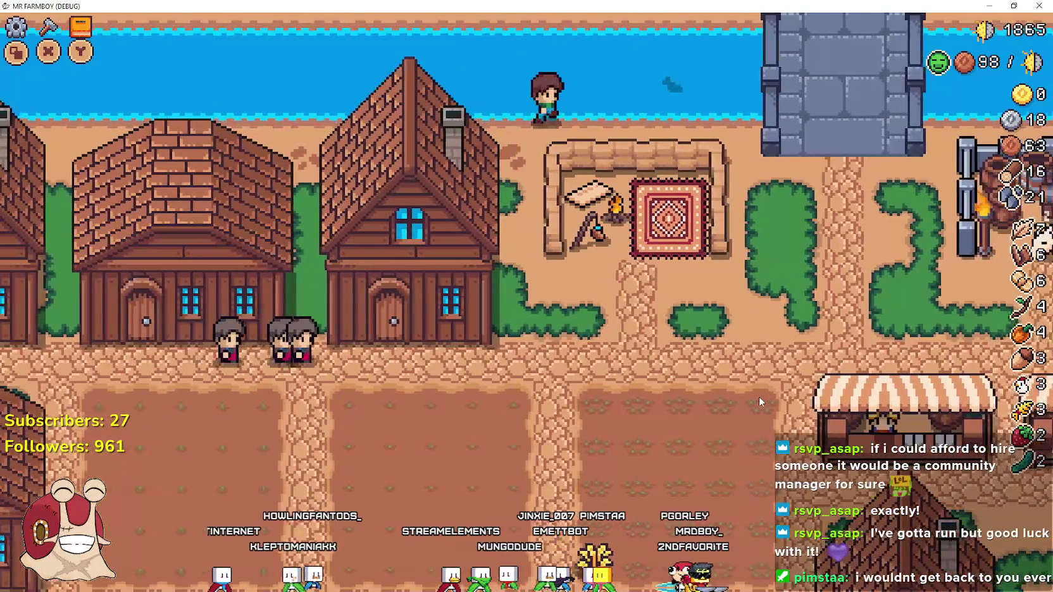
key("Right")
key("space")
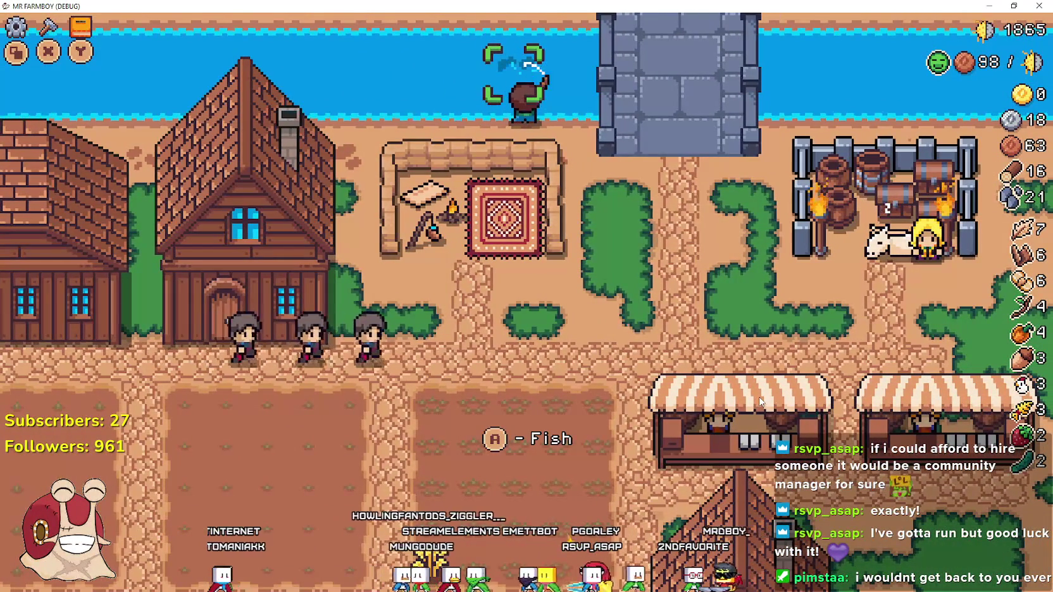
key("Left")
Walk through the village to the horse stable and check its apple-feeding window.
key("Down")
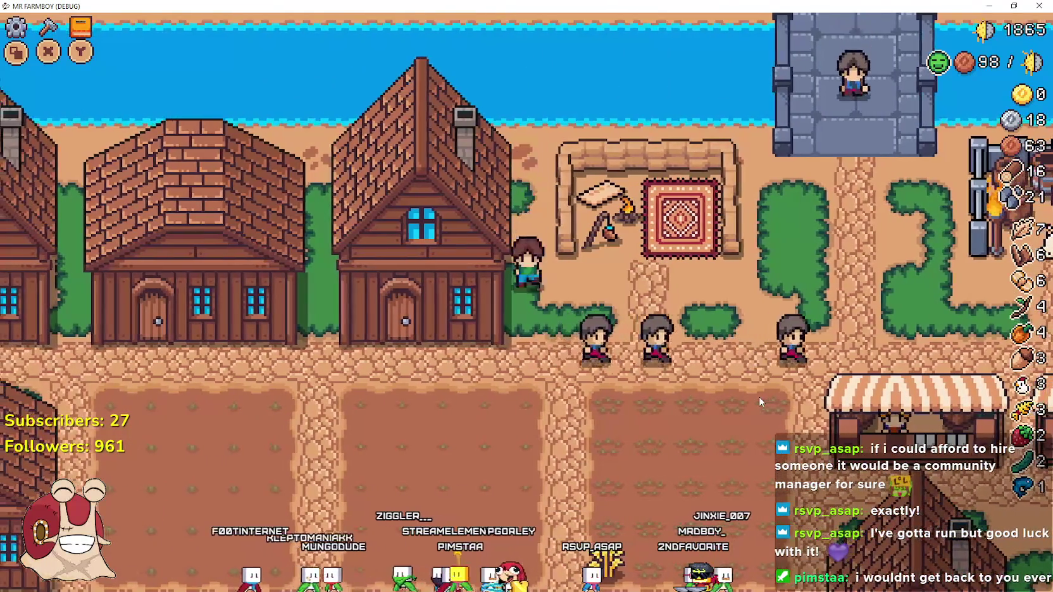
key("Down")
key("Right")
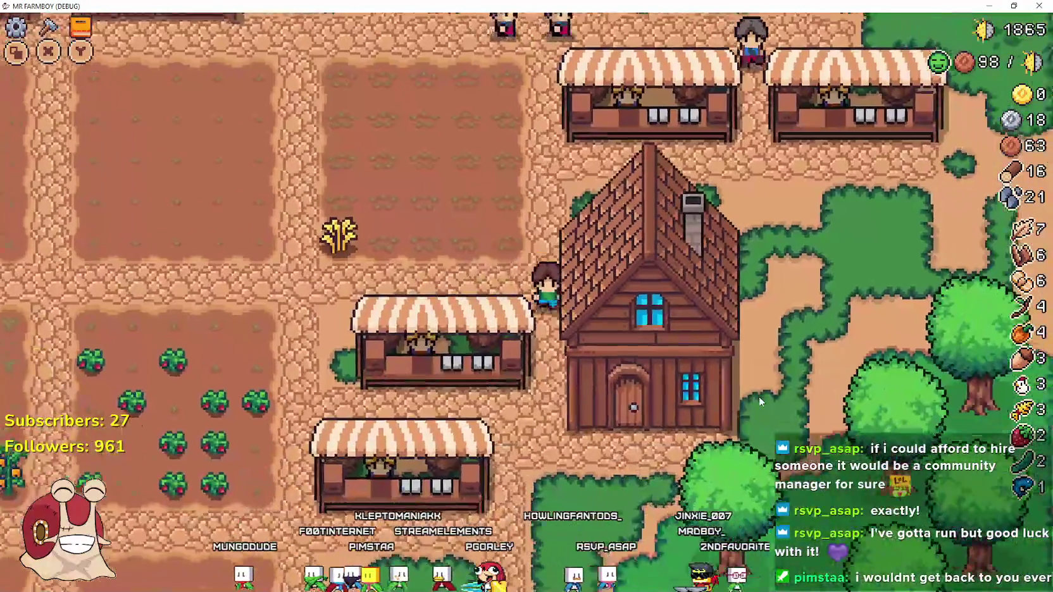
key("Down")
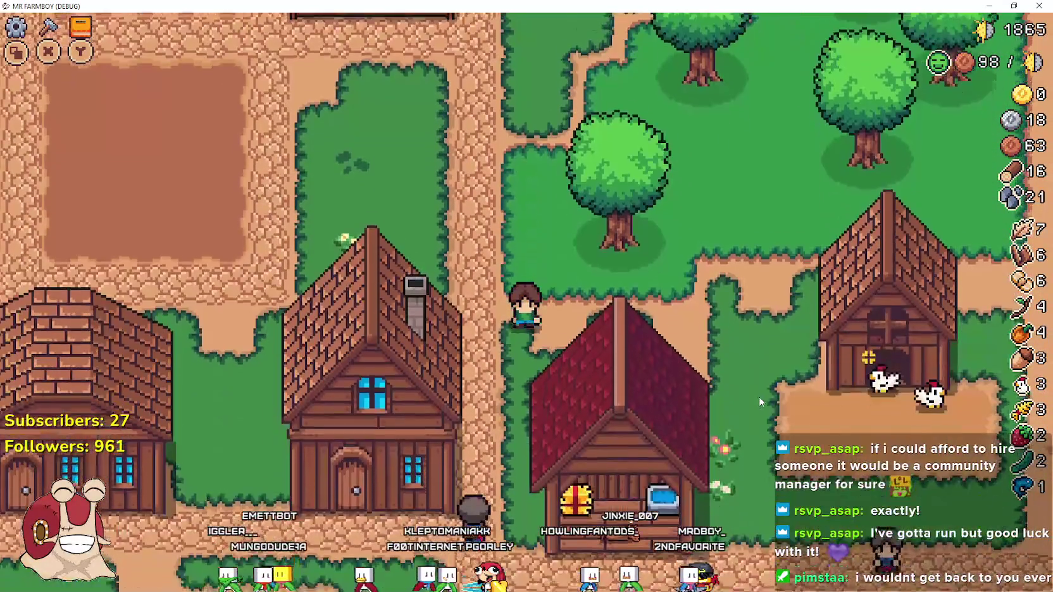
key("Down")
key("Right")
key("e")
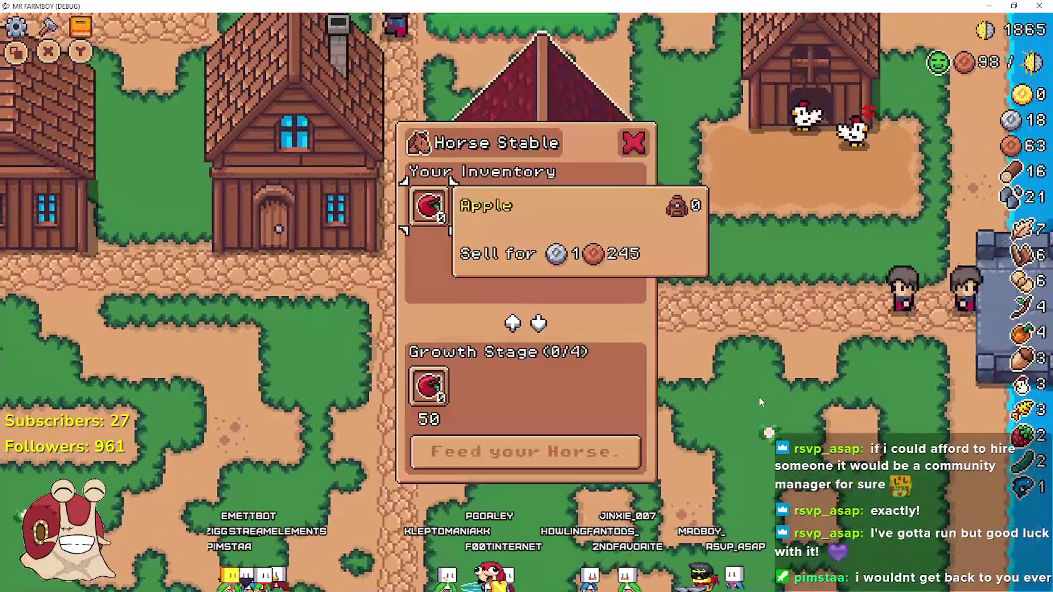
key("Escape")
Walk back along the path toward the bridge and bring up the Advancements tree.
key("Down")
key("Left")
key("Up")
key("Right")
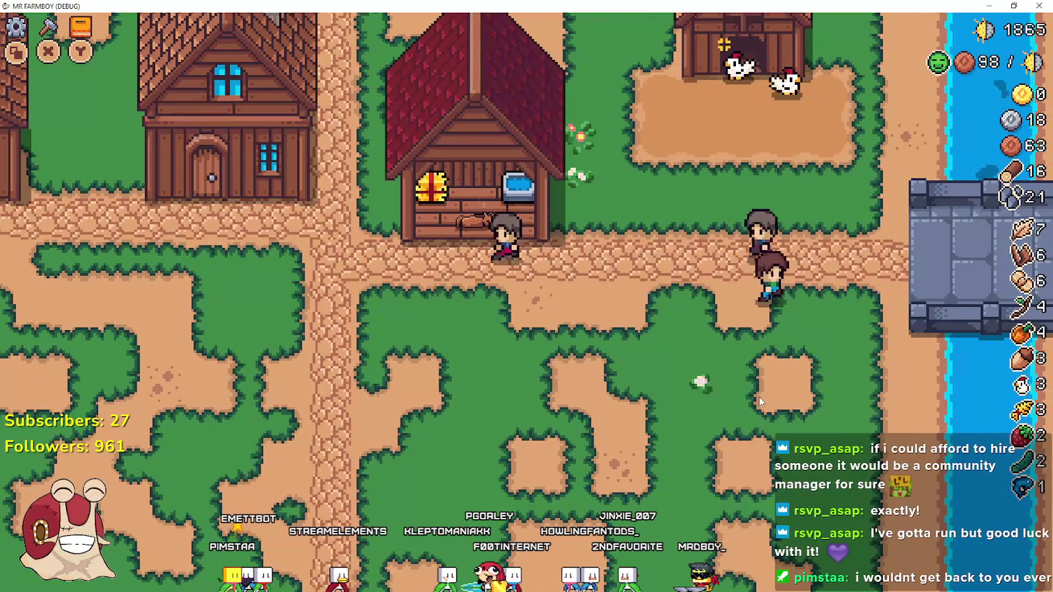
key("Right")
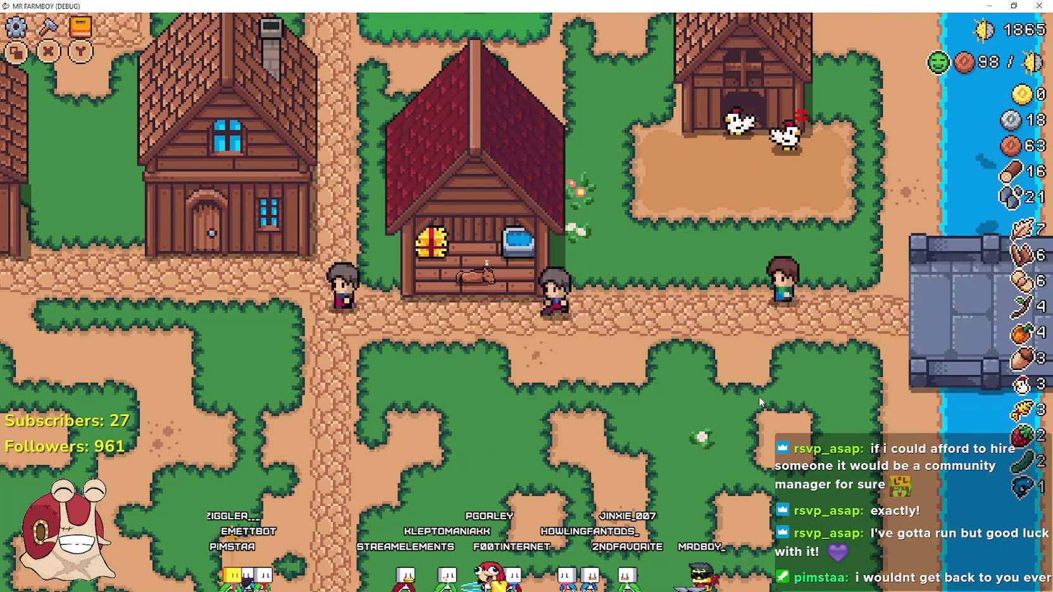
key("Left")
key("Up")
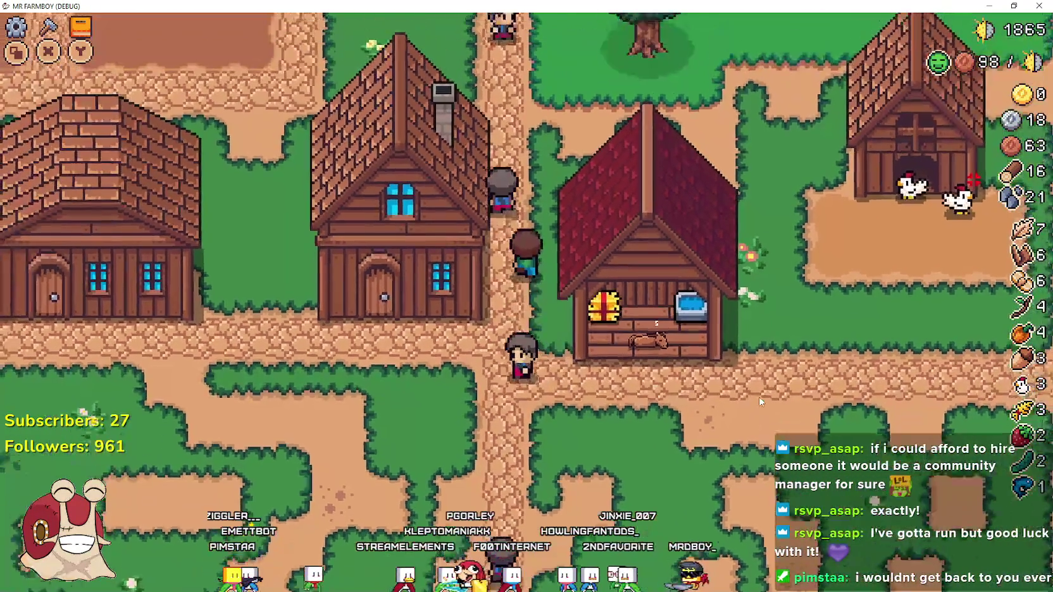
key("e")
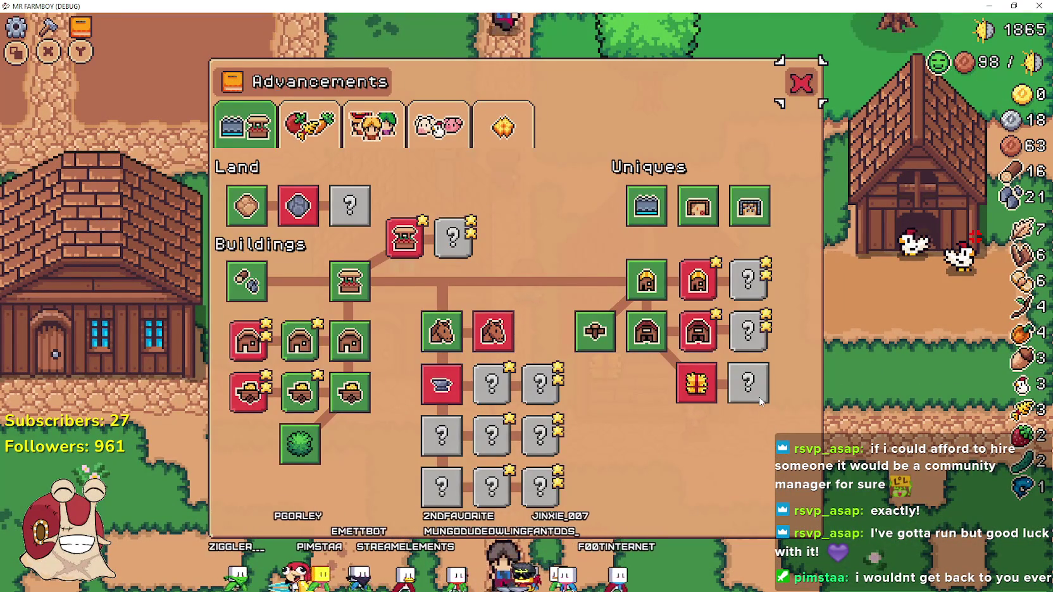
Close Advancements and choose Force Save from the Paused menu, then return to the Steam event editor.
key("c")
key("c")
key("Escape")
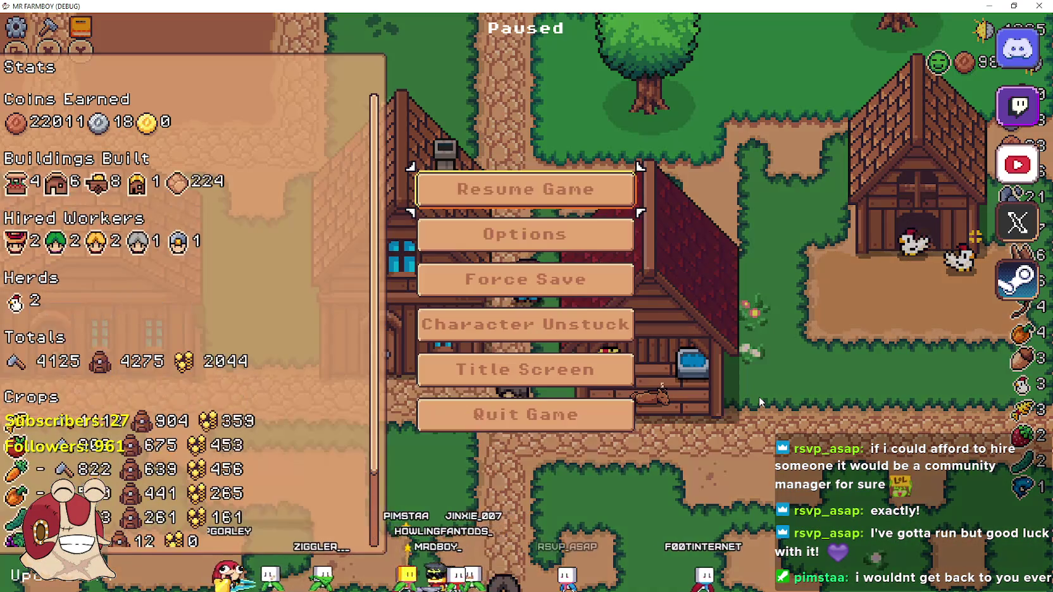
key("Down")
key("Down")
key("Escape")
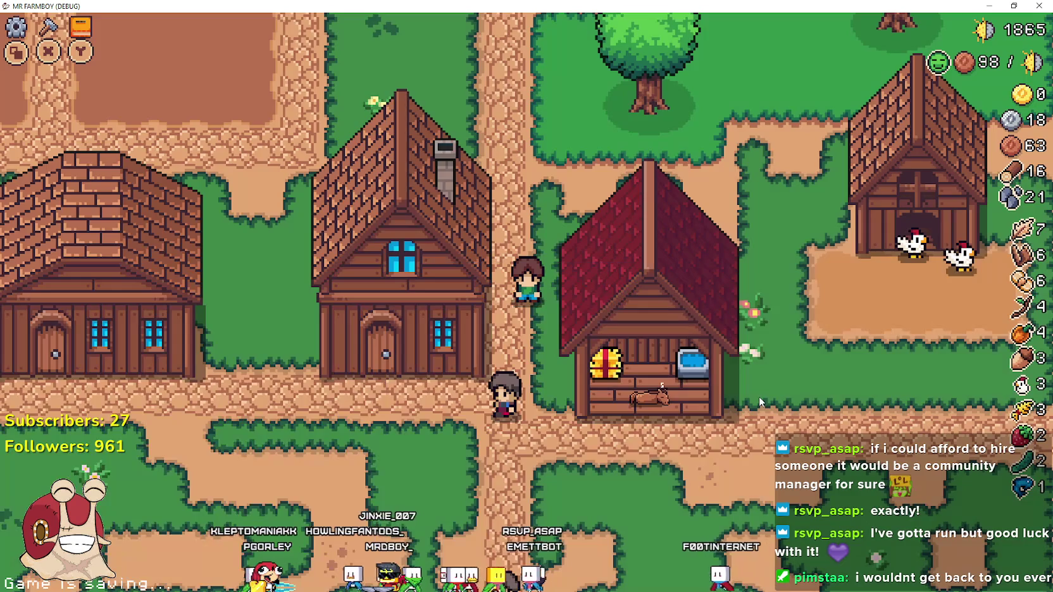
key("alt+Tab")
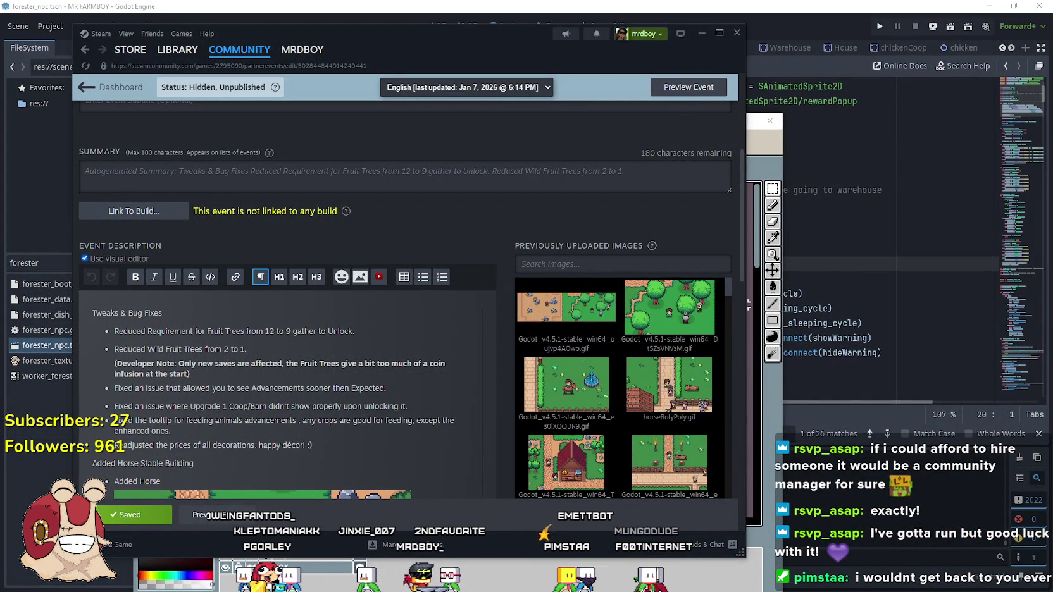
Navigate from Documents through GitHub, GodotExportTemplates and Steam into the NewExport folder.
key("alt+Tab")
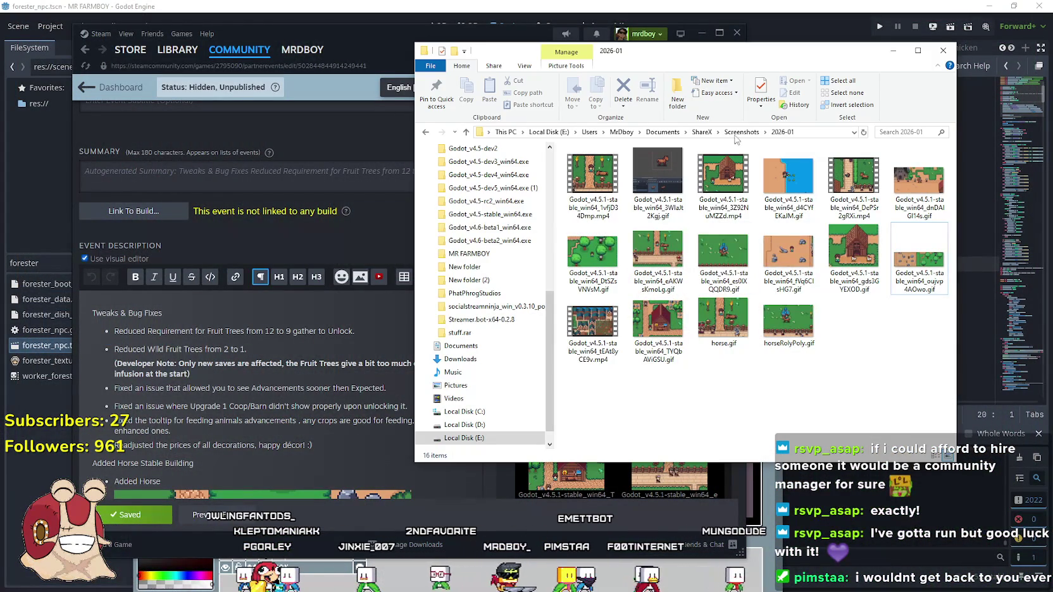
left_click(681, 132)
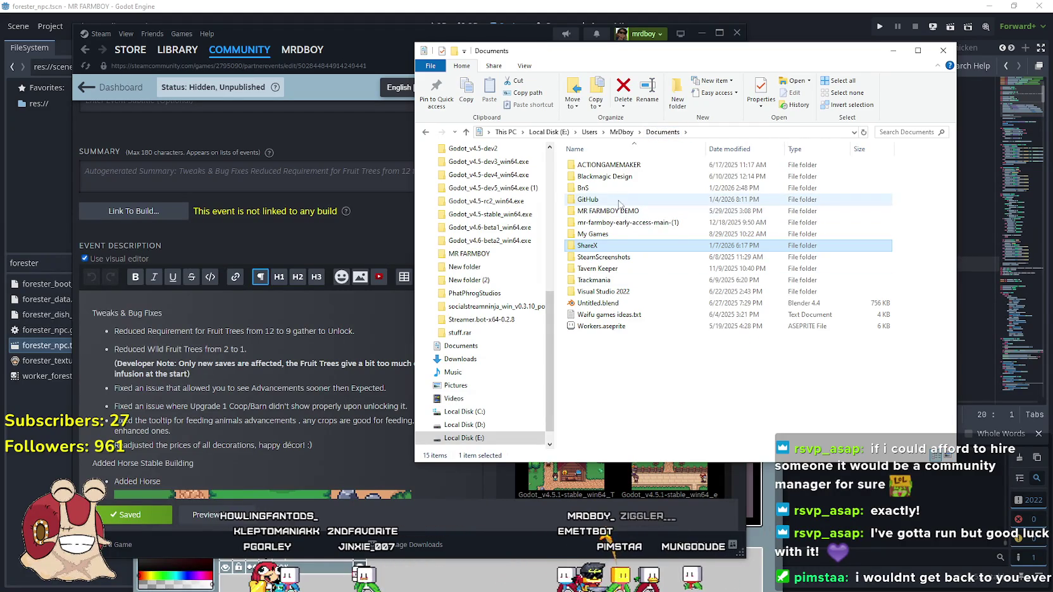
double_click(592, 200)
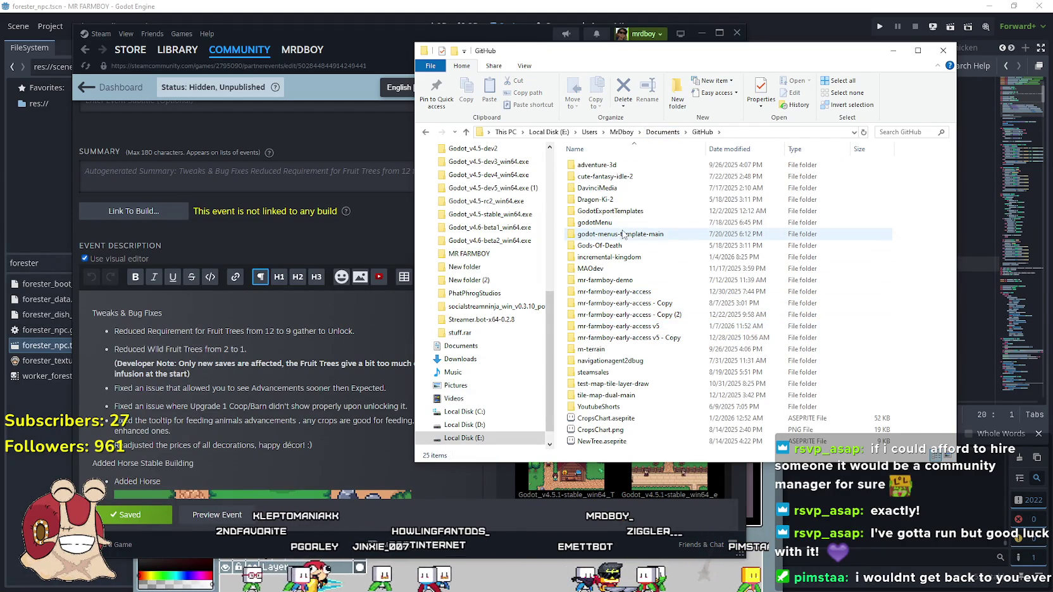
double_click(608, 211)
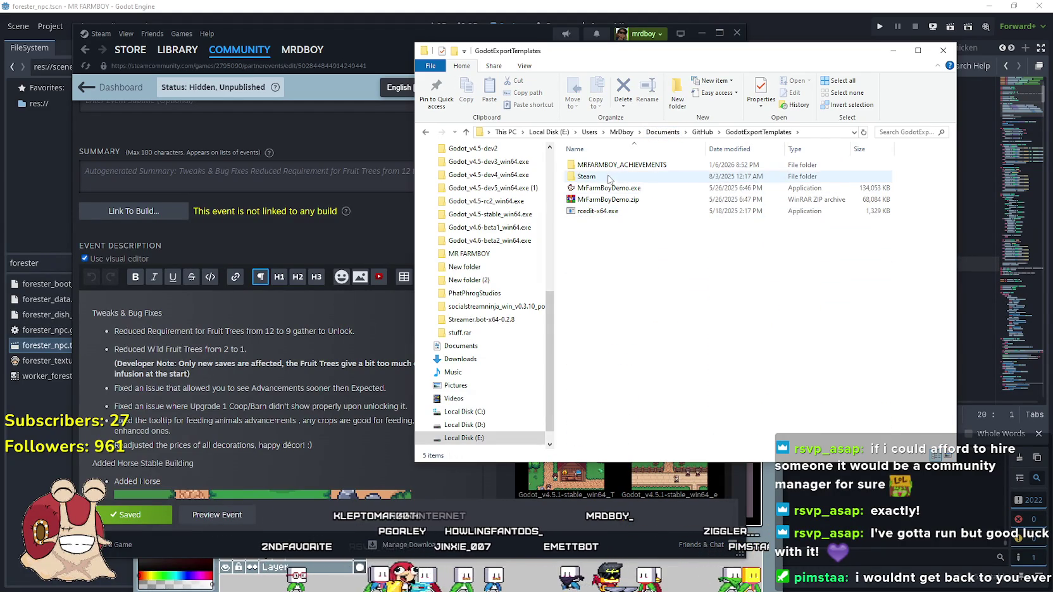
double_click(611, 176)
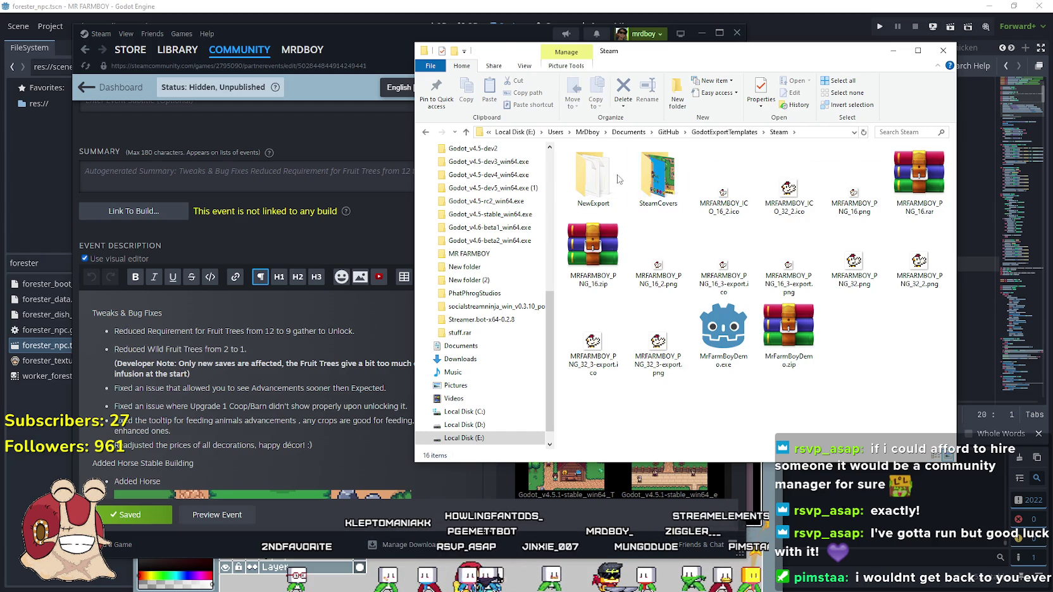
double_click(611, 181)
Select all seven old export files in NewExport and choose an action from their context menu.
key("ctrl+a")
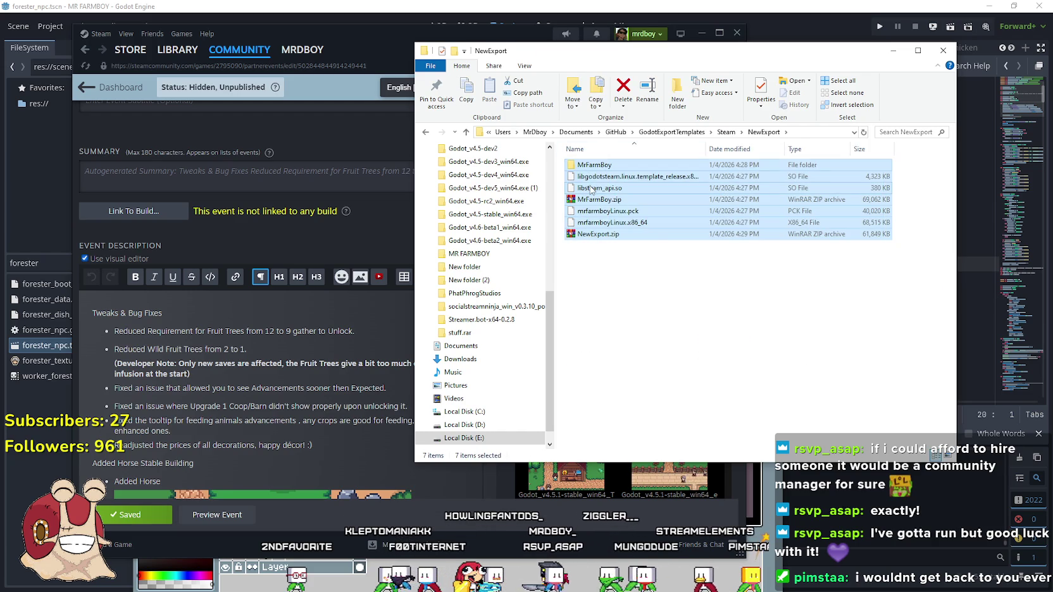
right_click(589, 185)
left_click(633, 327)
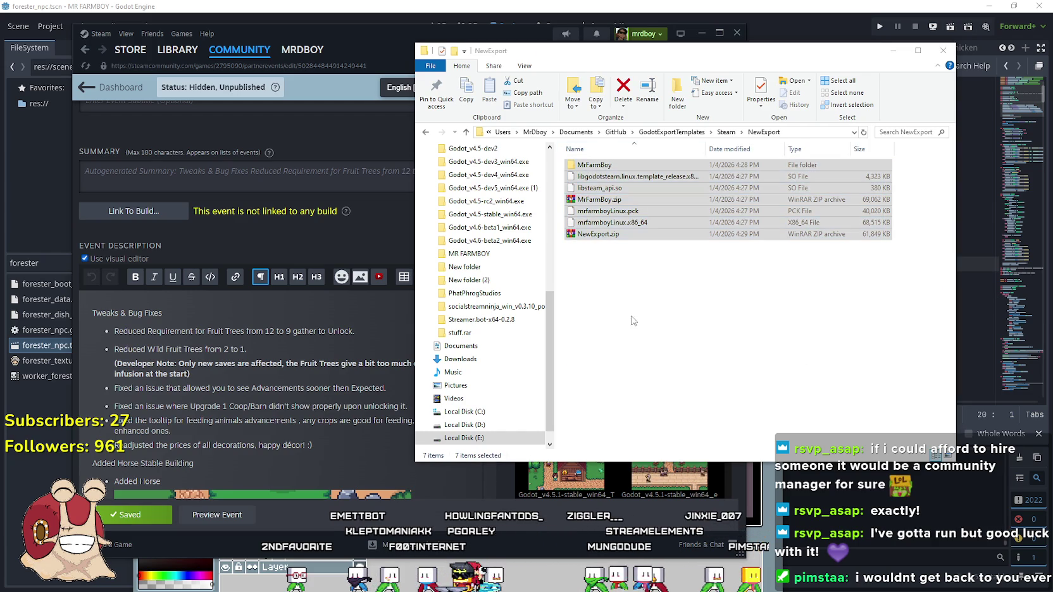
left_click_drag(633, 51, 218, 28)
left_click(407, 7)
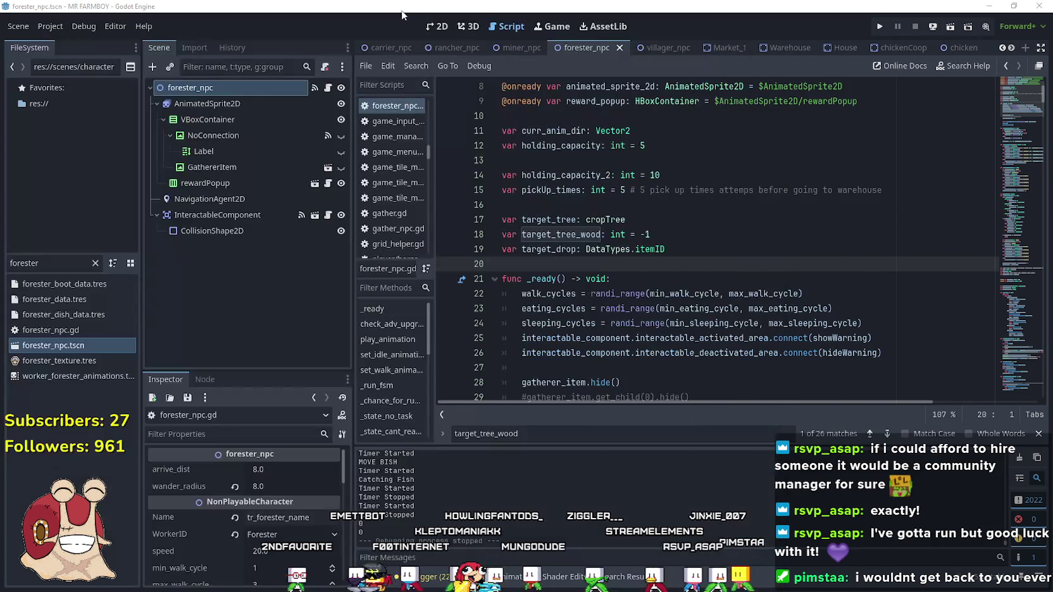
Export the Windows Desktop preset as MrFarmBoy.zip into NewExport, then close the Export dialog.
left_click(50, 26)
left_click(60, 78)
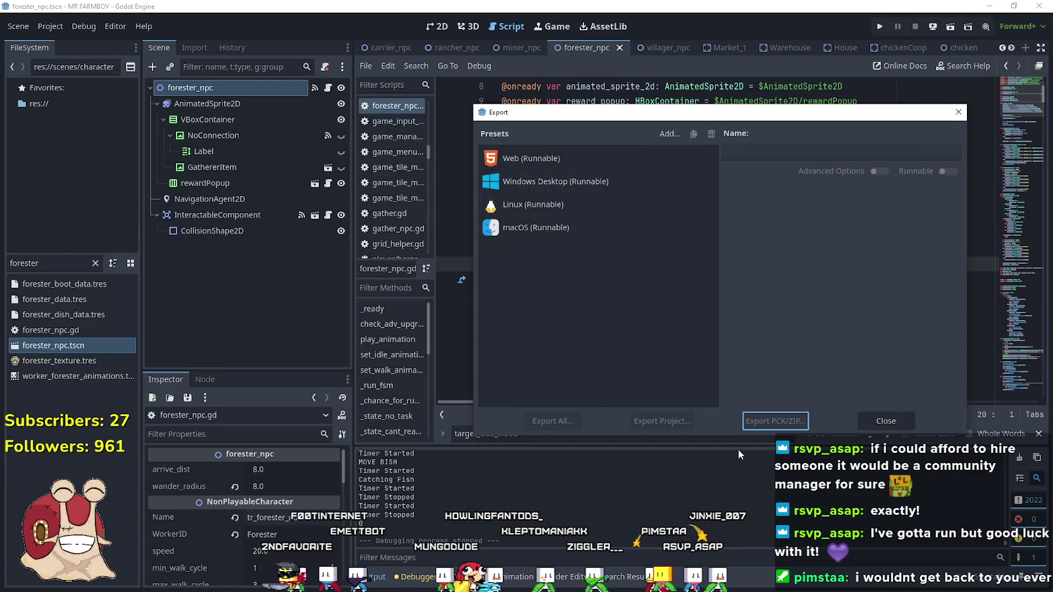
left_click(574, 181)
left_click(655, 422)
left_click(420, 480)
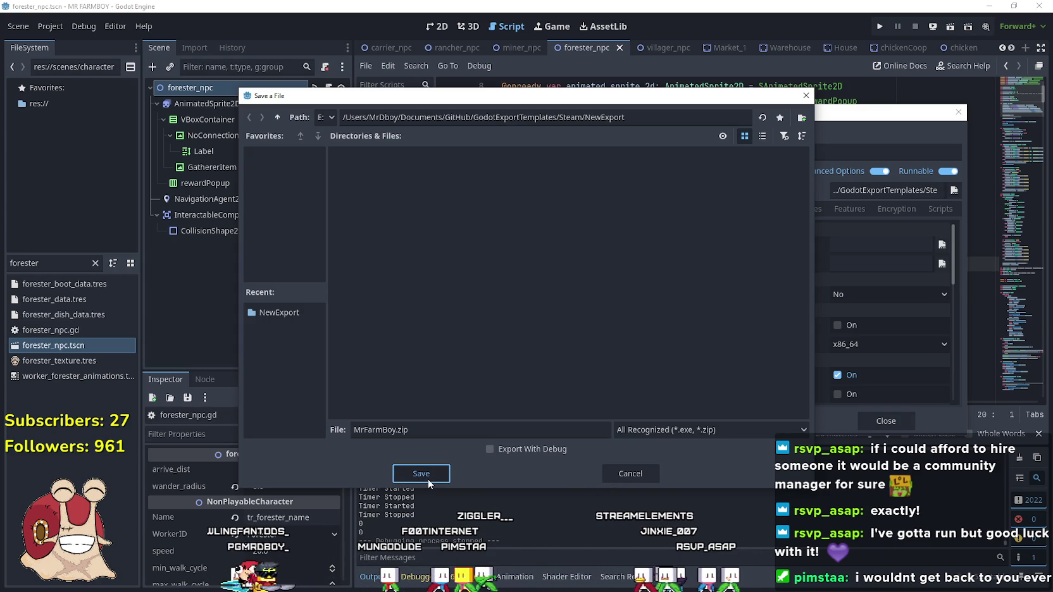
left_click(425, 476)
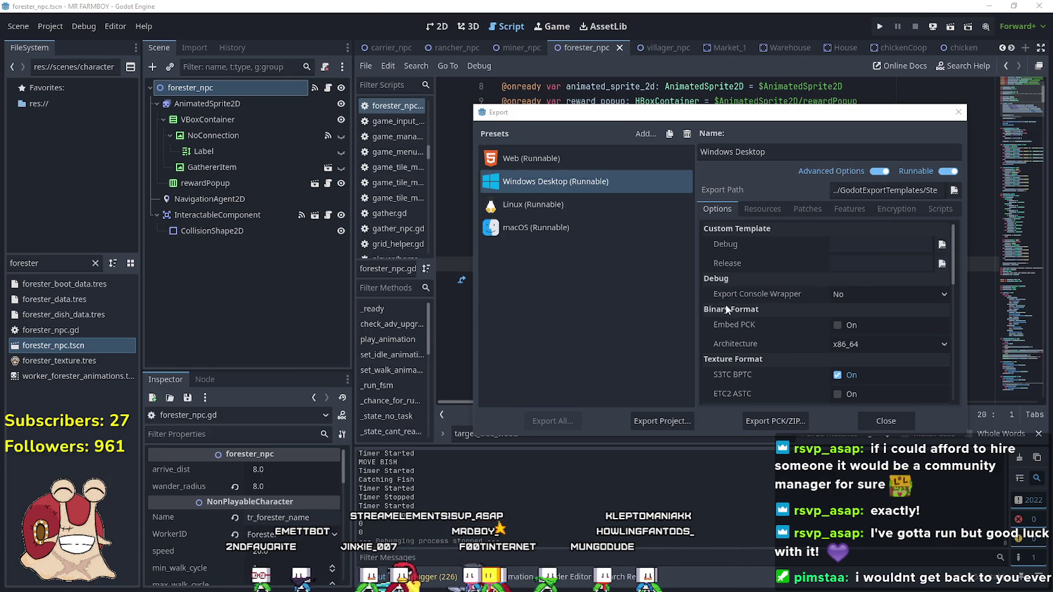
left_click(893, 422)
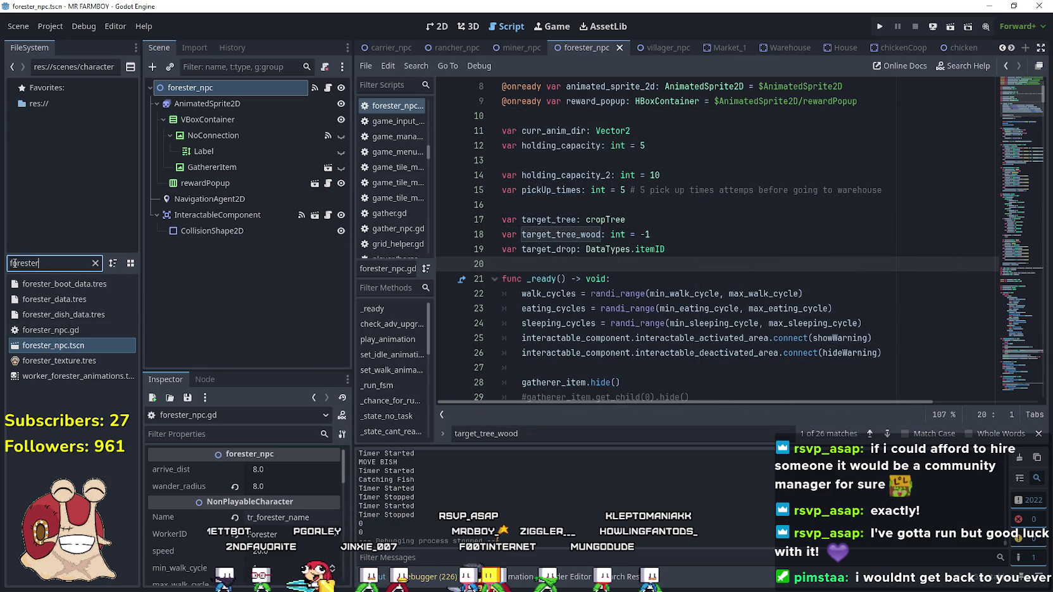
Filter the FileSystem by 'main' and open main_menu.tscn.
type("main")
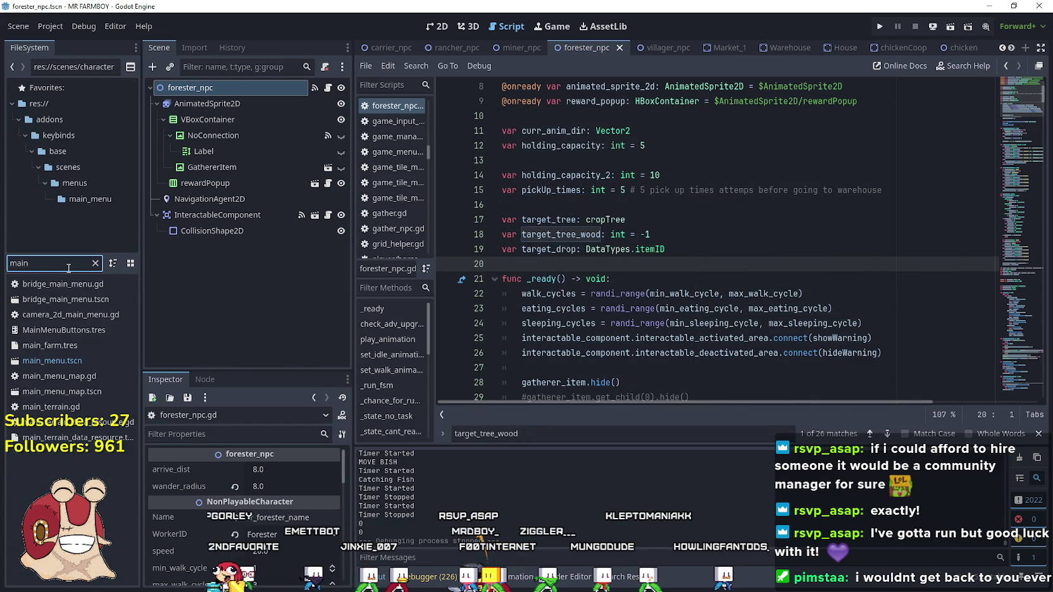
double_click(52, 361)
scroll(260, 311, "down", 5)
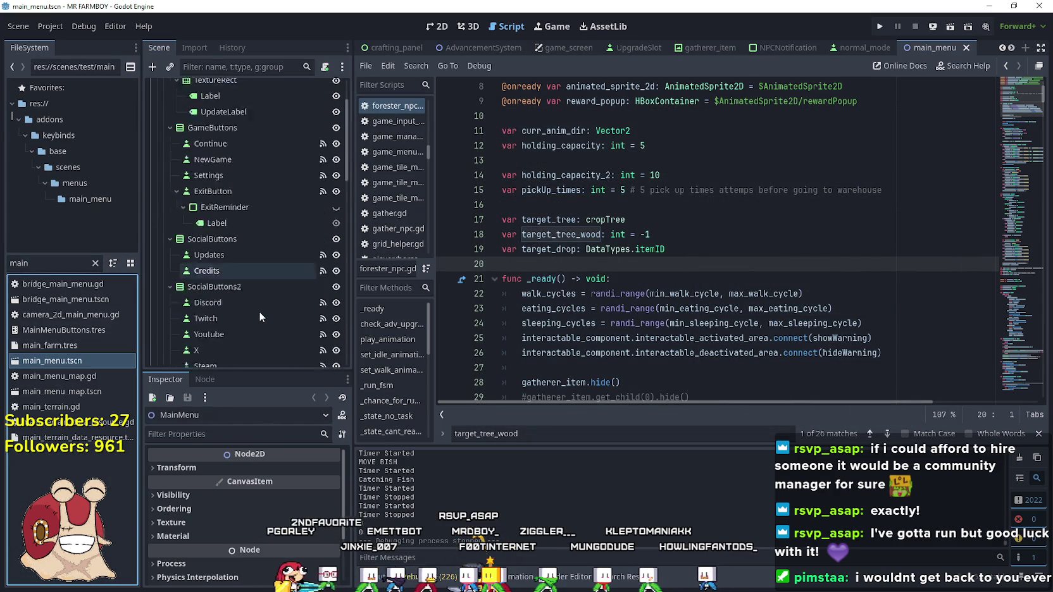
scroll(243, 254, "up", 5)
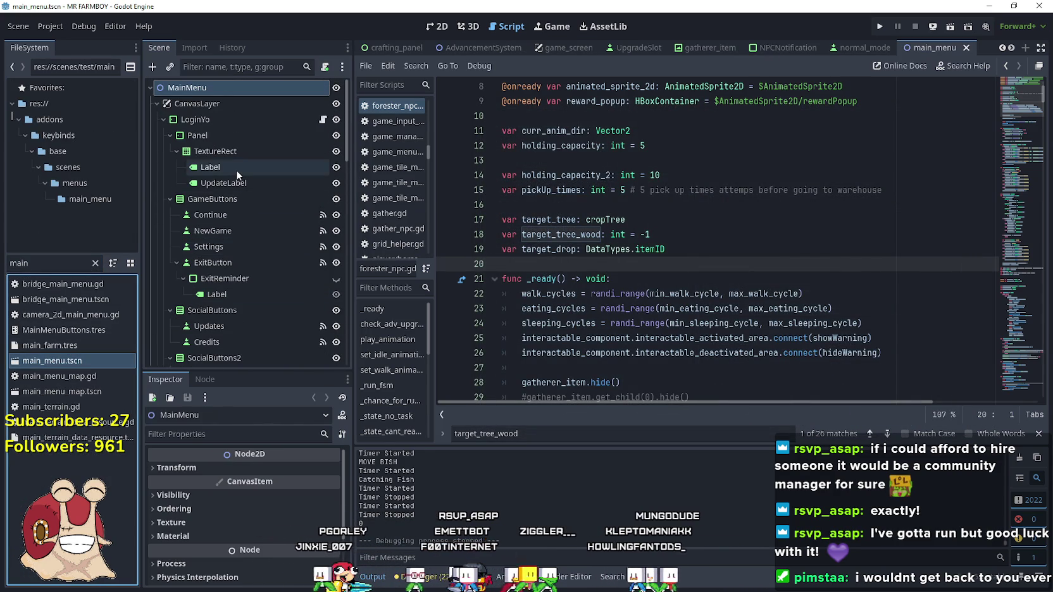
Check the Label and UpdateLabel nodes, then open VersionNotes' text in the full editor.
left_click(236, 167)
left_click(233, 182)
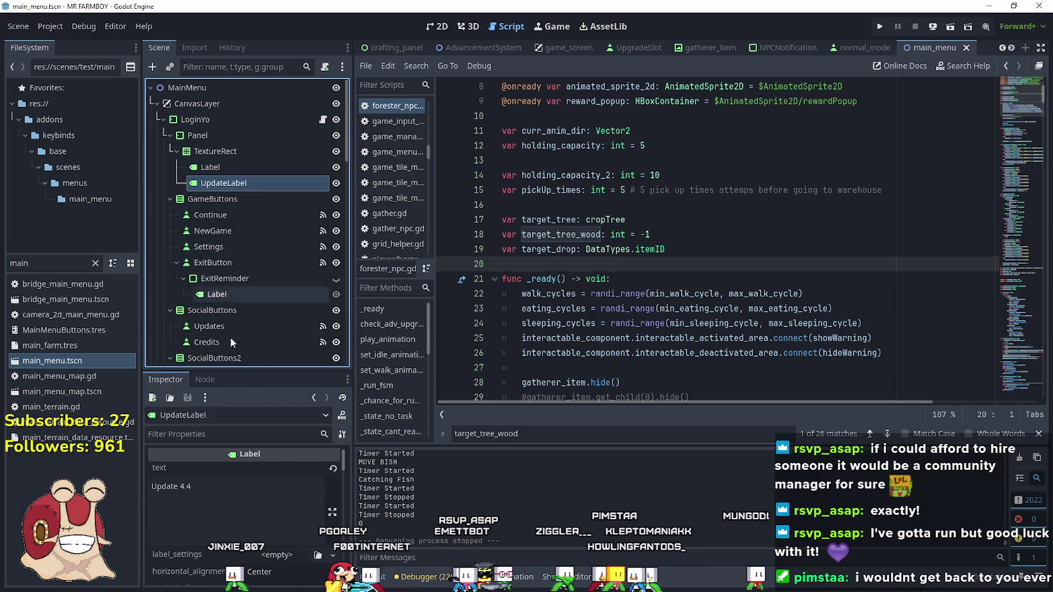
scroll(239, 358, "down", 10)
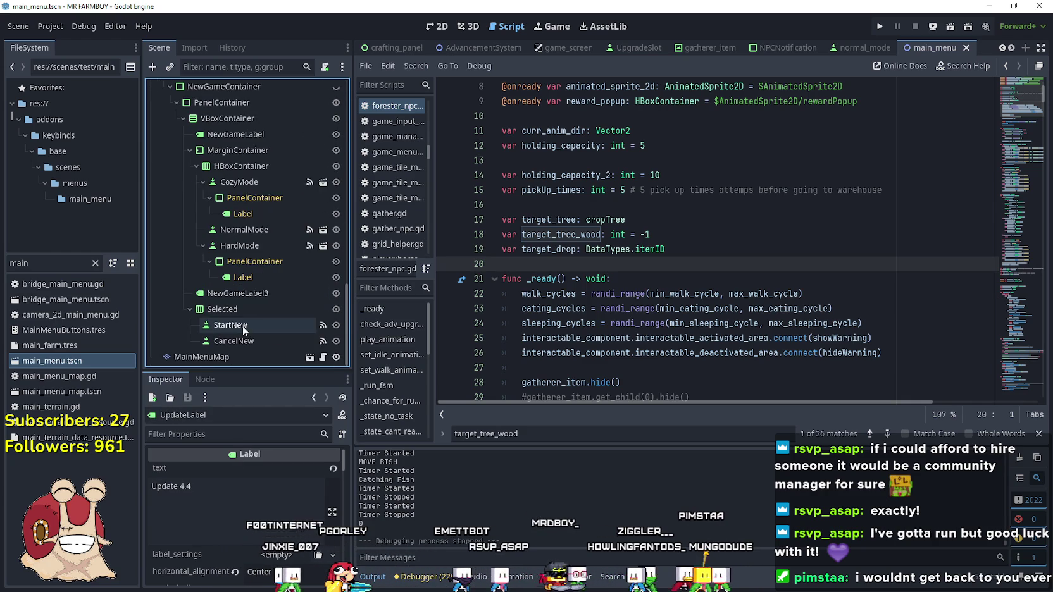
scroll(243, 325, "up", 5)
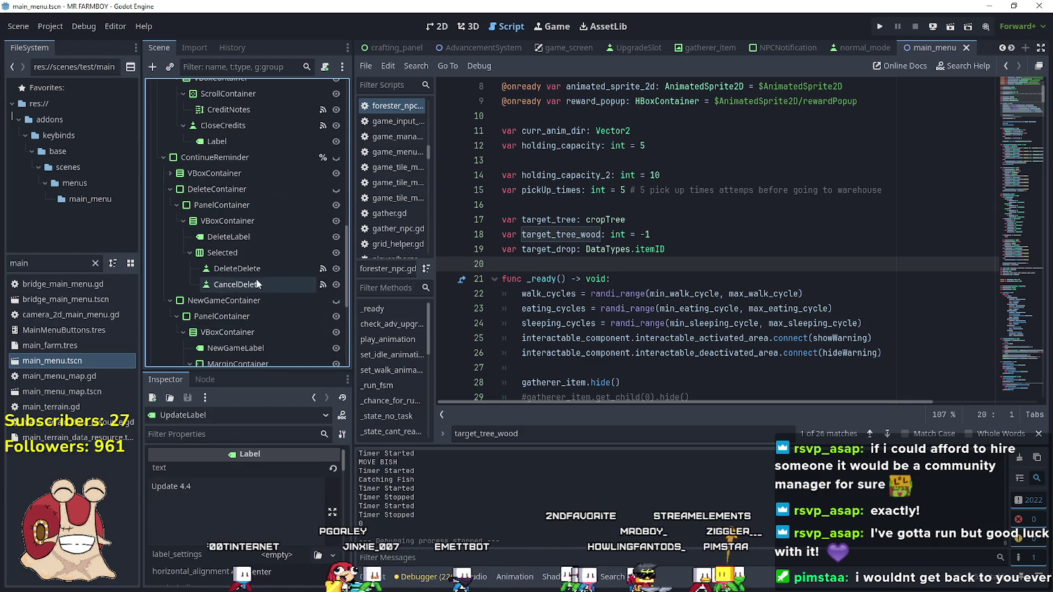
scroll(247, 196, "up", 5)
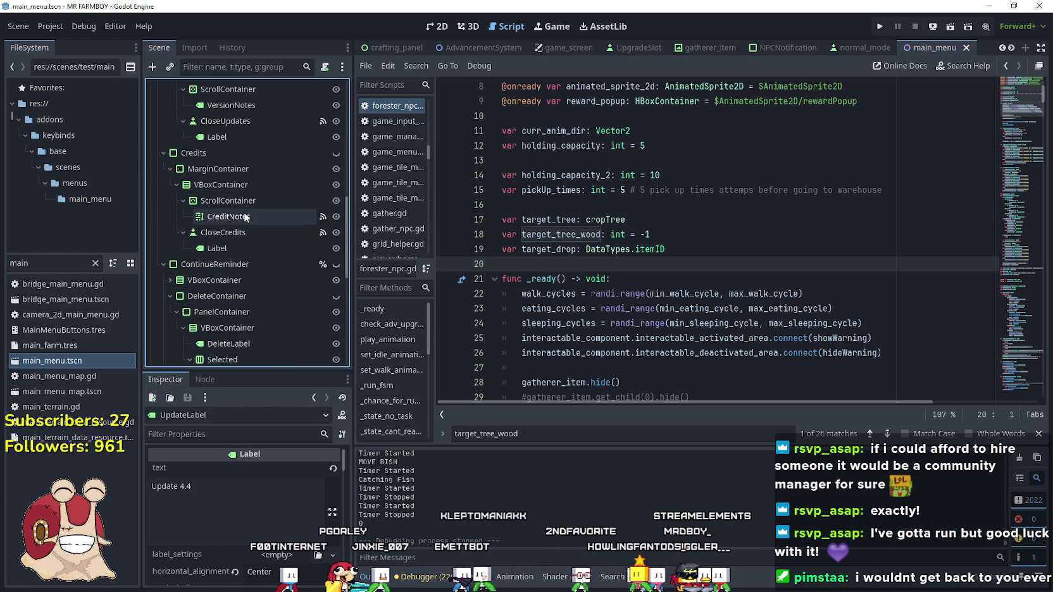
left_click(254, 177)
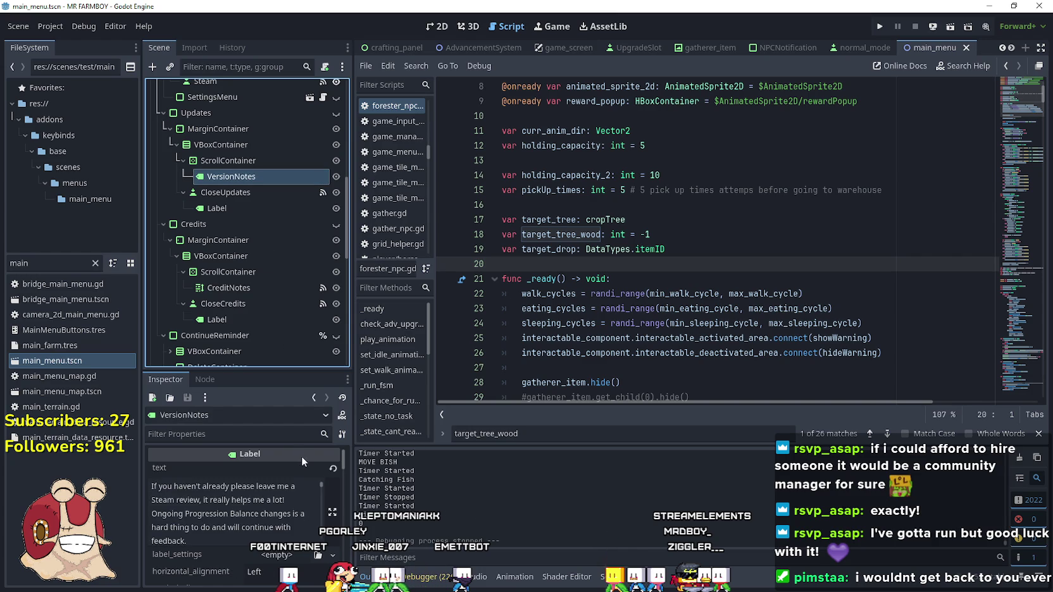
left_click(331, 506)
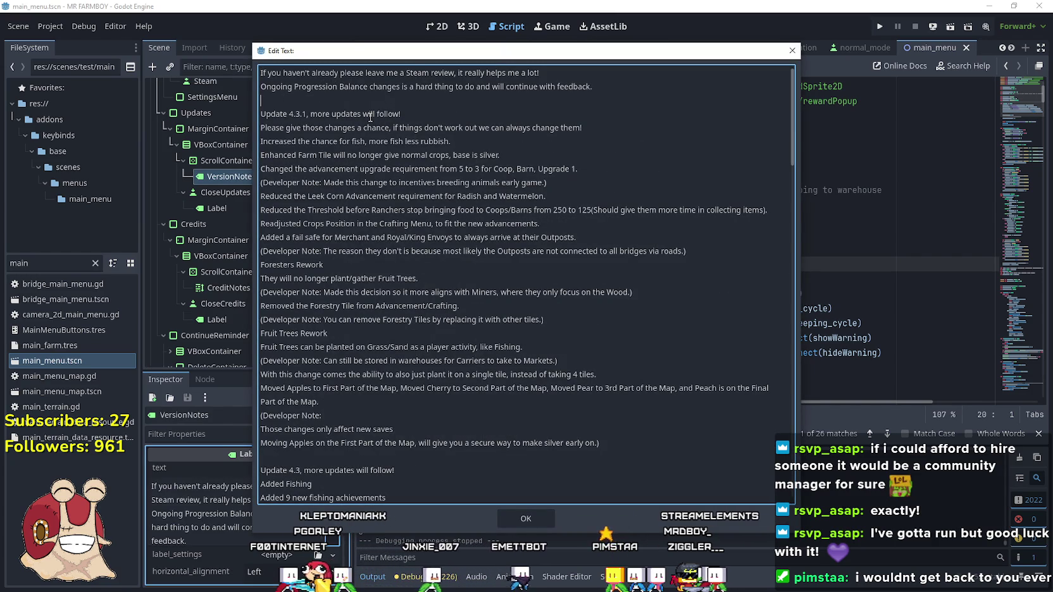
Copy the Update 4.4 patch notes from the Steam event and paste them above the 4.3.1 notes.
key("Return")
key("Return")
key("Return")
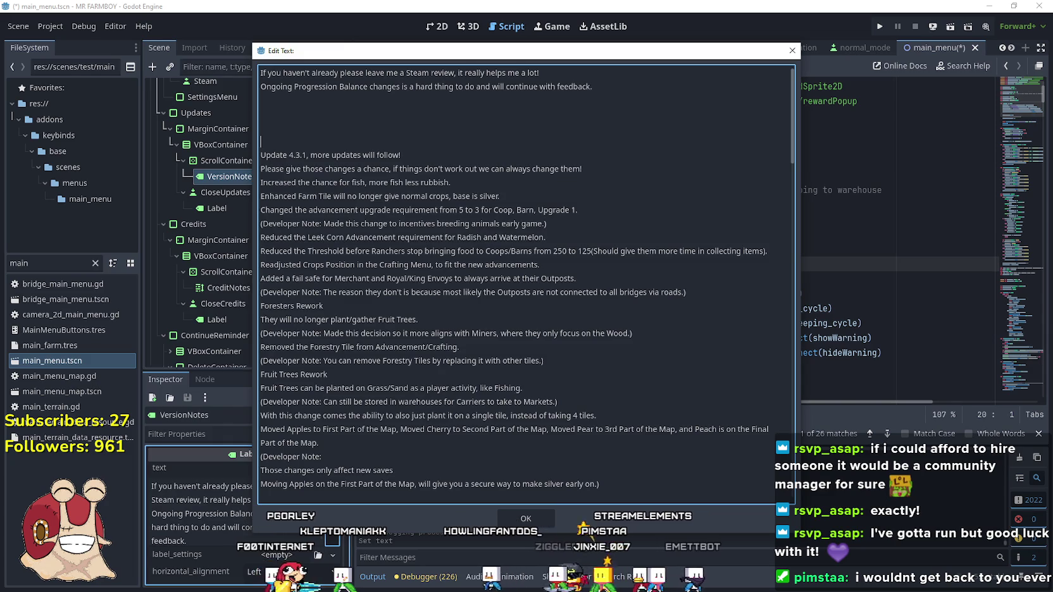
key("alt+Tab")
scroll(216, 347, "down", 10)
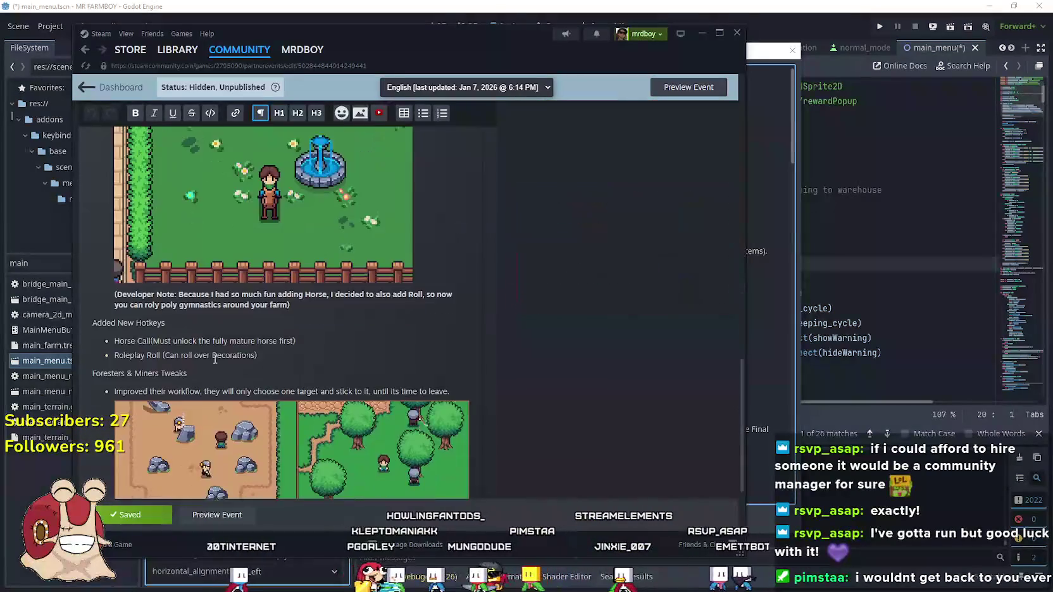
mouse_move(383, 415)
left_mouse_down()
mouse_move(222, 285)
mouse_move(136, 175)
mouse_move(95, 189)
mouse_move(71, 313)
left_mouse_up()
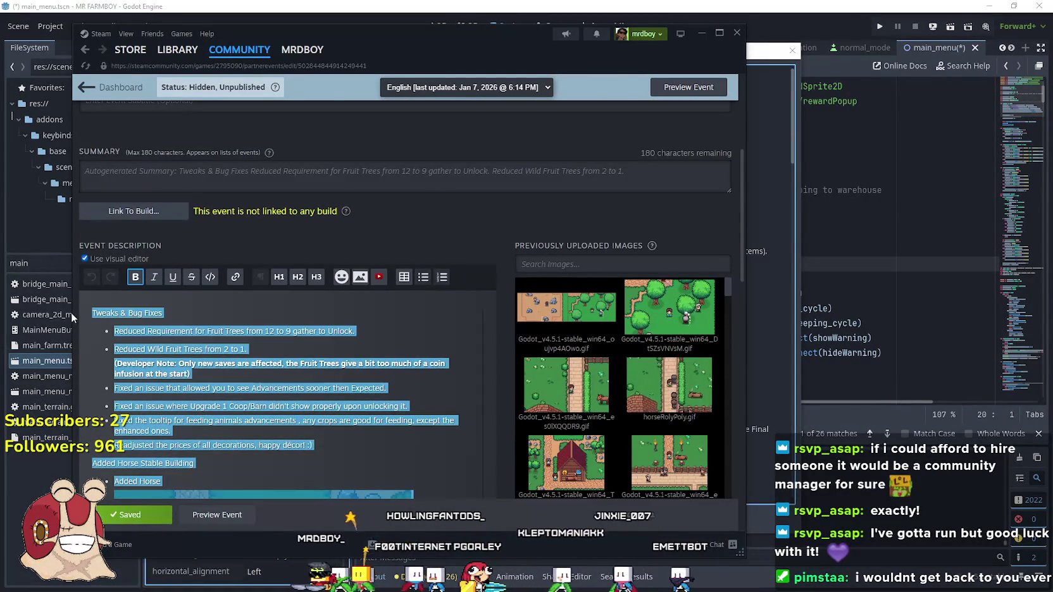
left_click(701, 33)
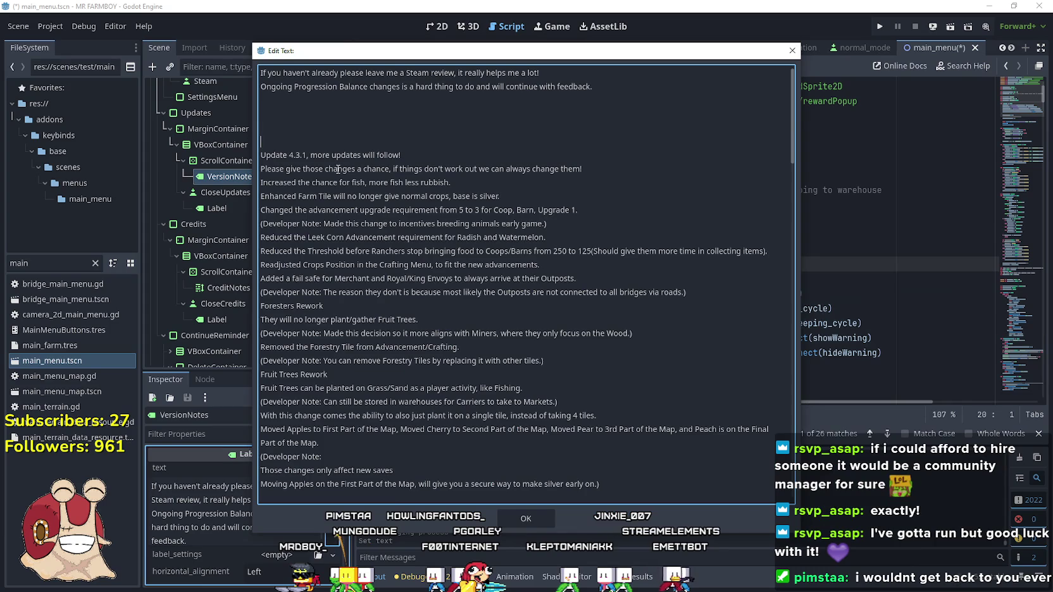
key("ctrl+v")
Delete the blank lines around the hotkeys list, Added Roll and Added Horse notes.
scroll(307, 304, "down", 3)
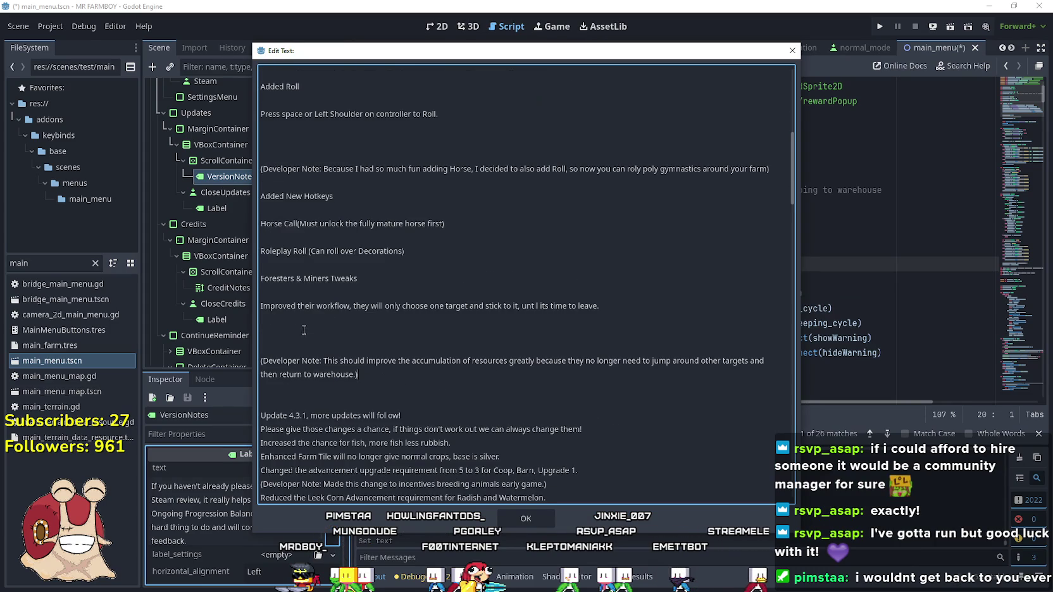
key("BackSpace")
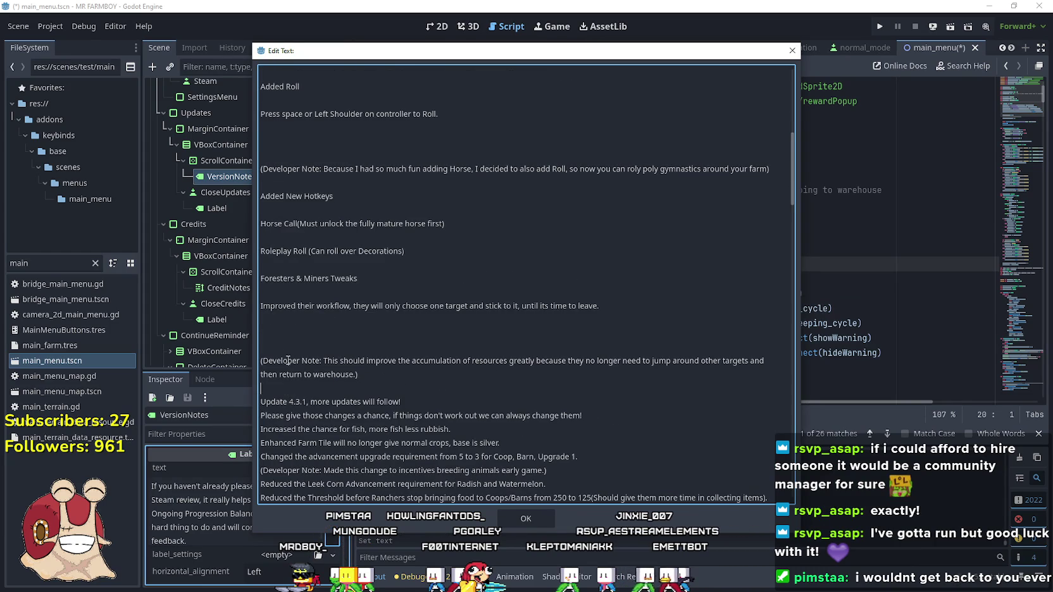
key("BackSpace")
key("BackSpace")
key("BackSpace")
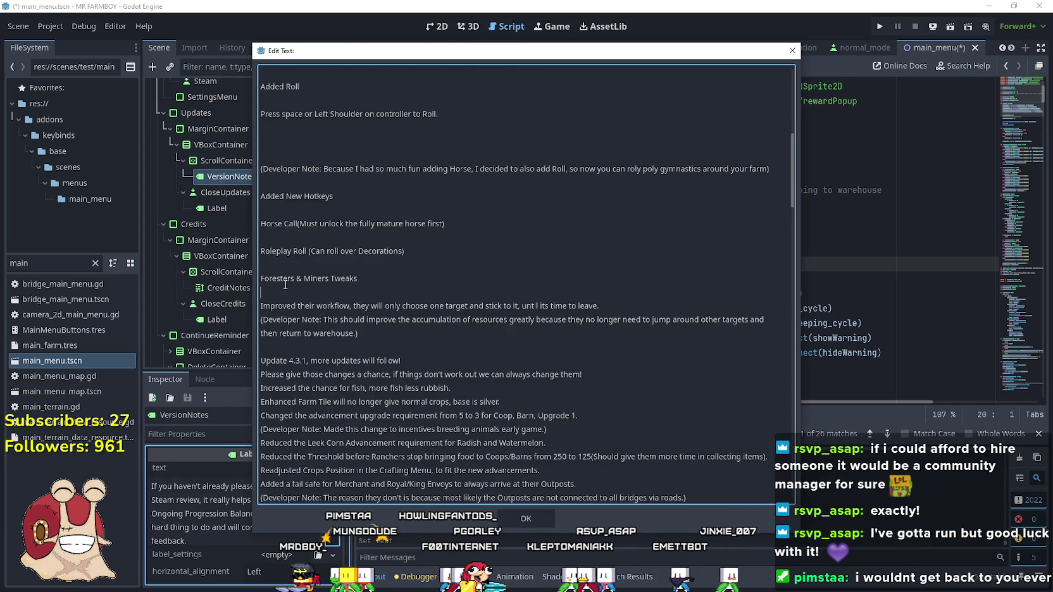
key("BackSpace")
key("Up")
key("BackSpace")
key("Up")
key("BackSpace")
key("Up")
key("BackSpace")
key("Up")
key("BackSpace")
key("Up")
key("BackSpace")
key("BackSpace")
key("BackSpace")
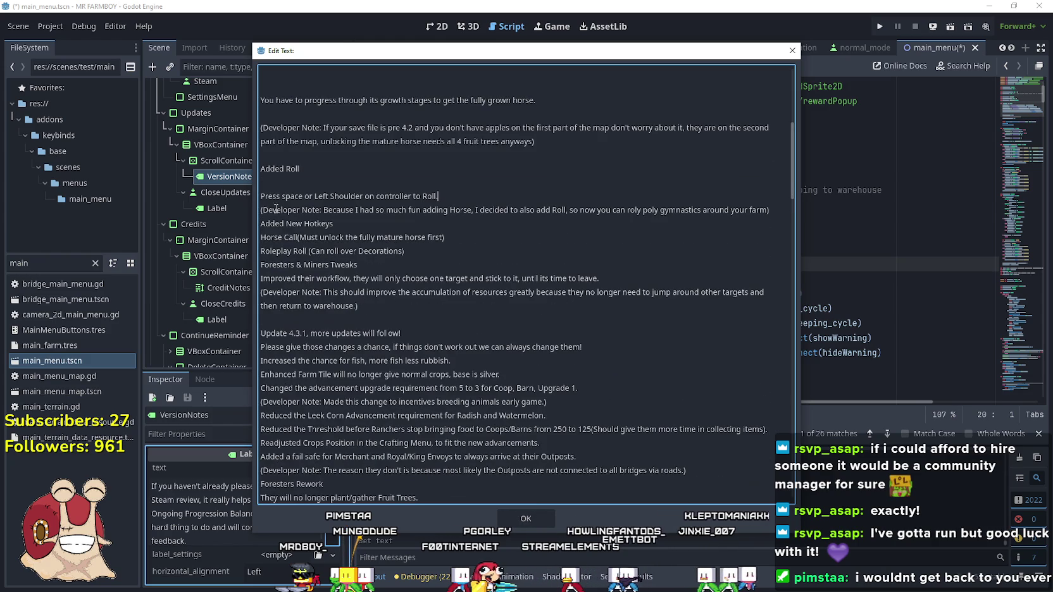
key("BackSpace")
key("BackSpace")
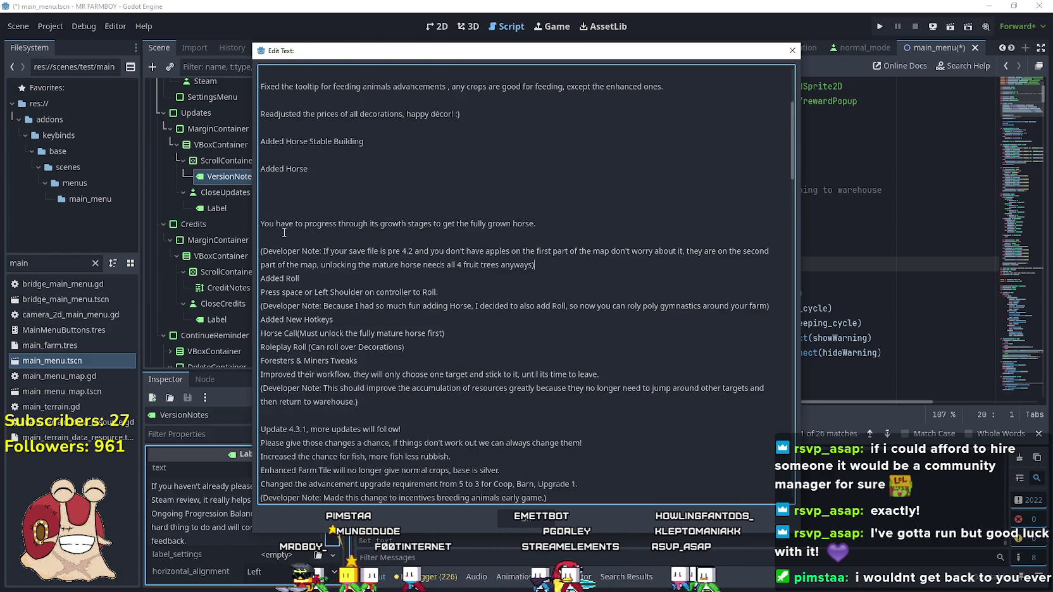
key("Up")
key("Up")
key("BackSpace")
key("BackSpace")
key("BackSpace")
key("Down")
key("BackSpace")
key("Up")
key("BackSpace")
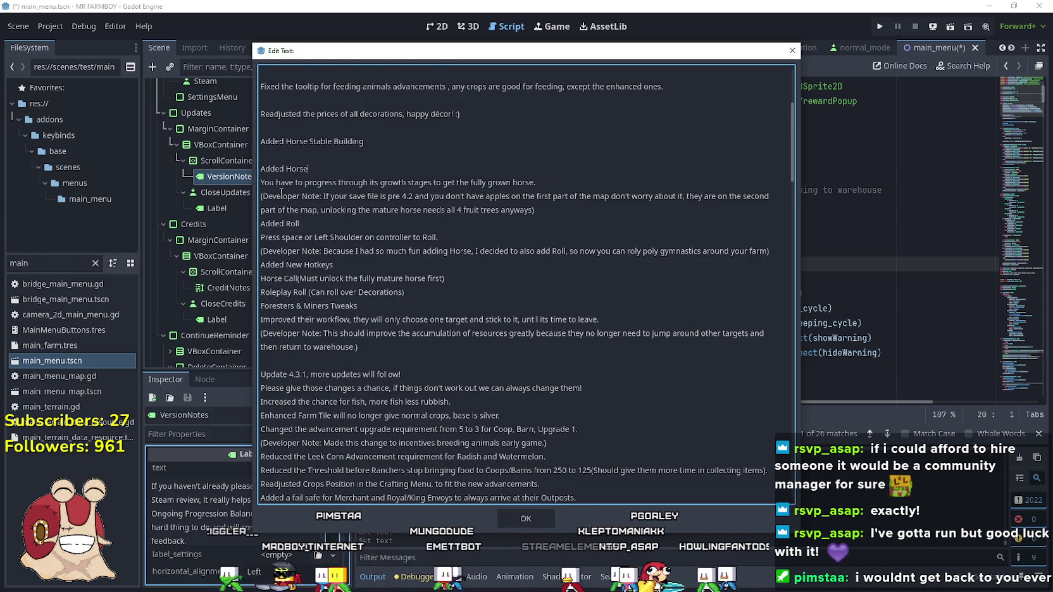
key("Up")
key("BackSpace")
key("Up")
scroll(291, 254, "up", 1)
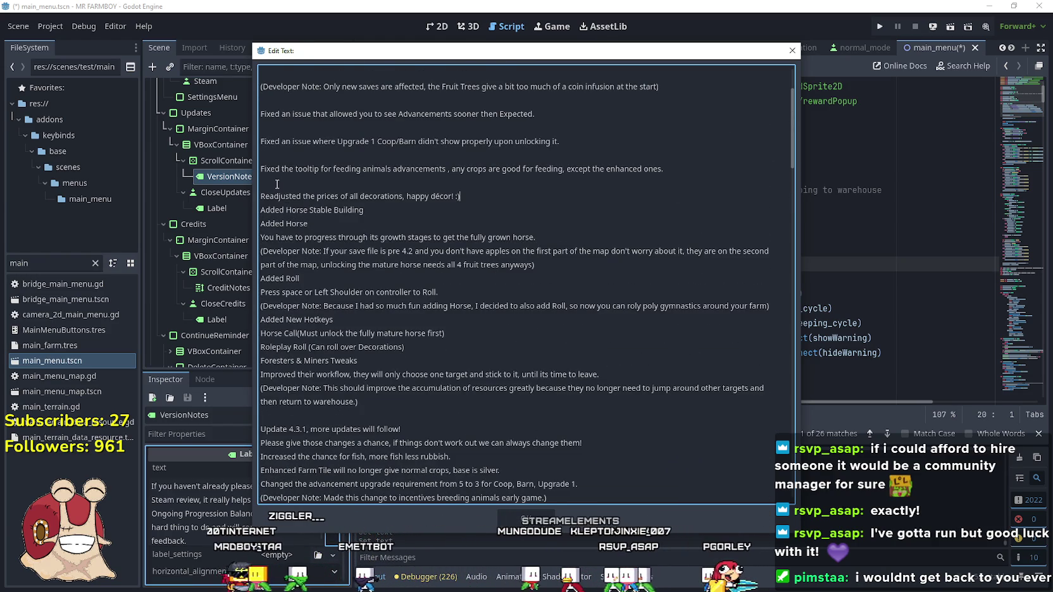
Remove the blank lines between the bug-fix lines and under Tweaks & Bug Fixes.
key("BackSpace")
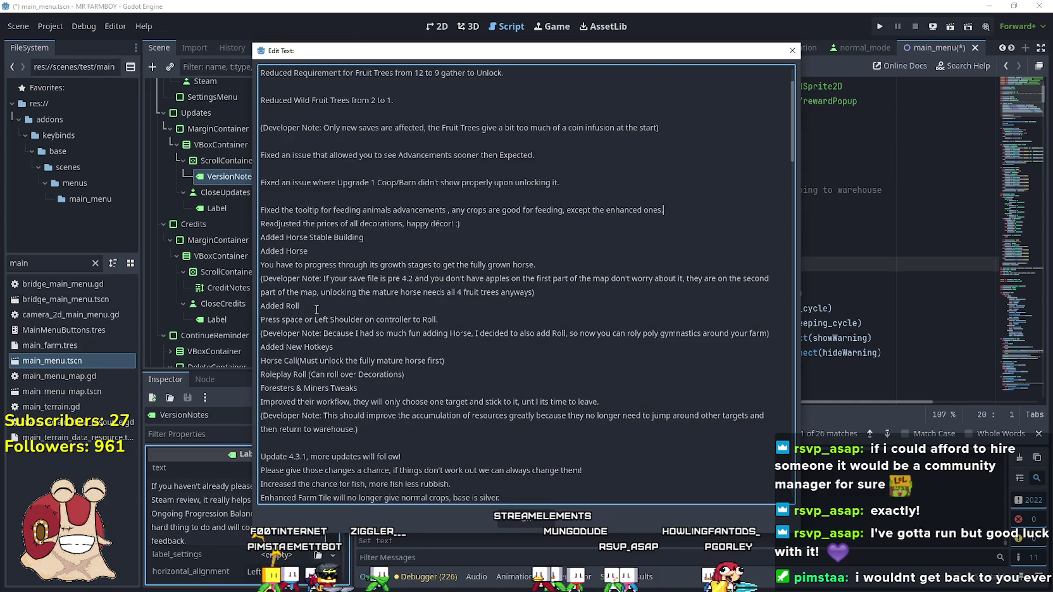
left_click(283, 197)
key("BackSpace")
left_click(280, 168)
key("BackSpace")
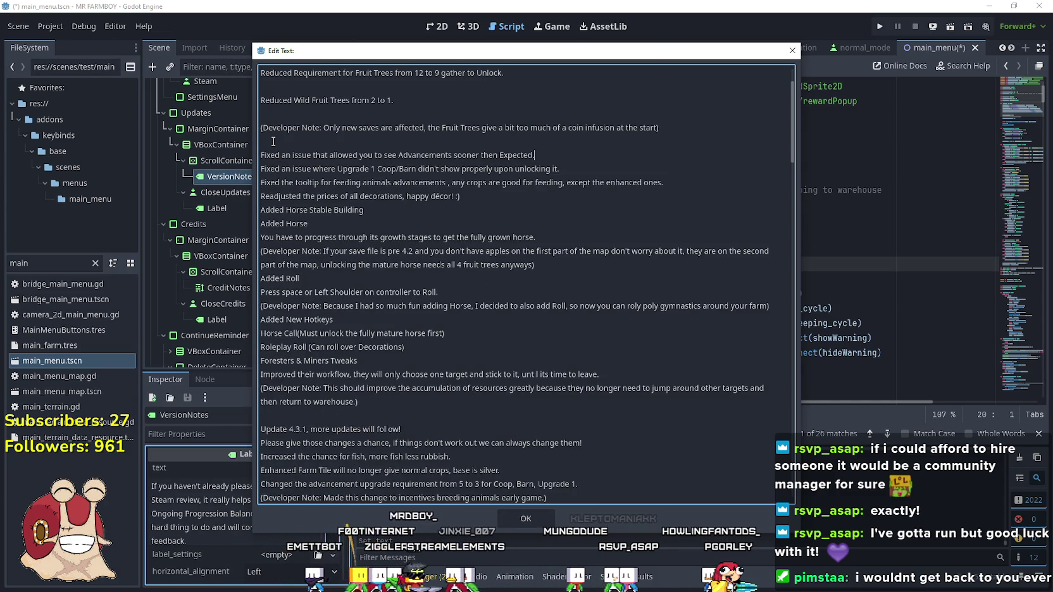
left_click(277, 141)
key("BackSpace")
key("BackSpace")
scroll(316, 174, "up", 3)
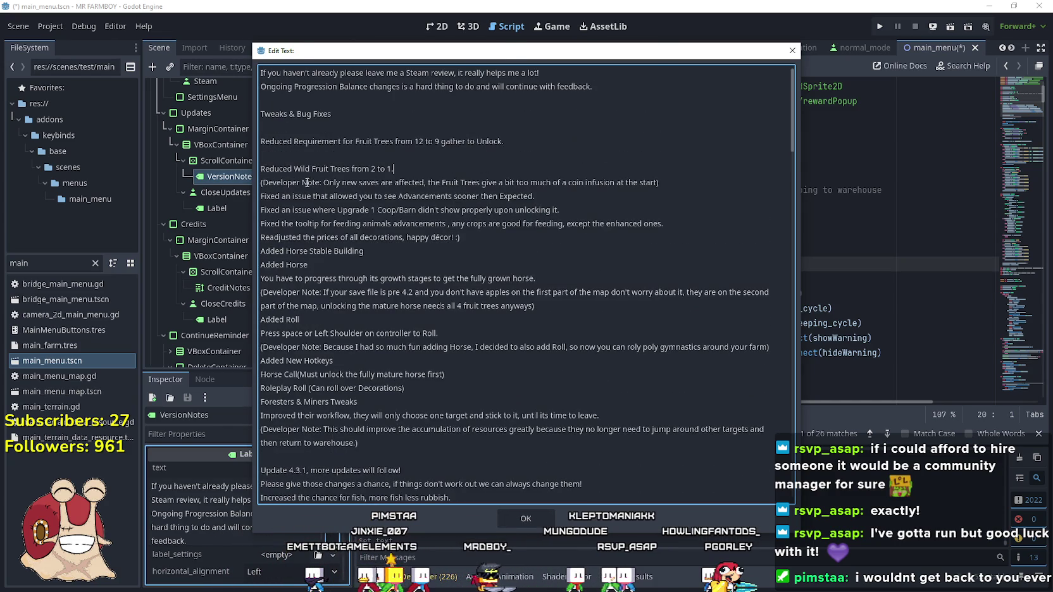
left_click(314, 158)
key("BackSpace")
left_click(288, 127)
key("BackSpace")
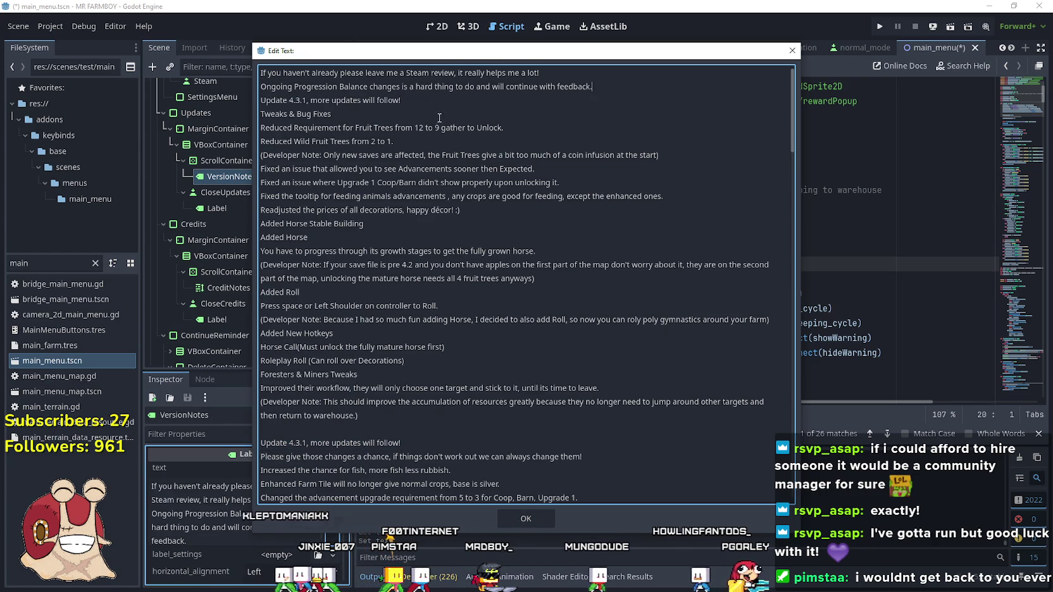
Add the header 'Update 4.4, more updates will follow!' after the feedback line and apply the edit.
left_click(591, 89)
key("Return")
left_click_drag(295, 114, 307, 114)
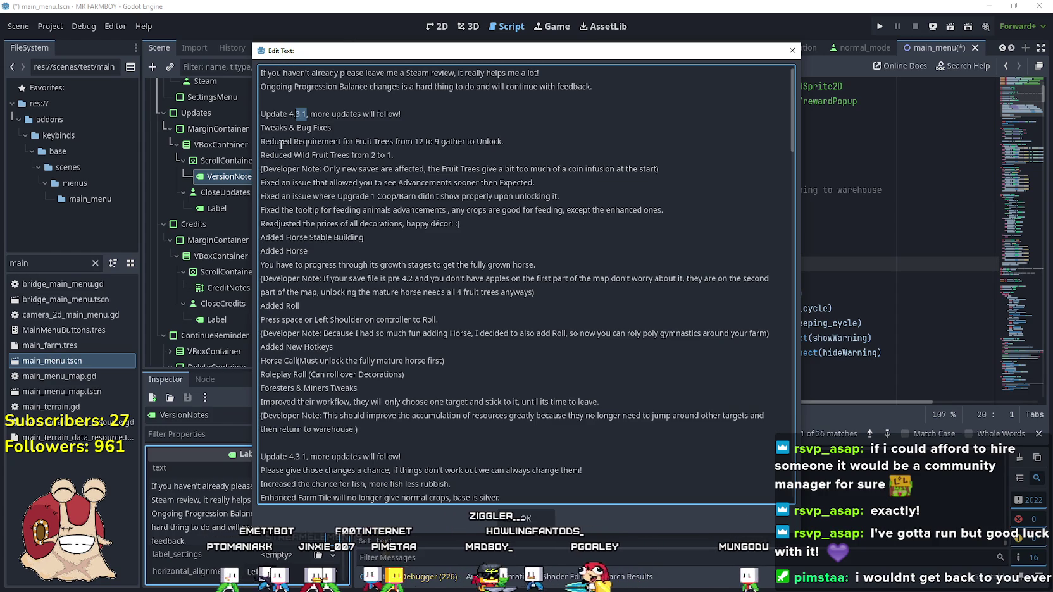
type("4")
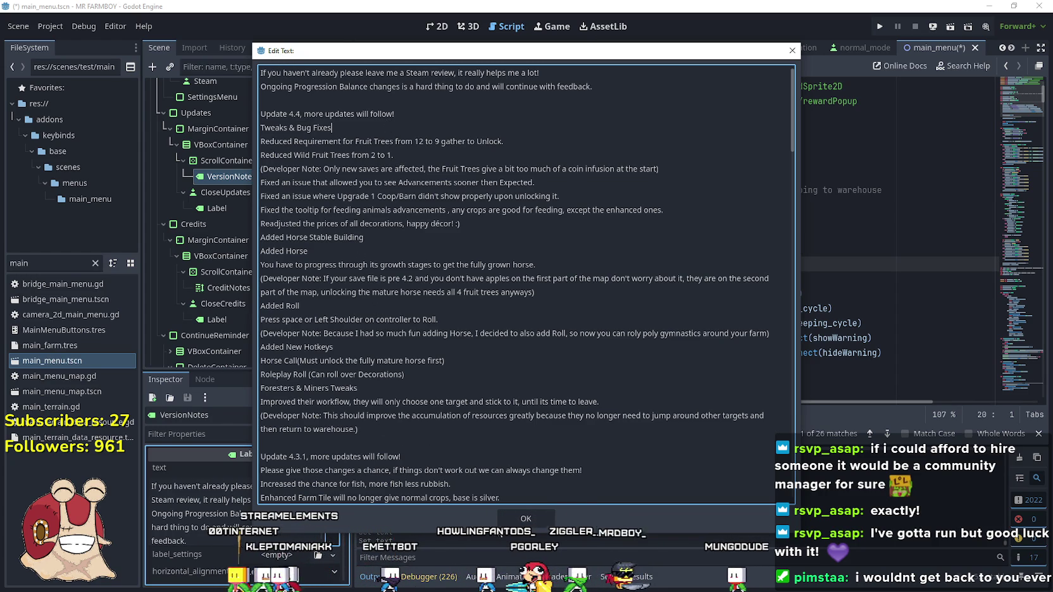
left_click(792, 50)
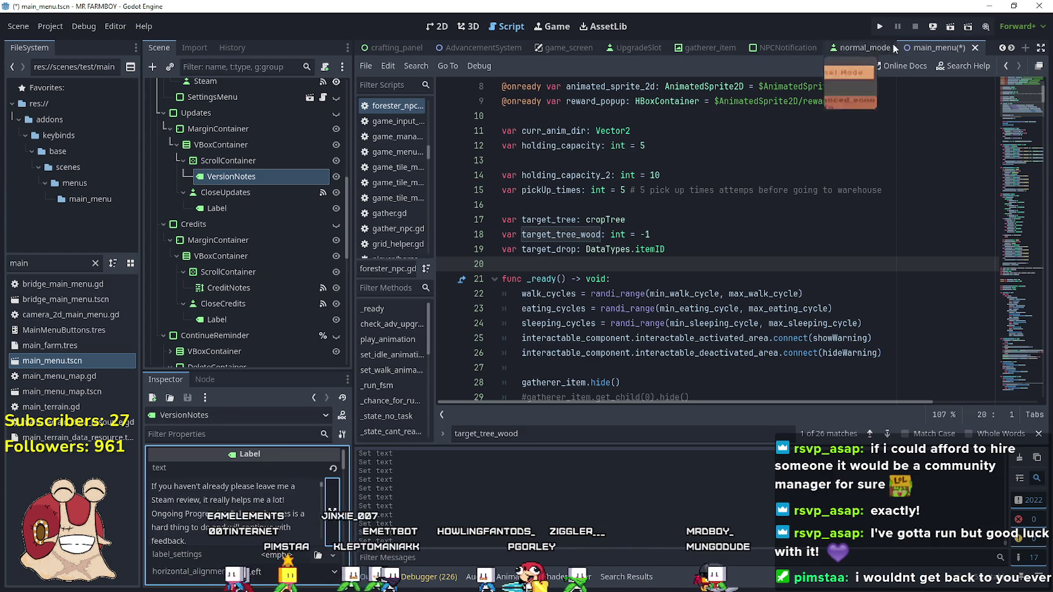
Run MR FARMBOY, read through the Update 4.4 notes in-game, close them and stop the run.
left_click(880, 28)
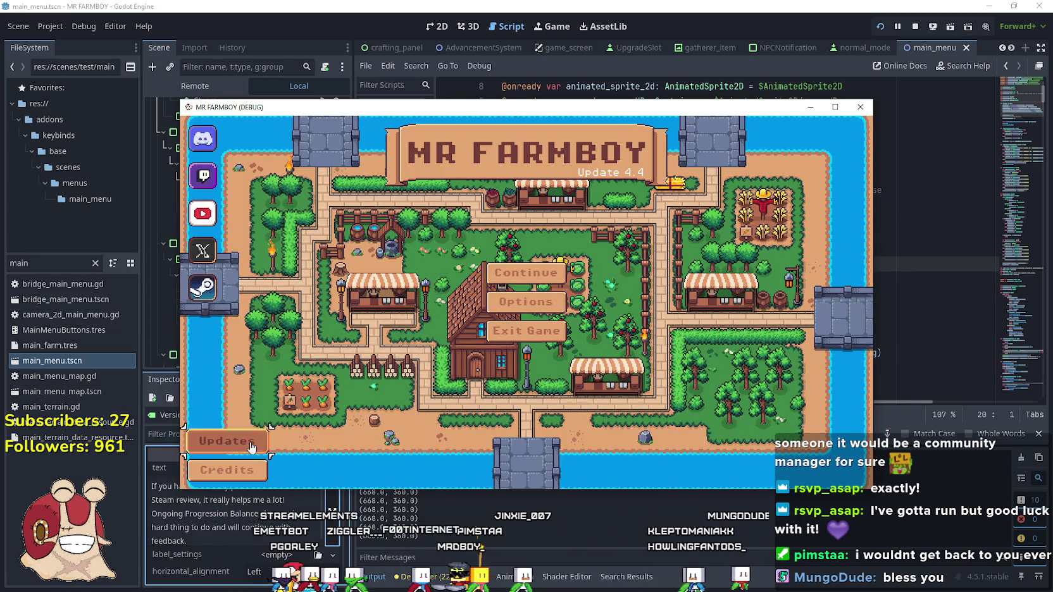
left_click(226, 441)
scroll(494, 336, "down", 10)
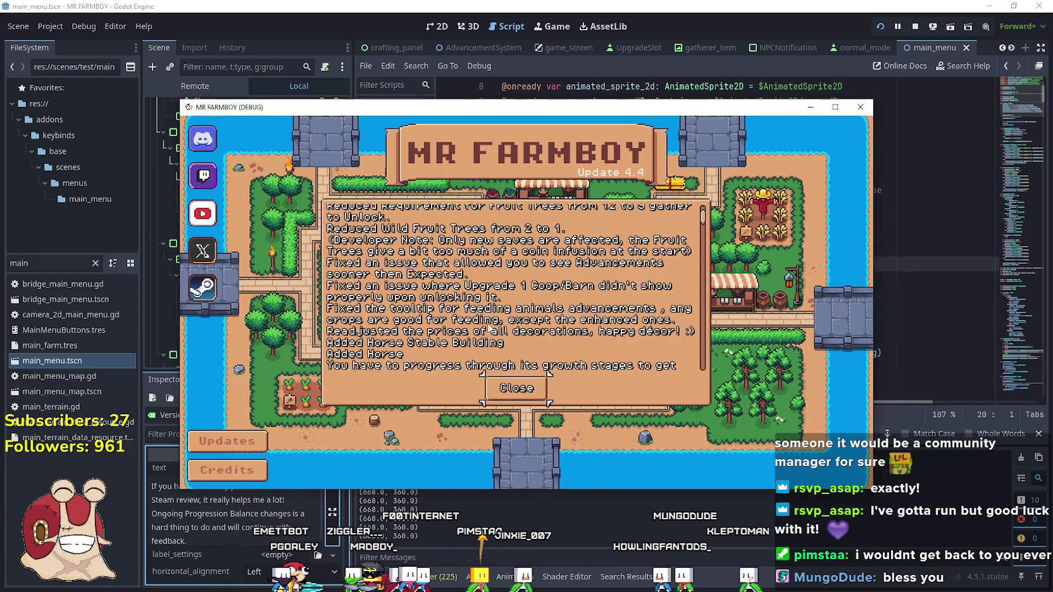
scroll(487, 325, "down", 5)
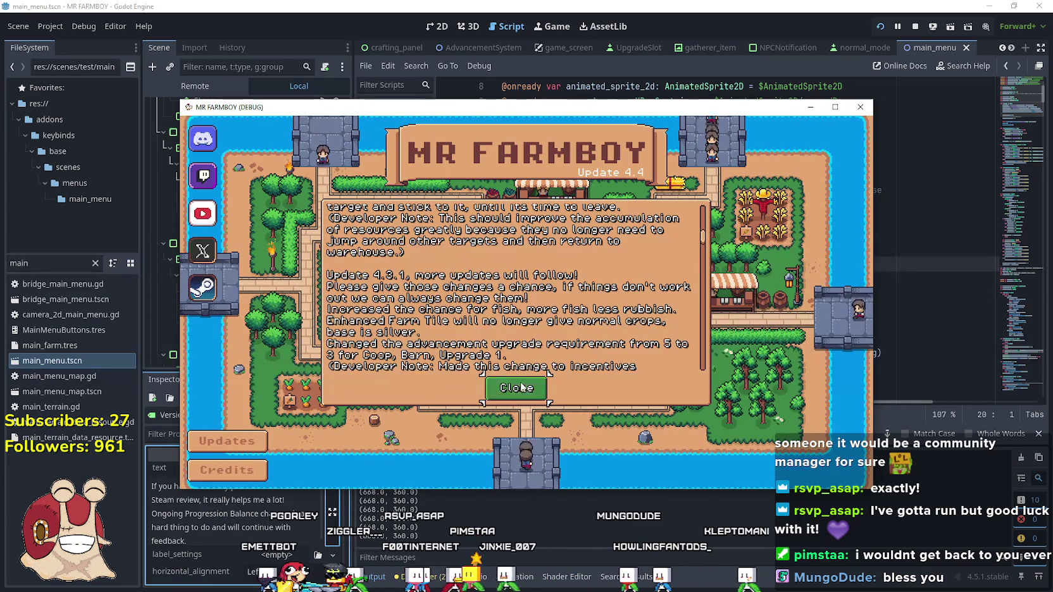
left_click(517, 388)
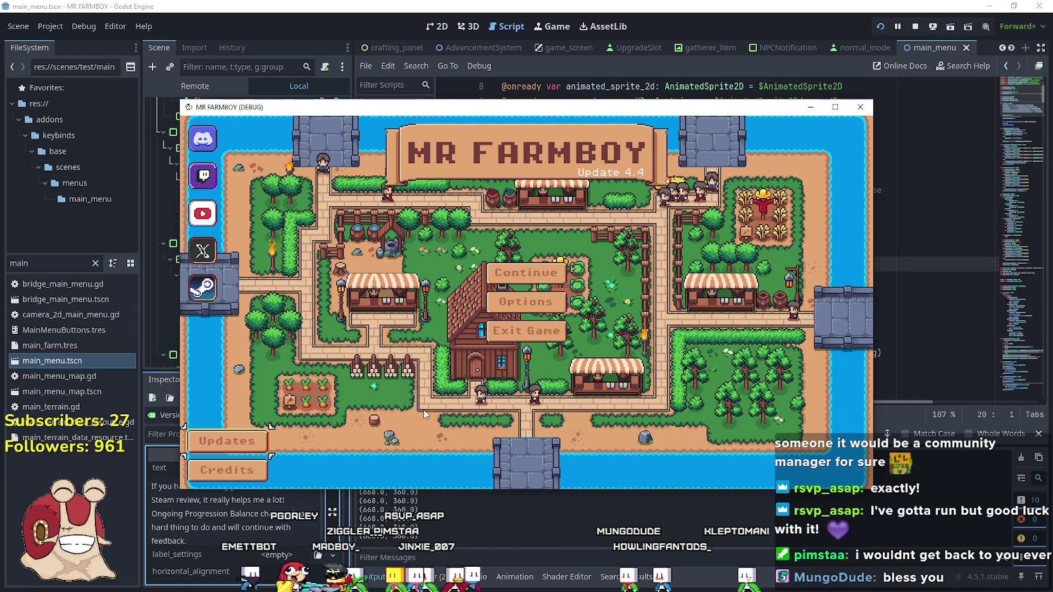
left_click(525, 330)
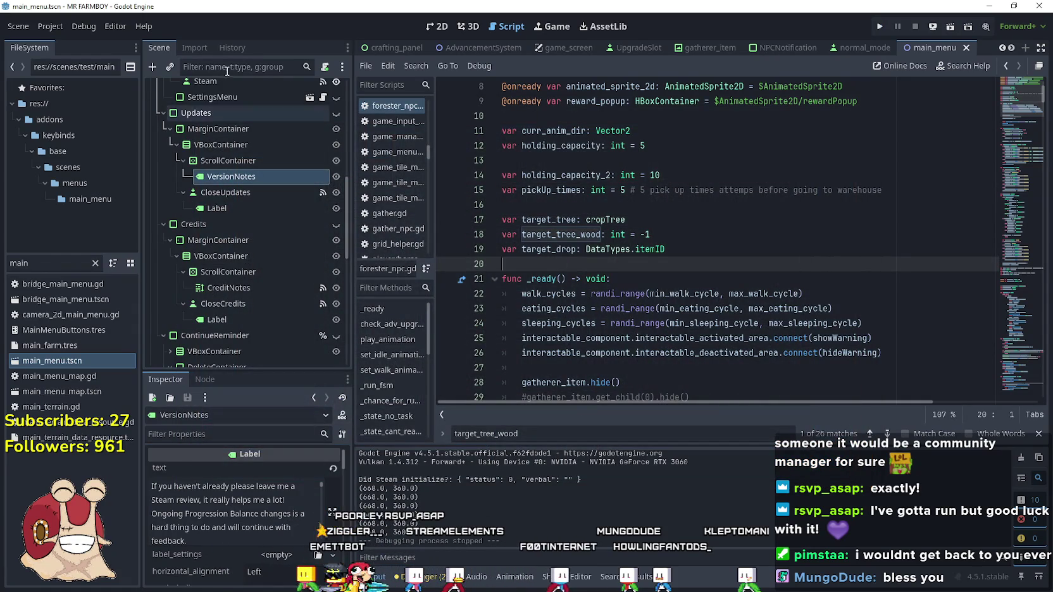
Delete the old MrFarmBoy.zip from the NewExport folder in File Explorer.
left_click(60, 31)
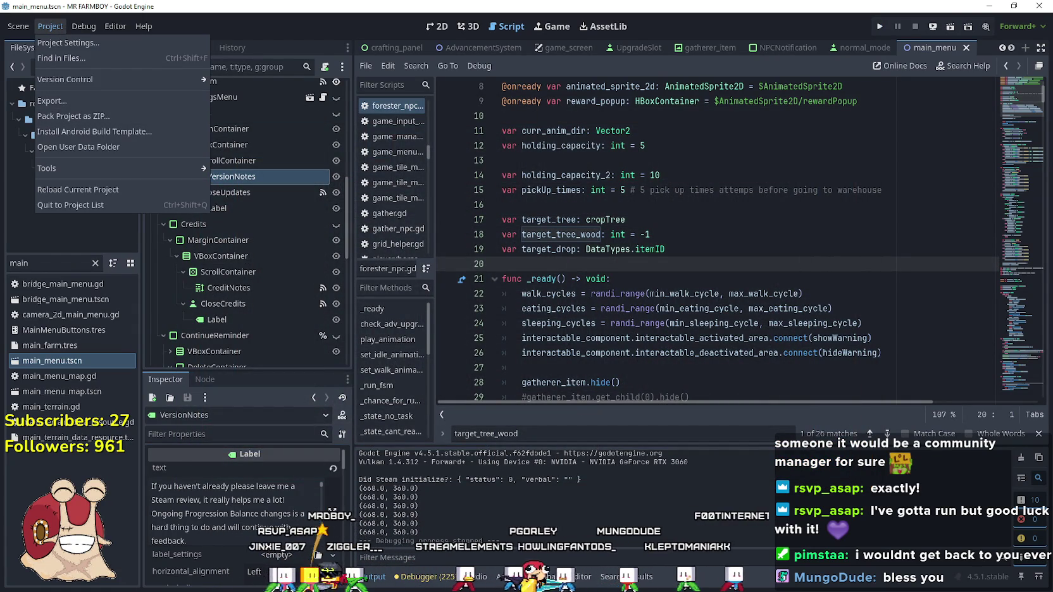
key("Escape")
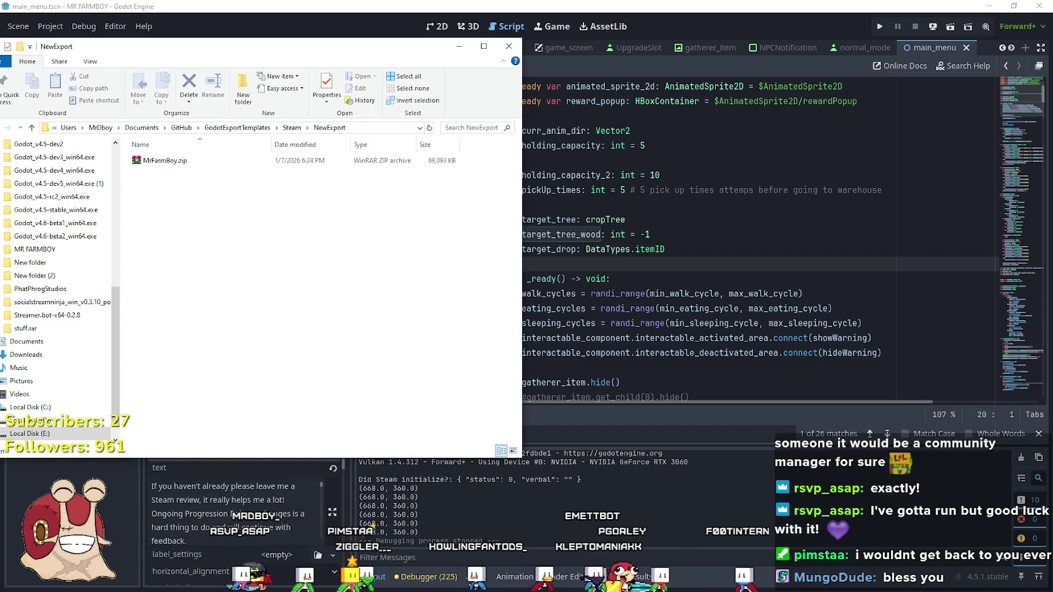
key("alt+Tab")
right_click(159, 160)
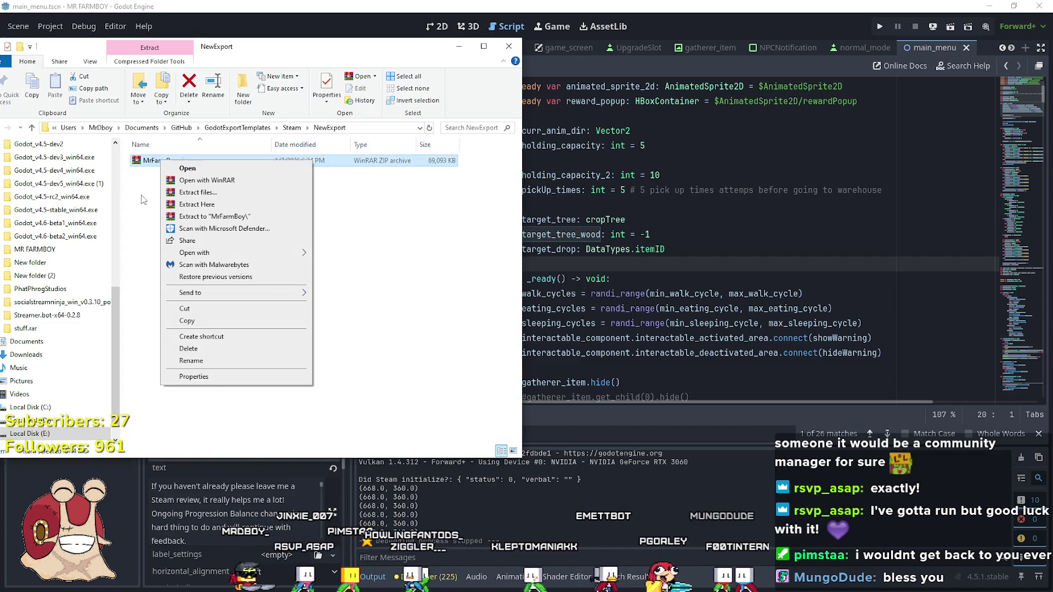
left_click(189, 349)
Open Godot's Export presets window through Project > Export.
left_click(451, 25)
left_click(45, 28)
left_click(86, 95)
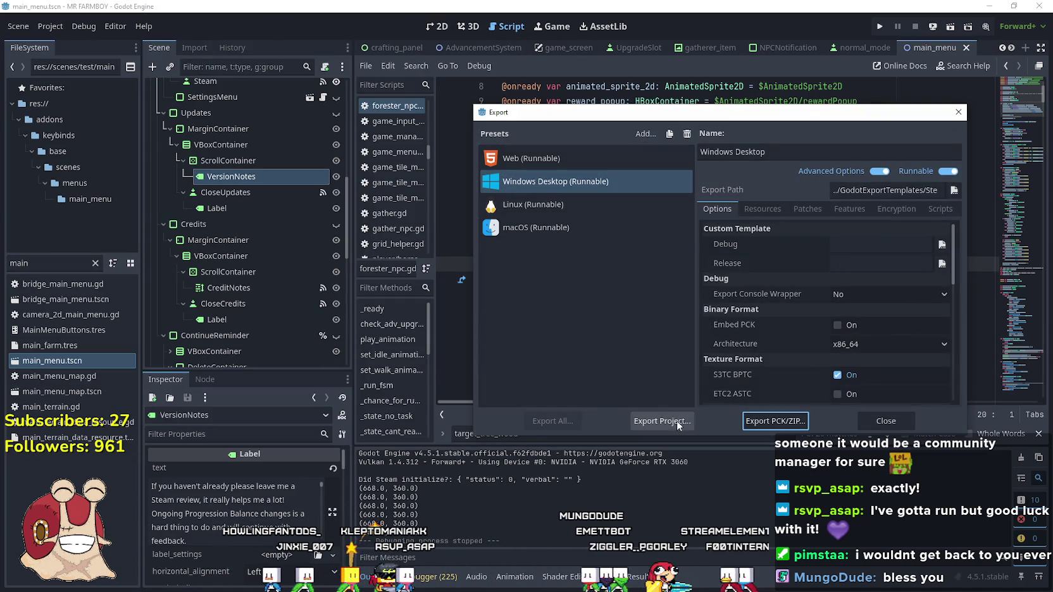
Export Windows Desktop as MrFarmBoy.zip and Linux as mrfarmboyLinux.x86_64, then close Export.
left_click(677, 419)
left_click(455, 473)
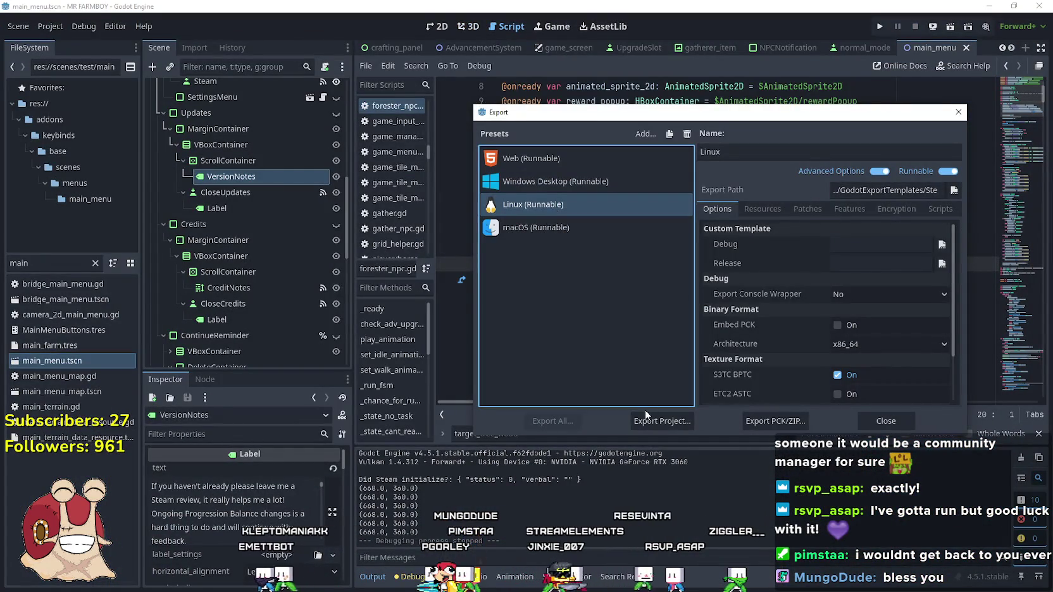
left_click(662, 421)
left_click(431, 475)
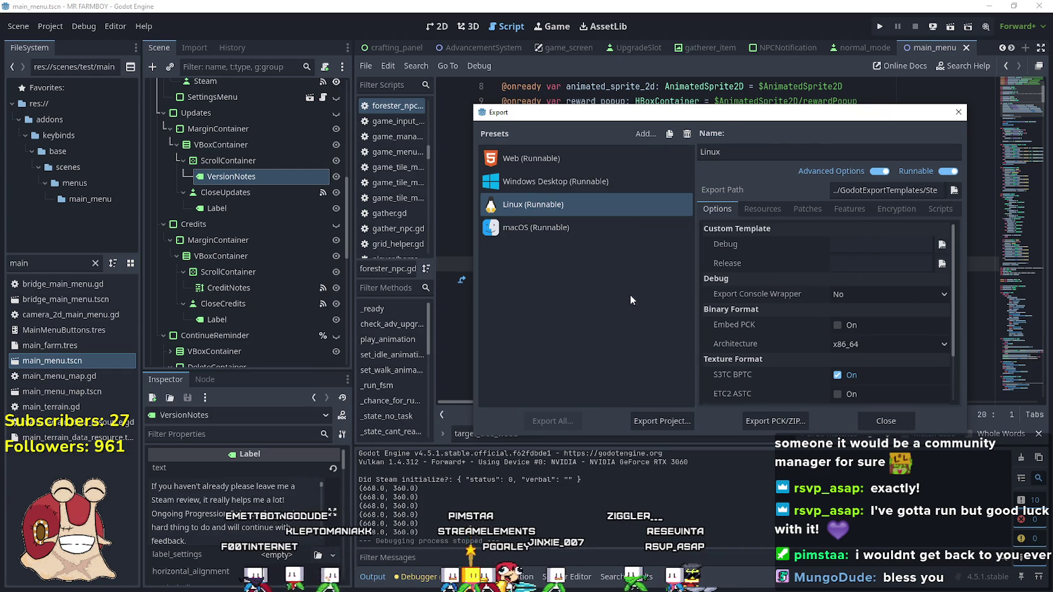
left_click(892, 423)
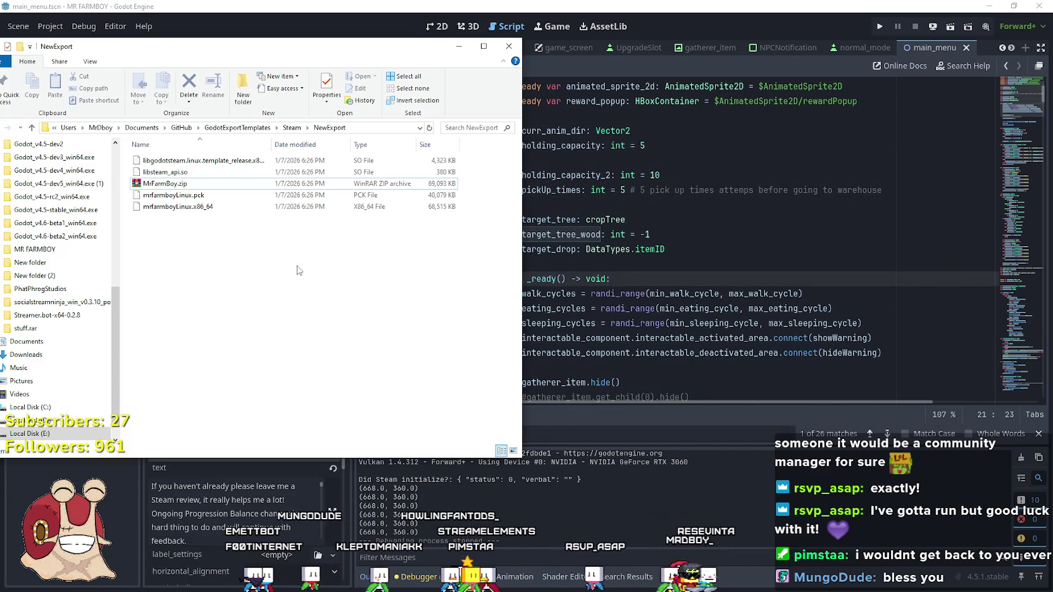
Pack the four Linux build files into NewExport.zip with WinRAR.
double_click(298, 183)
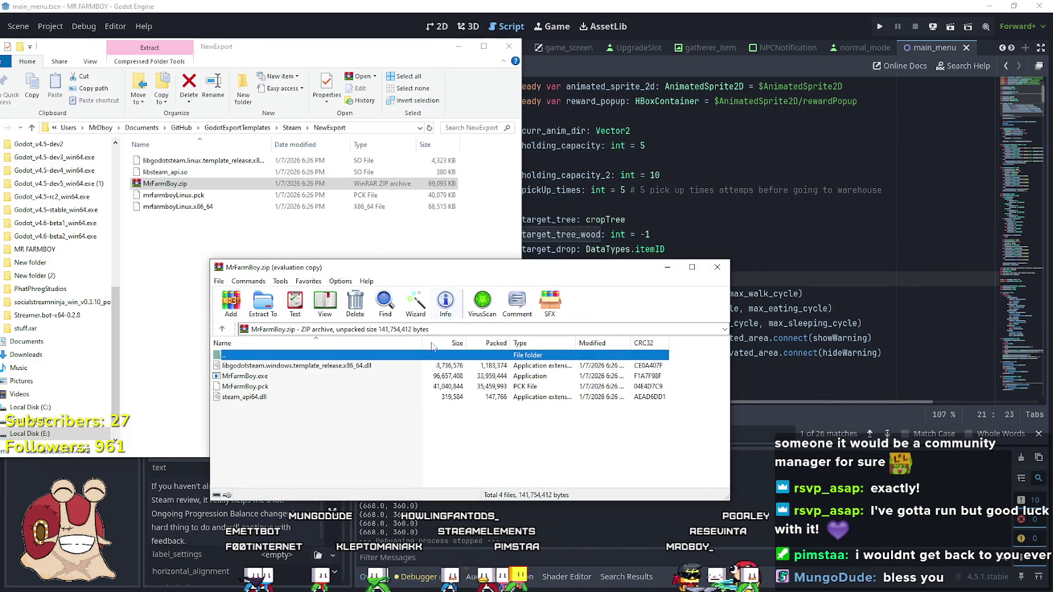
left_click(541, 360)
double_click(541, 358)
left_click_drag(564, 427, 443, 378)
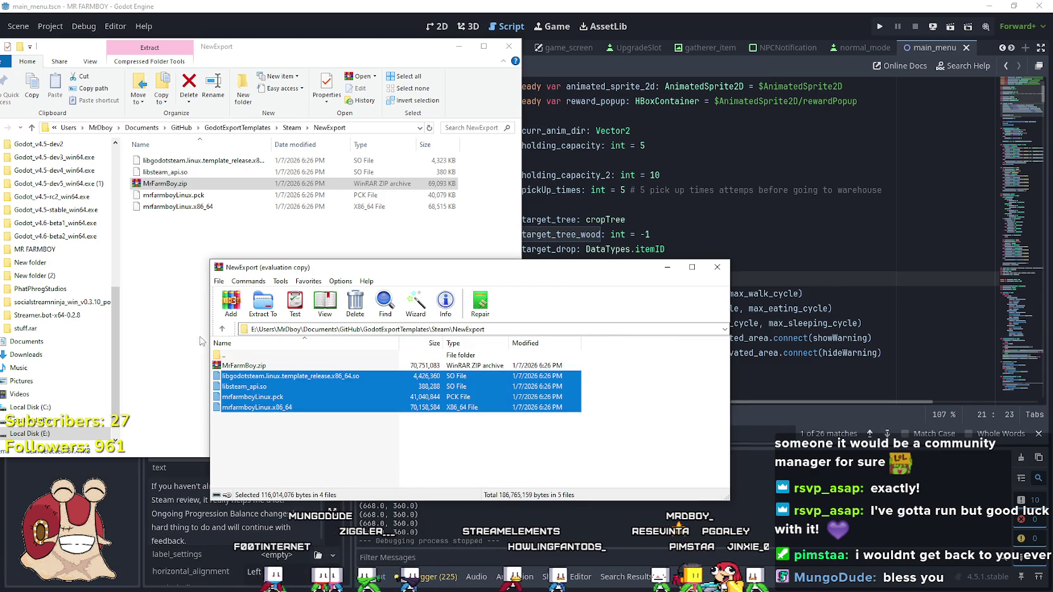
left_click(243, 313)
left_click(545, 518)
Check the updated NewExport folder listing, then bring the Steam event editor forward.
mouse_move(236, 299)
left_mouse_down()
mouse_move(249, 300)
mouse_move(235, 299)
left_mouse_up()
scroll(236, 299, "up", 2)
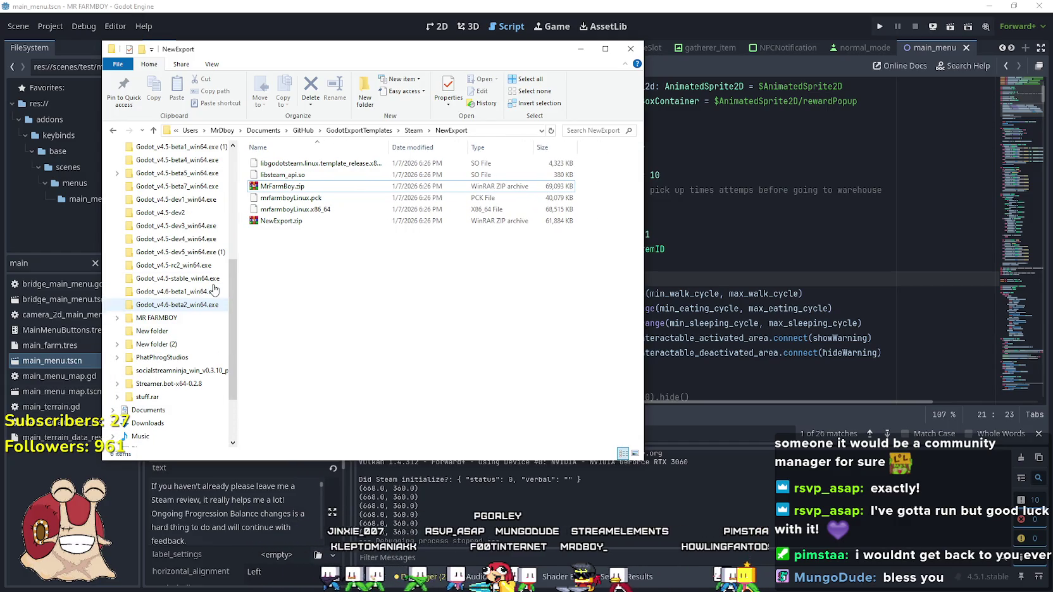
scroll(231, 302, "down", 3)
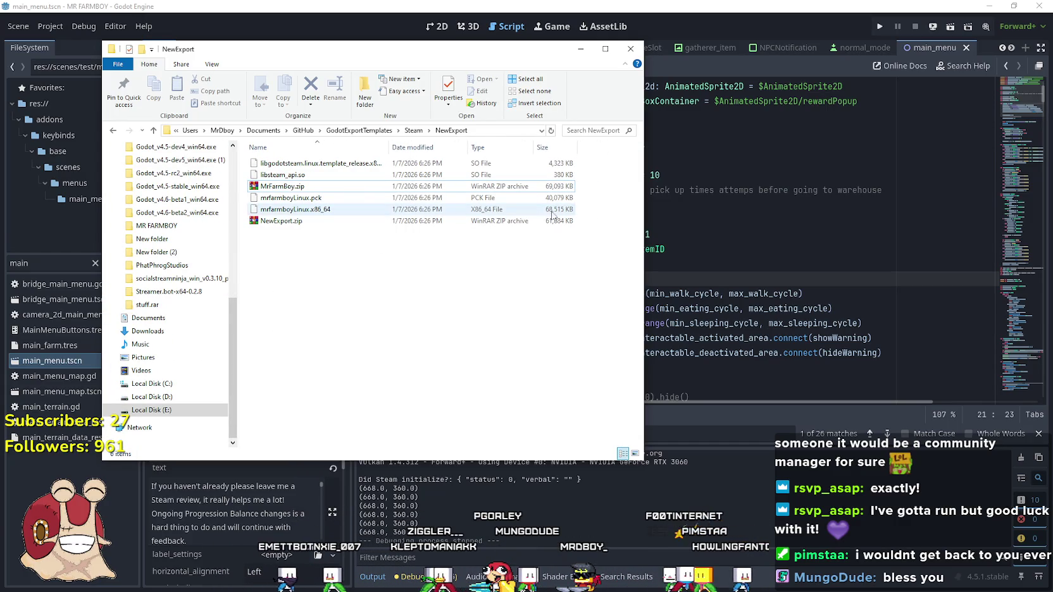
left_click_drag(589, 216, 412, 185)
left_click(358, 271)
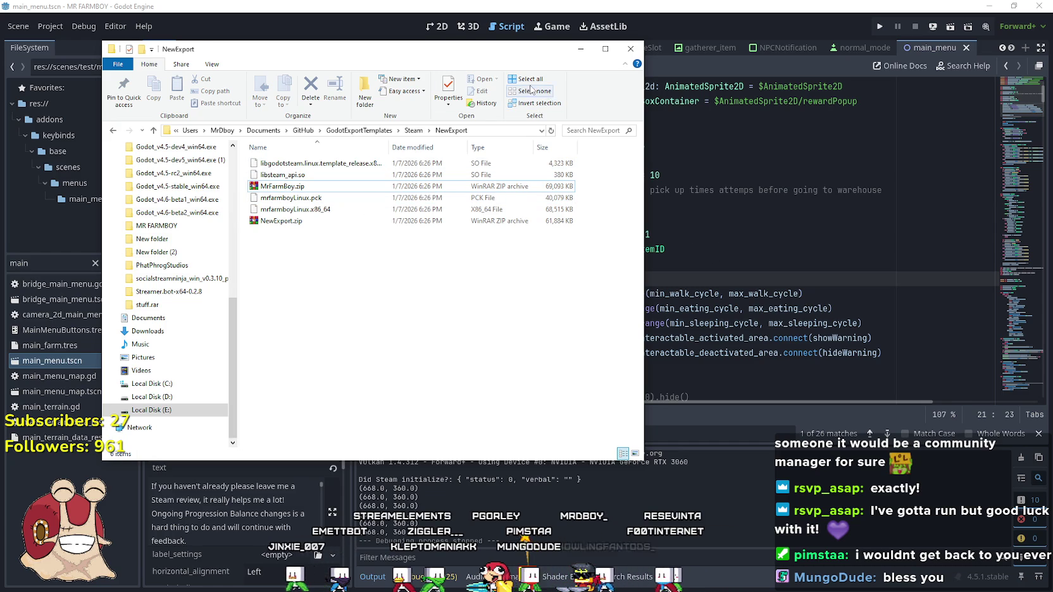
key("alt+Tab")
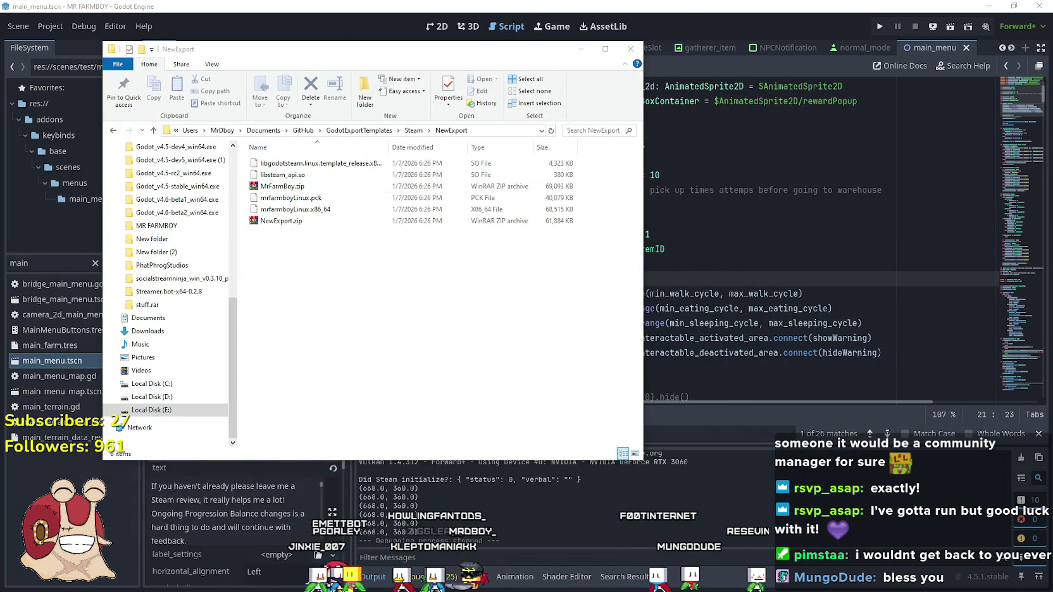
key("alt+Tab")
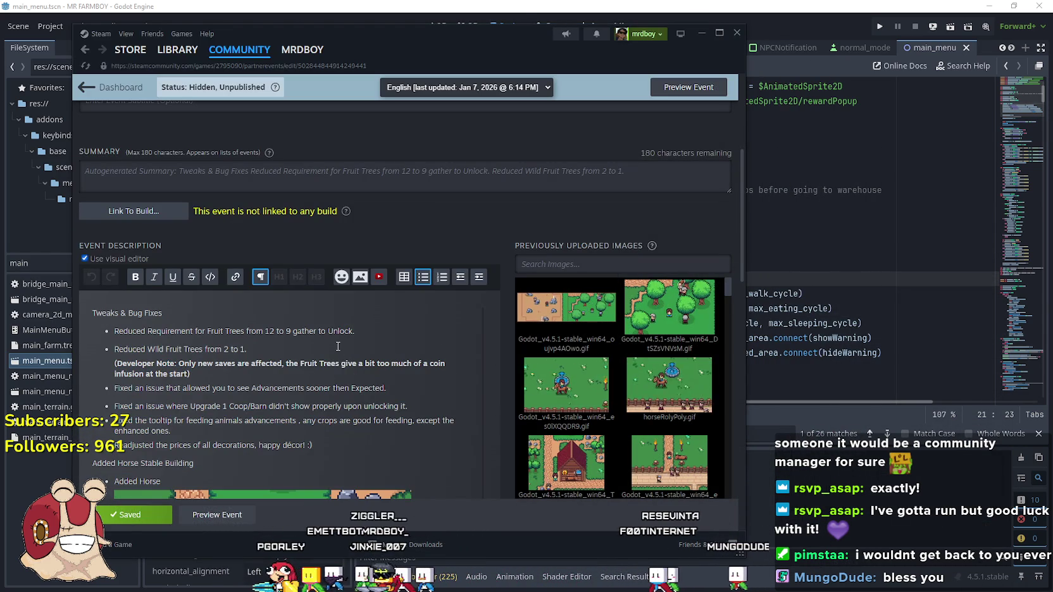
left_click(164, 53)
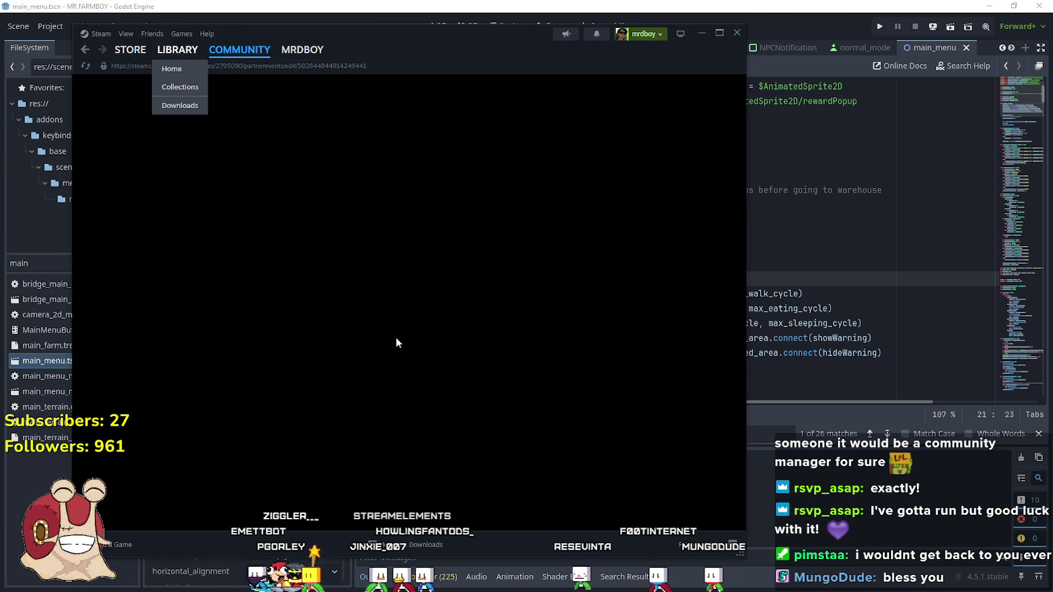
left_click(432, 255)
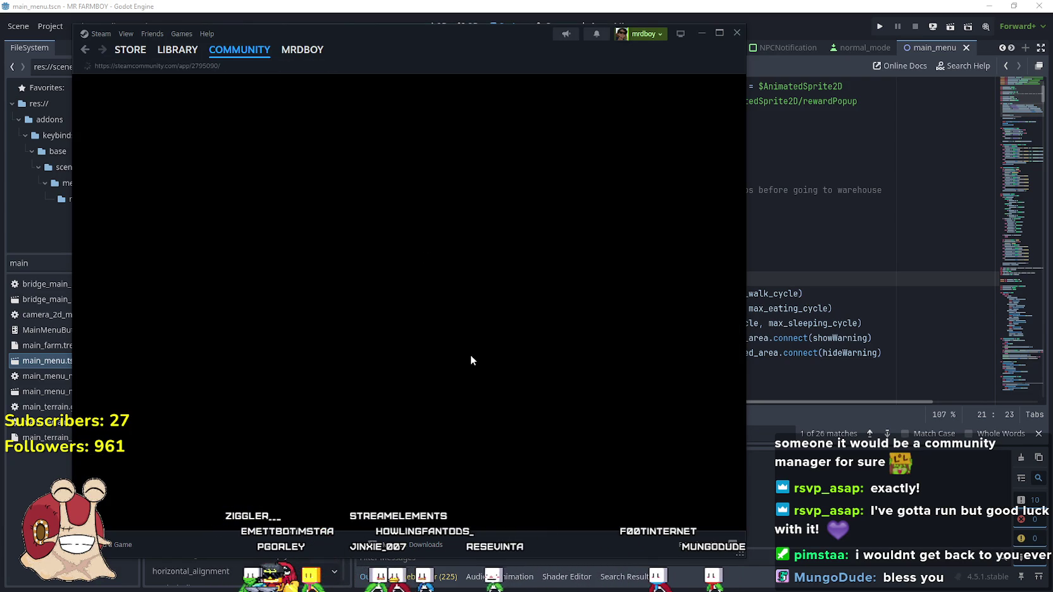
scroll(394, 336, "down", 3)
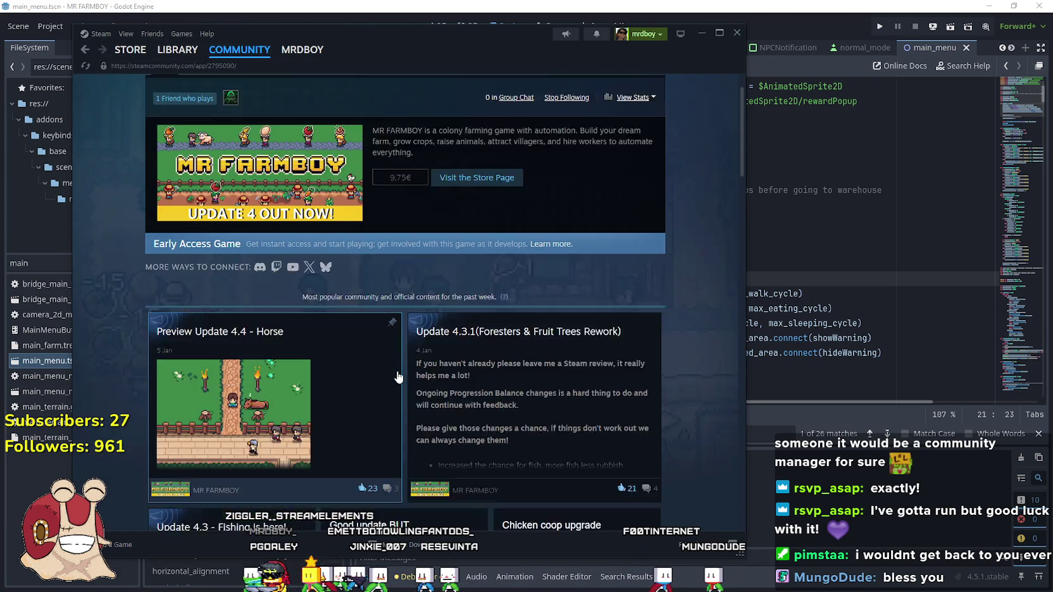
left_click(511, 334)
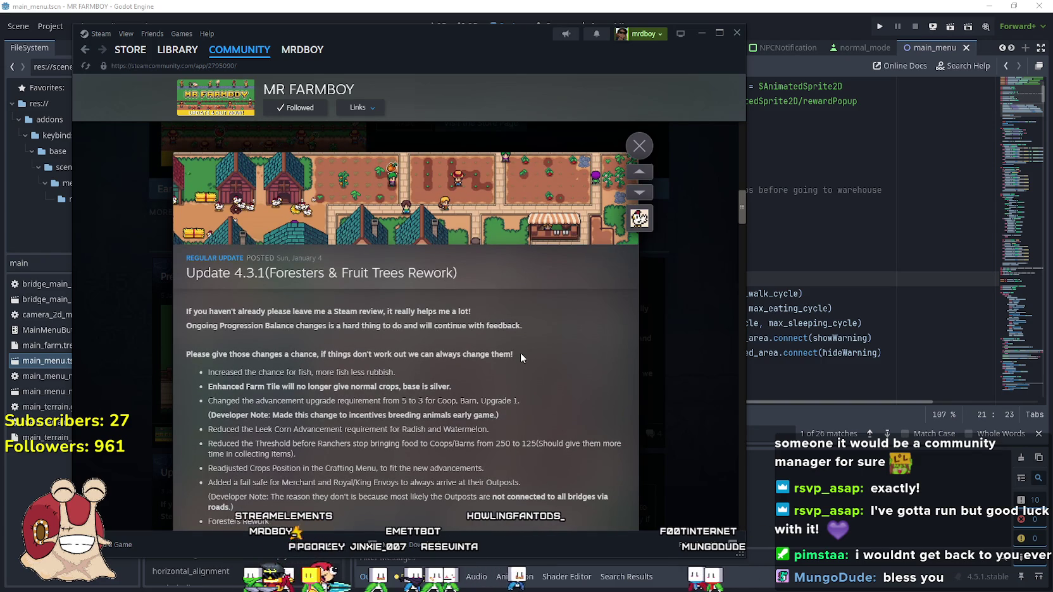
mouse_move(531, 329)
left_mouse_down()
mouse_move(340, 332)
mouse_move(184, 318)
left_mouse_up()
key("ctrl+c")
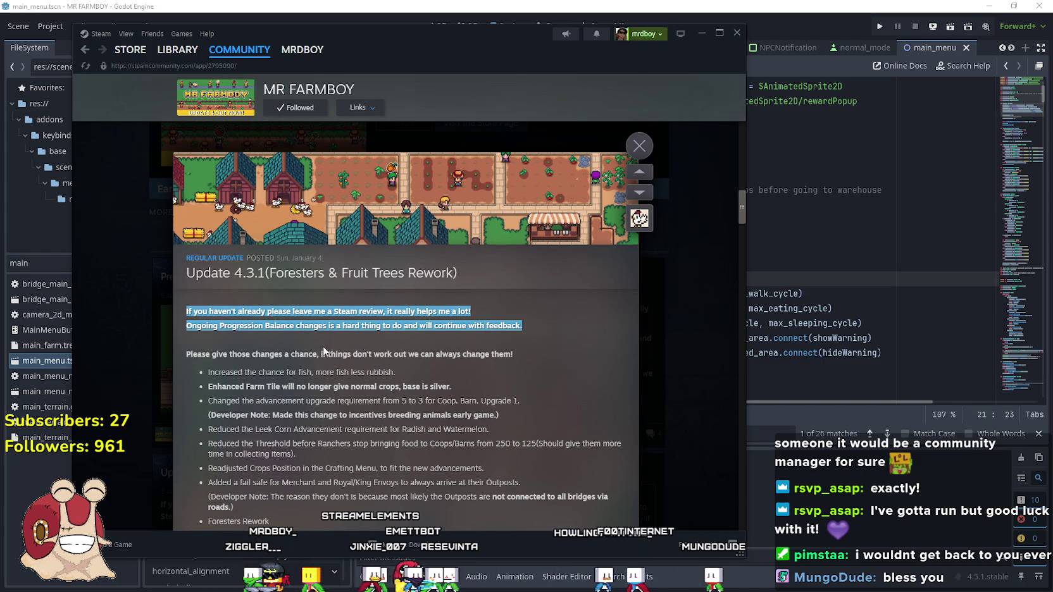
left_click(461, 348)
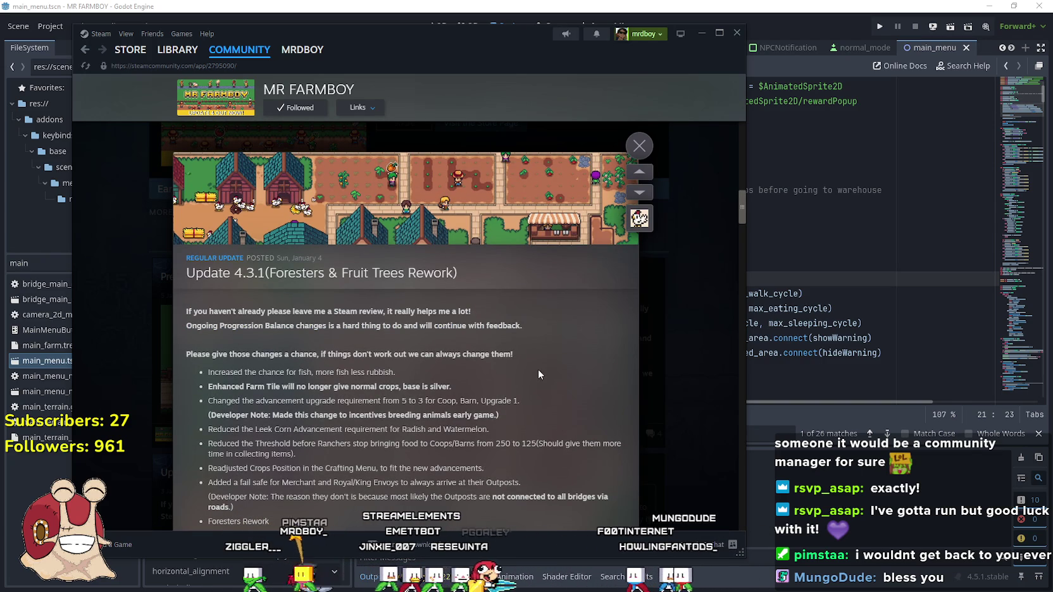
mouse_move(532, 359)
left_mouse_down()
mouse_move(188, 356)
mouse_move(197, 310)
left_mouse_up()
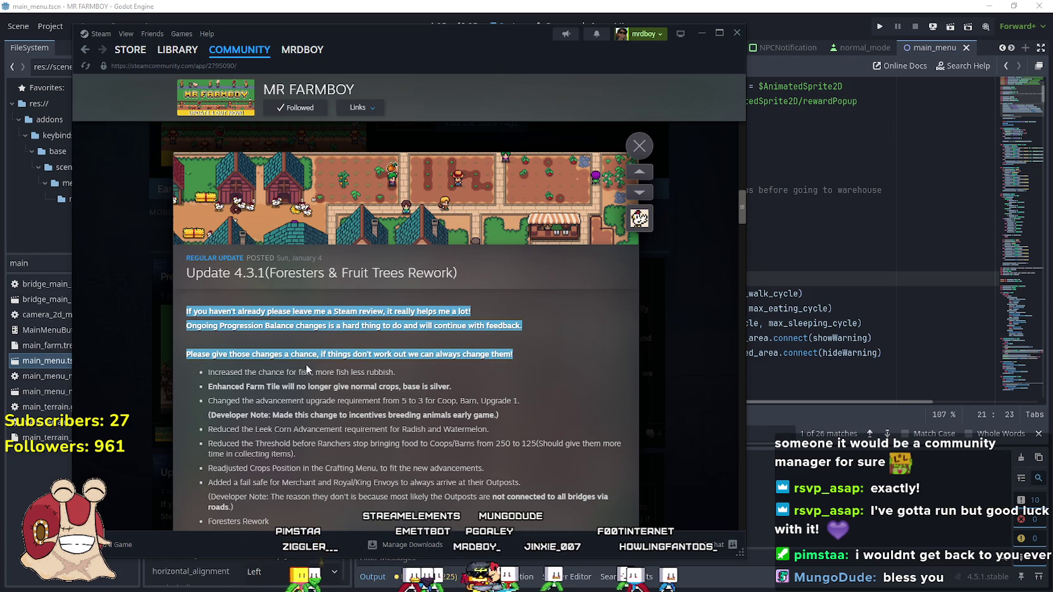
left_click(529, 353)
left_click(652, 149)
scroll(468, 220, "up", 3)
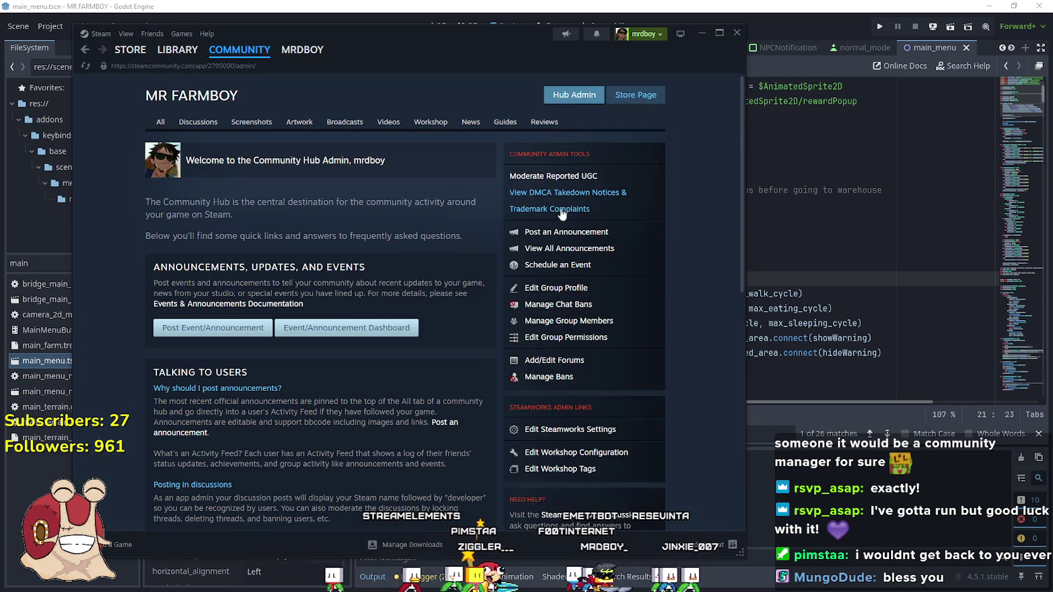
left_click(365, 334)
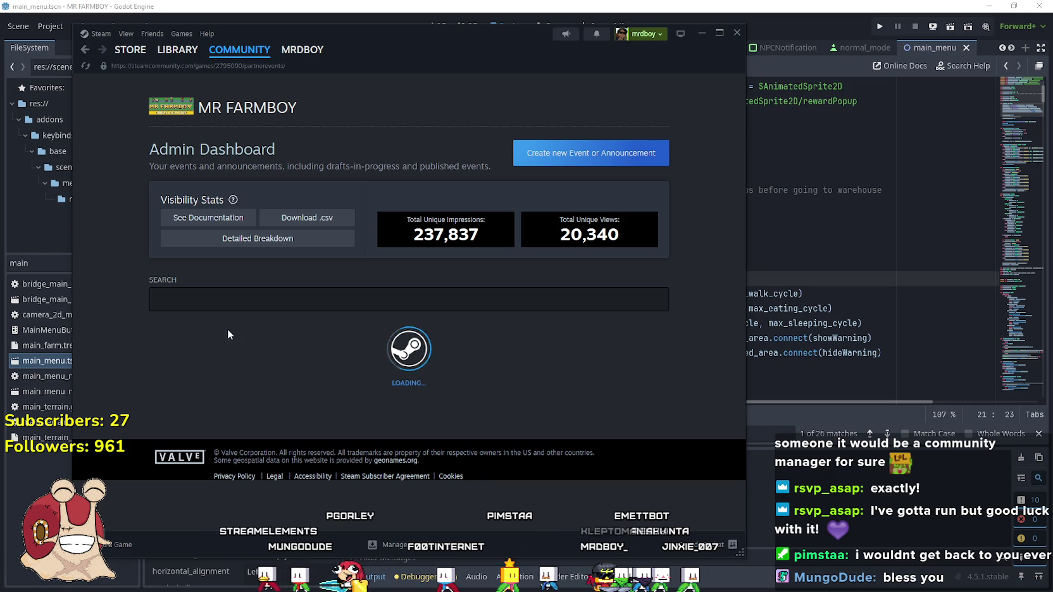
scroll(287, 347, "down", 1)
scroll(288, 347, "down", 1)
left_click(281, 304)
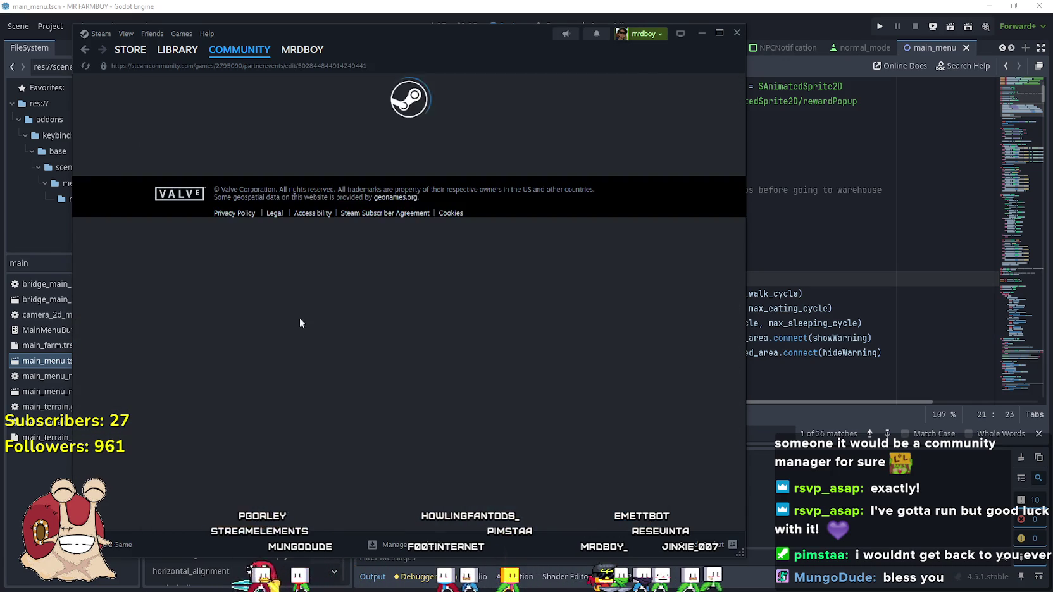
scroll(339, 334, "down", 5)
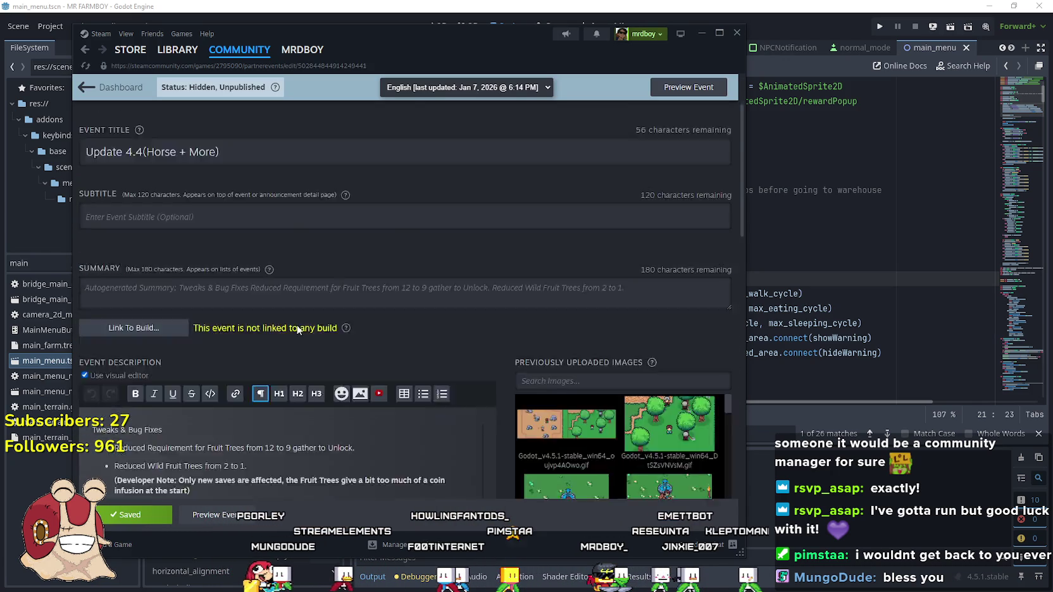
Paste bold intro paragraphs asking for reviews and feedback above Tweaks & Bug Fixes, then save.
left_click(94, 229)
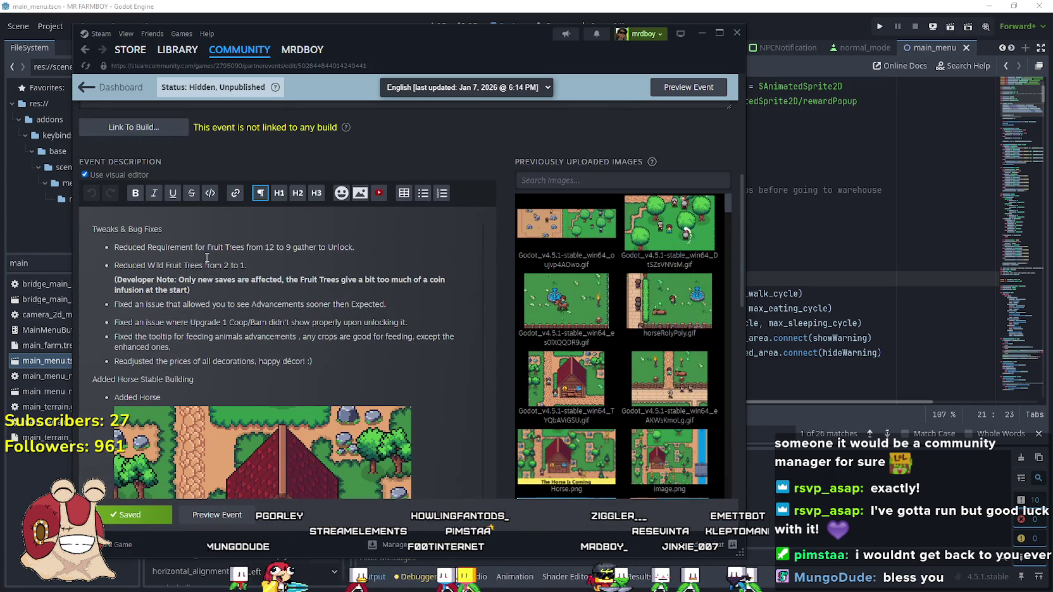
key("Return")
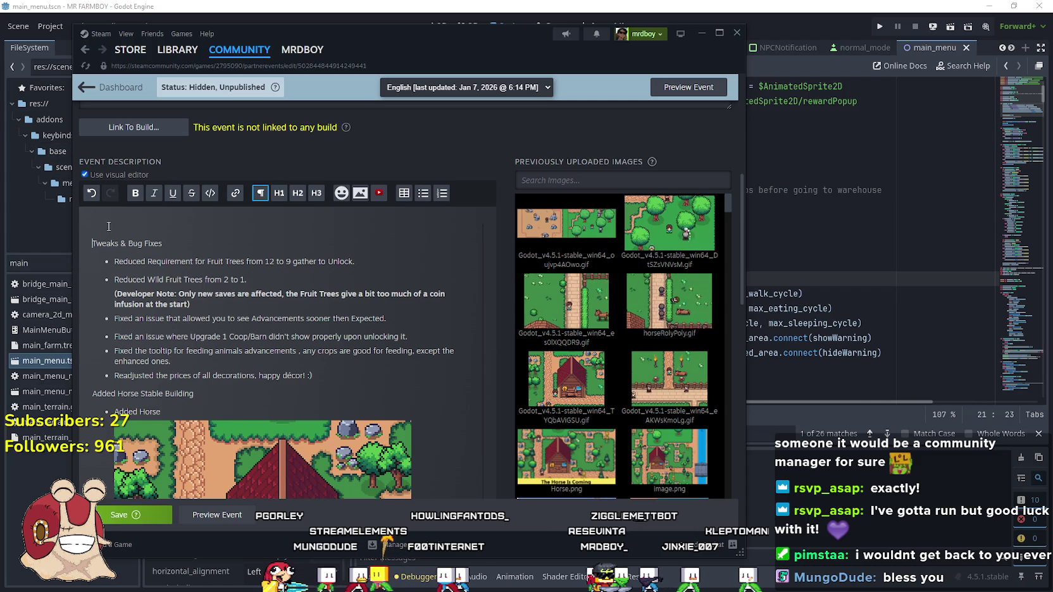
key("ctrl+v")
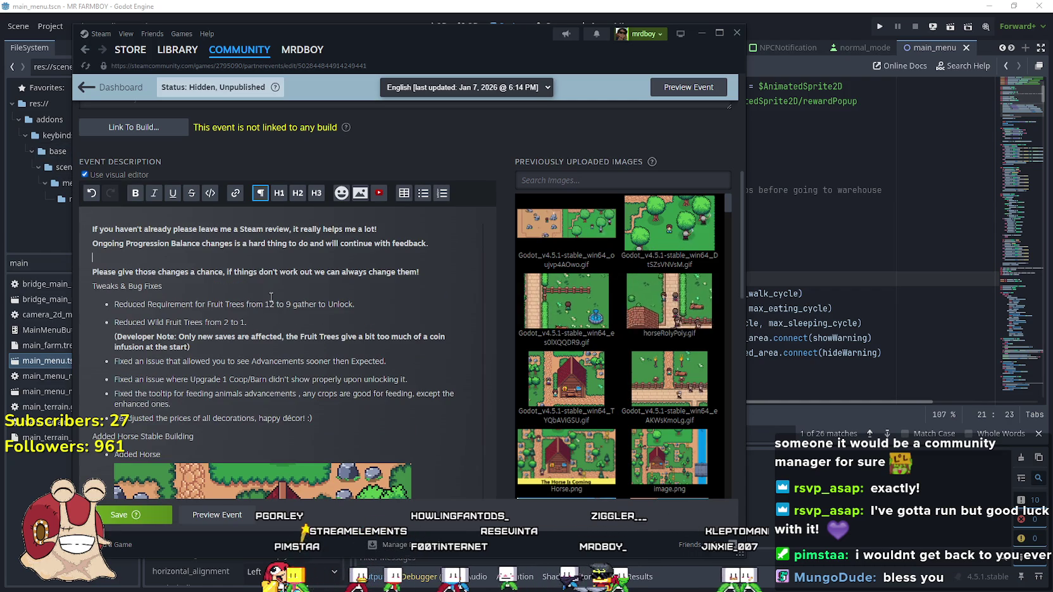
left_click(441, 246)
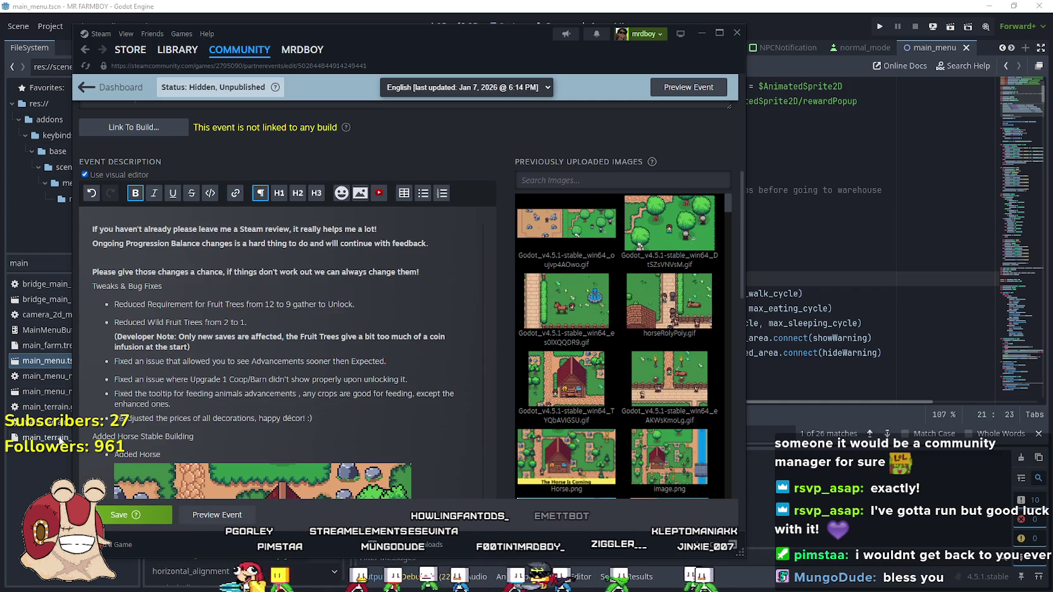
left_click(133, 515)
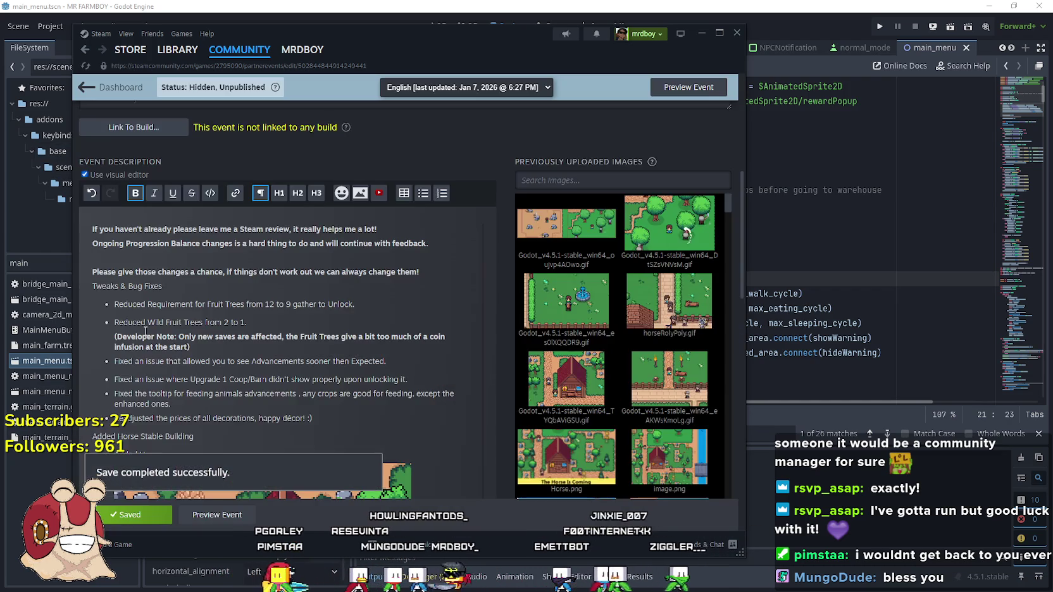
Review the saved Update 4.4 event page and go to its Artwork section.
scroll(144, 334, "down", 10)
scroll(146, 330, "down", 5)
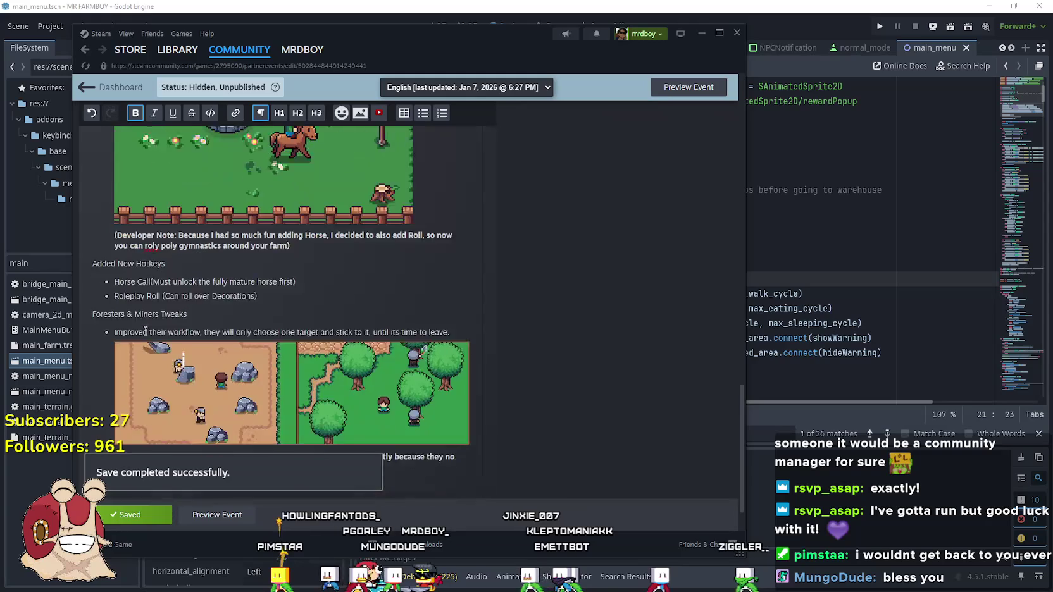
scroll(252, 426, "up", 10)
scroll(252, 425, "up", 10)
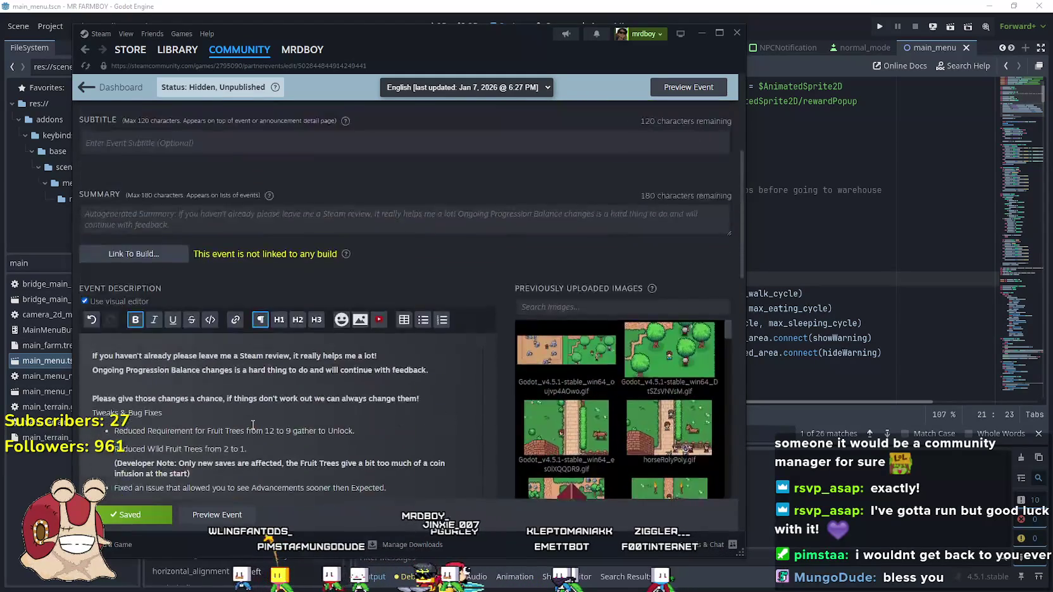
scroll(266, 316, "down", 15)
scroll(246, 412, "up", 10)
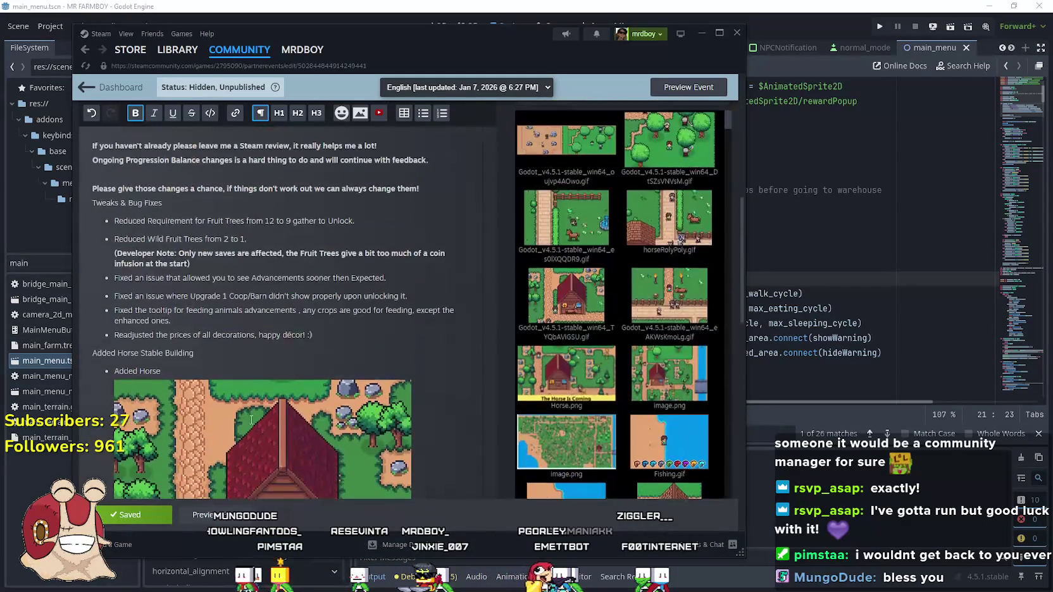
scroll(246, 411, "down", 4)
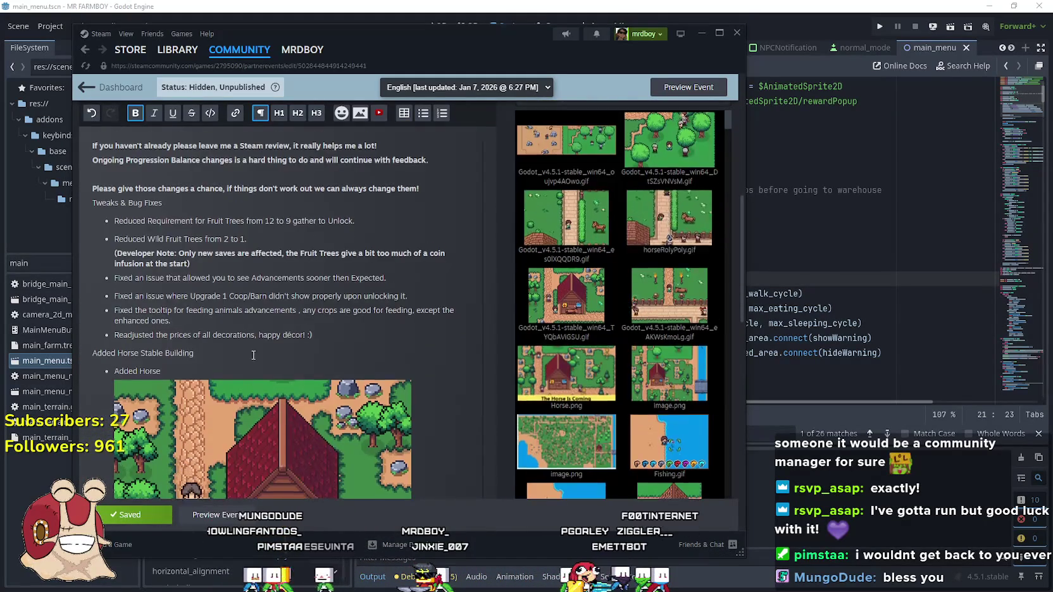
scroll(253, 357, "down", 10)
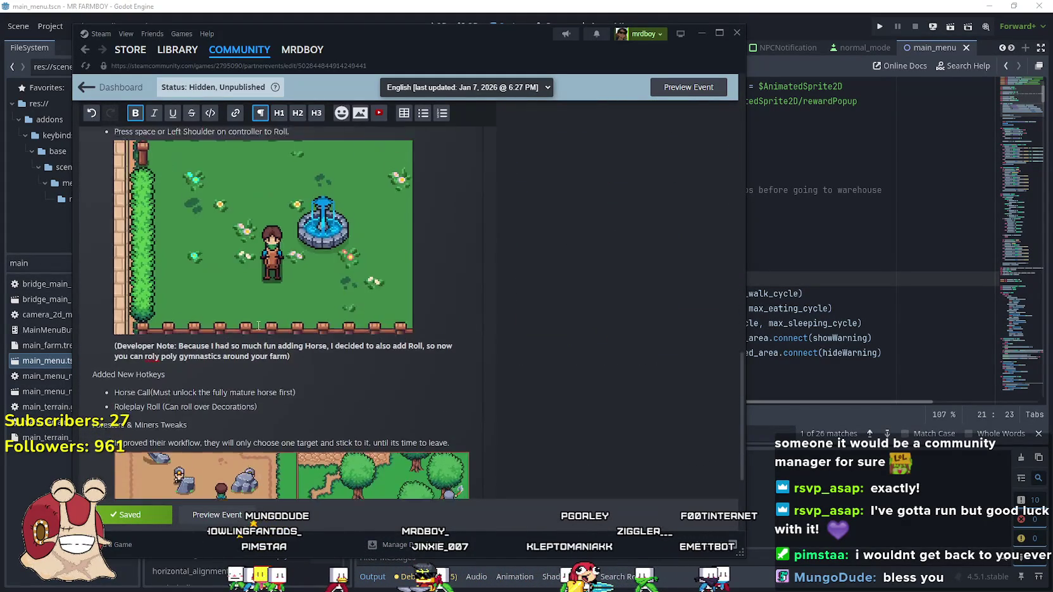
scroll(258, 325, "up", 10)
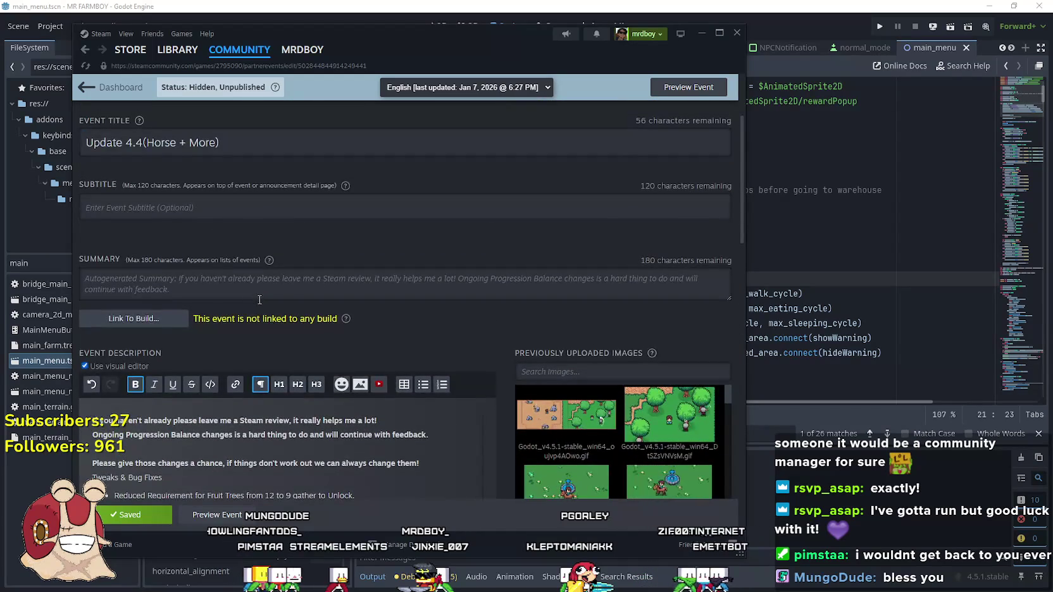
scroll(259, 298, "up", 5)
left_click(249, 171)
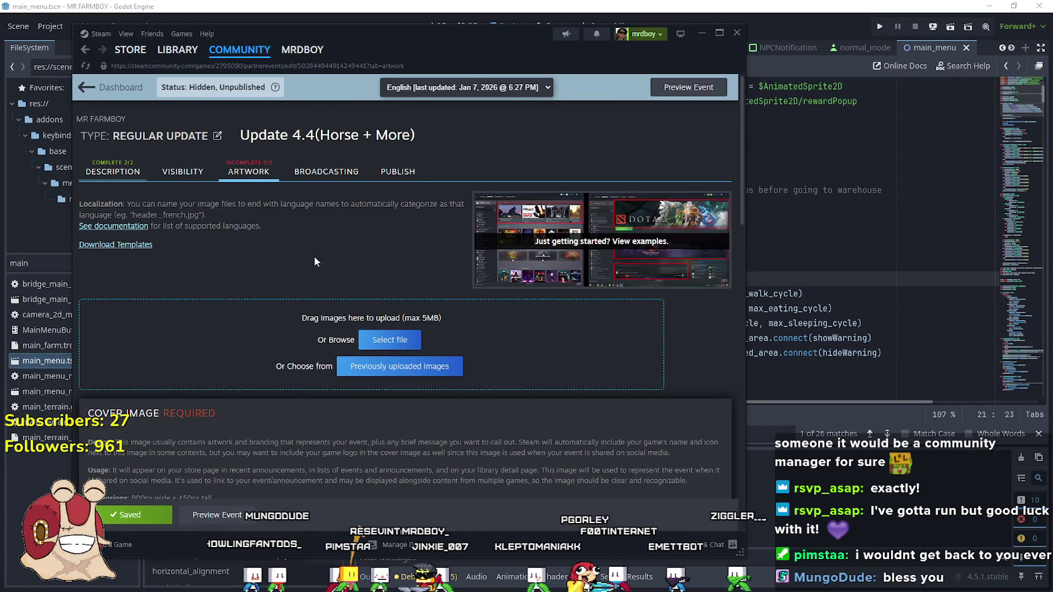
Move Steam aside to the 800 x 450 Cover Image area with the NewExport folder beside it.
left_click_drag(632, 47, 821, 46)
scroll(499, 335, "down", 4)
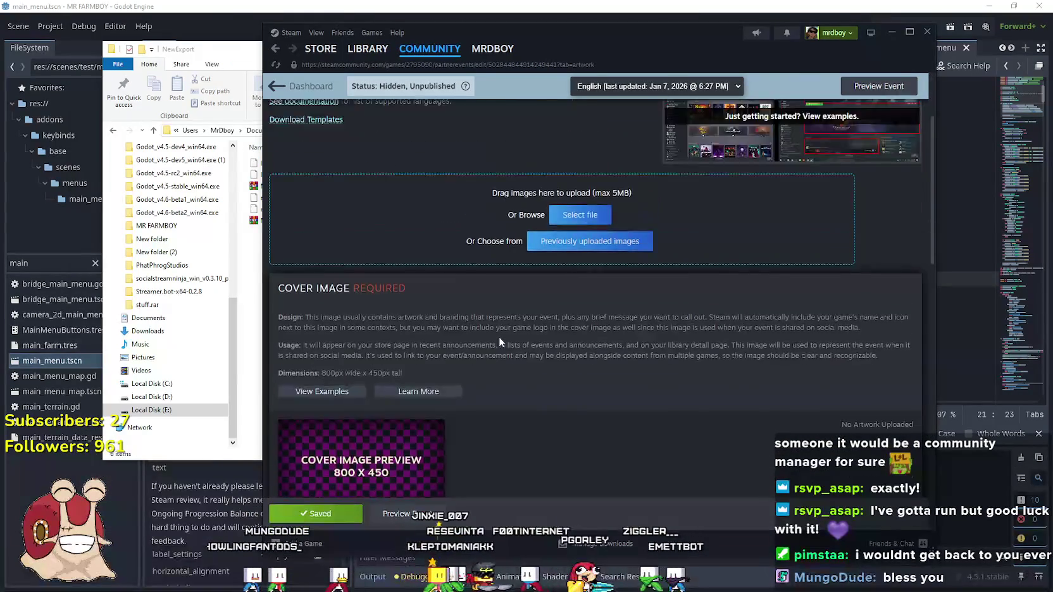
scroll(499, 341, "down", 1)
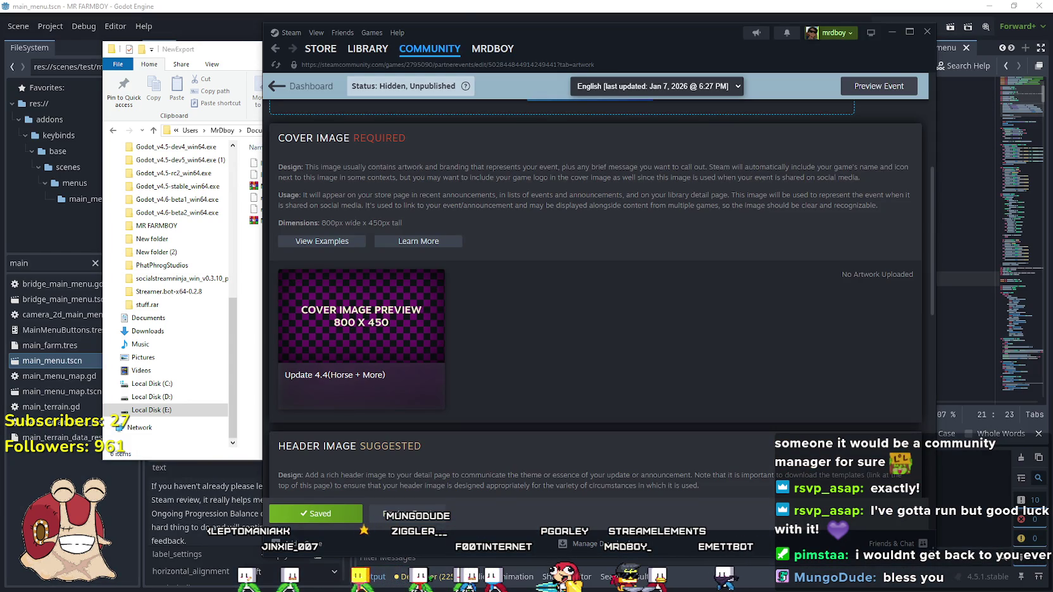
left_click(344, 9)
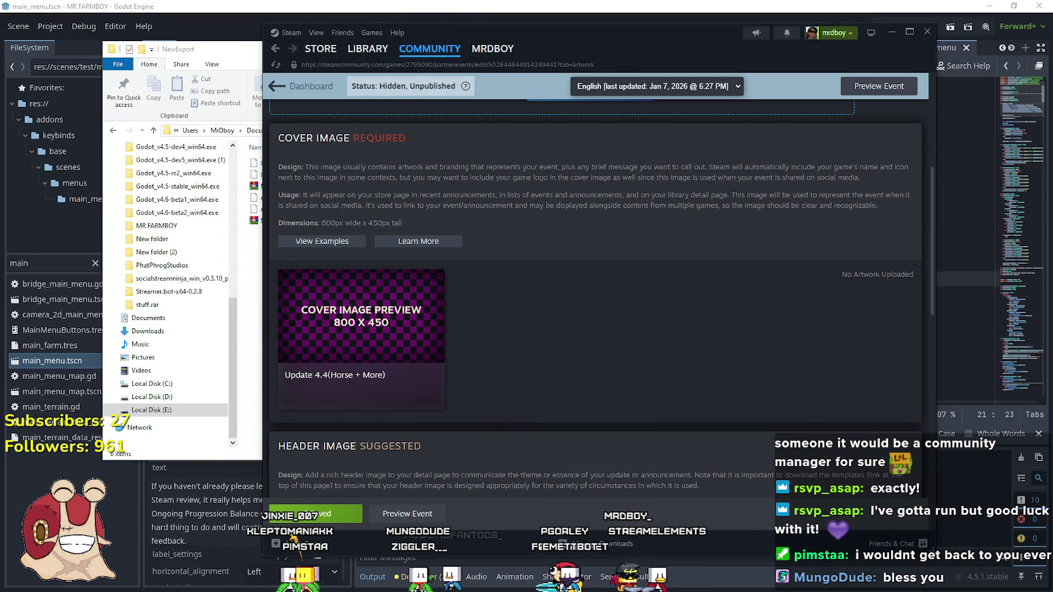
left_click(255, 301)
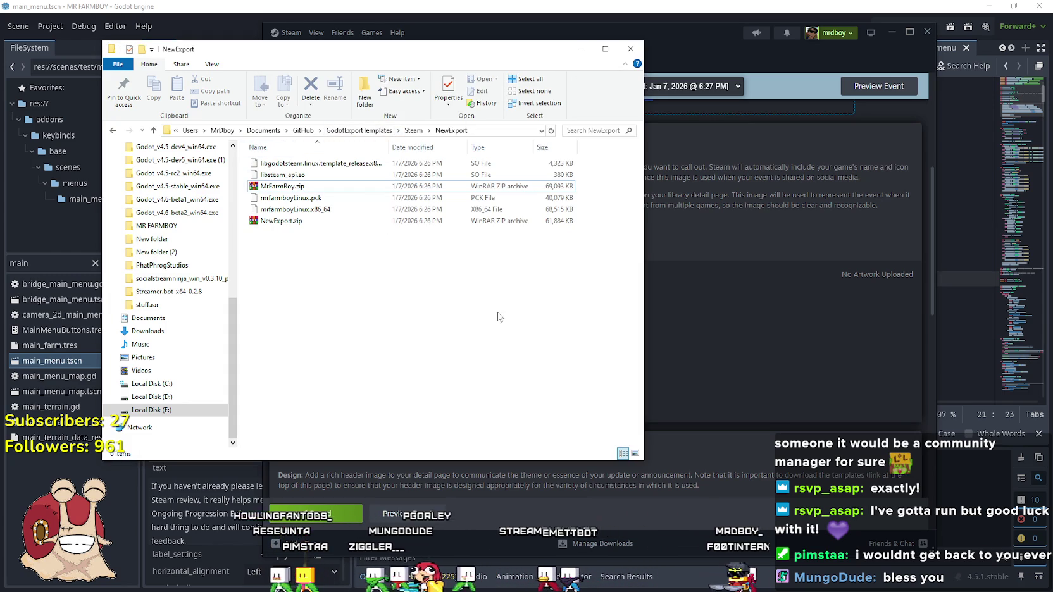
left_click(316, 514)
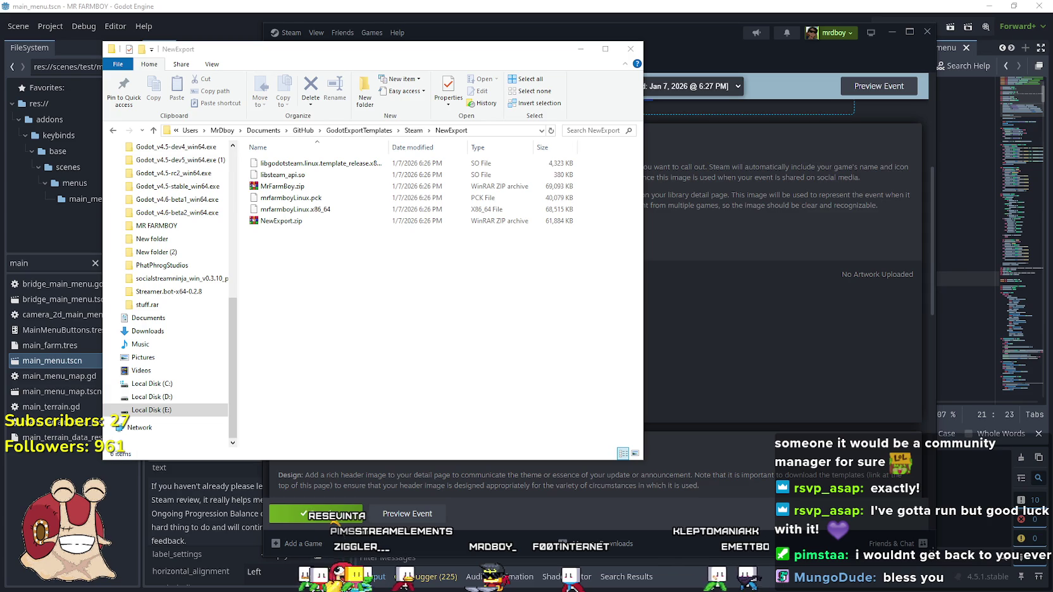
left_click(726, 278)
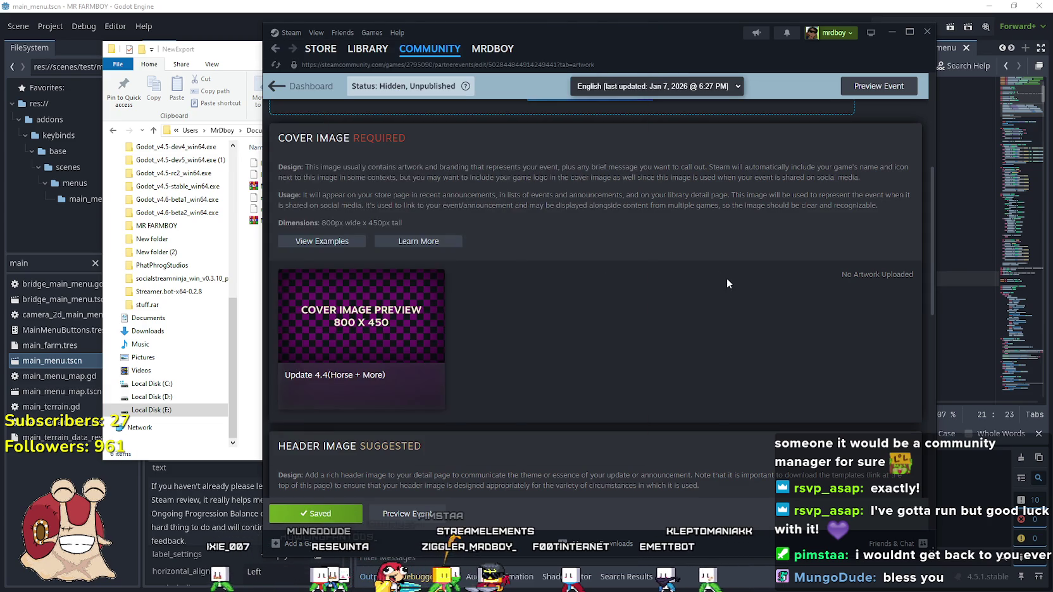
Upload HeaderImageV4.png as the 1920 x 622 header image, then select MrFarmBoy.zip in NewExport.
scroll(570, 282, "up", 5)
left_click(588, 369)
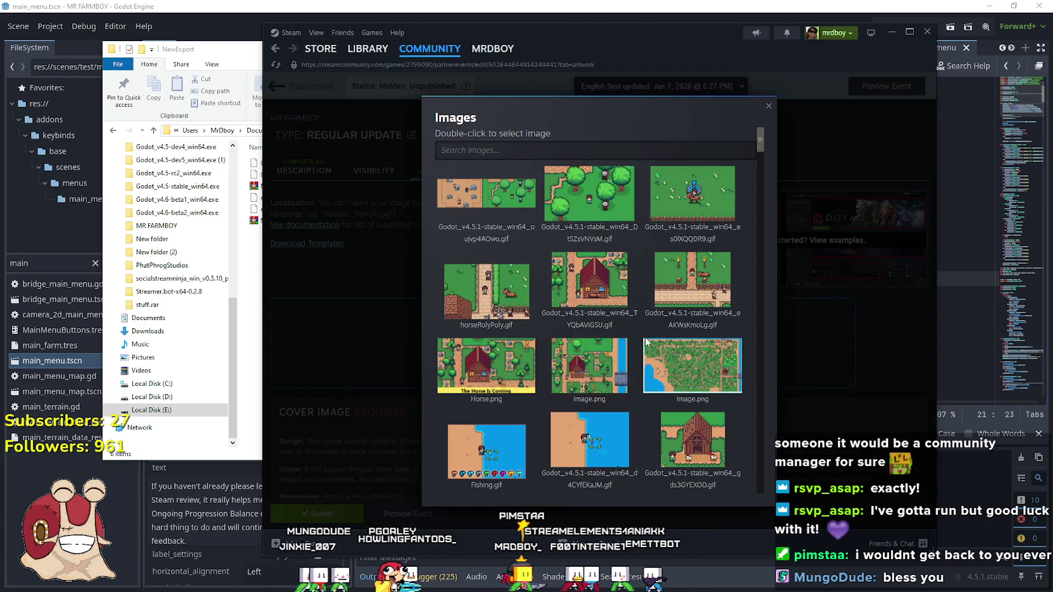
scroll(608, 367, "down", 4)
scroll(639, 384, "down", 2)
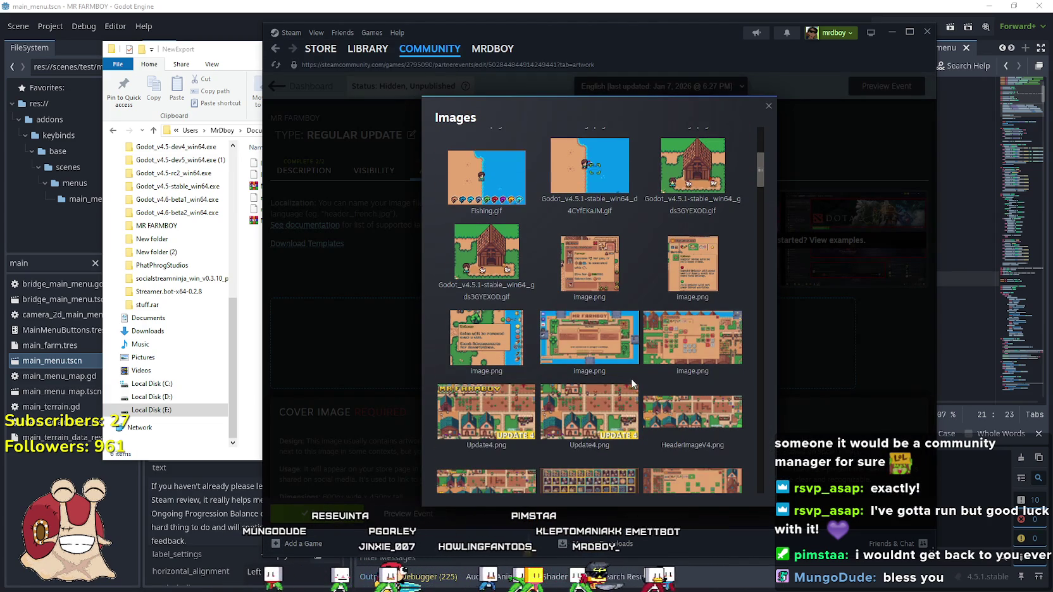
left_click(698, 367)
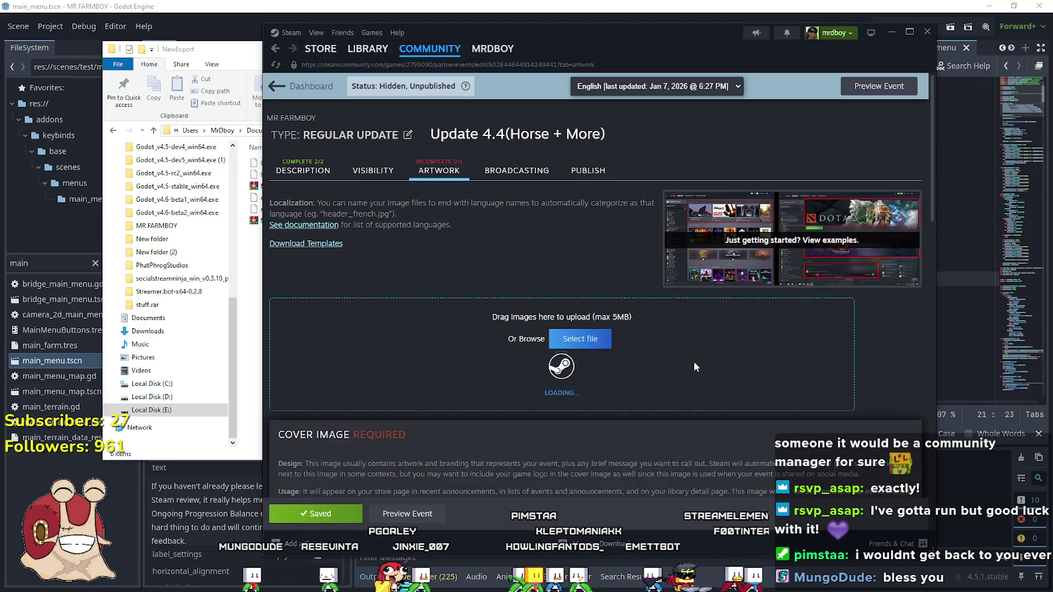
scroll(611, 356, "down", 3)
left_click(501, 401)
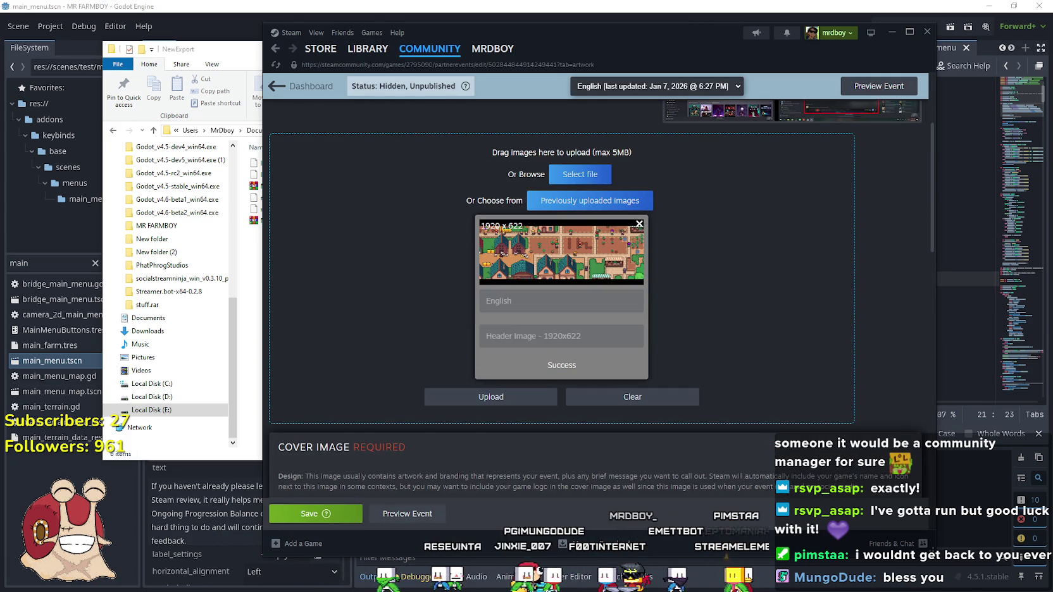
left_click(260, 277)
left_click(283, 186)
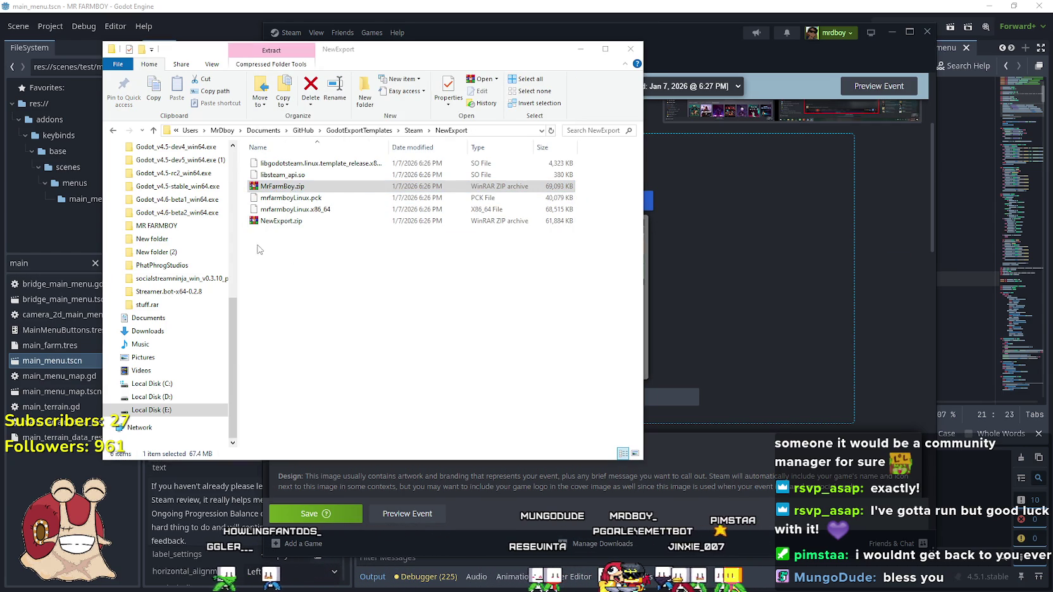
Compare MrFarmBoy.zip (69,093 KB) with NewExport.zip (61,884 KB), then drop NewExport.zip onto Steam's upload zone.
left_click(281, 221)
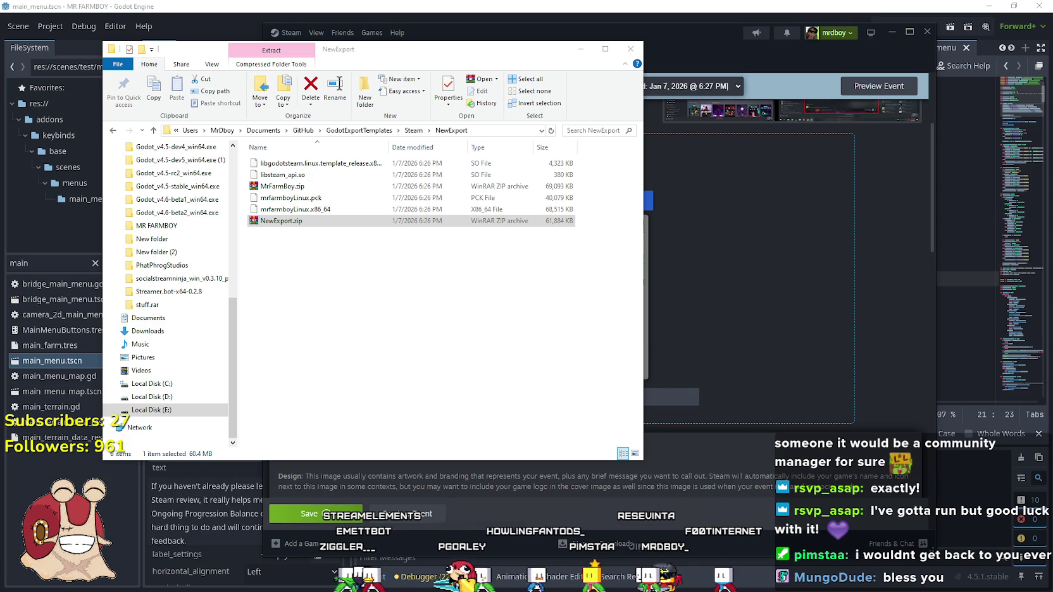
left_click(283, 186)
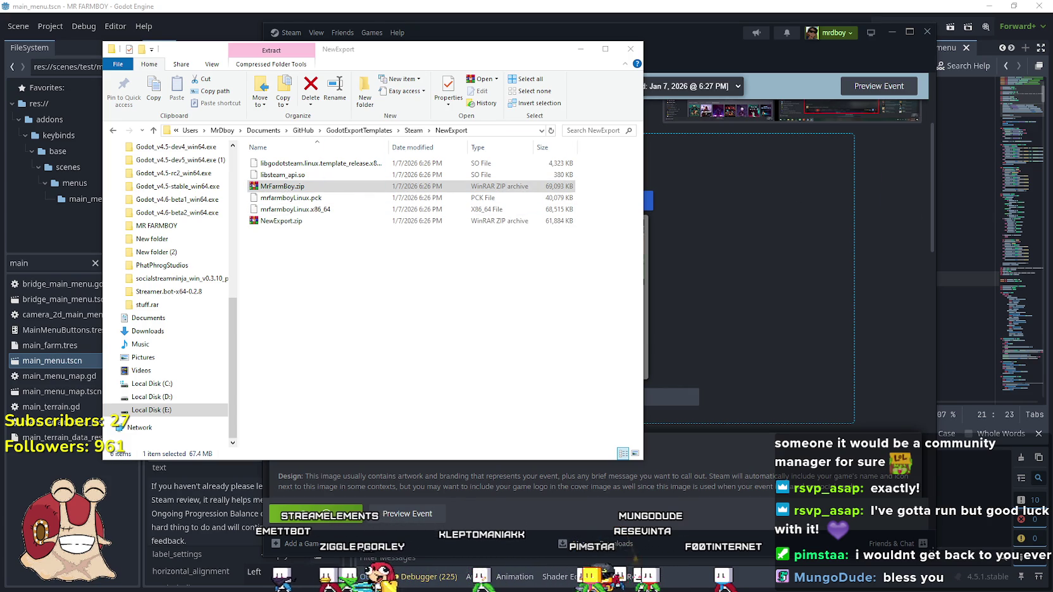
left_click(281, 221)
mouse_move(282, 220)
left_mouse_down()
mouse_move(493, 180)
mouse_move(750, 278)
left_mouse_up()
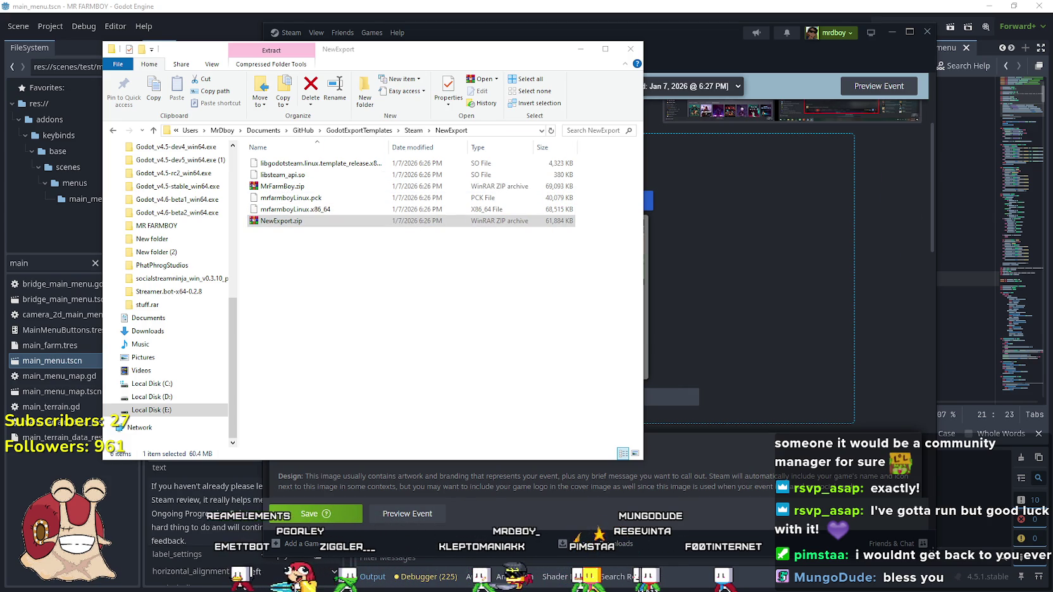
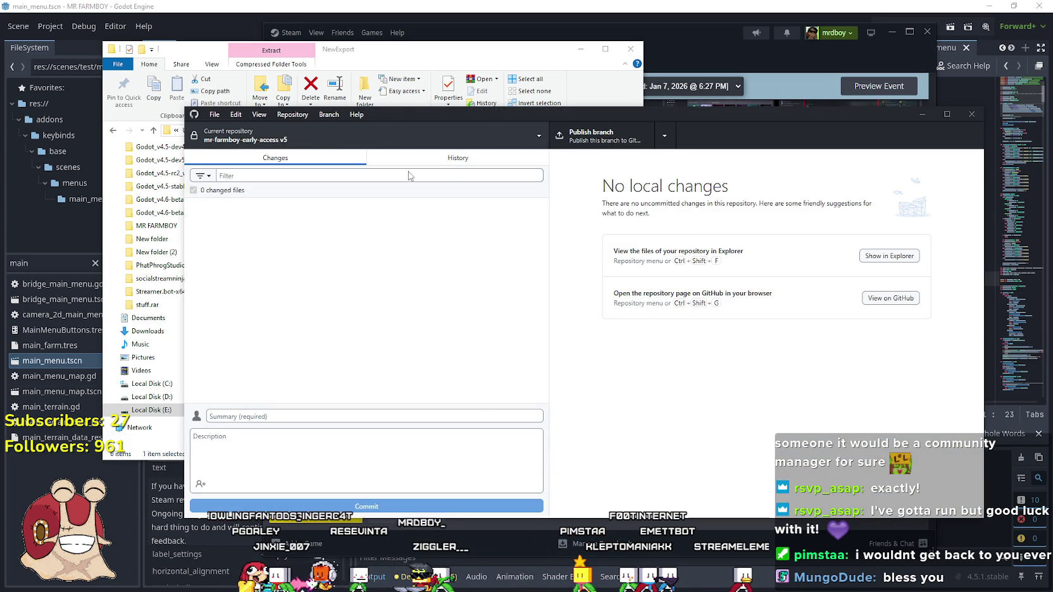
Commit the 145 changed files to v5 with summary 'v4.4.1-Roll' and push to origin.
left_click(452, 159)
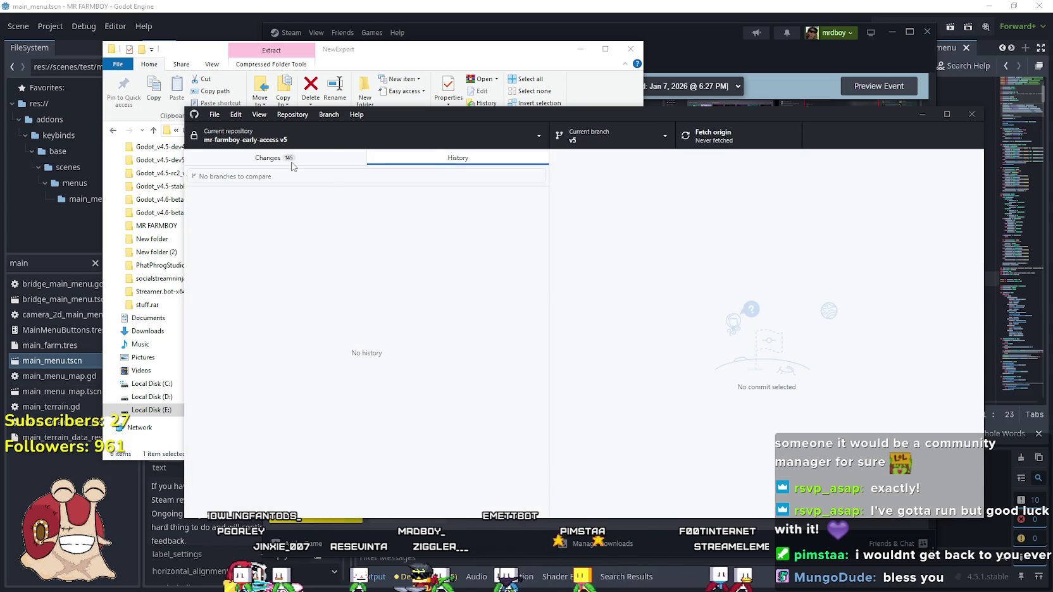
left_click(238, 164)
left_click(275, 420)
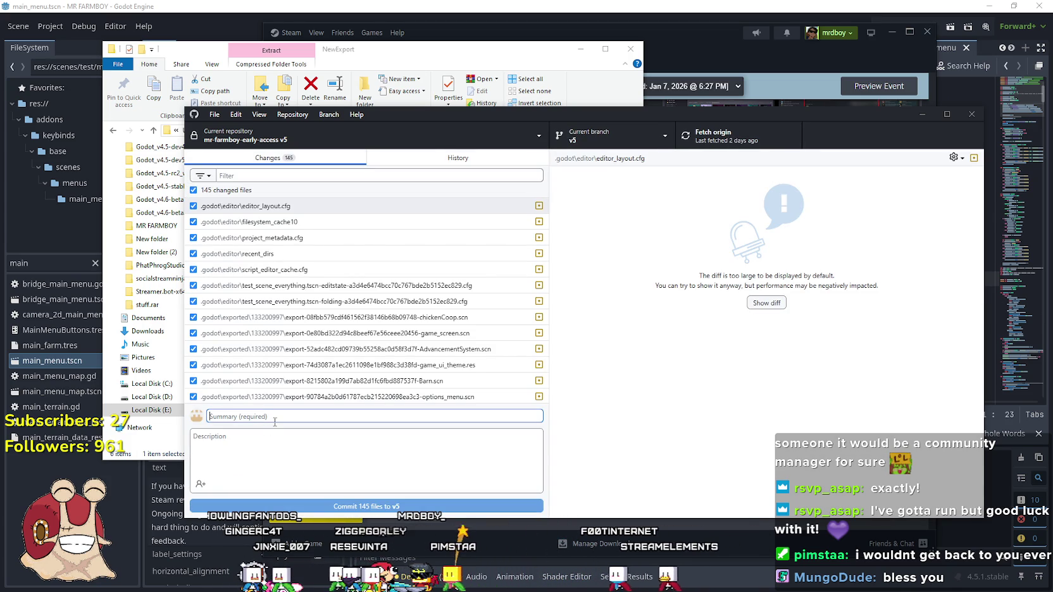
type("v4.4.1")
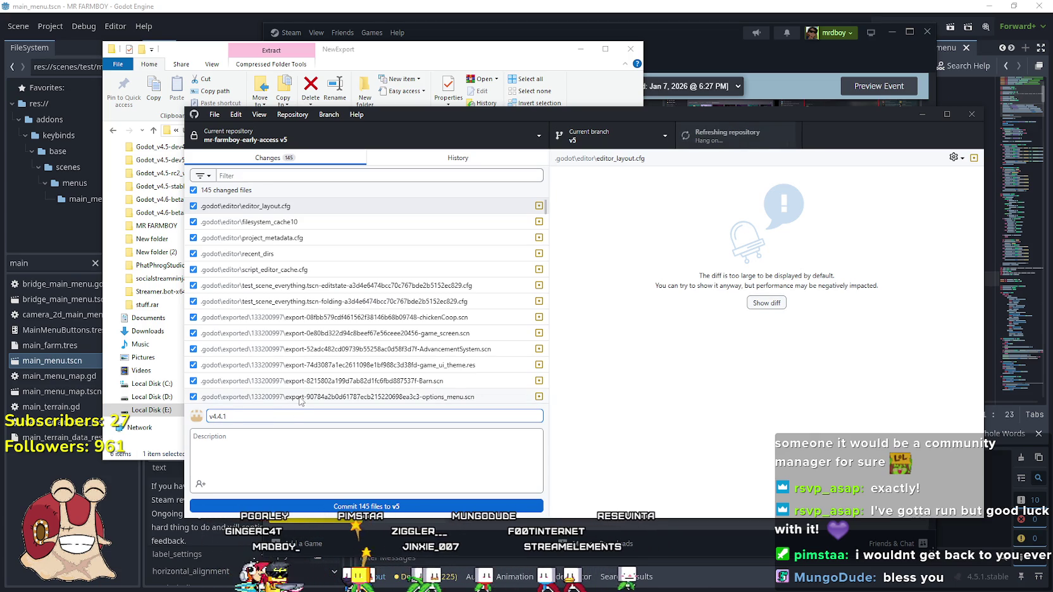
key("BackSpace")
key("BackSpace")
type("-Roll")
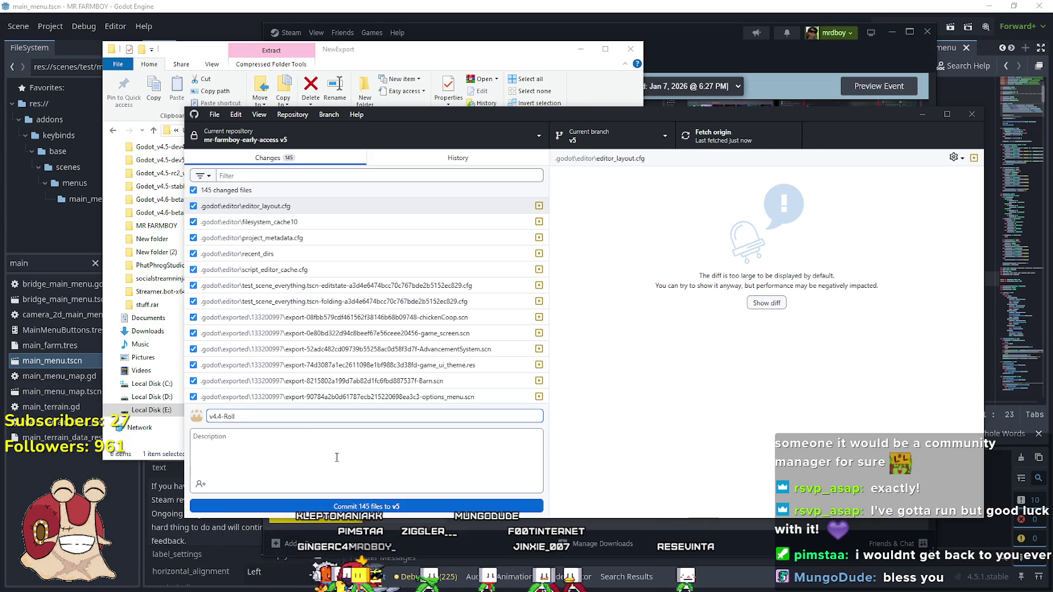
left_click(329, 507)
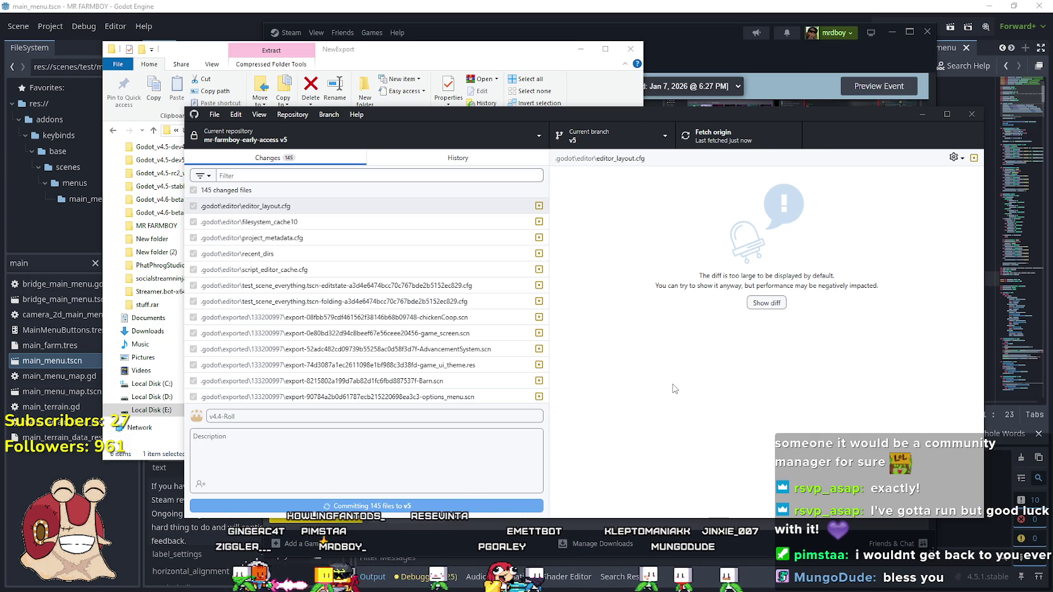
left_click(749, 147)
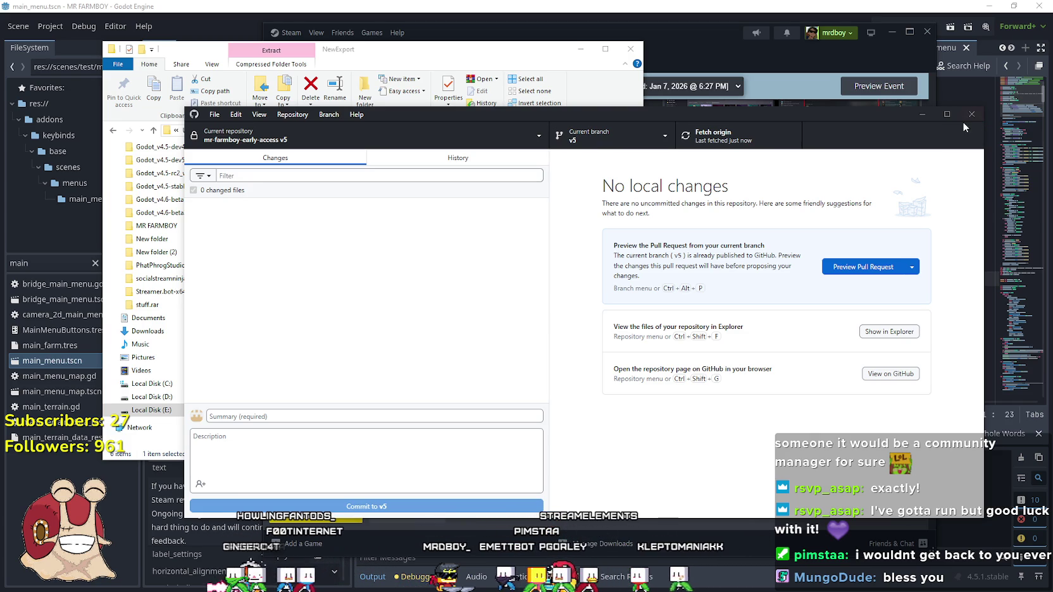
Close GitHub Desktop and the NewExport folder window to get back to Steam's event editor.
left_click(971, 115)
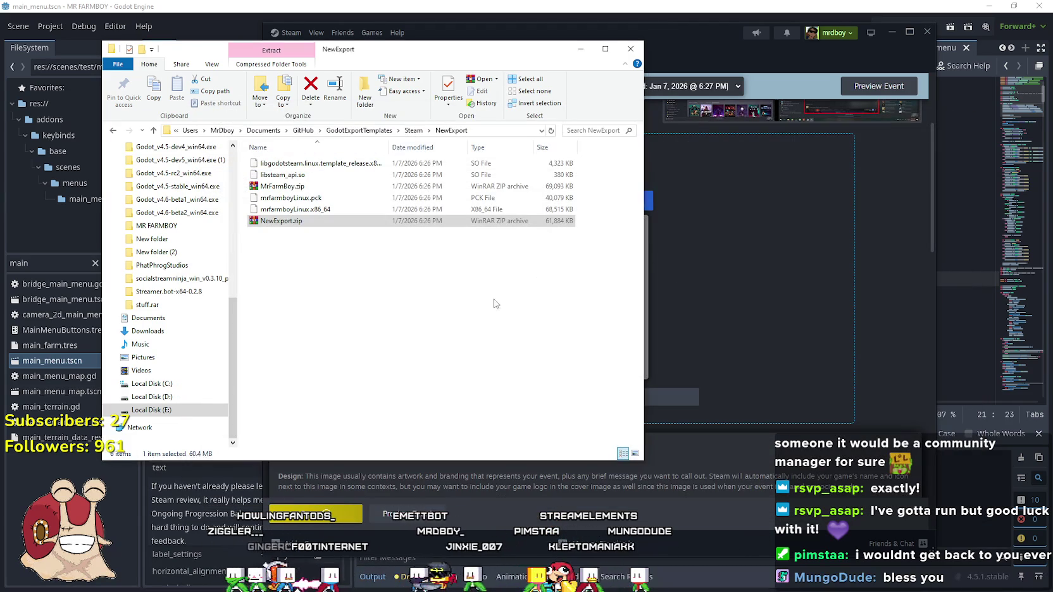
key("alt+F4")
scroll(427, 384, "down", 10)
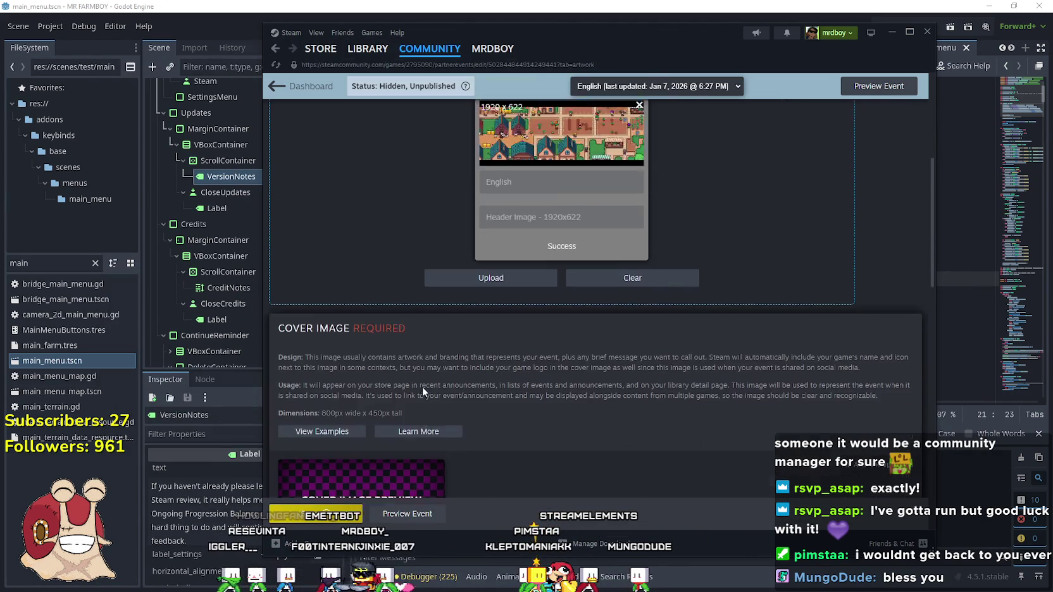
scroll(488, 393, "up", 5)
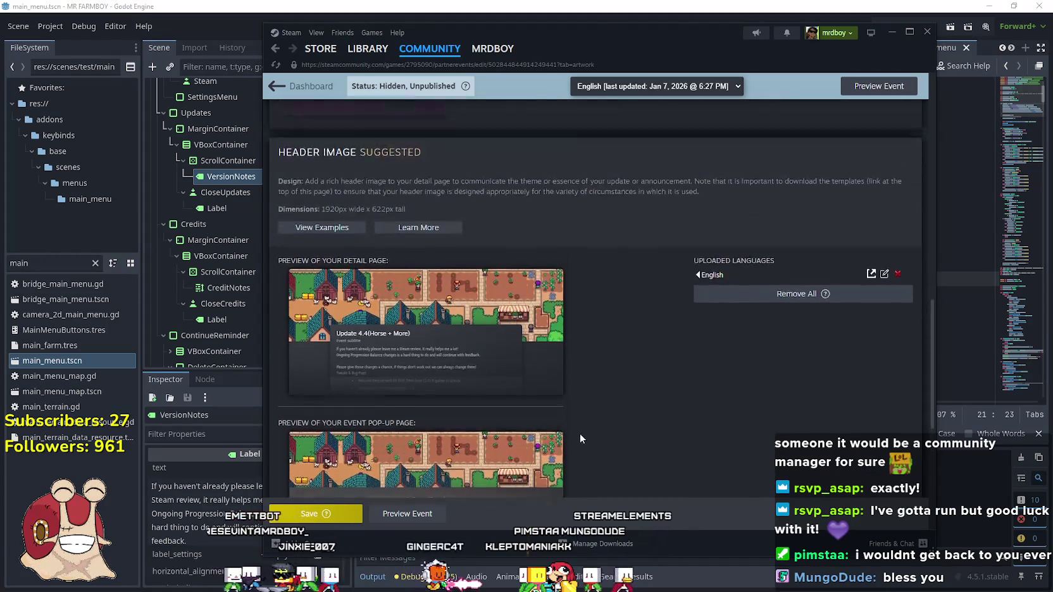
scroll(483, 287, "down", 3)
scroll(484, 287, "down", 5)
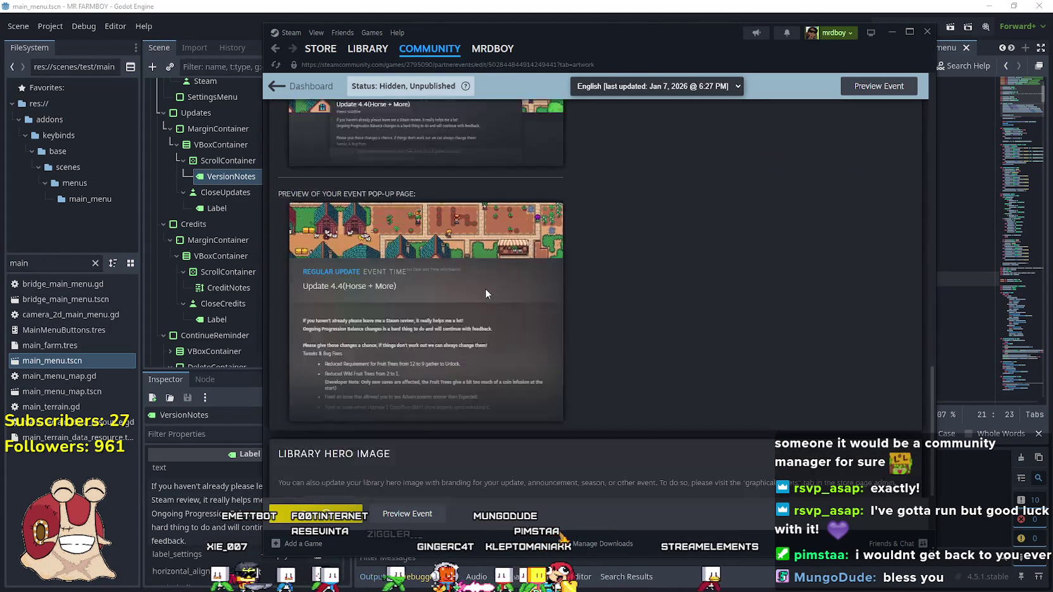
scroll(496, 300, "up", 8)
scroll(538, 335, "up", 5)
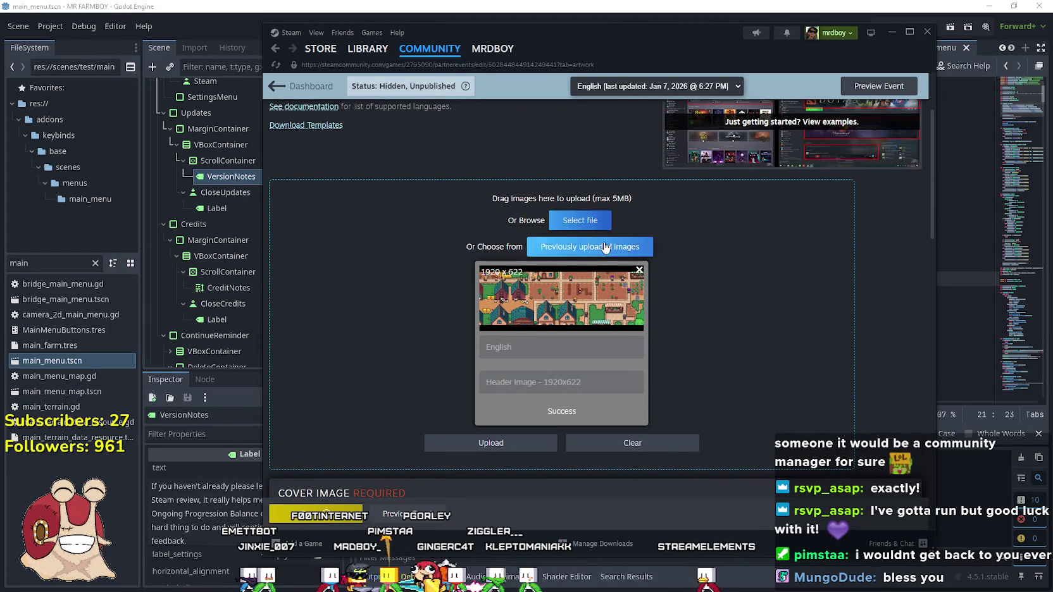
Reuse a previously uploaded image and discard the rejected unsupported image card.
left_click(592, 247)
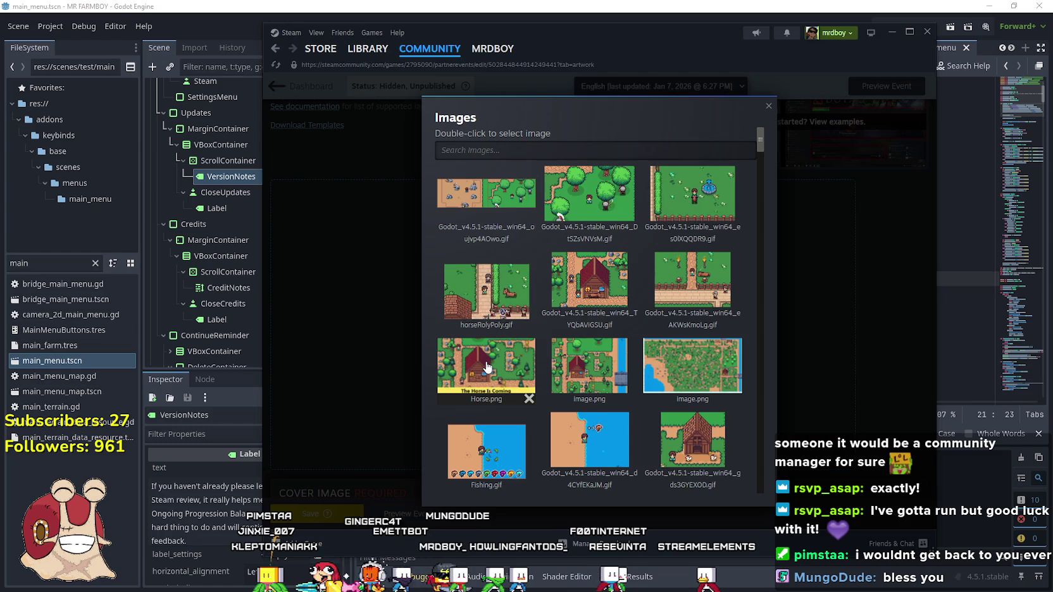
scroll(689, 387, "down", 2)
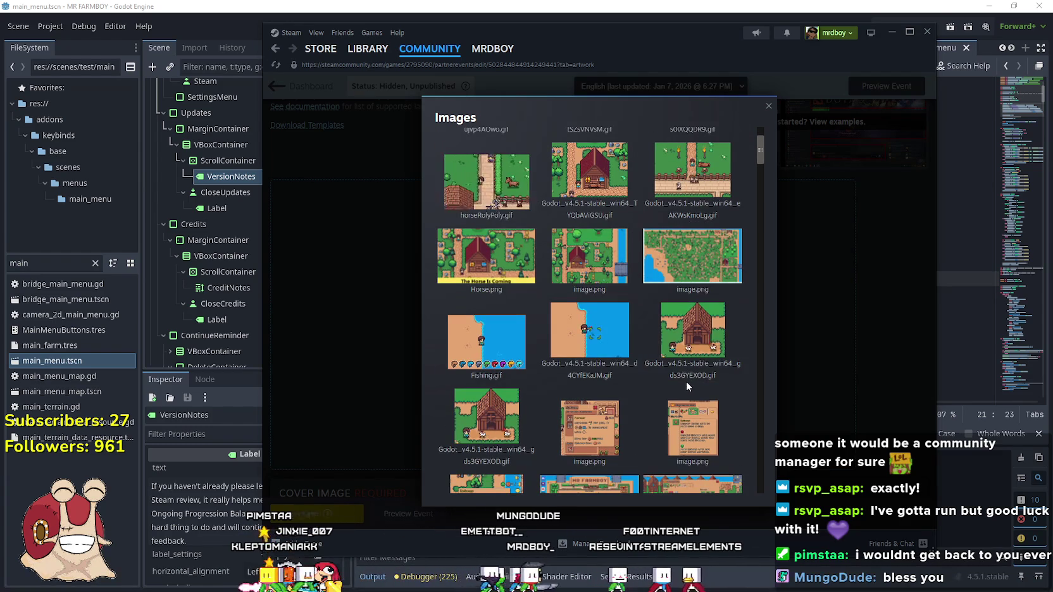
scroll(687, 383, "up", 2)
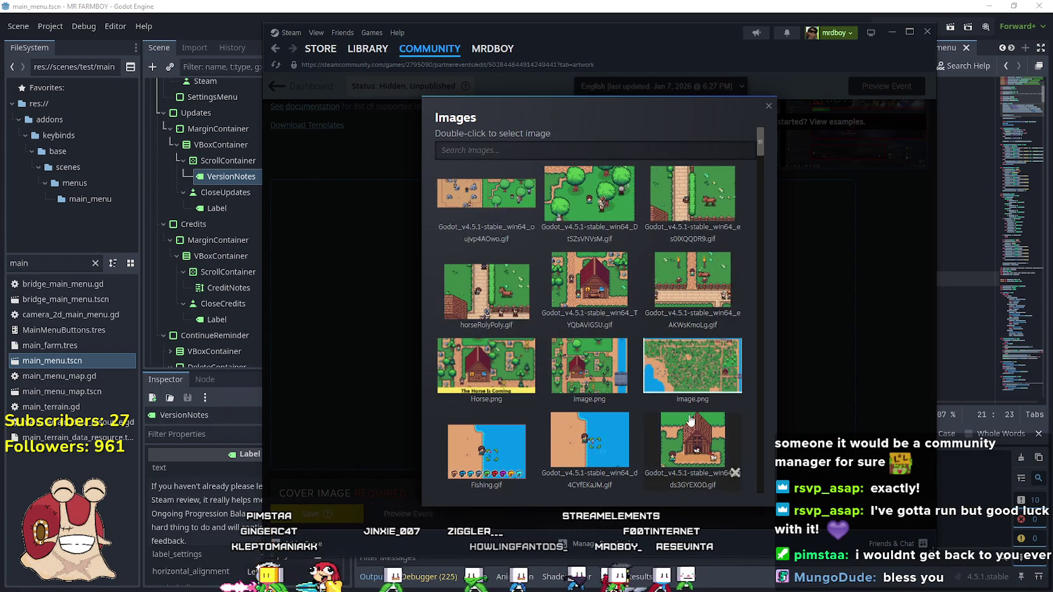
double_click(696, 301)
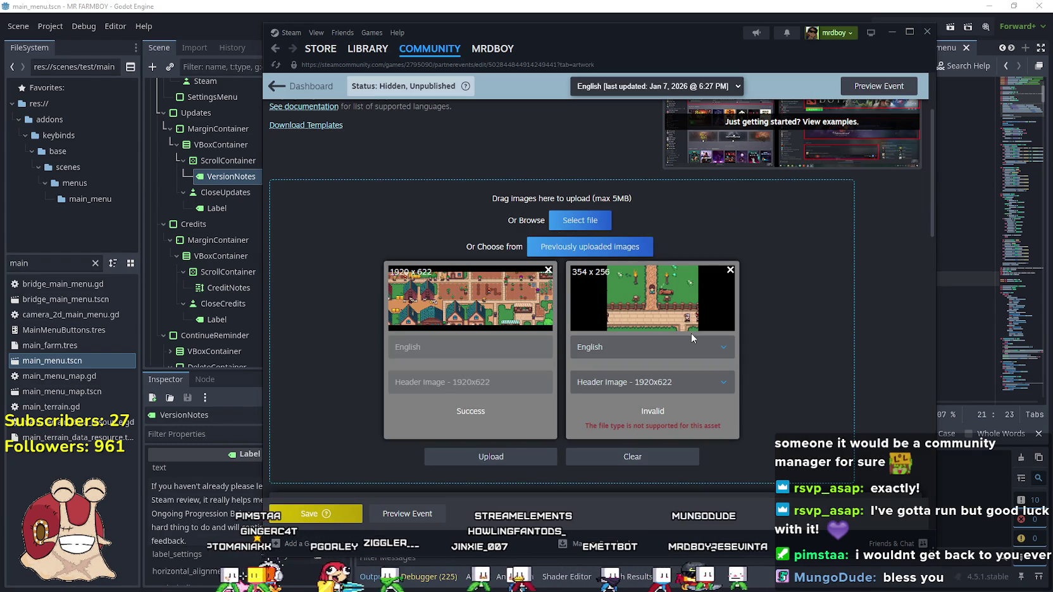
left_click(732, 273)
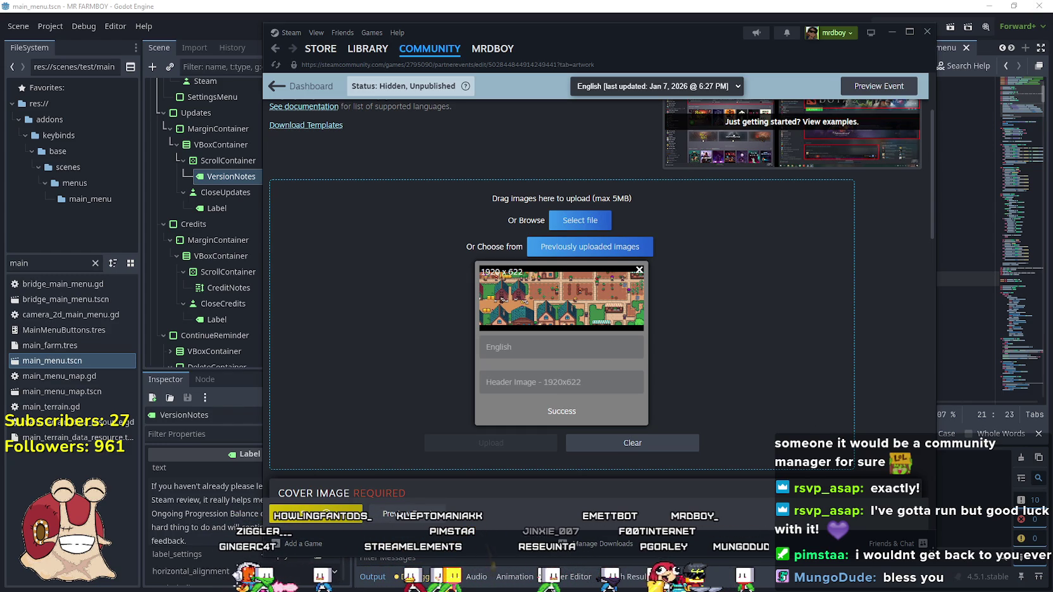
key("alt+Tab")
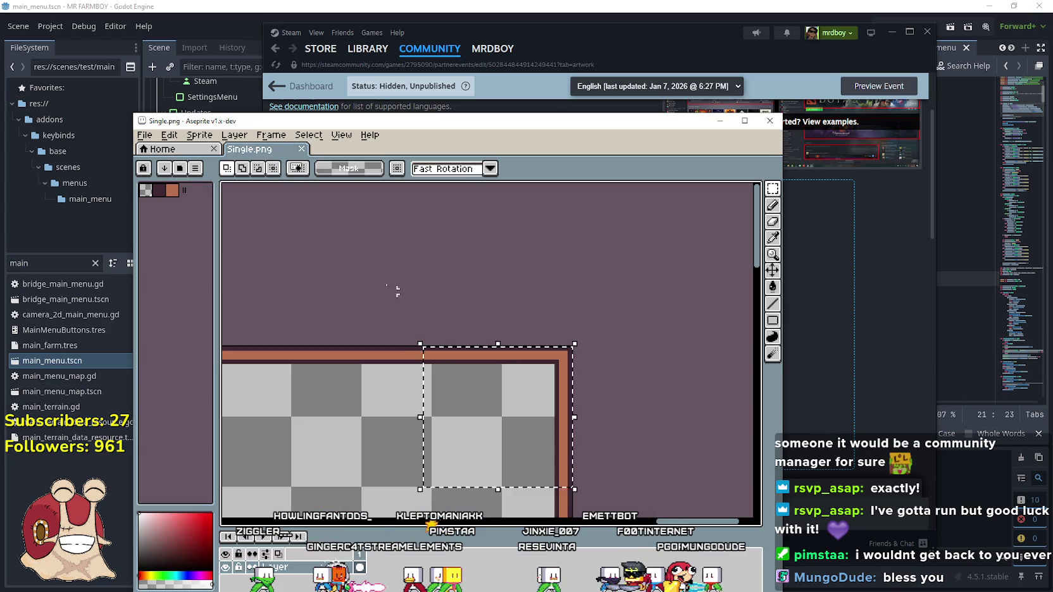
In the Open dialog, browse to GitHub > GodotExportTemplates > Steam > SteamCovers.
left_click(144, 134)
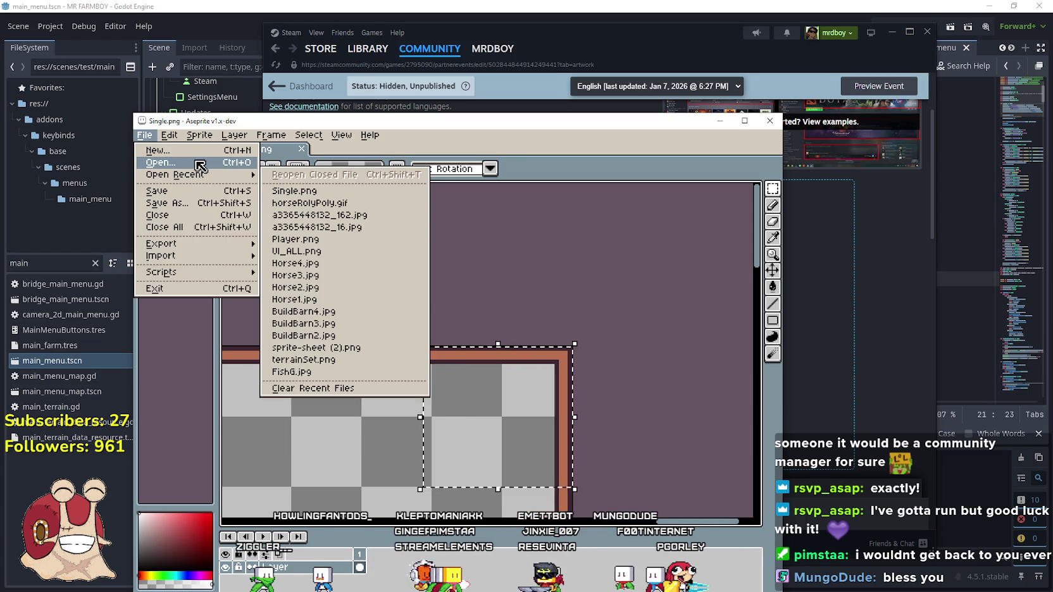
left_click(158, 162)
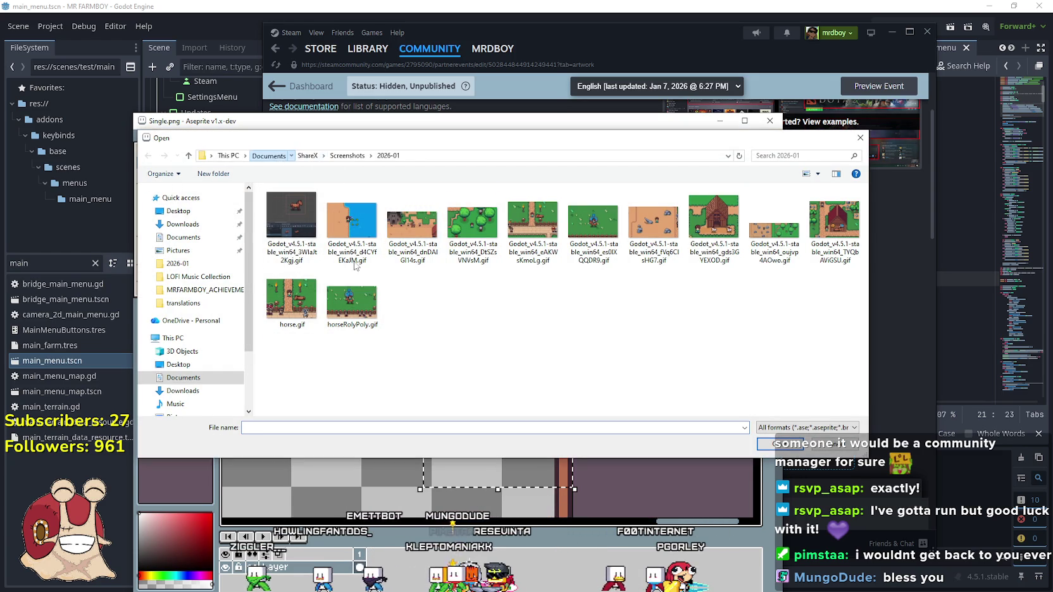
double_click(364, 286)
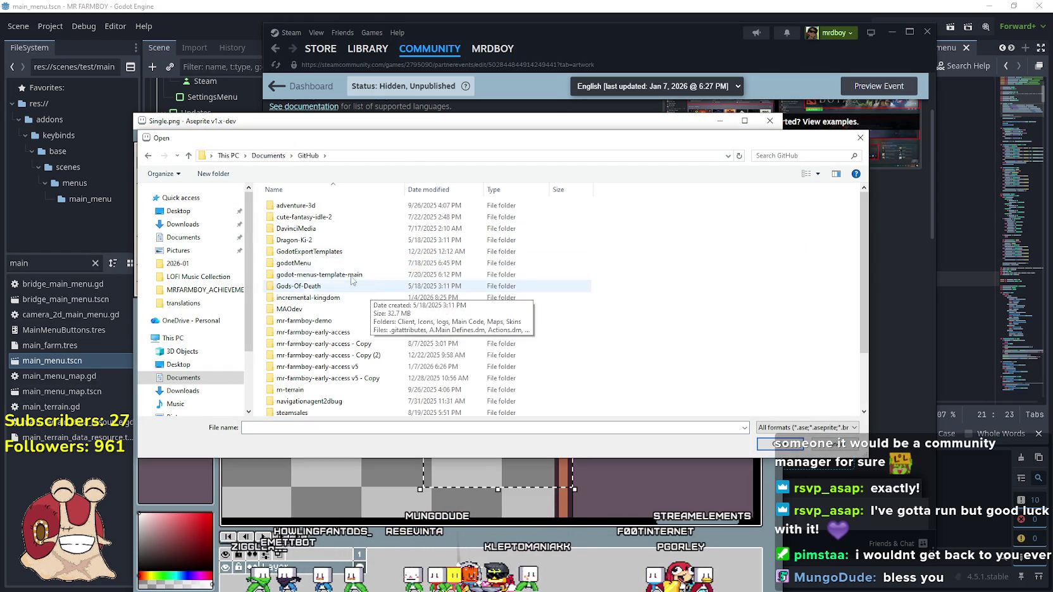
double_click(323, 249)
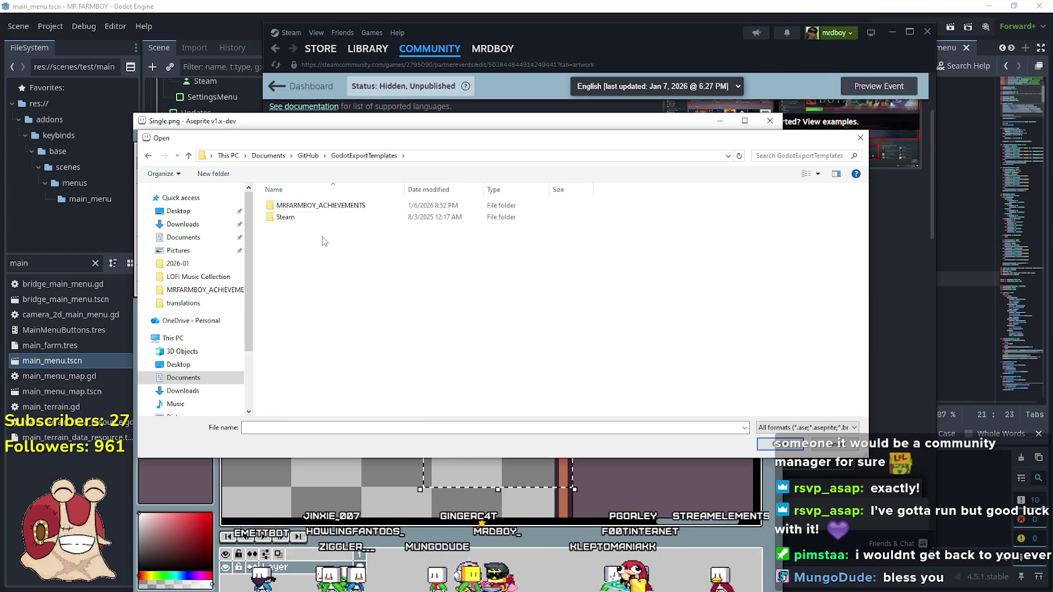
double_click(329, 218)
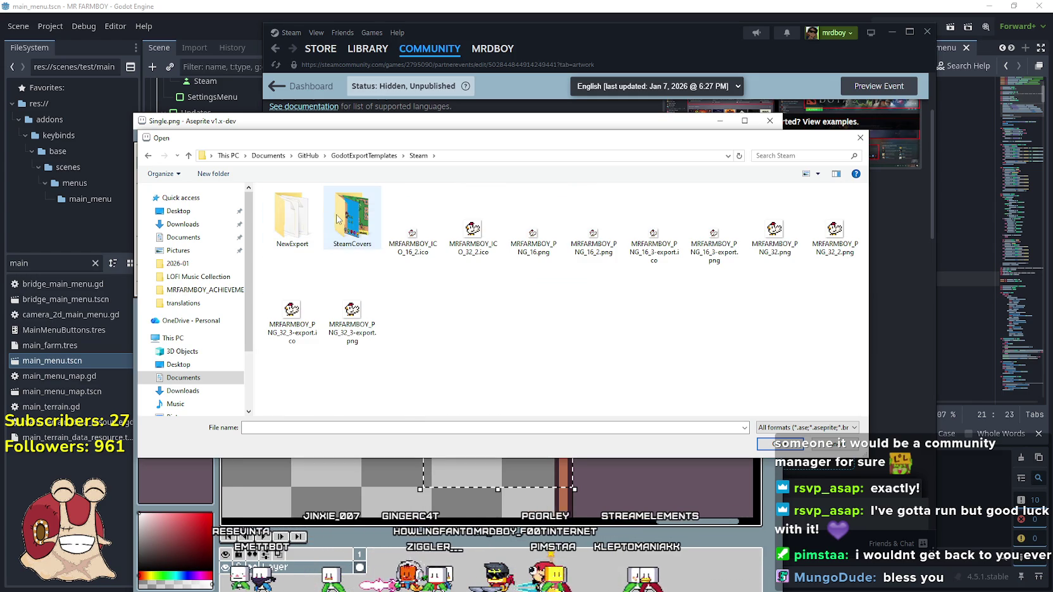
double_click(332, 219)
Open Cover800x450.aseprite from the SteamCovers folder.
scroll(570, 342, "down", 3)
scroll(607, 351, "up", 5)
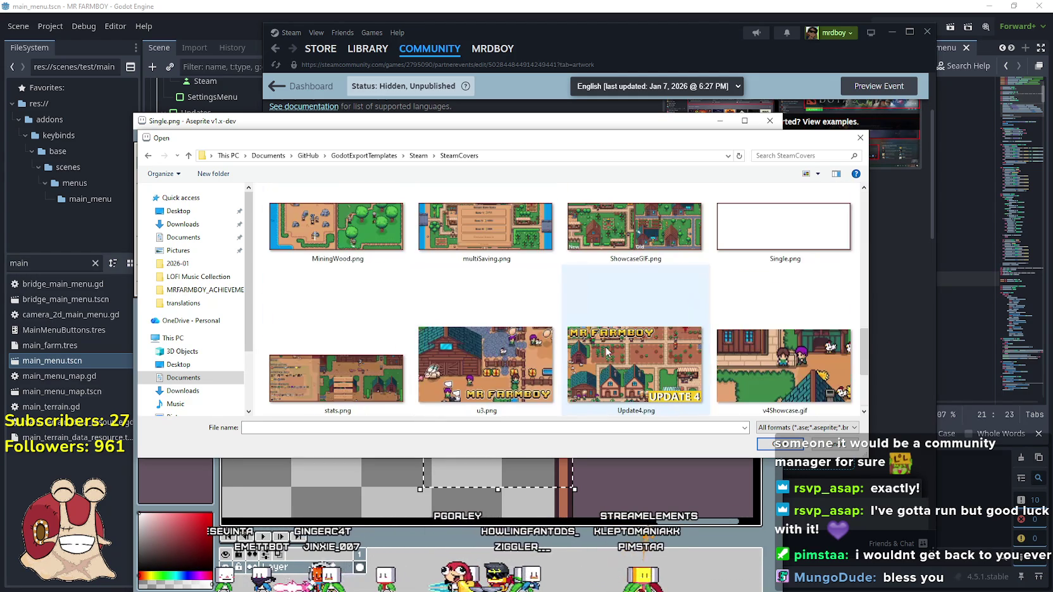
scroll(601, 348, "down", 5)
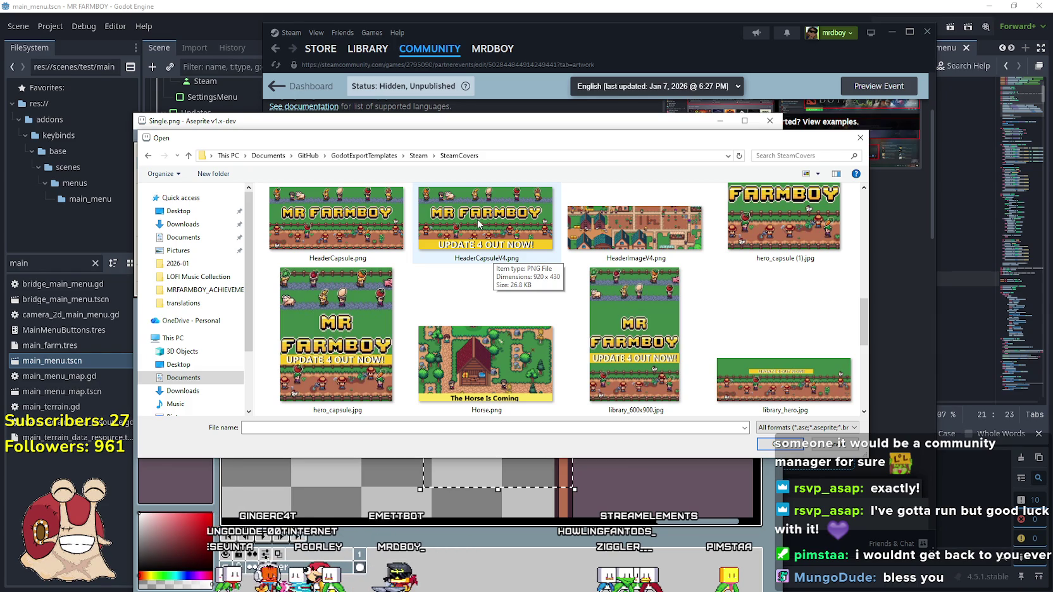
scroll(505, 362, "down", 1)
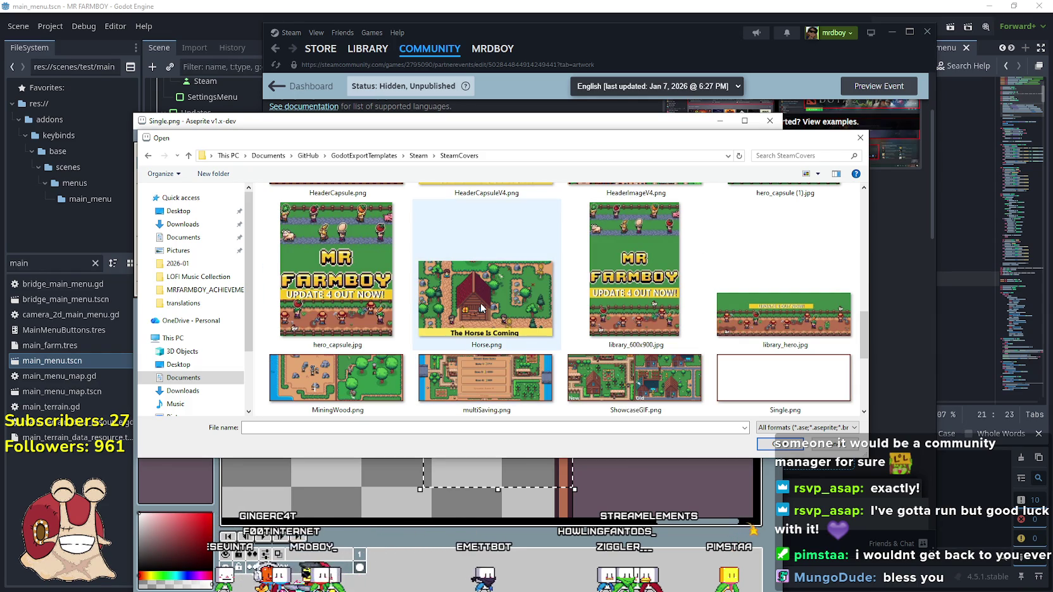
scroll(480, 308, "up", 2)
scroll(480, 308, "down", 1)
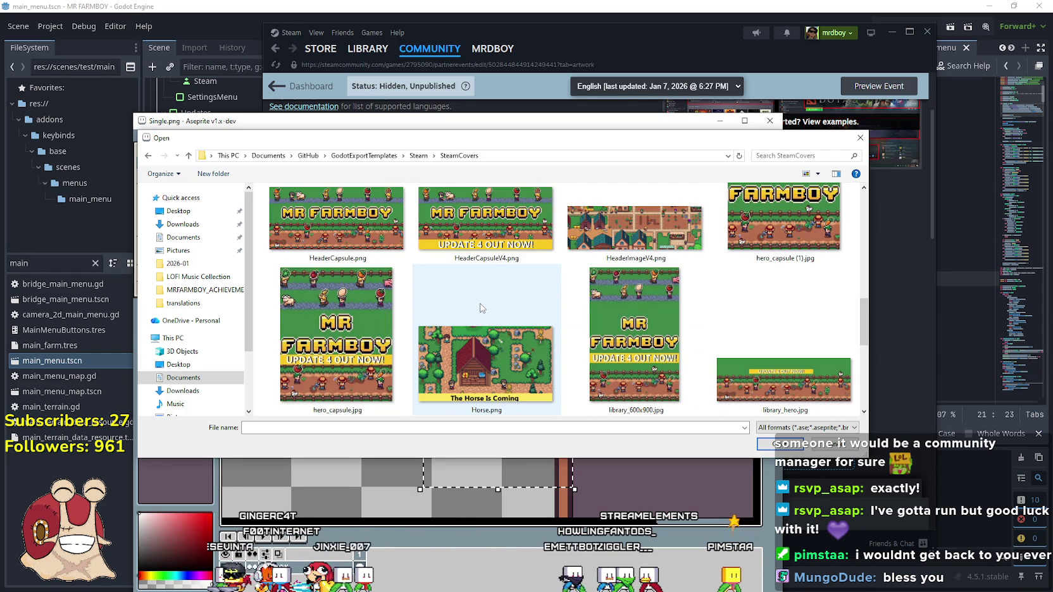
scroll(472, 299, "down", 2)
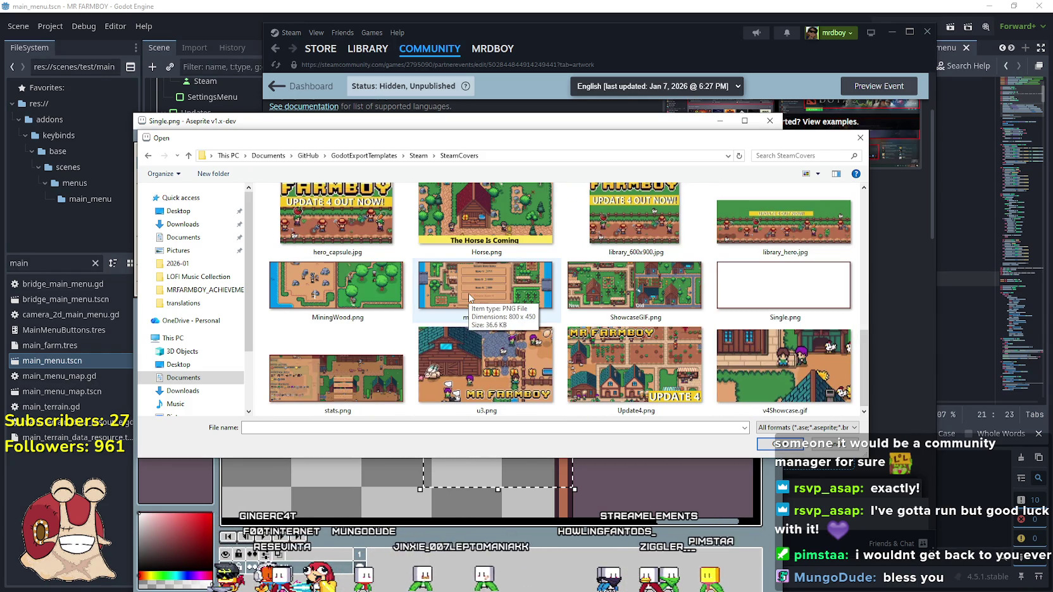
left_click(584, 352)
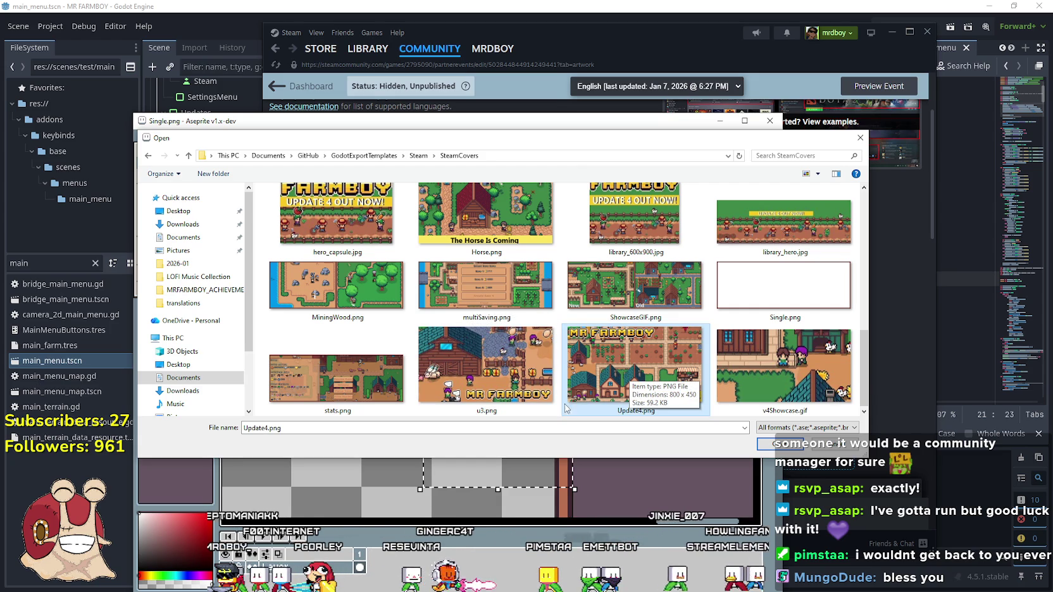
scroll(858, 340, "up", 2)
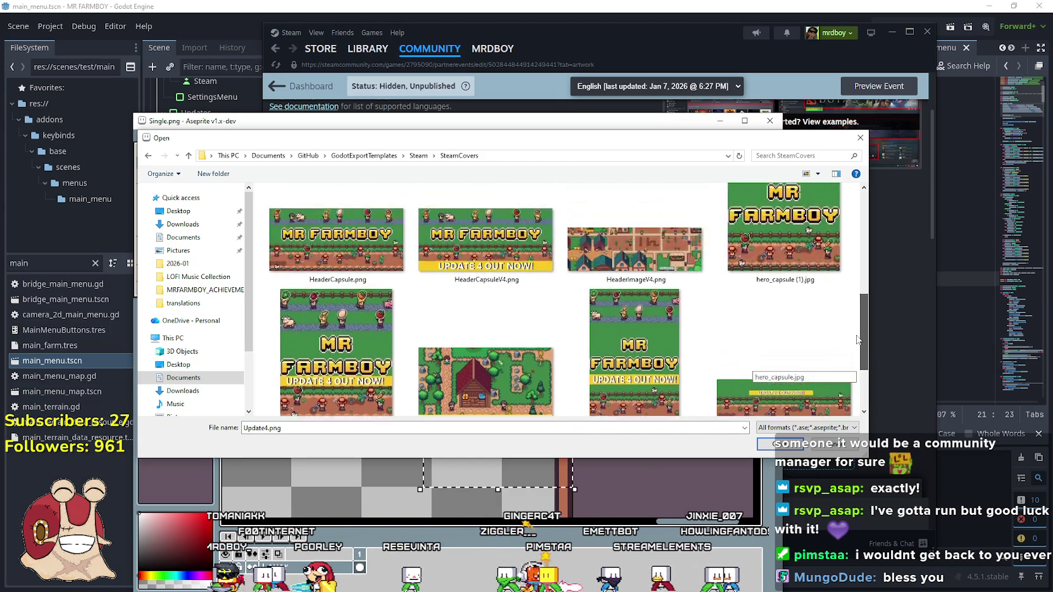
scroll(843, 286, "up", 3)
scroll(843, 278, "up", 1)
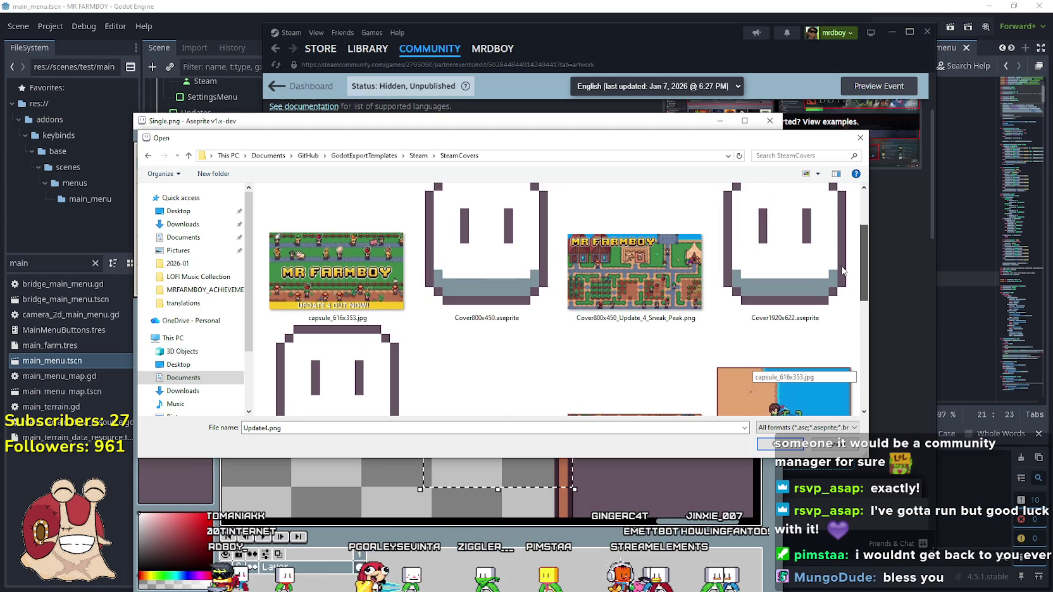
scroll(470, 257, "down", 3)
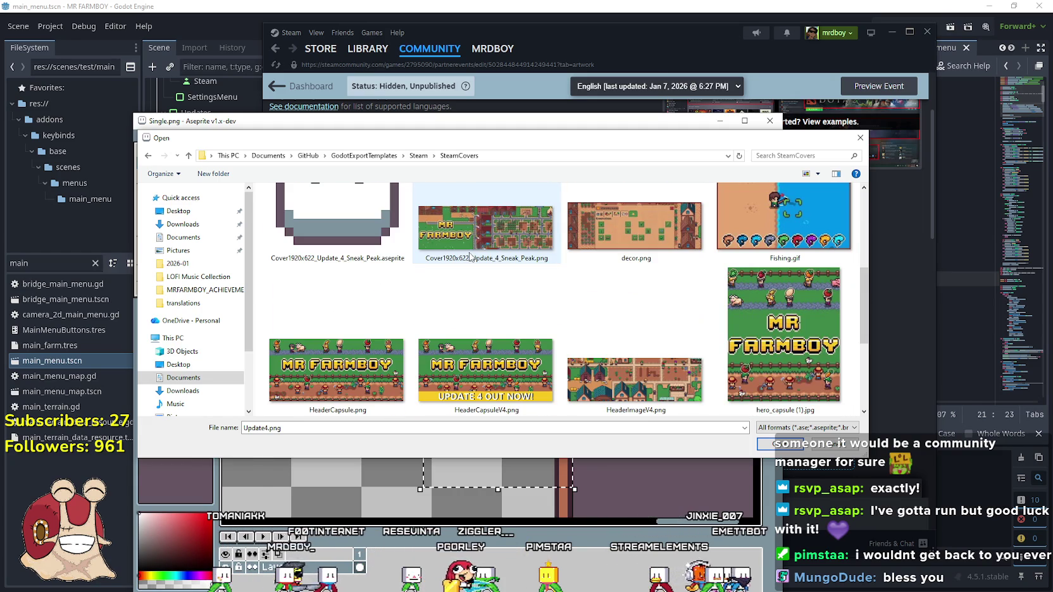
scroll(472, 257, "up", 1)
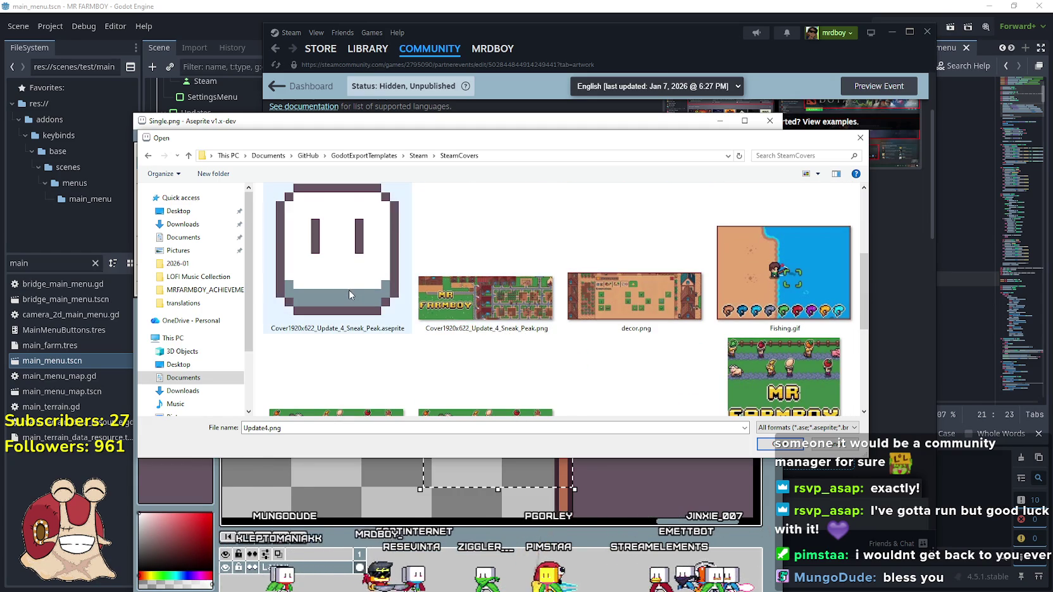
scroll(352, 290, "up", 4)
left_click(491, 317)
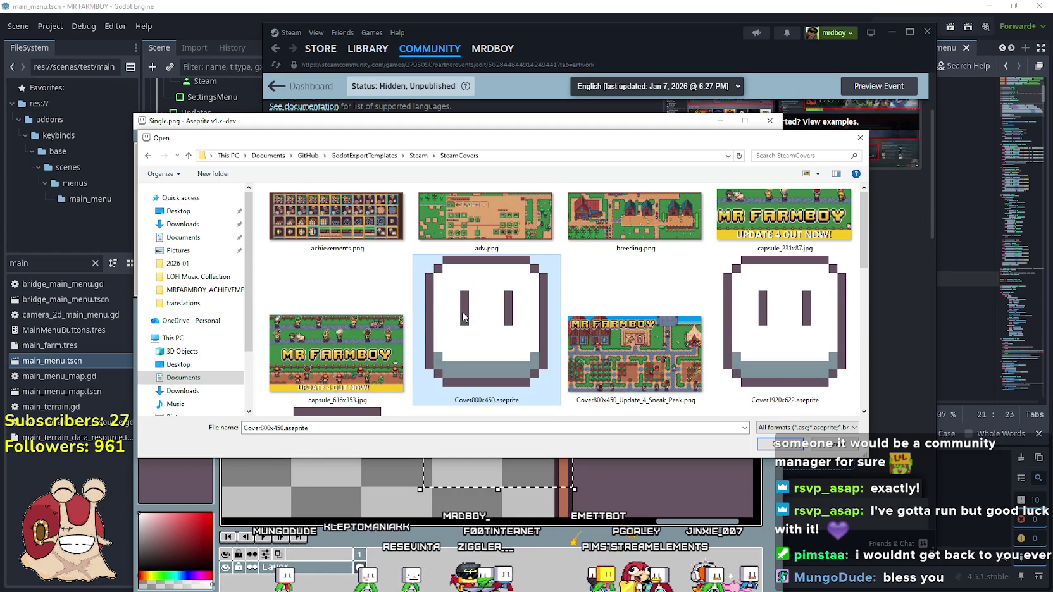
double_click(464, 317)
scroll(494, 350, "down", 3)
scroll(494, 329, "up", 1)
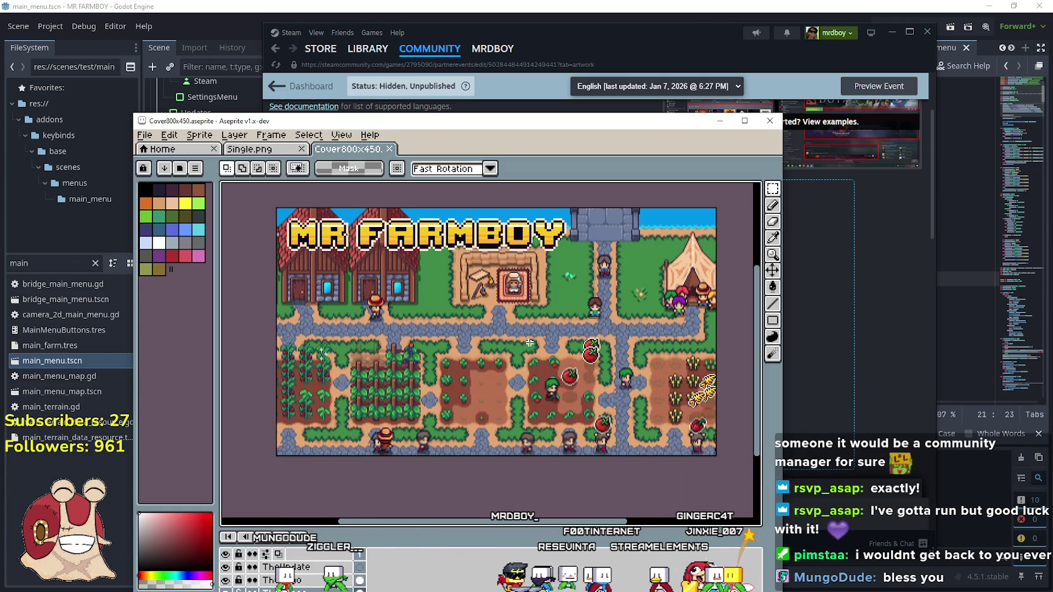
Hide the TheUpdate layer so only the MR FARMBOY logo shows over the farm scene.
scroll(501, 291, "down", 2)
left_click_drag(517, 130, 584, 54)
left_click(293, 492)
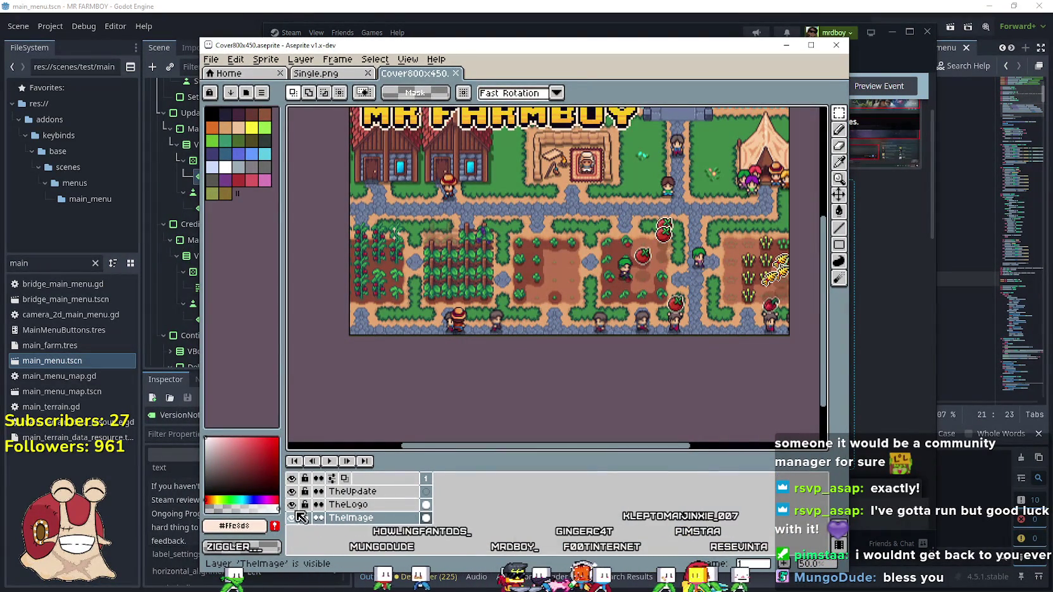
left_click(350, 491)
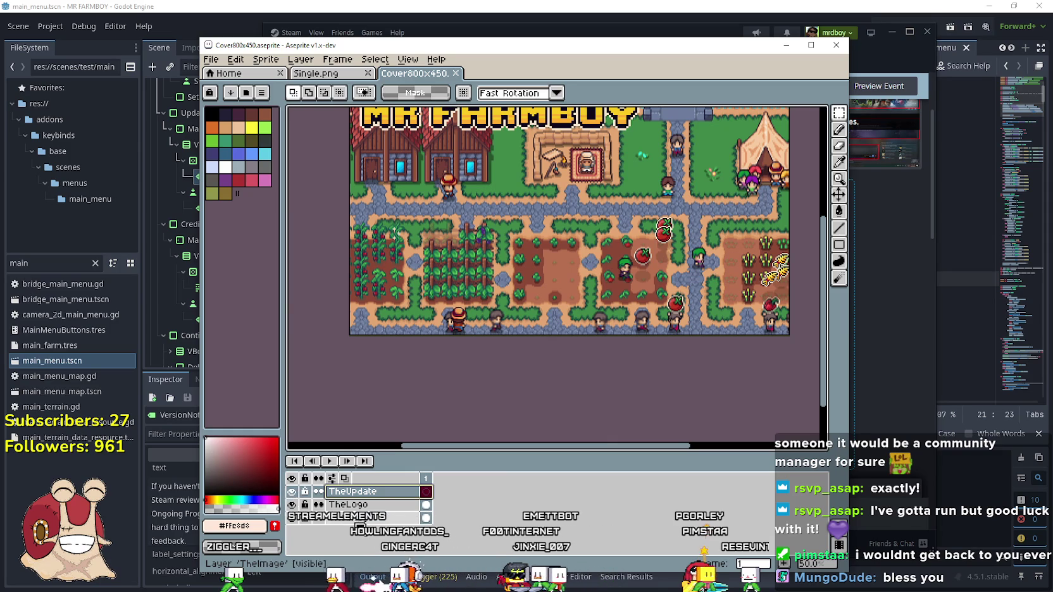
left_click(292, 518)
left_click(293, 517)
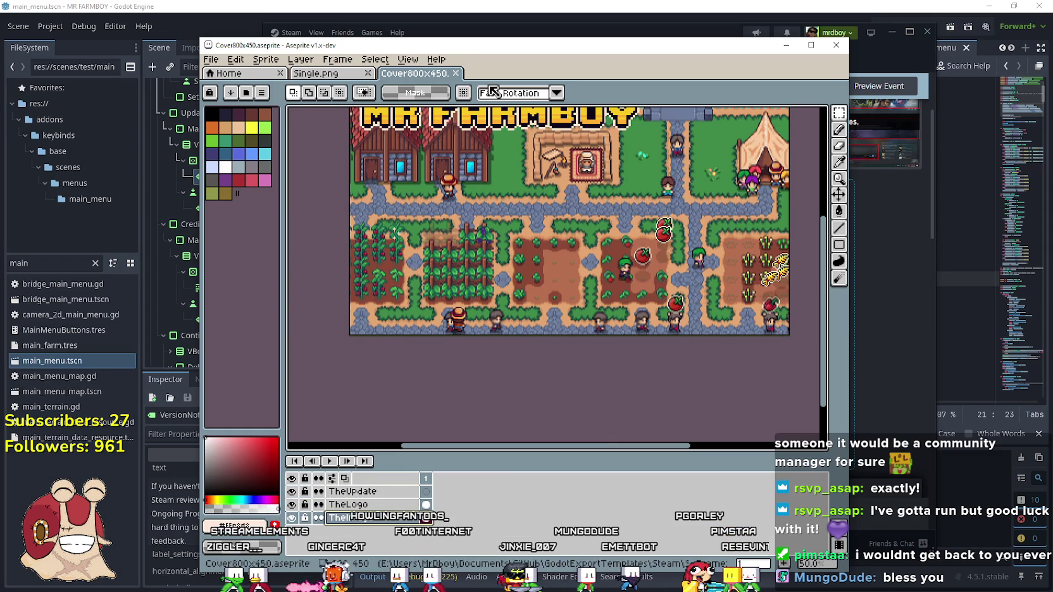
left_click_drag(456, 45, 517, 43)
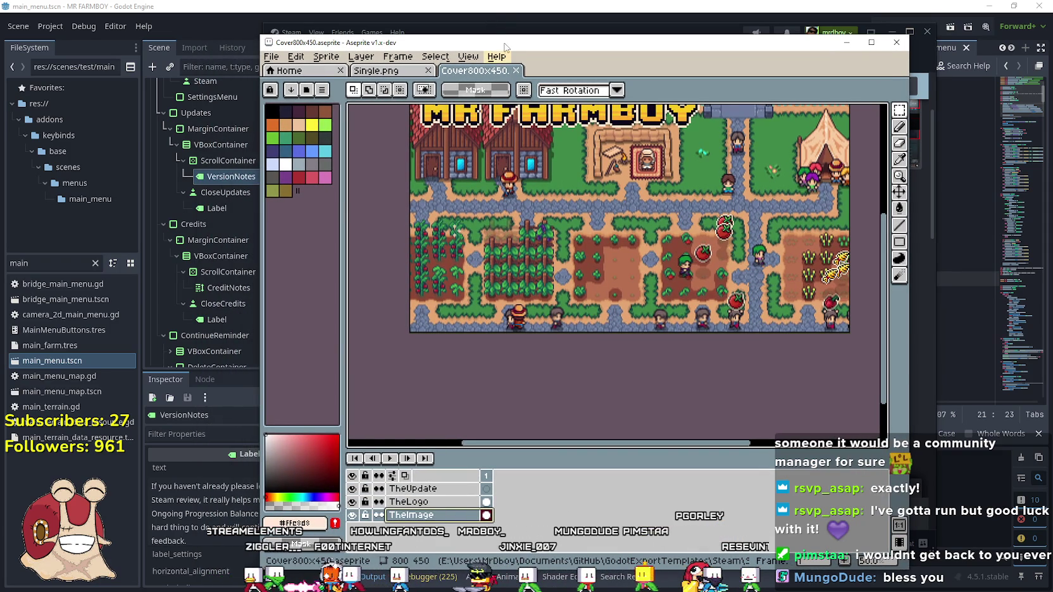
left_click(280, 63)
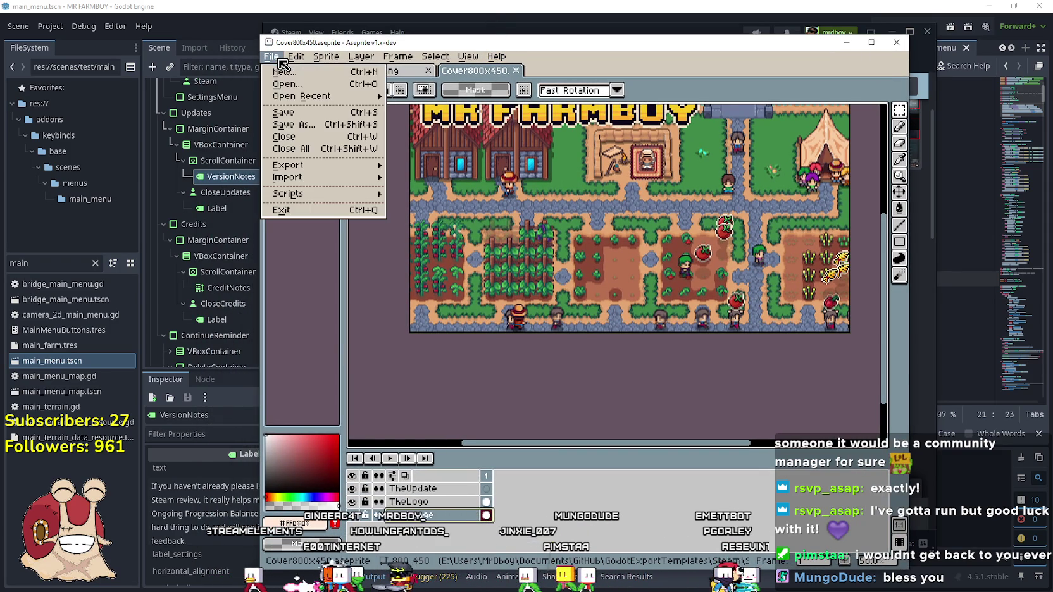
left_click(647, 63)
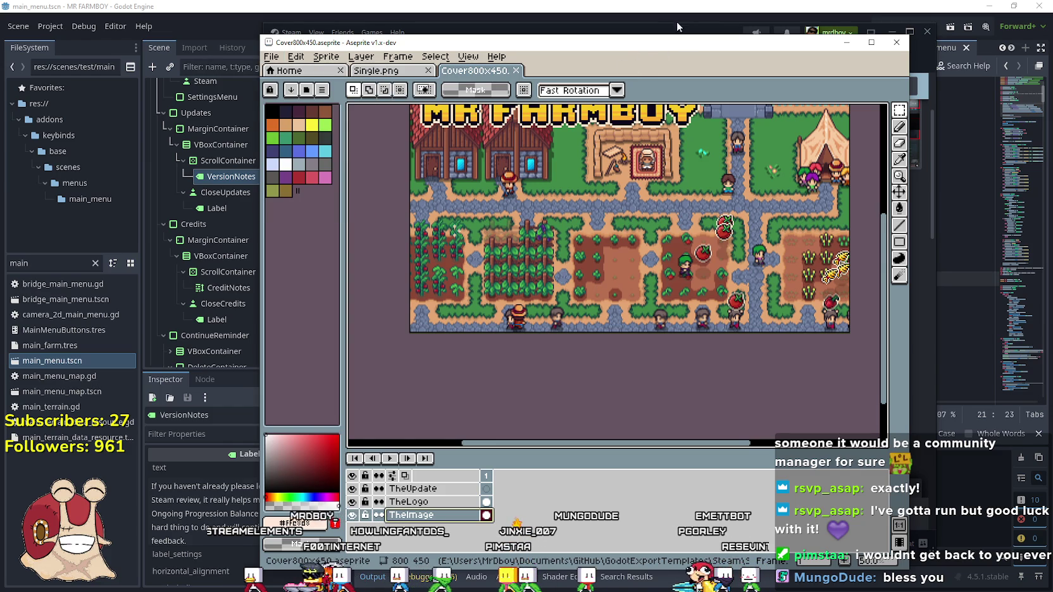
mouse_move(703, 52)
left_mouse_down()
mouse_move(439, 50)
mouse_move(481, 49)
left_mouse_up()
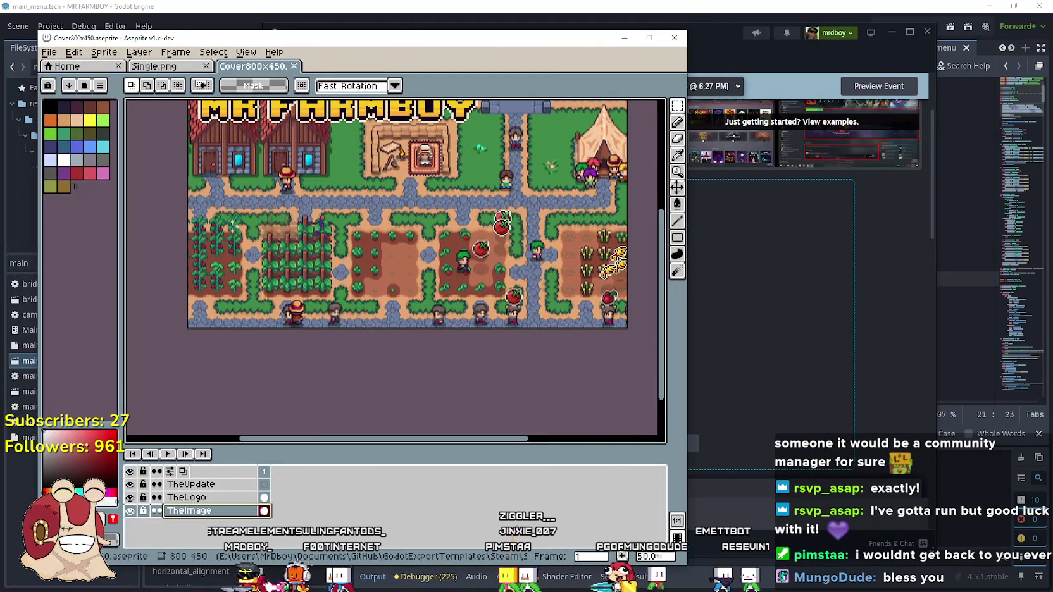
Open the Godot_v4.5.1-stable horse recording GIF in a second Aseprite window.
key("alt+Tab")
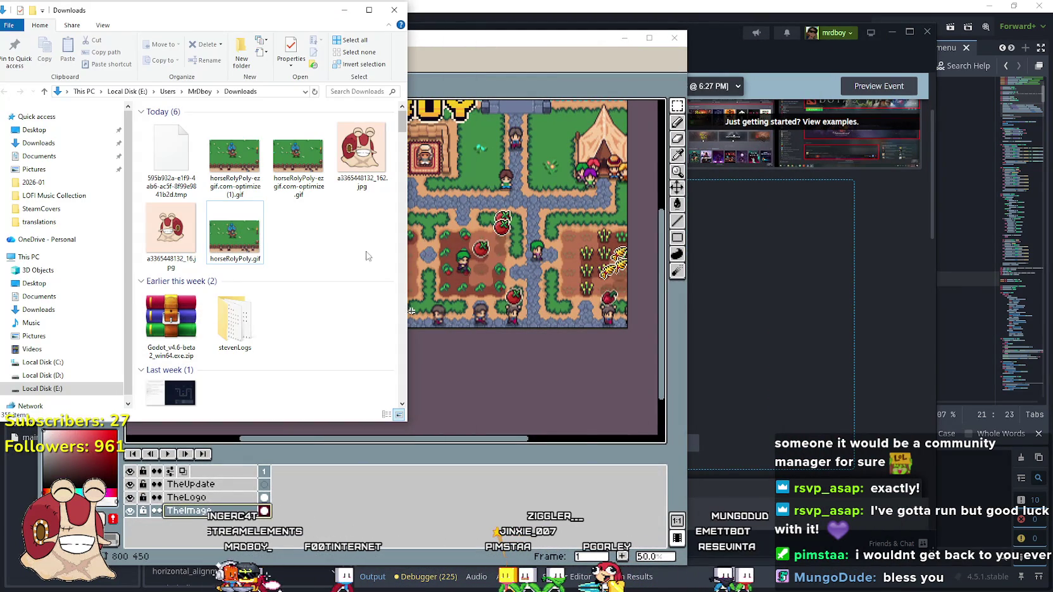
key("alt+Tab")
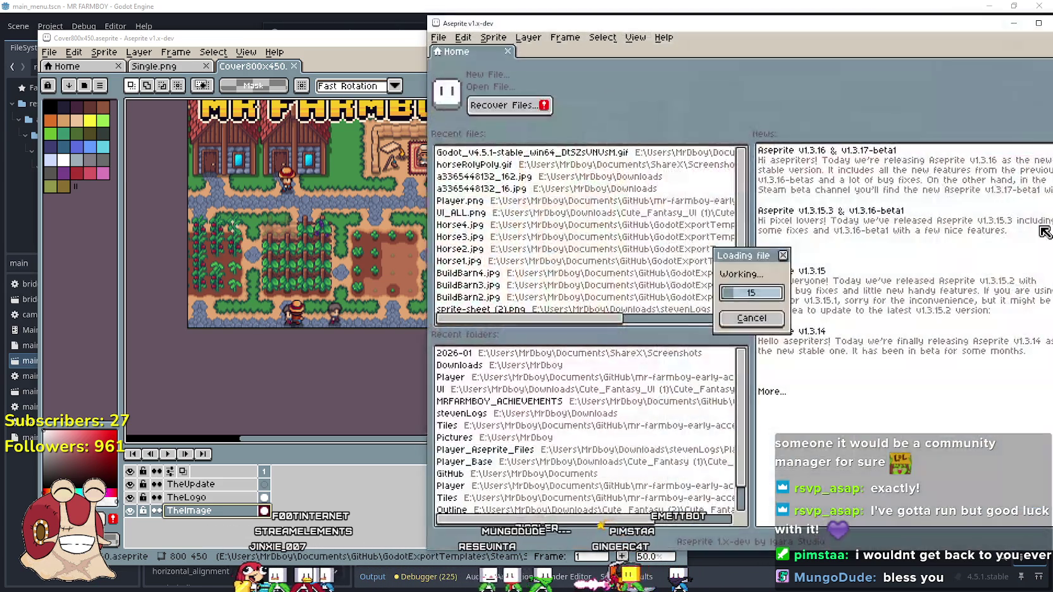
left_click(755, 293)
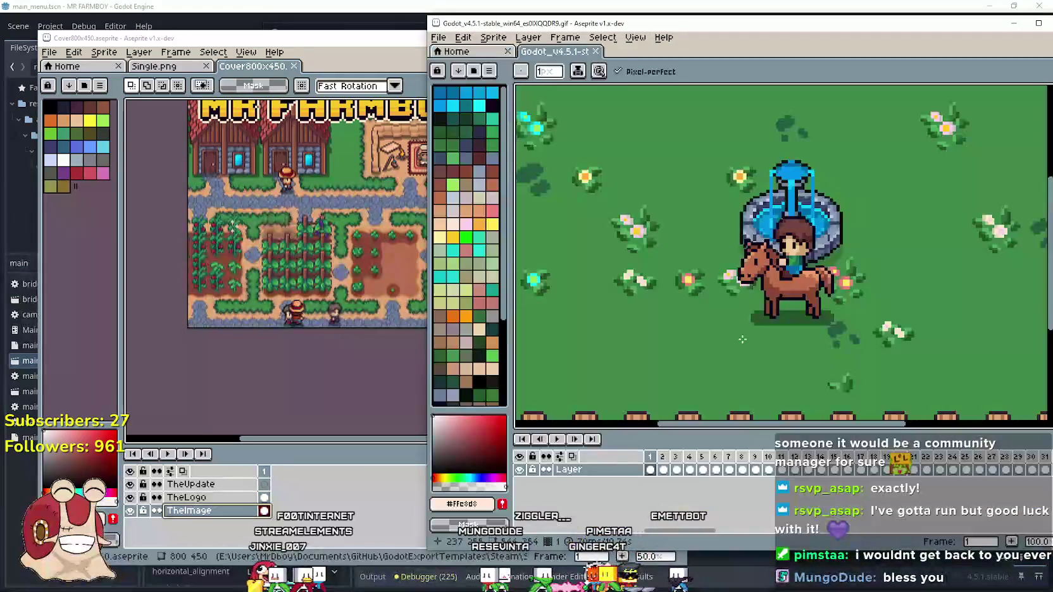
Go to frame 43 of the horse GIF and select the whole frame for copying.
mouse_move(661, 471)
left_mouse_down()
mouse_move(1045, 472)
mouse_move(631, 478)
mouse_move(919, 472)
mouse_move(1034, 487)
left_mouse_up()
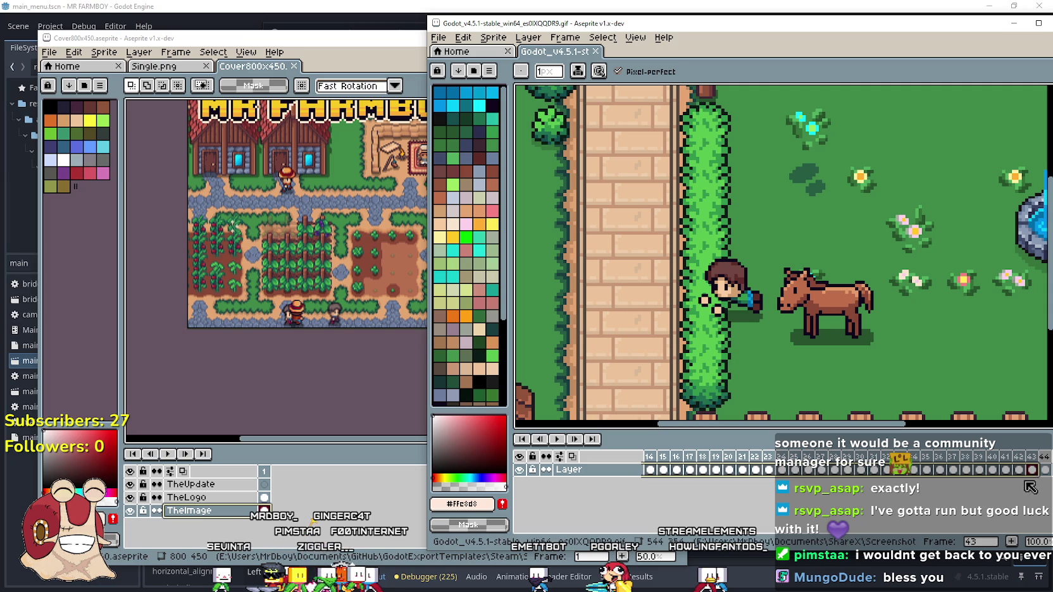
left_click(1034, 471)
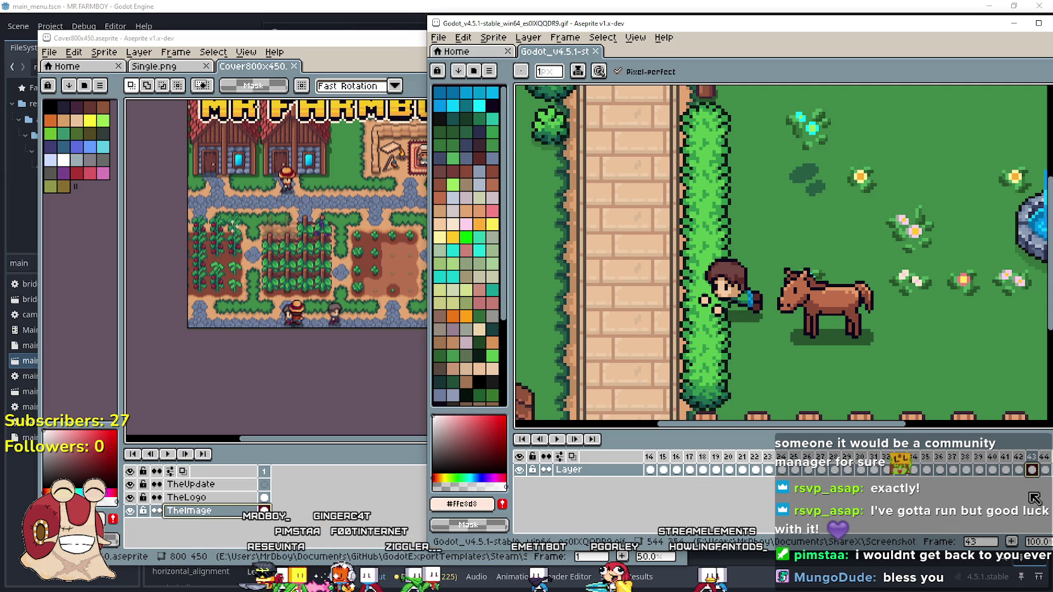
scroll(853, 331, "down", 2)
scroll(823, 304, "up", 2)
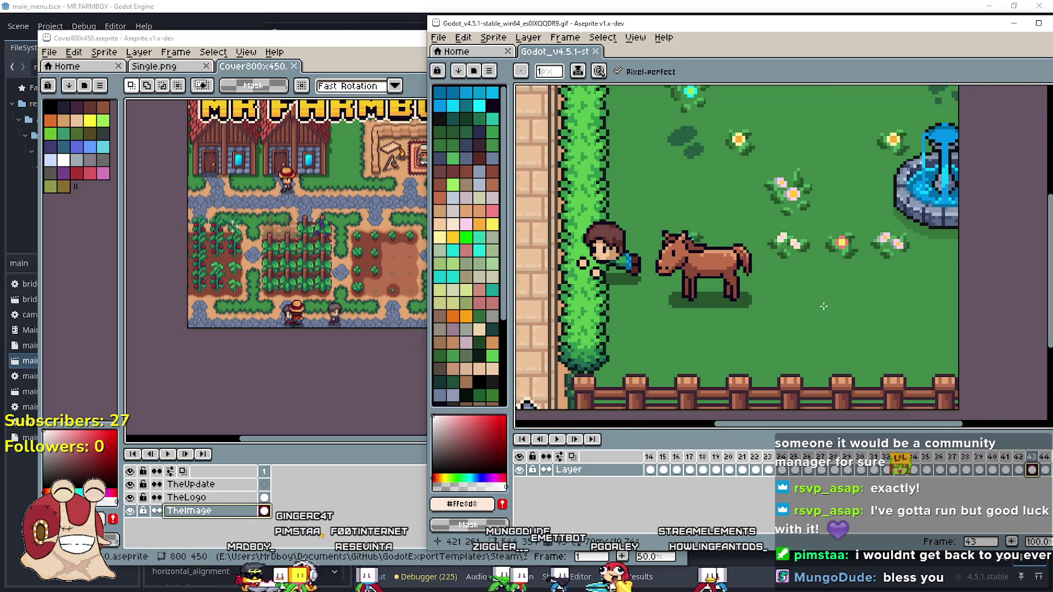
left_click_drag(816, 23, 730, 21)
scroll(736, 224, "down", 2)
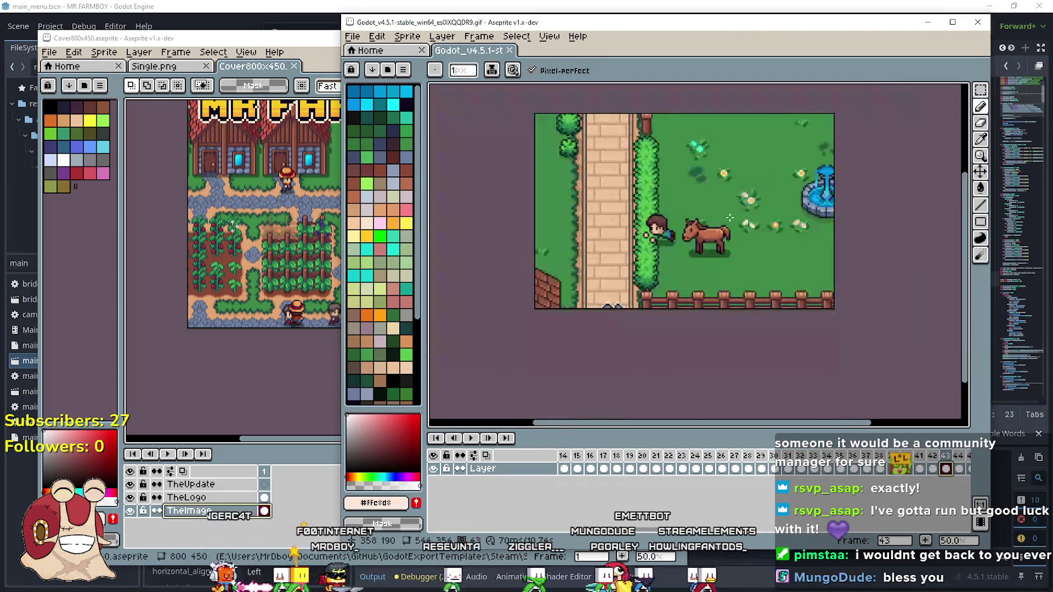
left_click(981, 89)
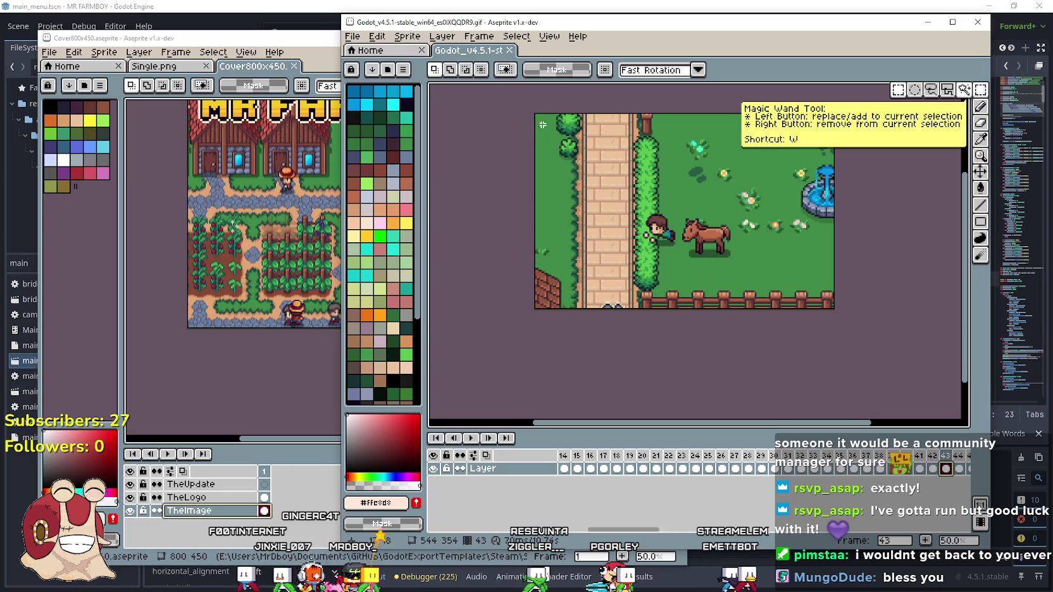
key("ctrl+a")
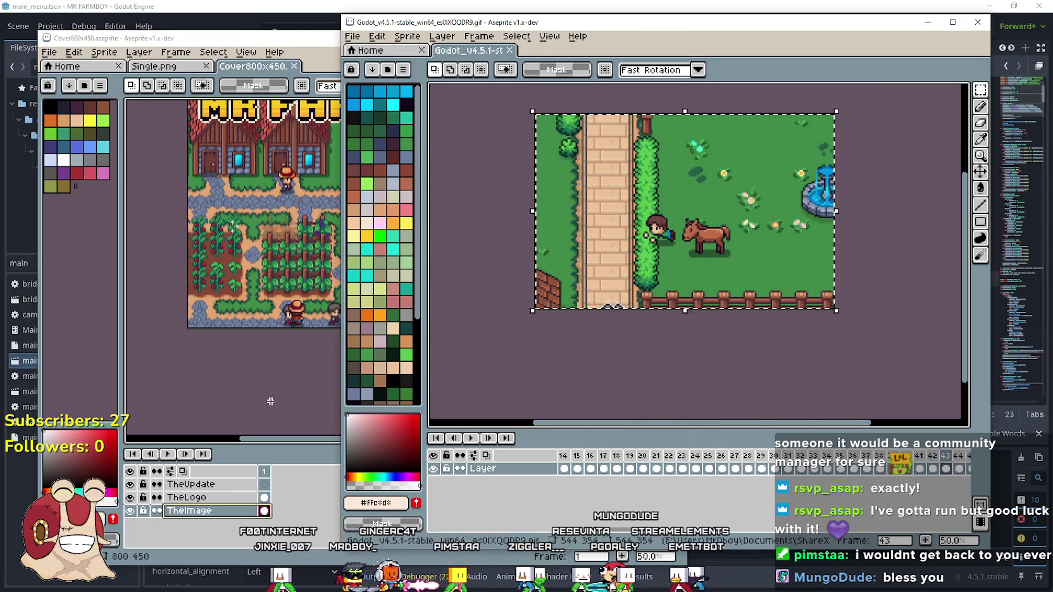
Paste the 544x354 horse frame onto the cover beneath the MR FARMBOY logo.
left_click(270, 390)
key("ctrl+v")
mouse_move(349, 192)
left_mouse_down()
mouse_move(479, 249)
mouse_move(419, 243)
mouse_move(406, 220)
left_mouse_up()
scroll(393, 188, "up", 1)
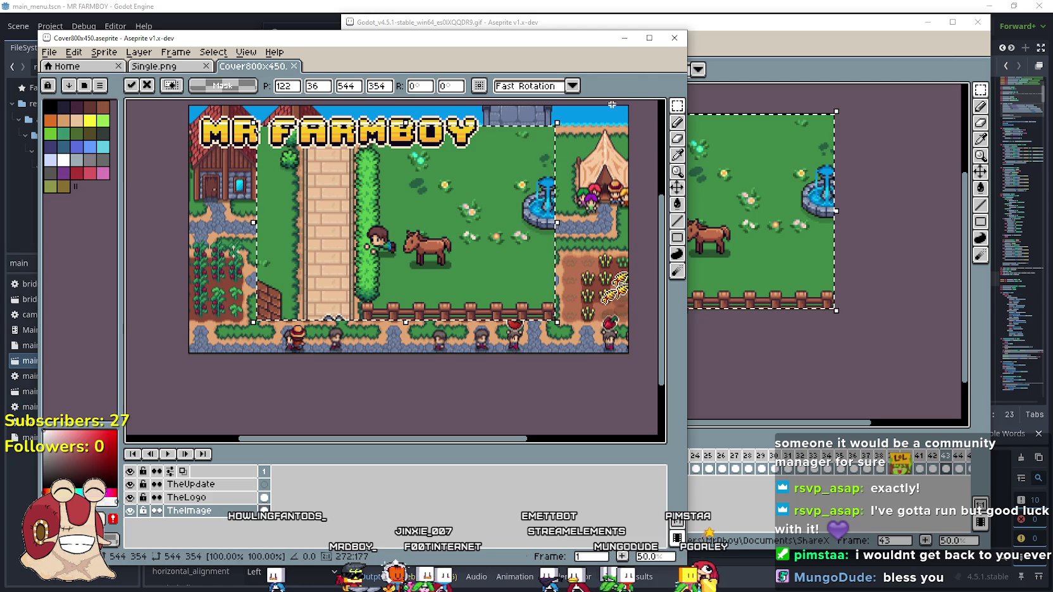
Scale the pasted horse frame to double size, 1088 x 708.
left_click(649, 38)
double_click(650, 41)
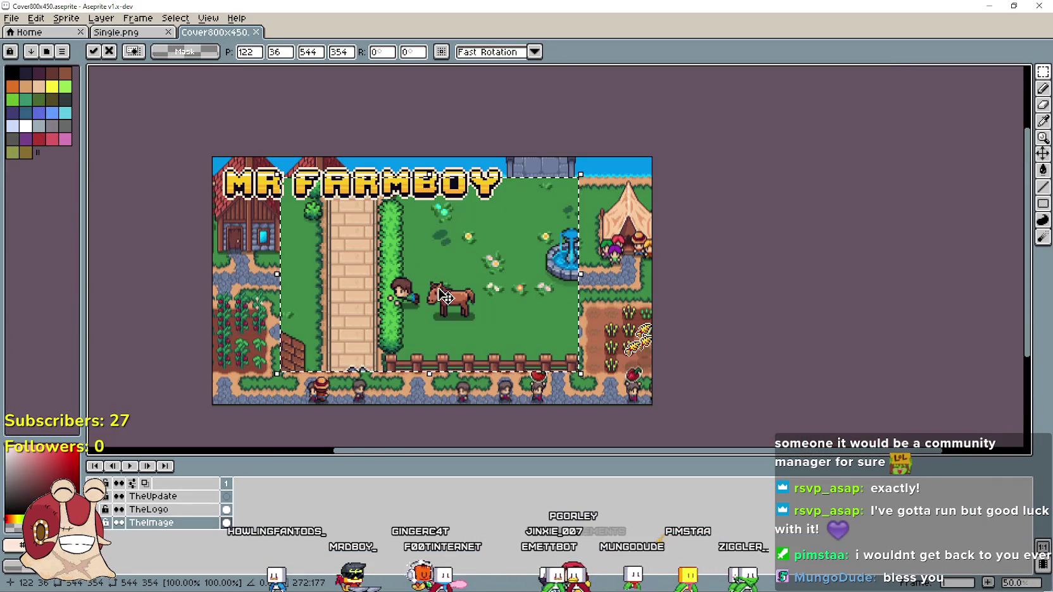
left_click_drag(445, 296, 425, 318)
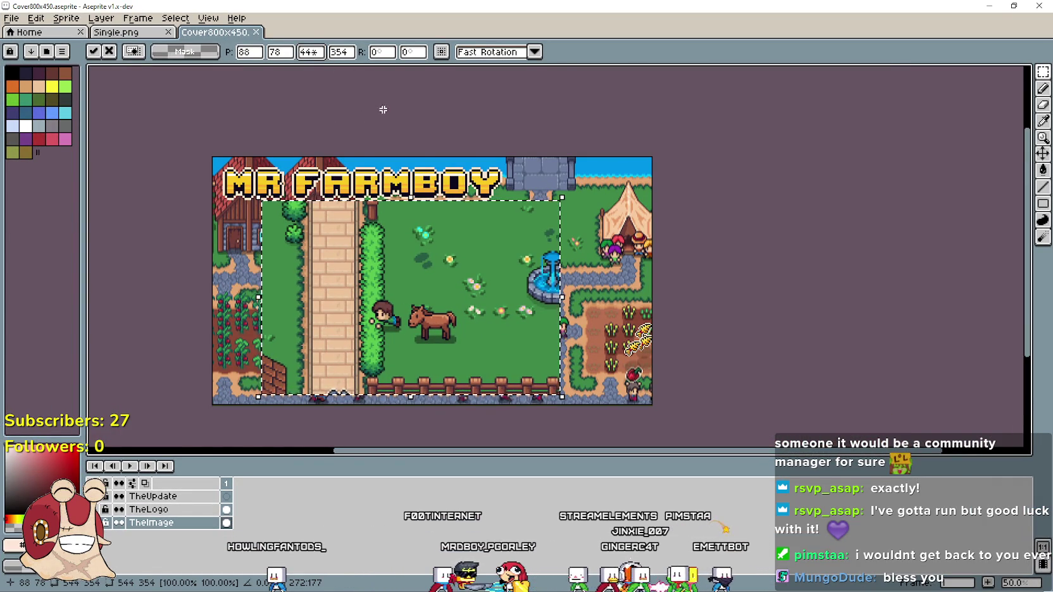
type("1088")
key("Tab")
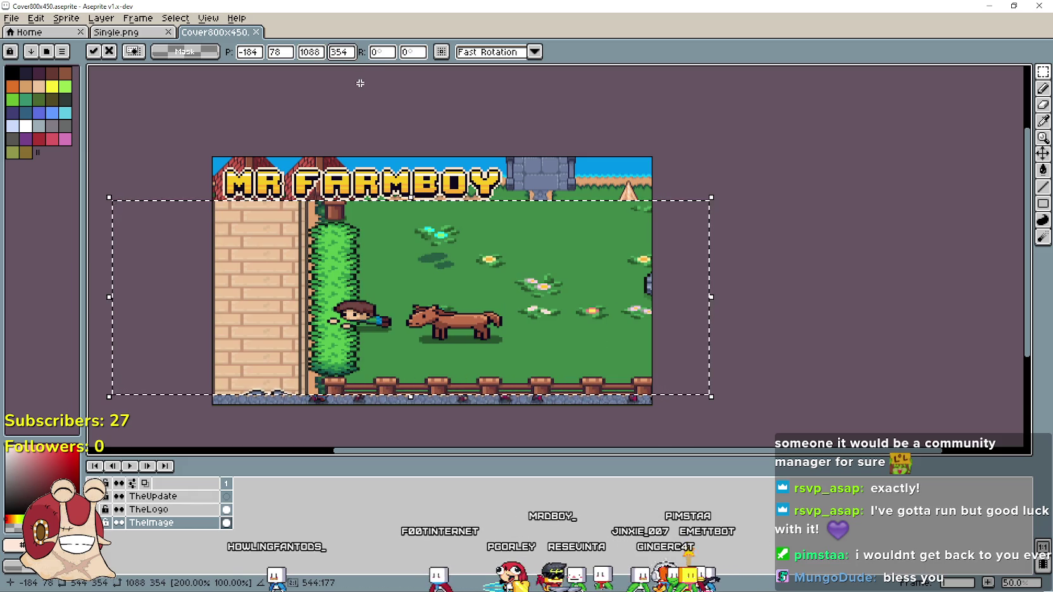
type("*2")
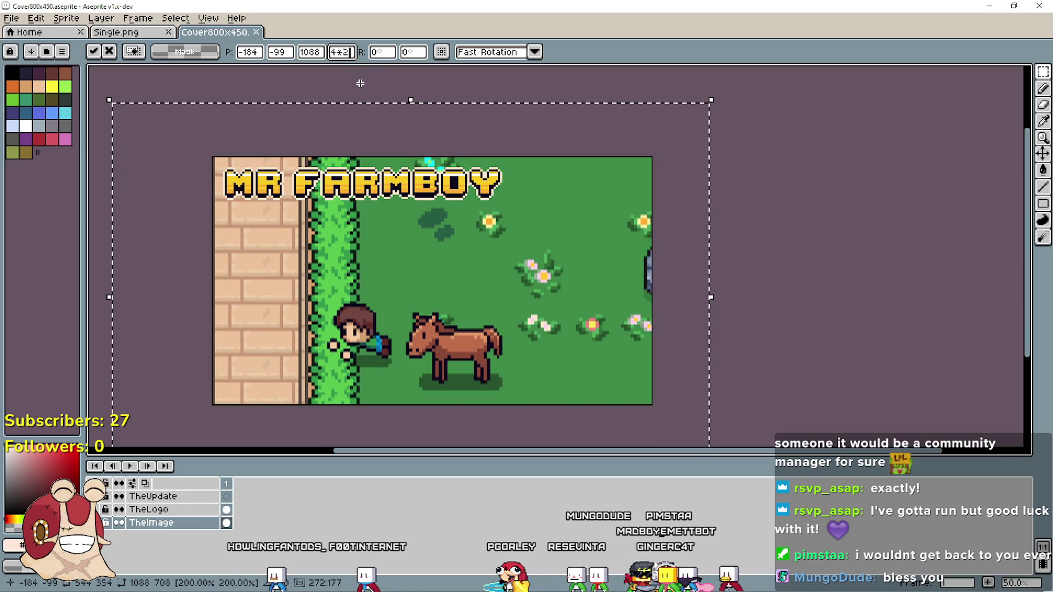
key("Tab")
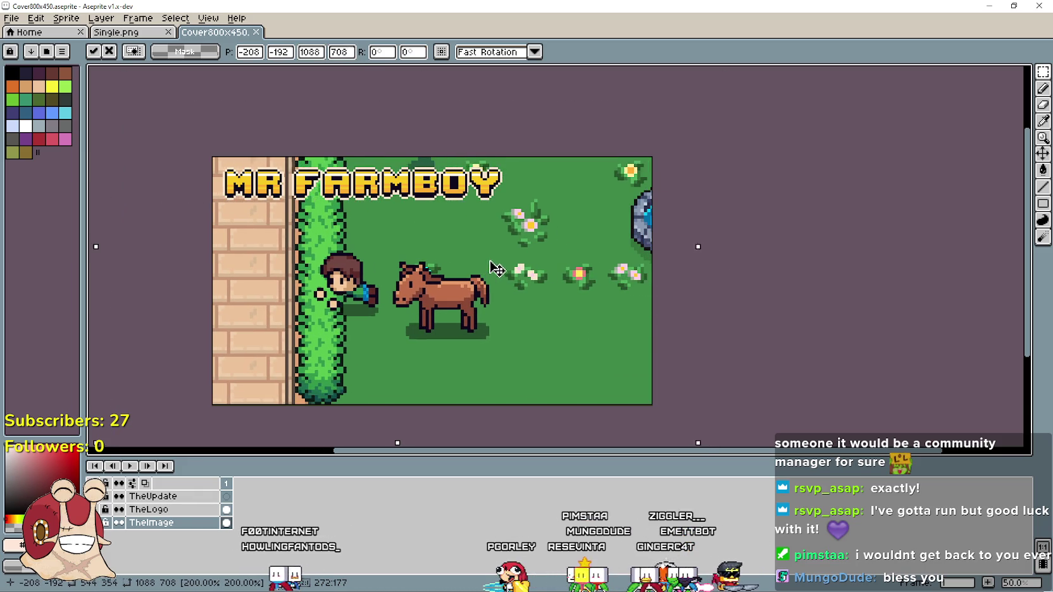
Shift the enlarged frame to reveal the fountain, nudge it down, and commit the placement.
left_click_drag(500, 259, 499, 240)
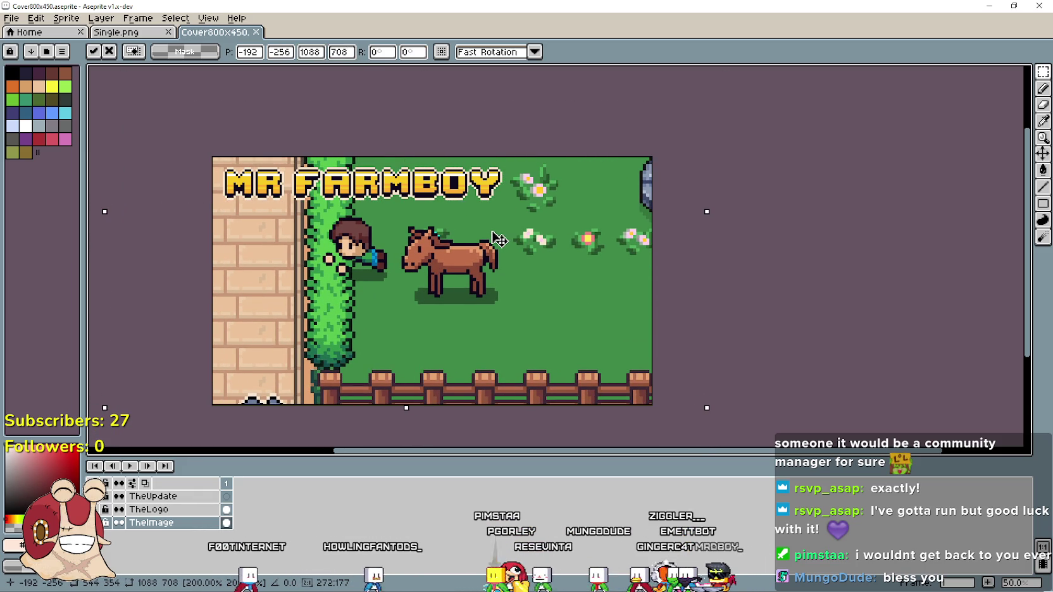
left_click_drag(545, 287, 493, 285)
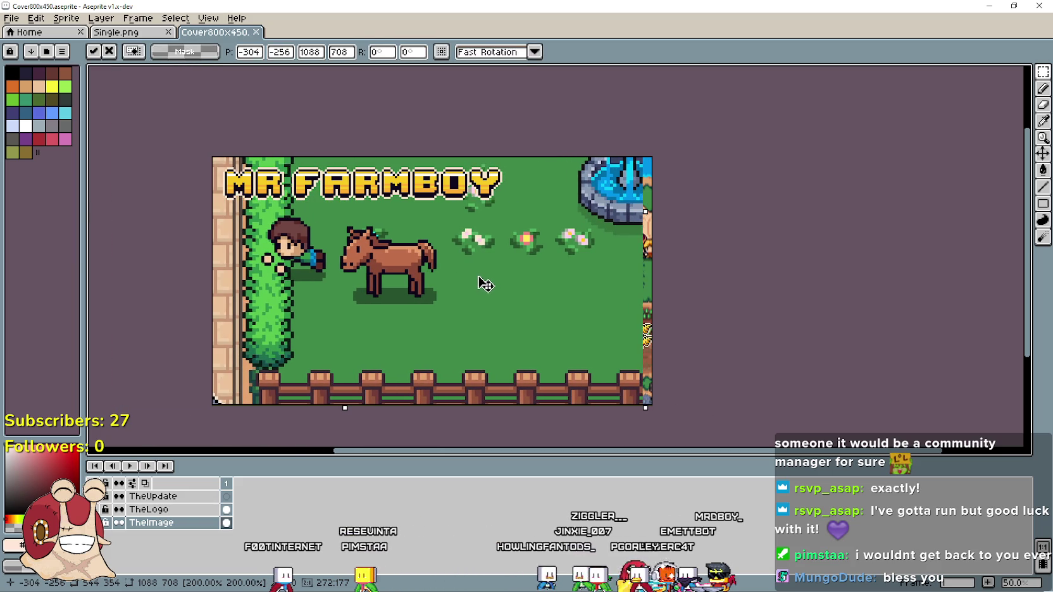
key("ctrl+z")
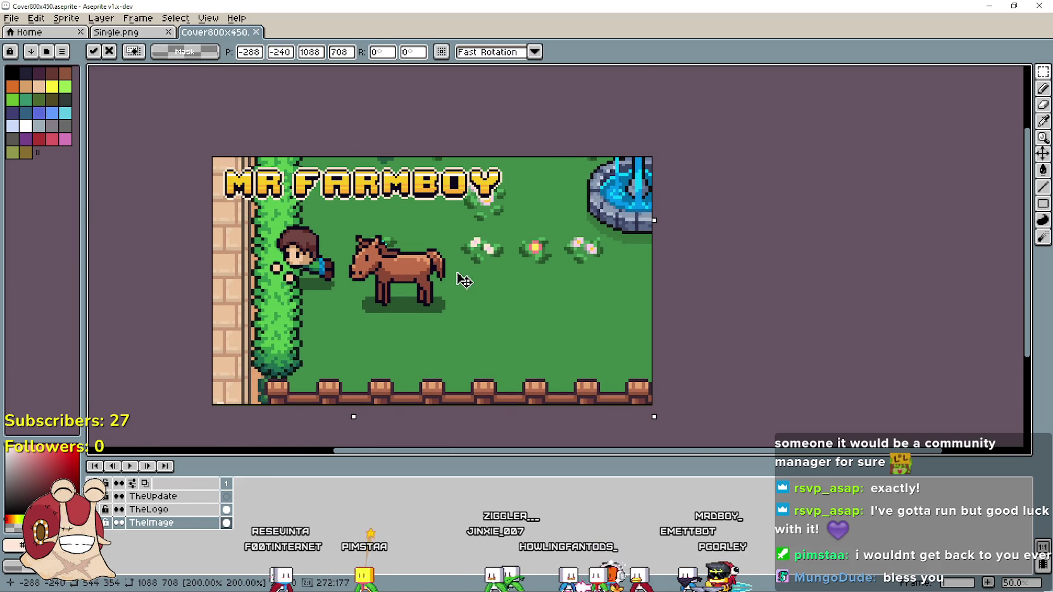
key("i")
key("v")
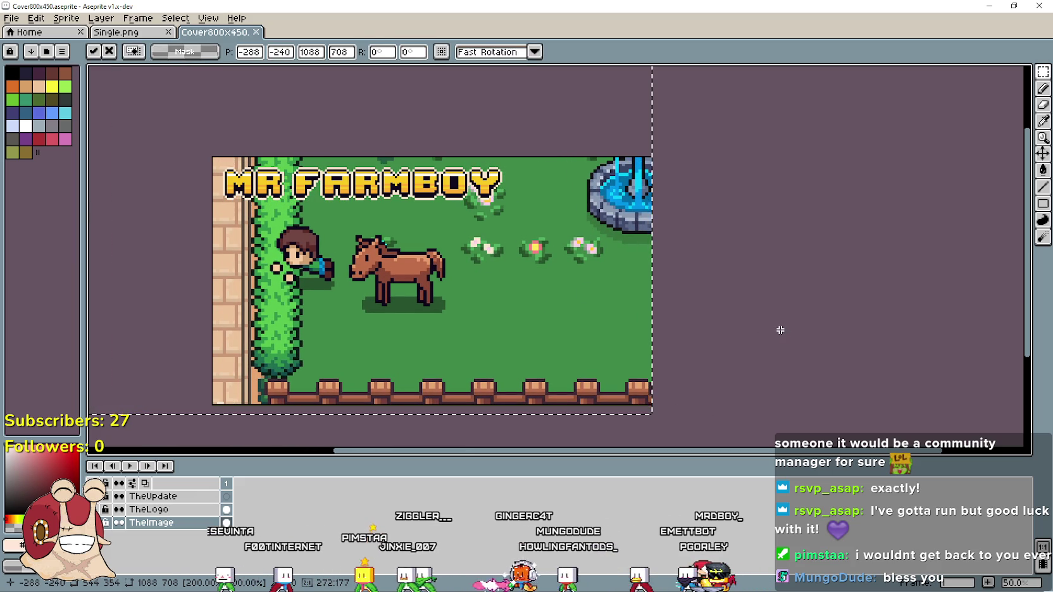
key("Return")
mouse_move(704, 308)
left_mouse_down()
mouse_move(798, 328)
mouse_move(792, 313)
mouse_move(753, 309)
left_mouse_up()
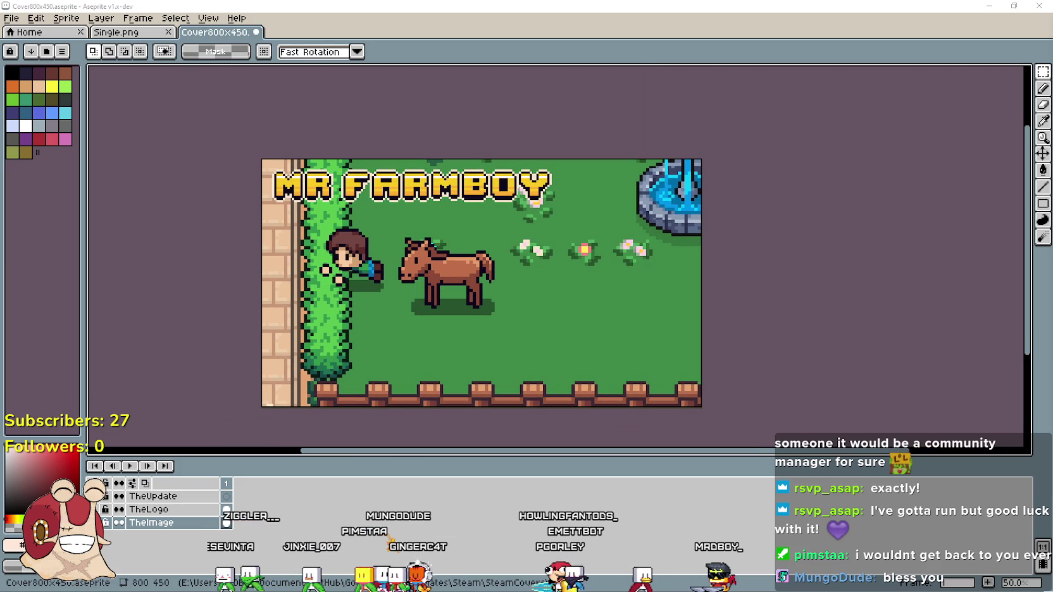
Make TheUpdate the active layer on the cover image.
mouse_move(422, 244)
left_mouse_down()
mouse_move(501, 242)
mouse_move(471, 241)
left_mouse_up()
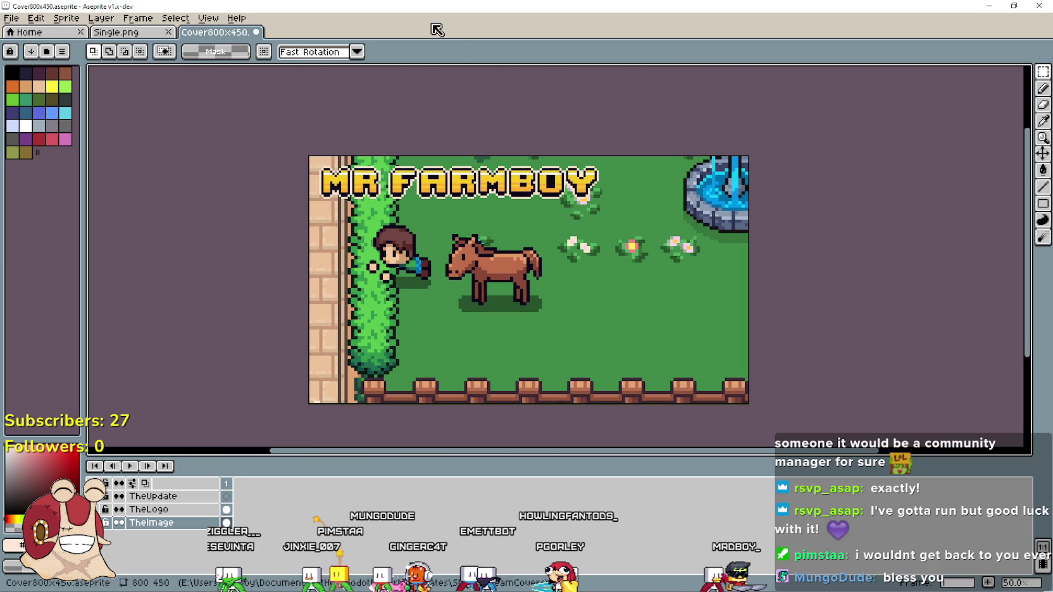
key("ctrl+Tab")
key("ctrl+shift+Tab")
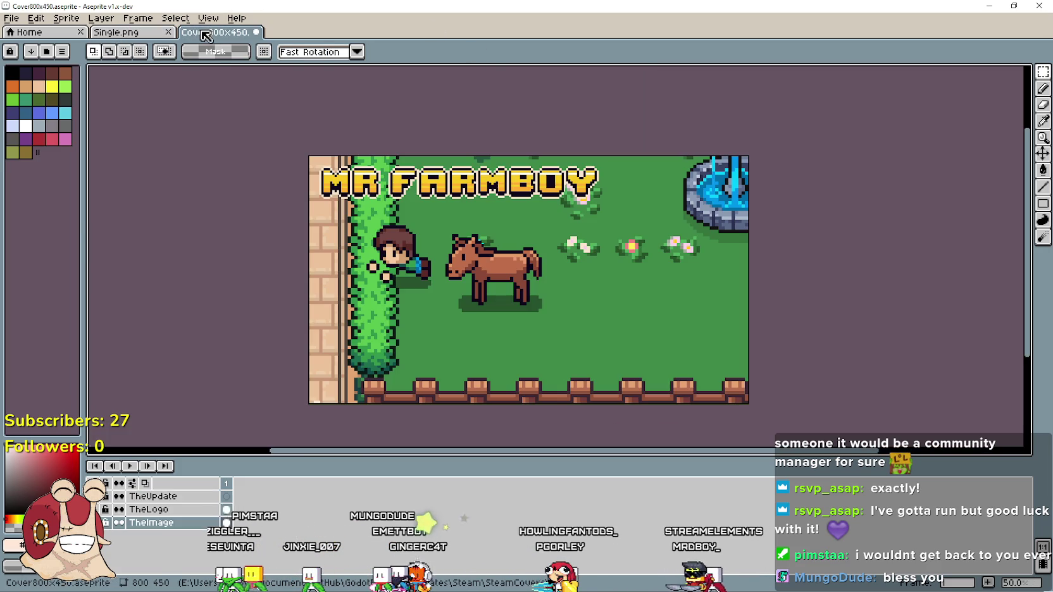
left_click(148, 510)
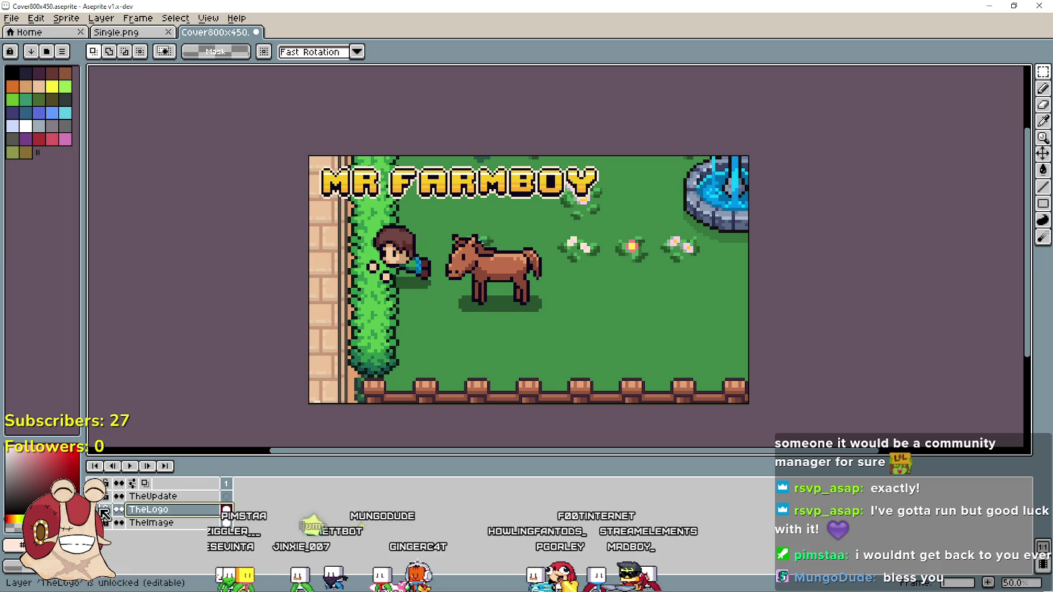
left_click(151, 523)
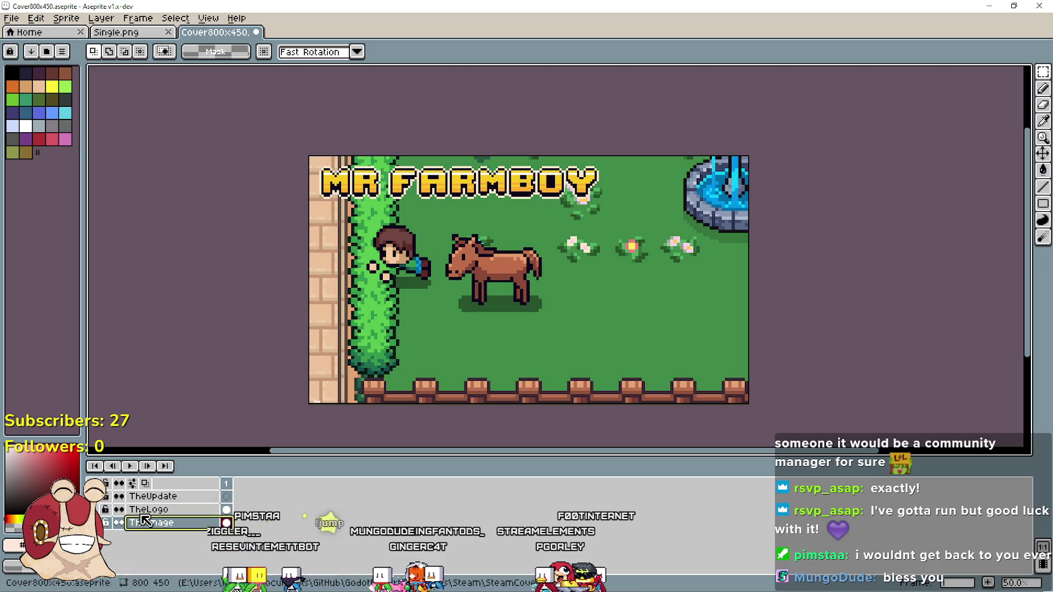
left_click(158, 498)
left_click(149, 509)
left_click(152, 496)
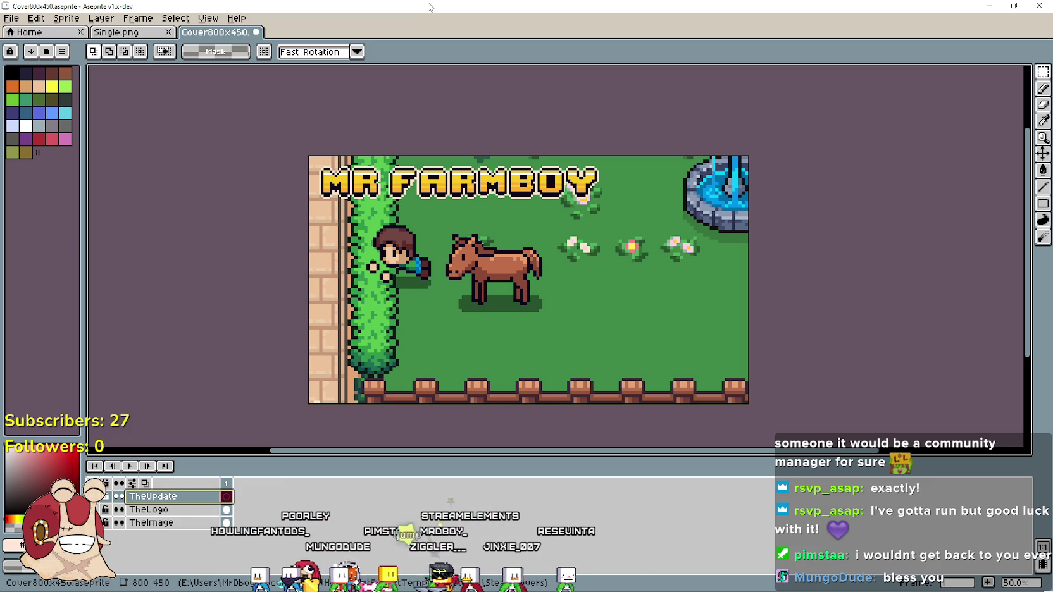
Restore the cover window to a smaller size and move it left over the game editor.
double_click(425, 8)
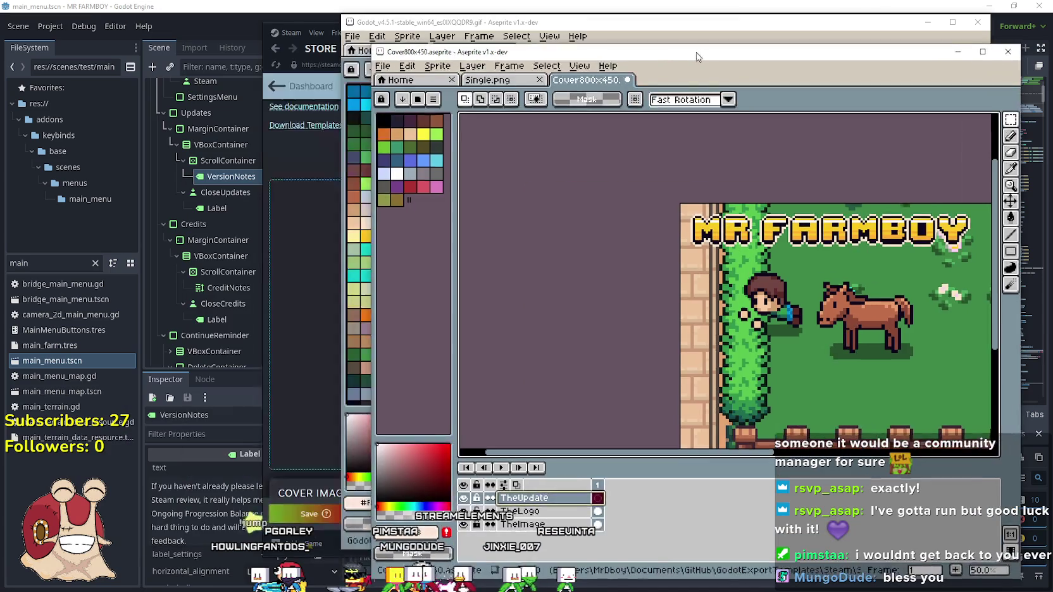
left_click_drag(666, 26, 370, 32)
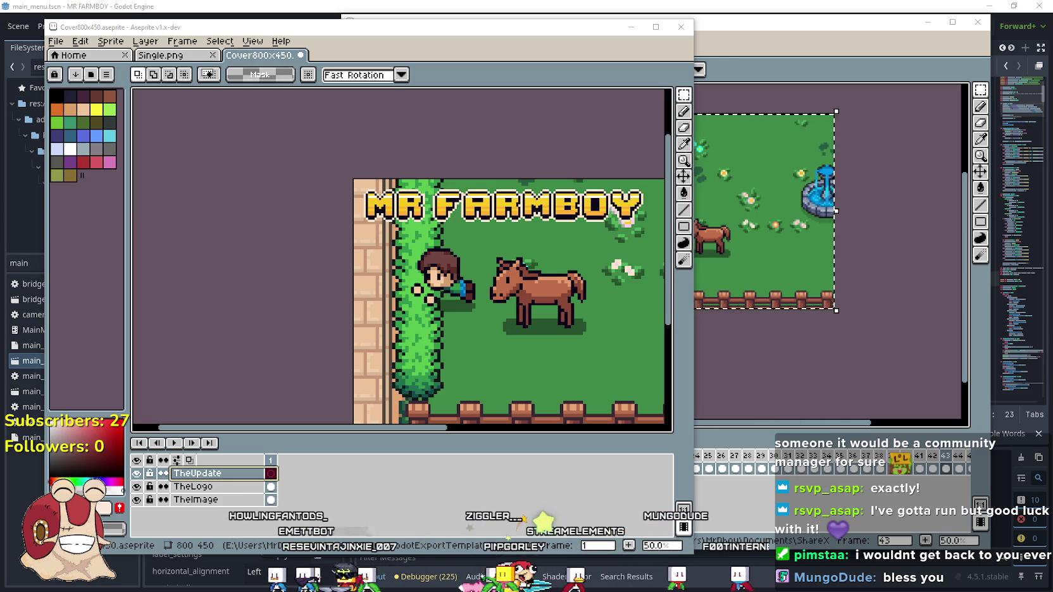
scroll(752, 314, "down", 2)
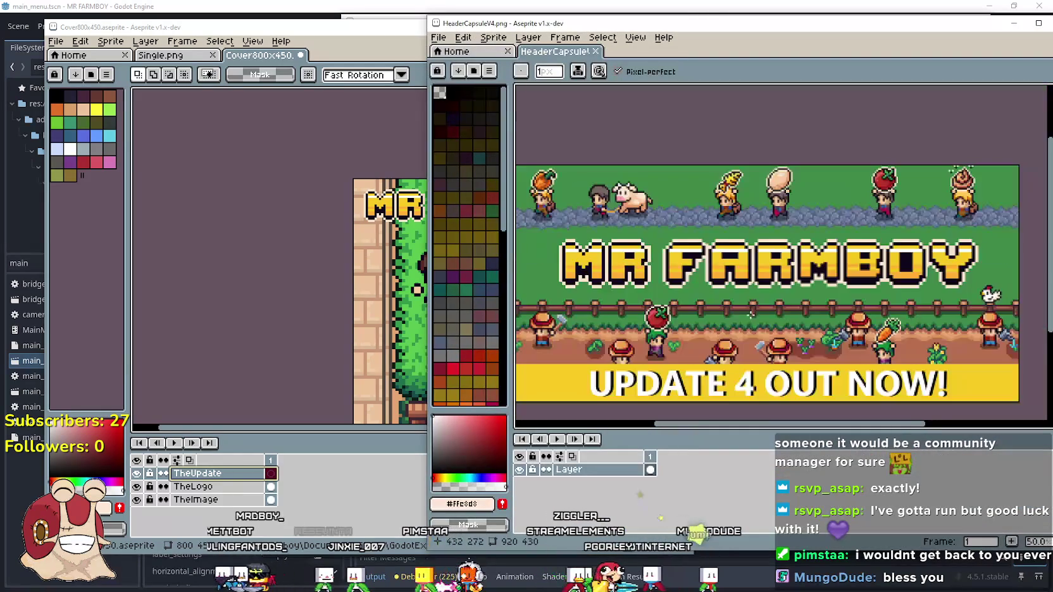
Select and copy the yellow UPDATE 4 OUT NOW! strip from the header banner, then minimize it.
scroll(751, 314, "up", 1)
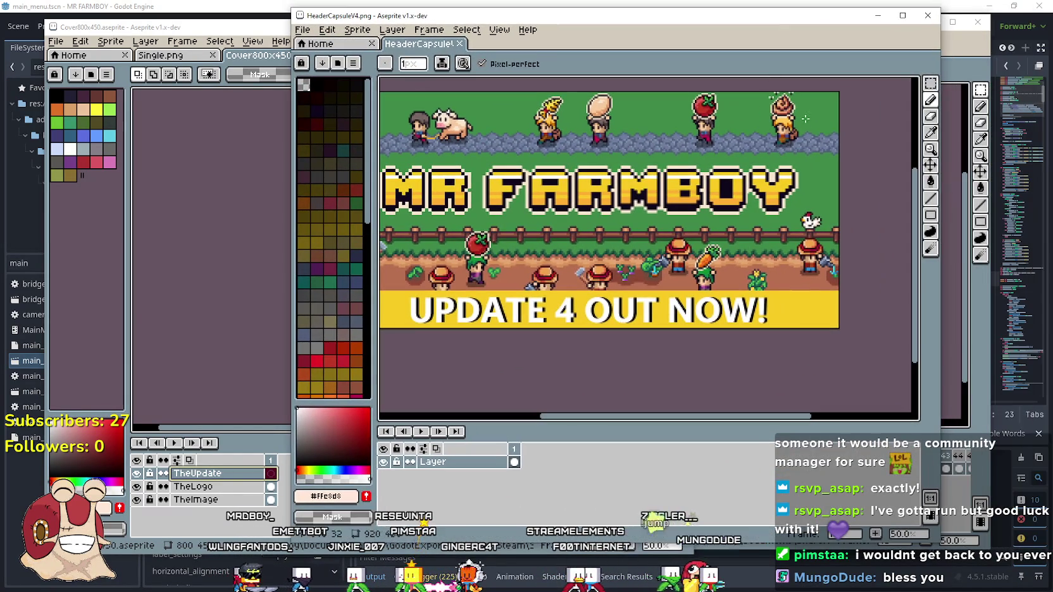
left_click(932, 85)
scroll(409, 301, "up", 1)
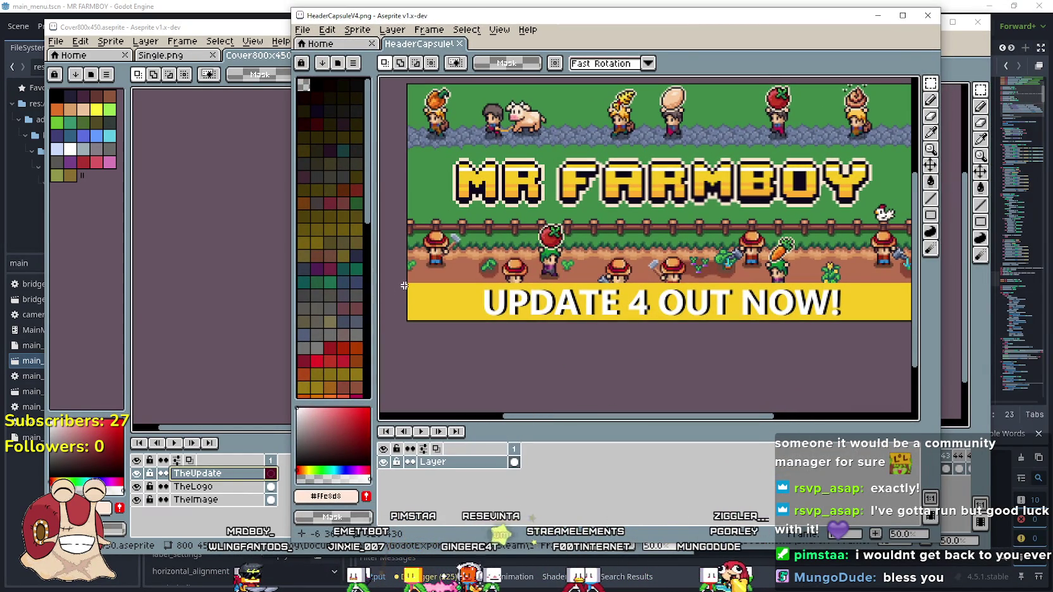
scroll(406, 285, "up", 2)
mouse_move(404, 276)
left_mouse_down()
mouse_move(795, 412)
mouse_move(907, 409)
left_mouse_up()
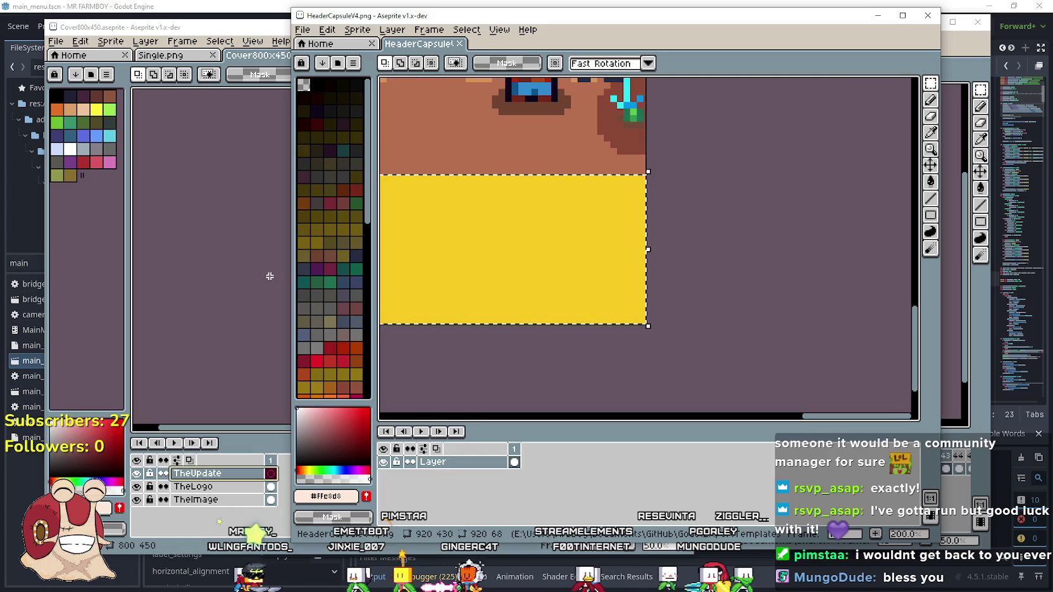
left_click(878, 15)
scroll(486, 255, "down", 3)
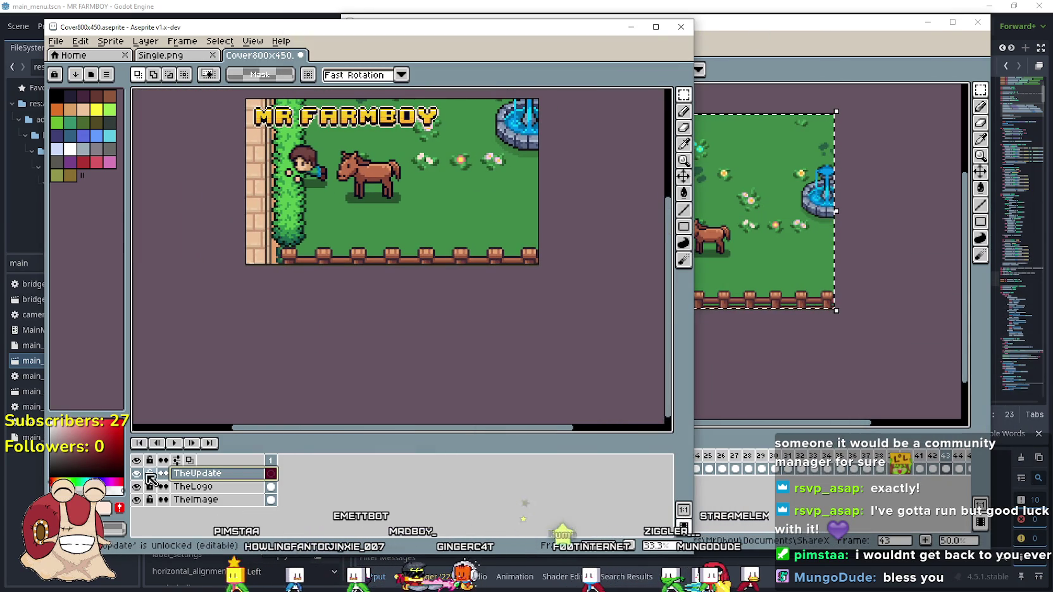
scroll(283, 266, "up", 1)
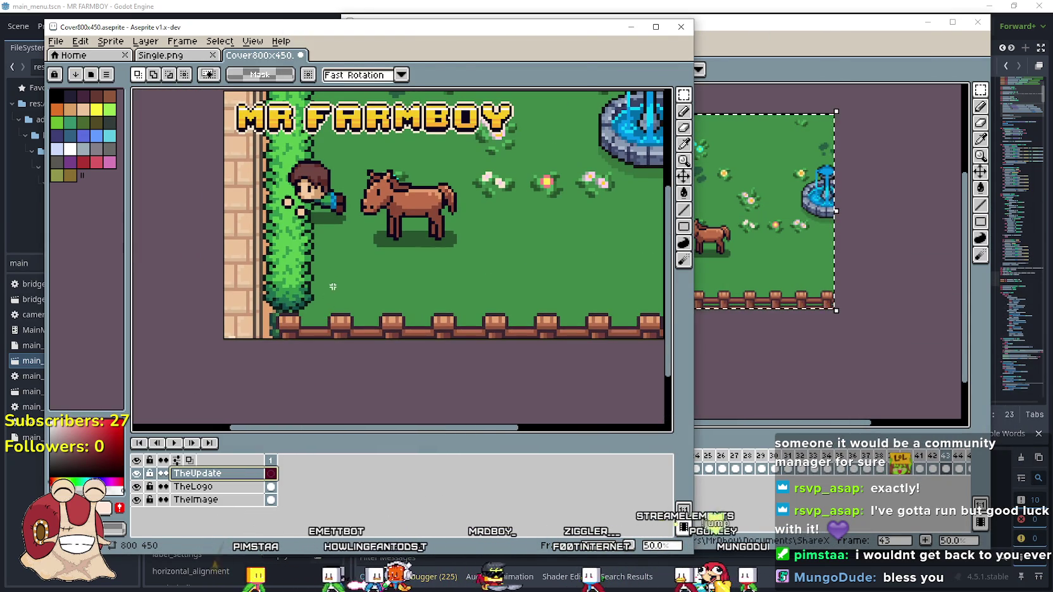
Paste the UPDATE 4 OUT NOW! strip onto TheUpdate along the cover's bottom edge.
key("ctrl+v")
mouse_move(369, 317)
left_mouse_down()
mouse_move(392, 305)
mouse_move(433, 327)
left_mouse_up()
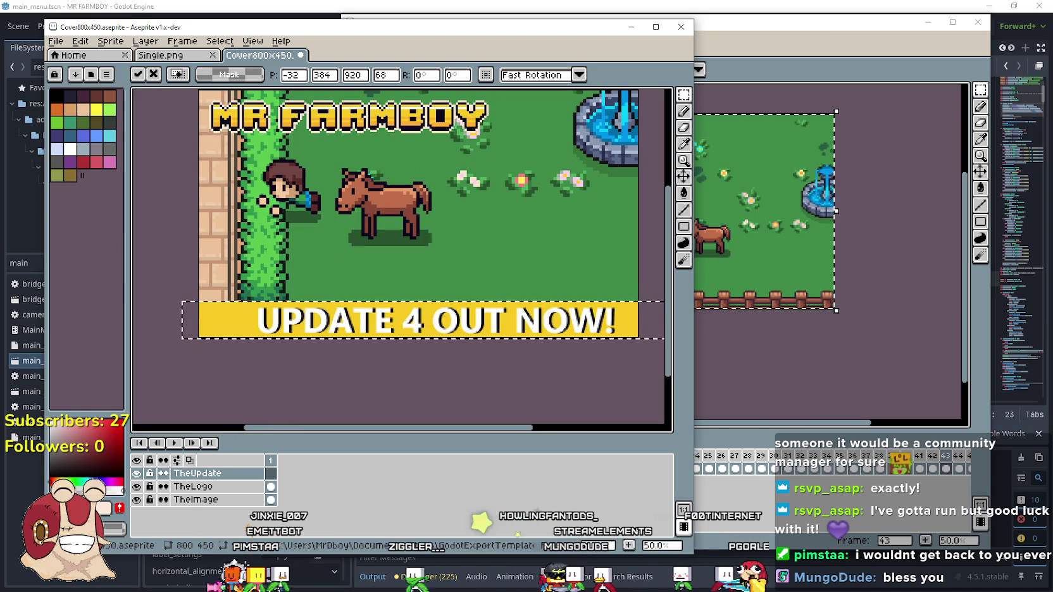
left_click_drag(697, 328, 851, 334)
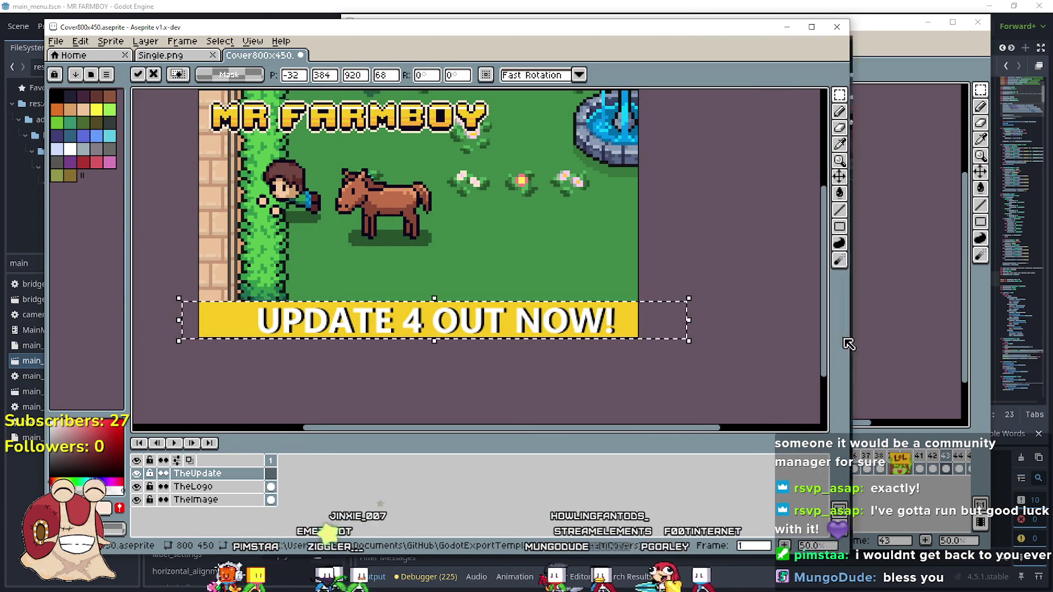
scroll(313, 357, "up", 2)
left_click(353, 380)
scroll(379, 365, "down", 2)
left_click_drag(509, 279, 533, 321)
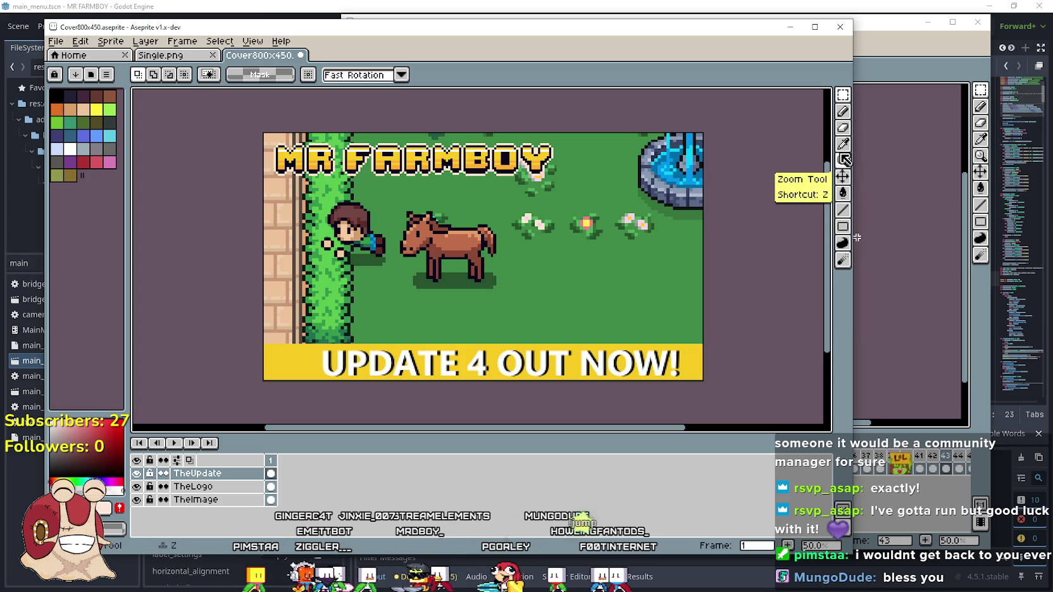
mouse_move(520, 234)
left_mouse_down()
mouse_move(508, 234)
mouse_move(539, 234)
mouse_move(477, 234)
mouse_move(505, 234)
mouse_move(460, 174)
mouse_move(495, 269)
mouse_move(471, 187)
mouse_move(508, 262)
mouse_move(513, 220)
left_mouse_up()
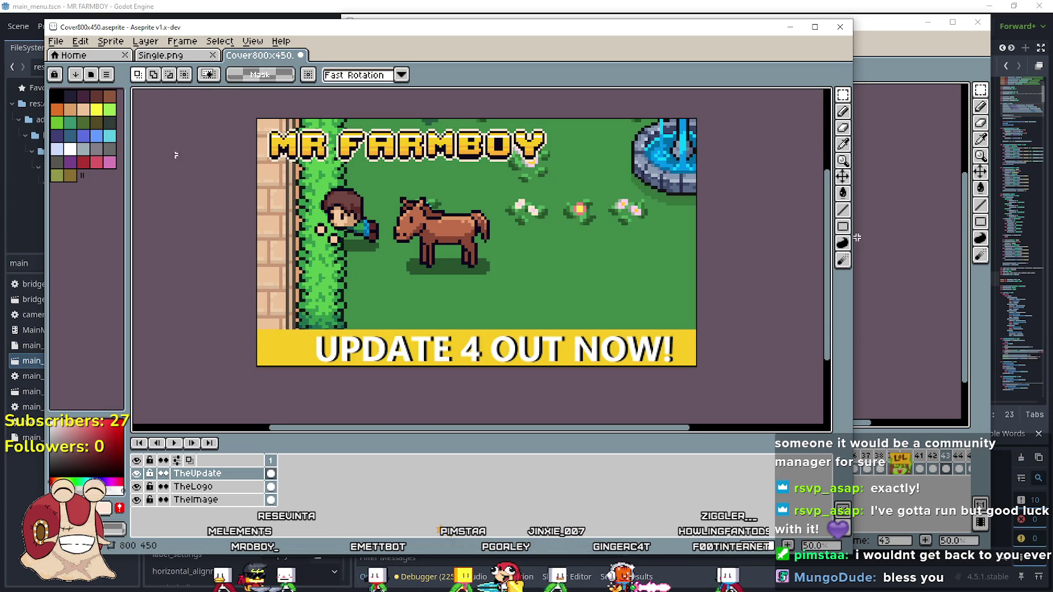
Save the Cover800x450 document.
left_click(56, 41)
left_click(116, 100)
left_click(56, 41)
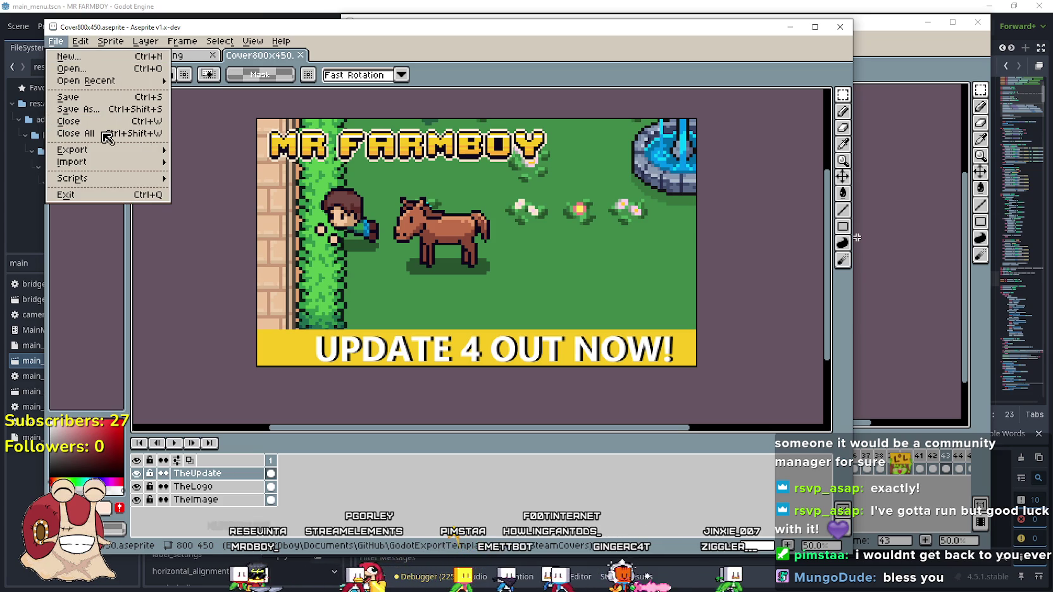
Export the Aseprite cover as Cover800x450.png at 100% size.
mouse_move(73, 150)
left_click(244, 150)
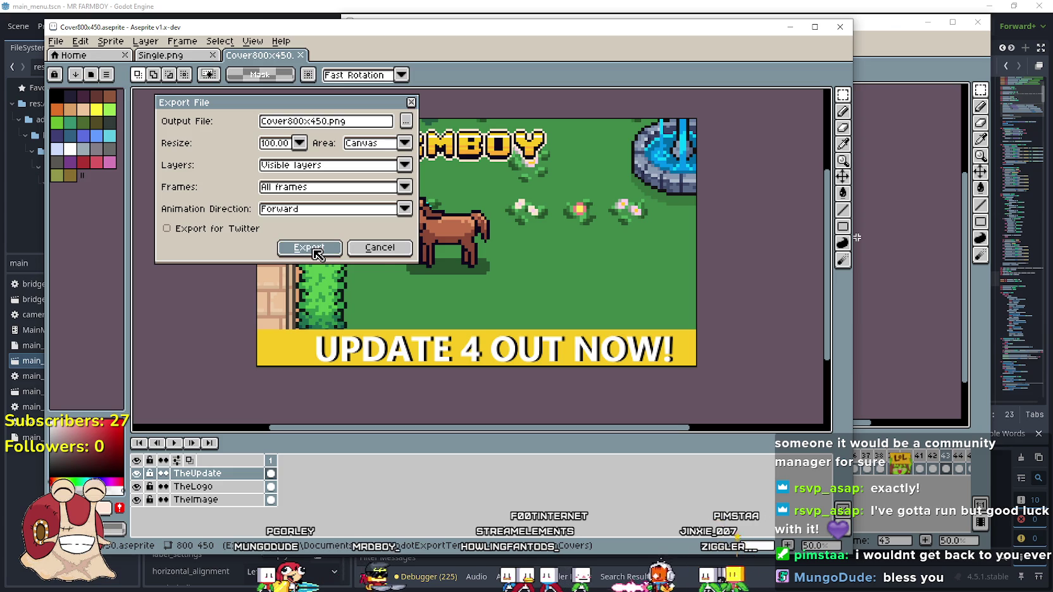
left_click(316, 252)
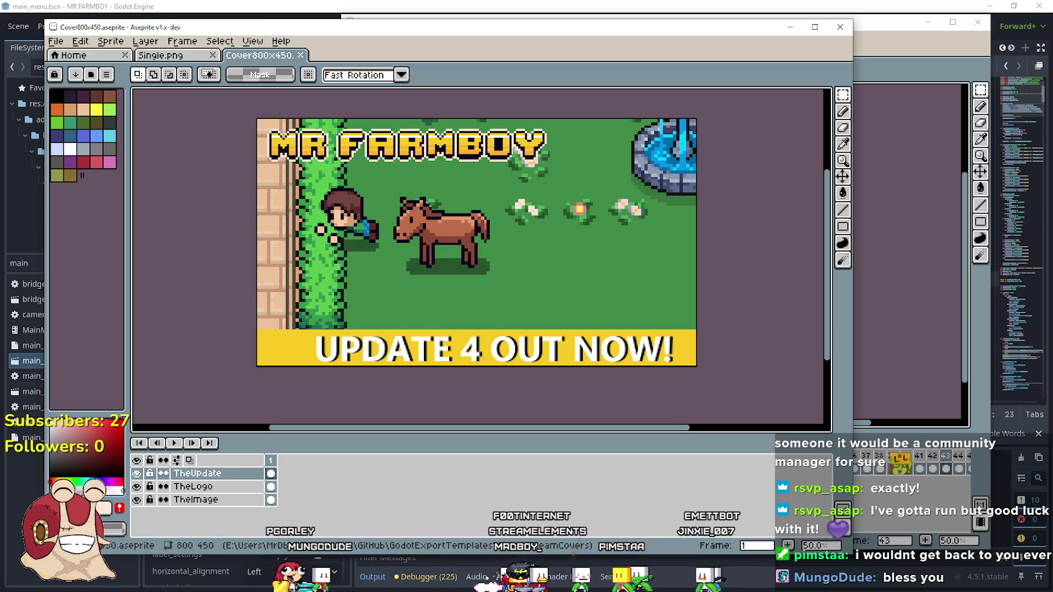
Find the exported Cover800x450.png horse cover in the SteamCovers folder, then return to Steam.
key("alt+Tab")
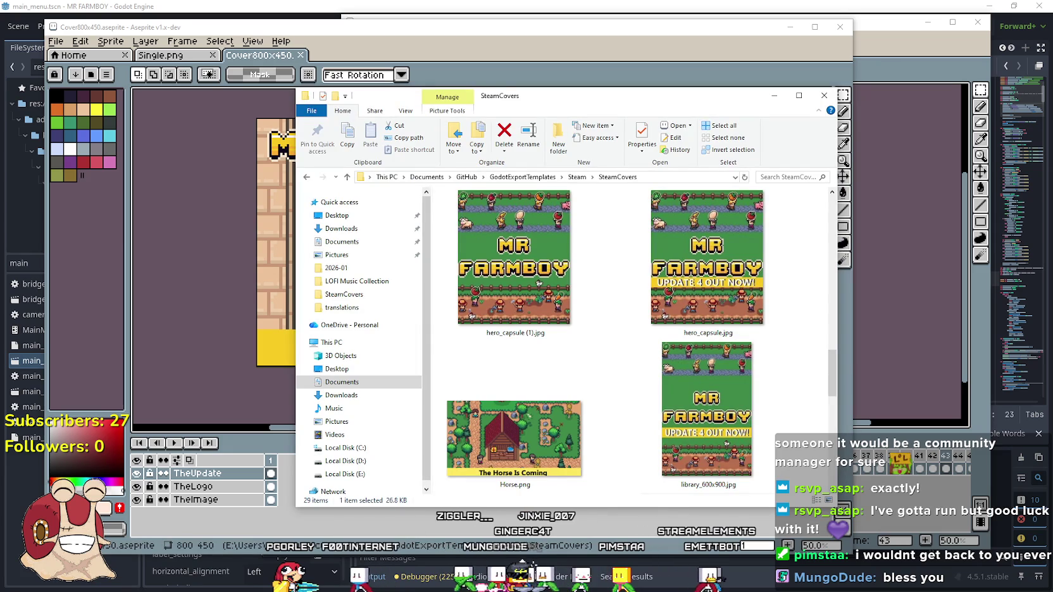
scroll(658, 286, "down", 5)
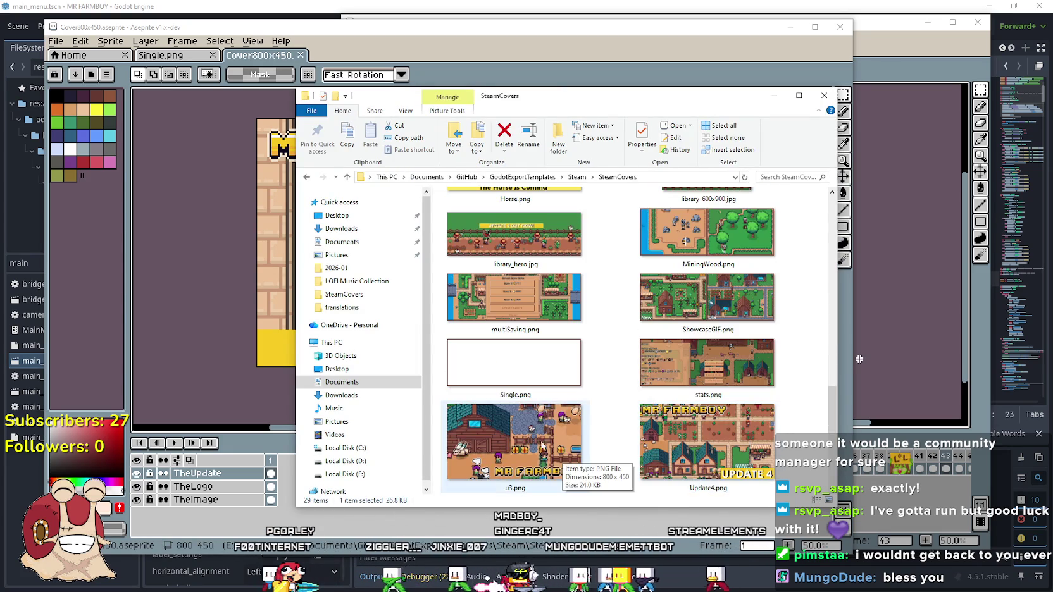
scroll(557, 424, "up", 5)
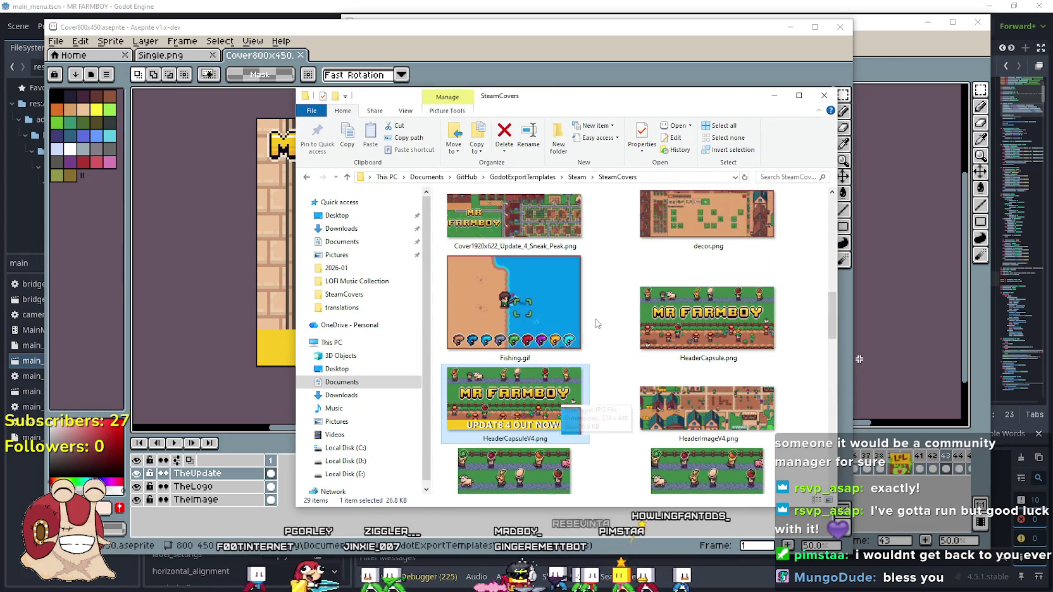
scroll(595, 323, "up", 3)
left_click(557, 241)
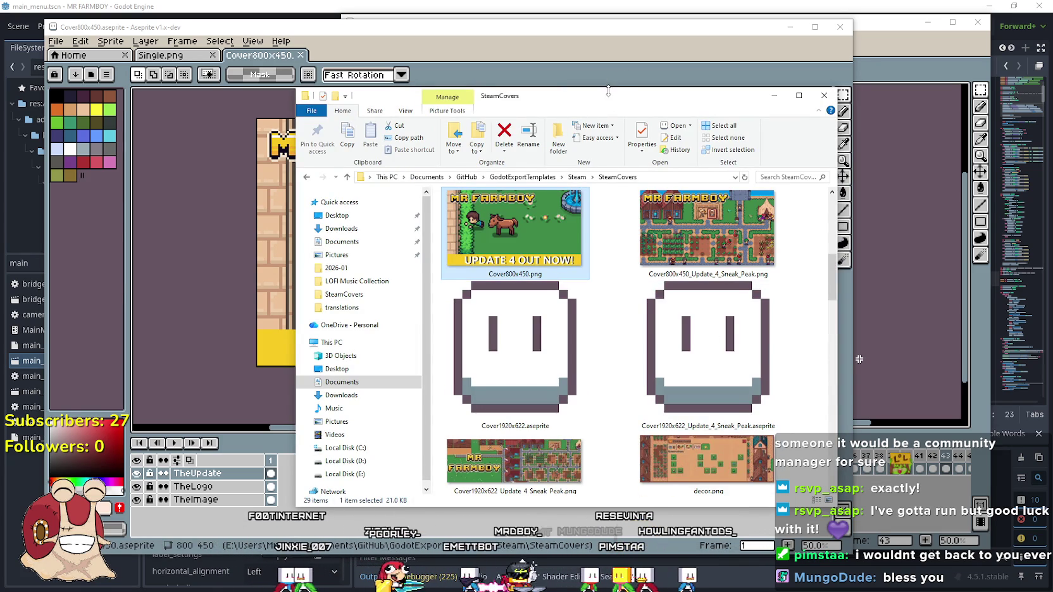
left_click_drag(608, 90, 341, 37)
scroll(443, 209, "up", 2)
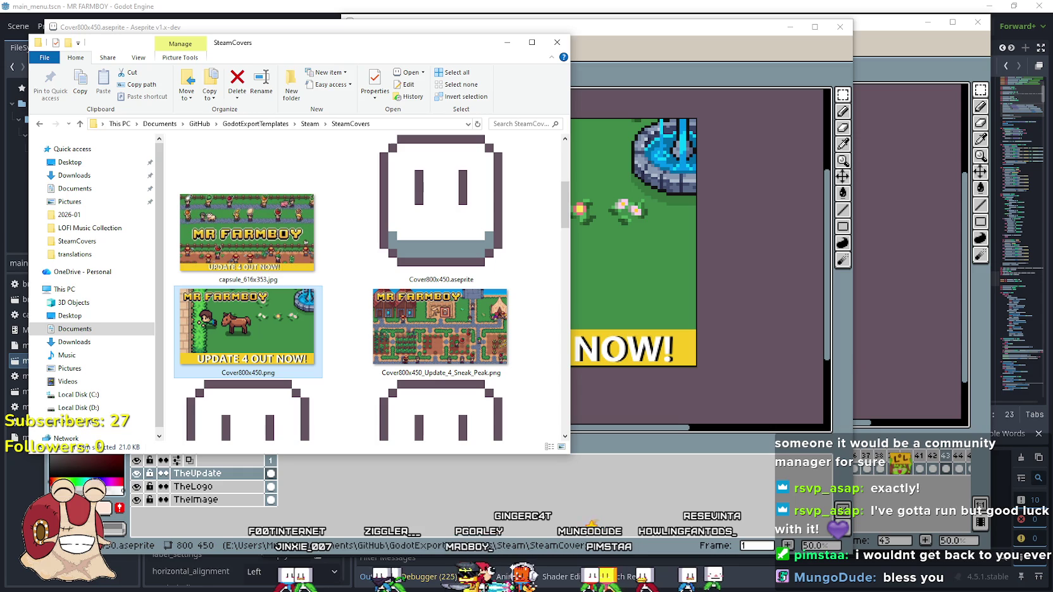
key("alt+Tab")
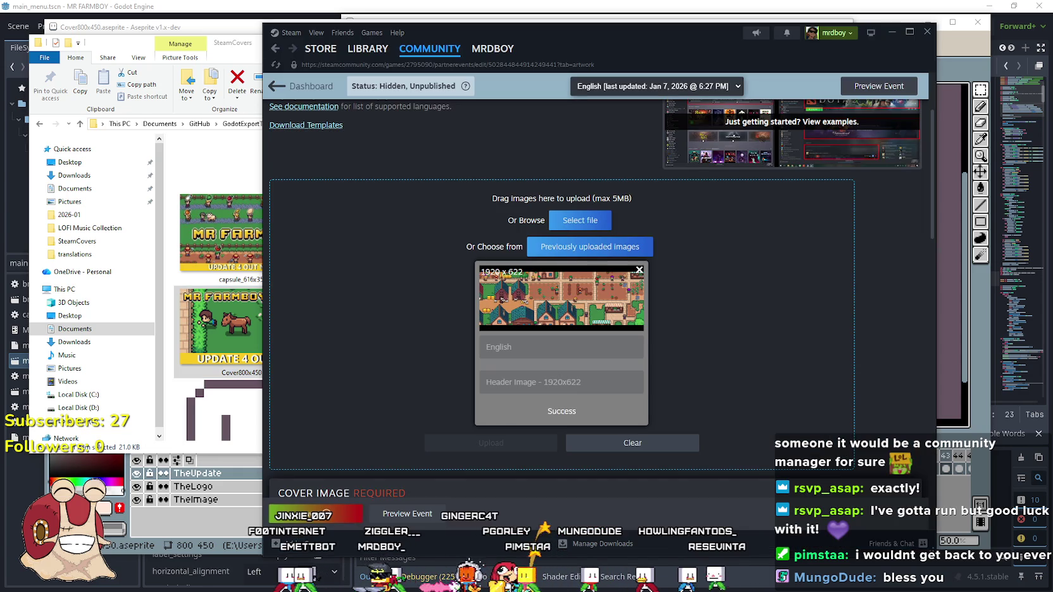
Upload Cover800x450.png from SteamCovers as the event cover and save the event.
left_click(563, 222)
scroll(572, 262, "down", 3)
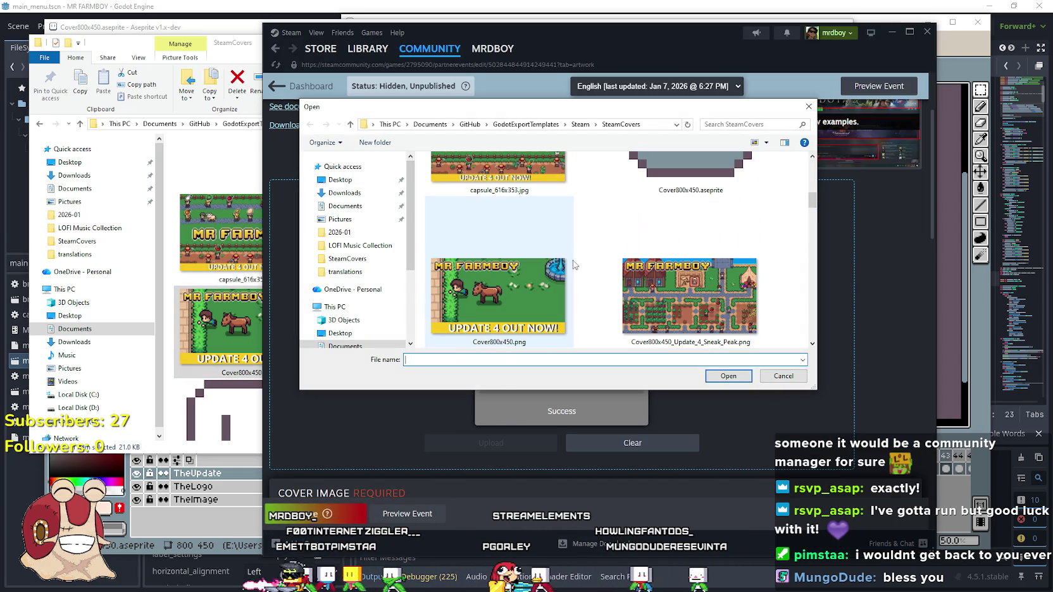
left_click(500, 297)
left_click(735, 376)
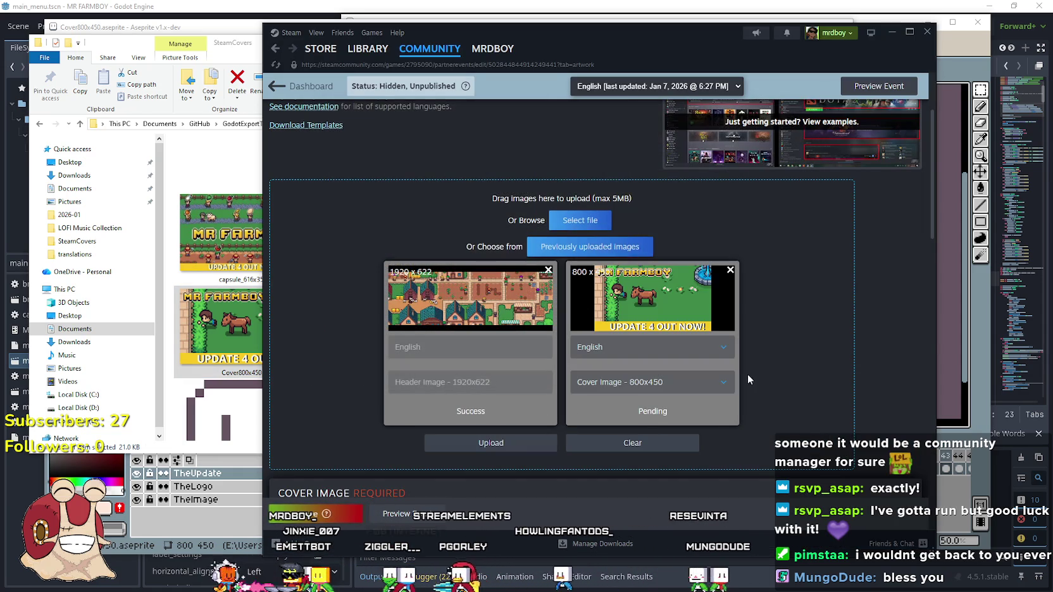
left_click(511, 443)
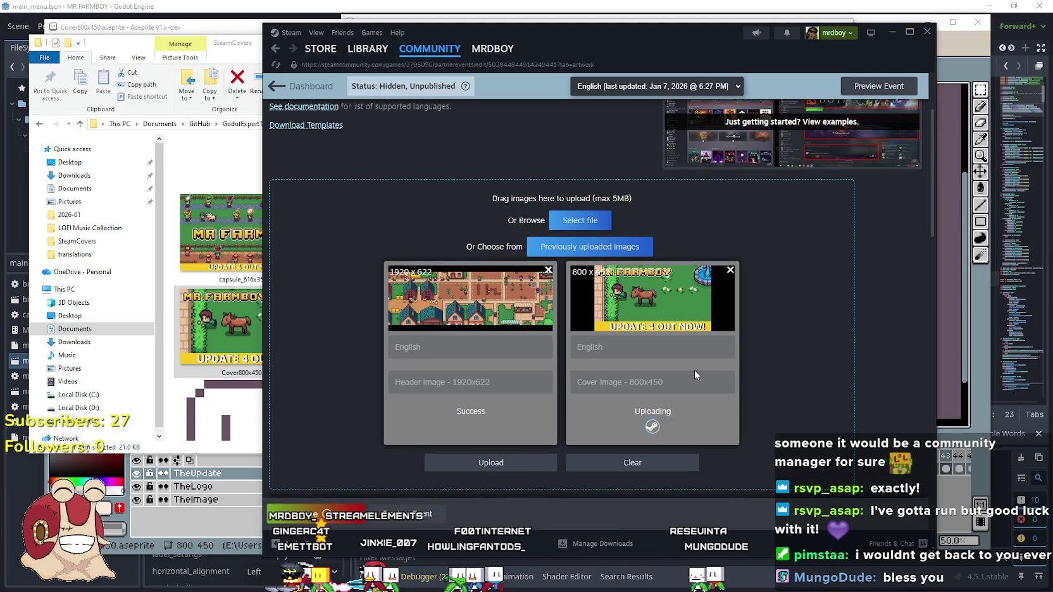
scroll(774, 370, "down", 5)
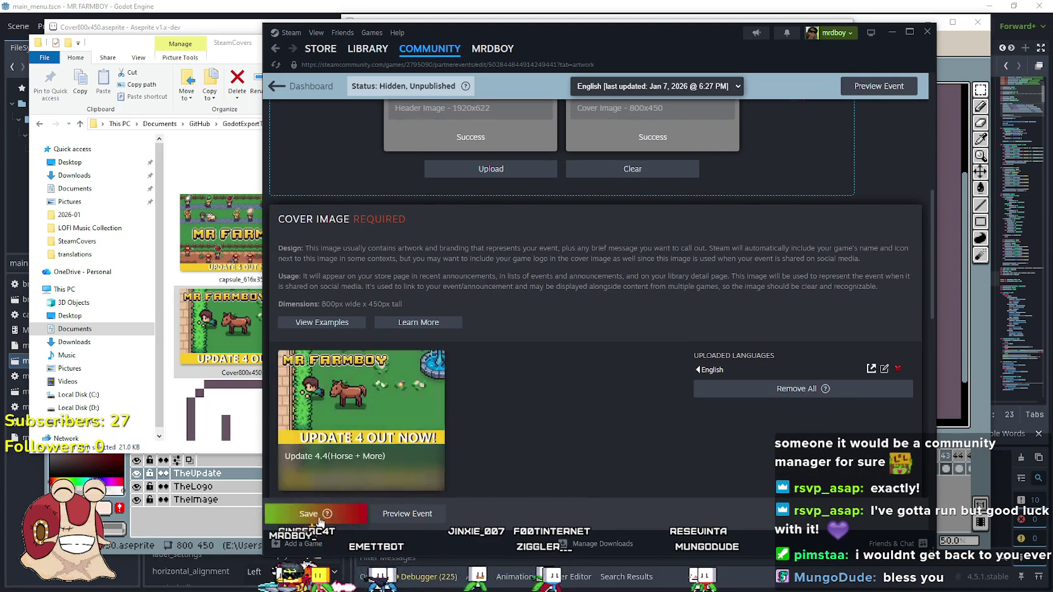
left_click(320, 519)
scroll(556, 360, "down", 15)
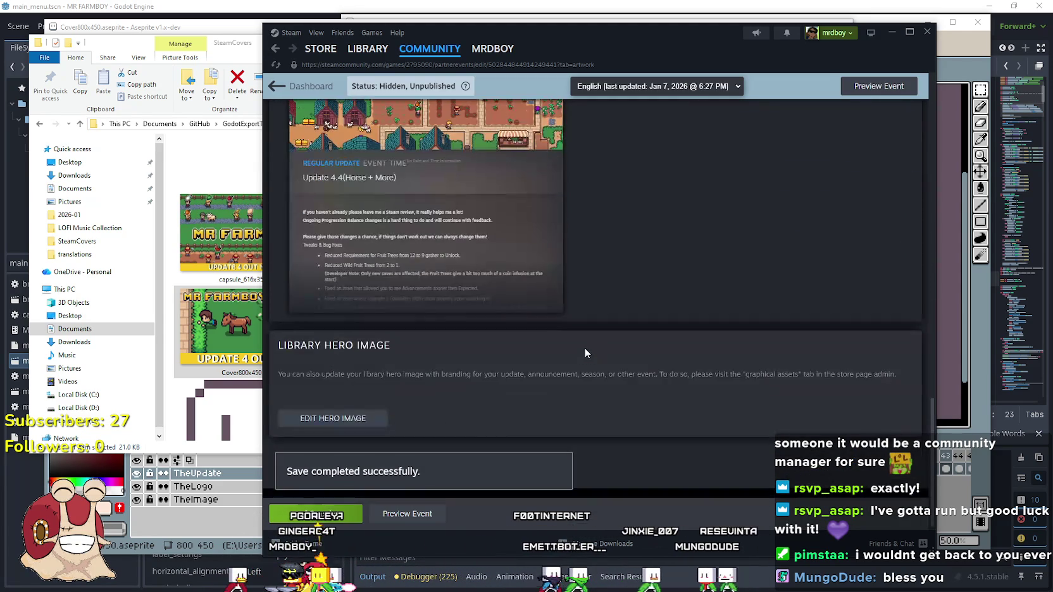
scroll(585, 353, "up", 12)
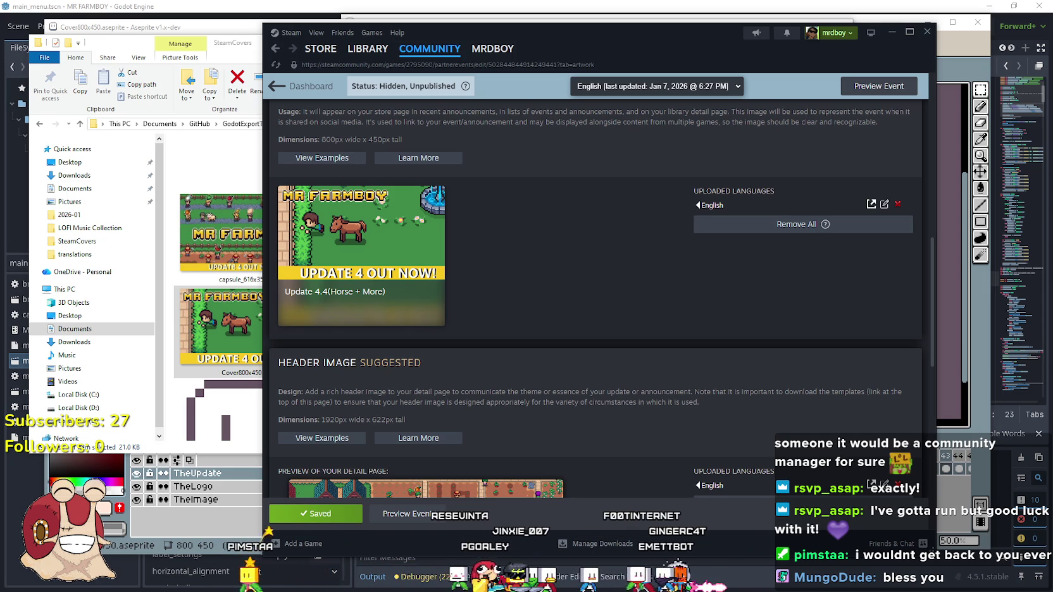
Close the HeaderCapsuleV4 image in Aseprite.
key("alt+Tab")
scroll(672, 334, "down", 3)
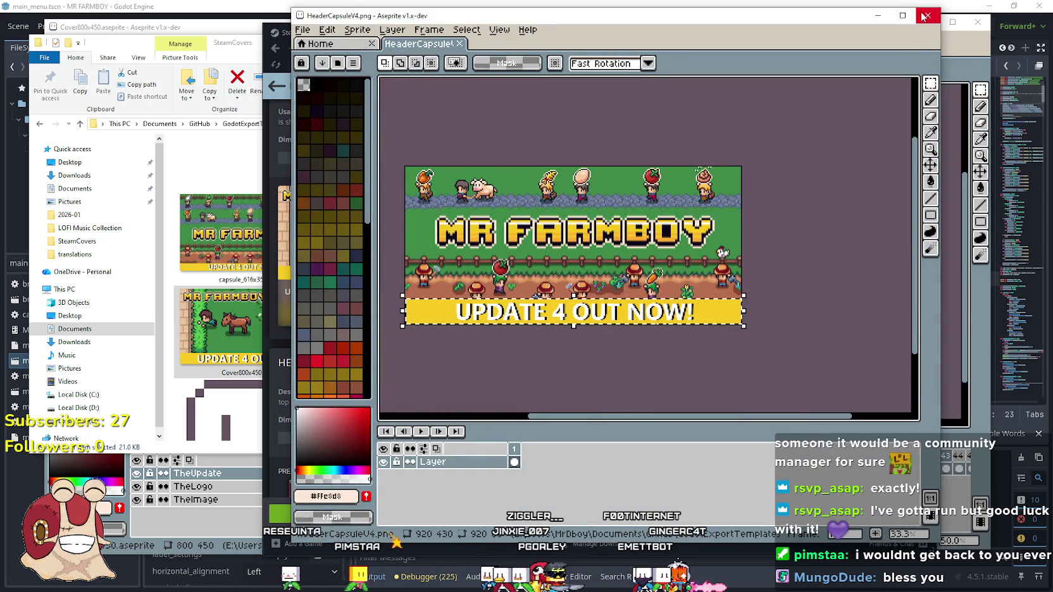
left_click(923, 17)
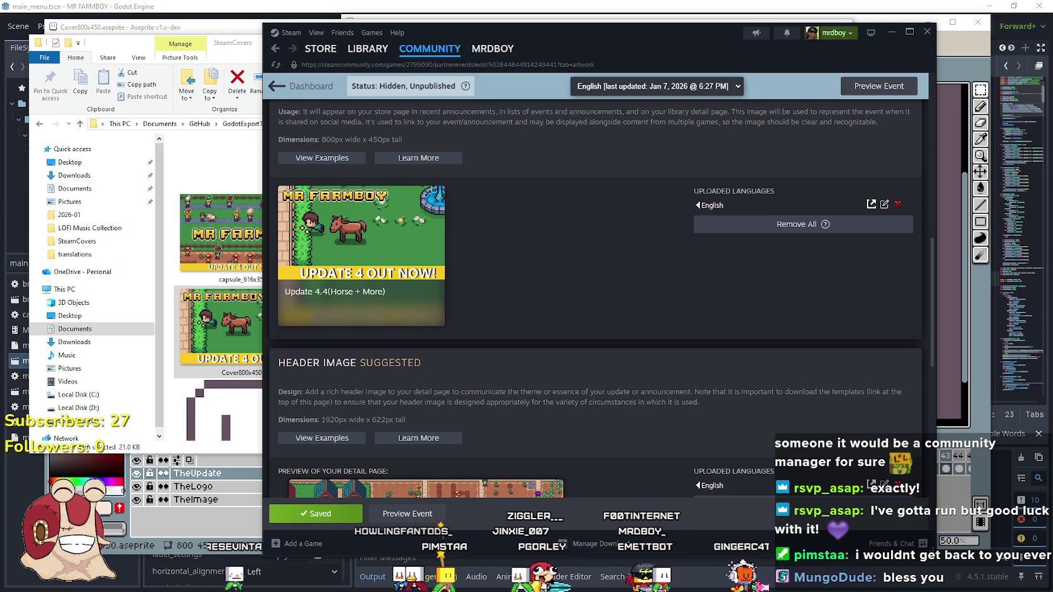
Select and delete the OUT NOW! words on the cover's yellow banner.
key("alt+Tab")
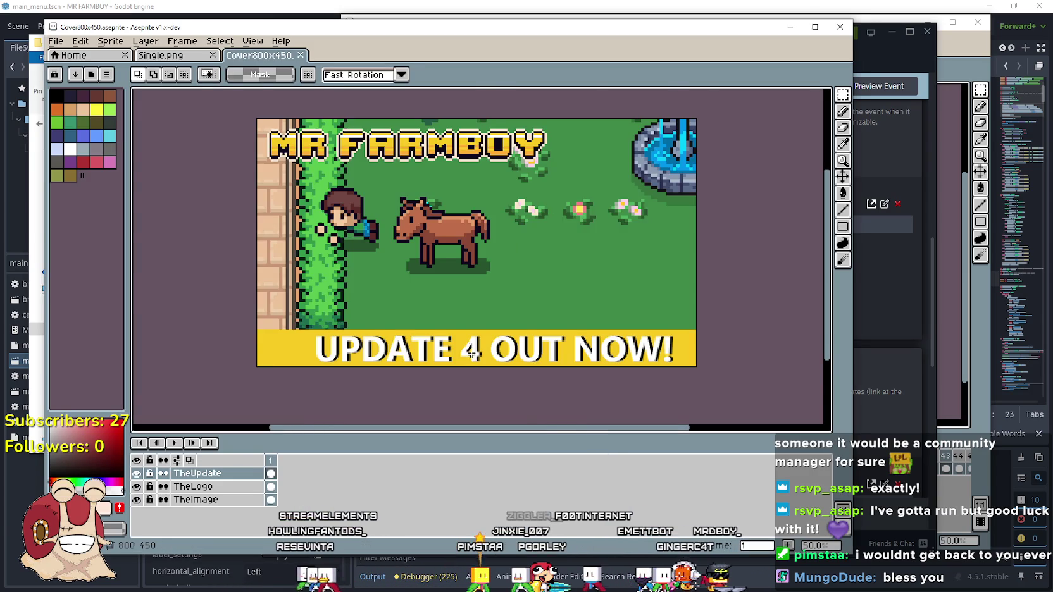
scroll(458, 374, "up", 1)
scroll(495, 346, "down", 1)
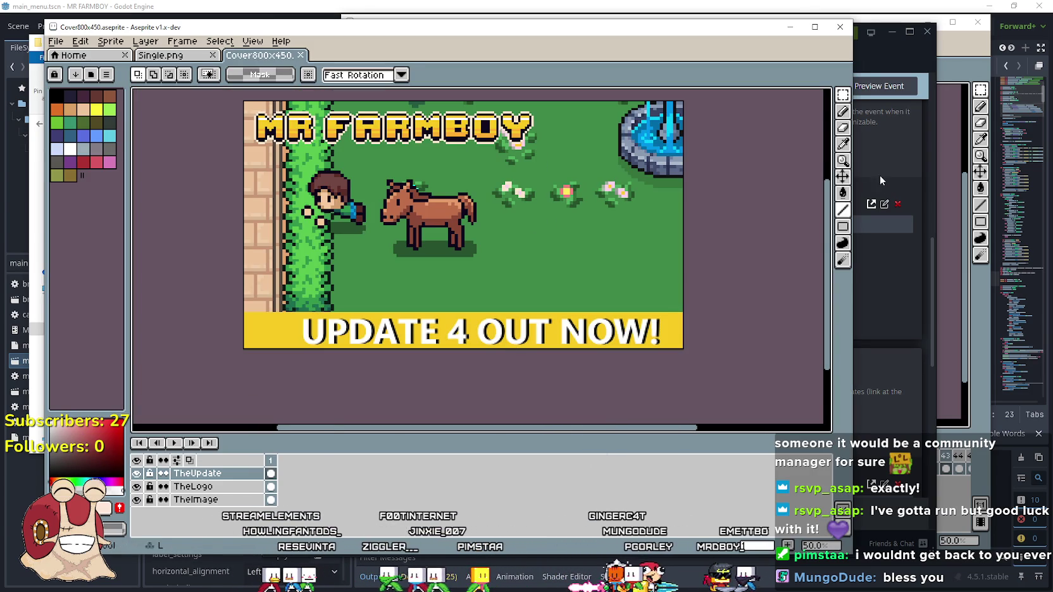
scroll(513, 313, "up", 2)
scroll(365, 253, "down", 1)
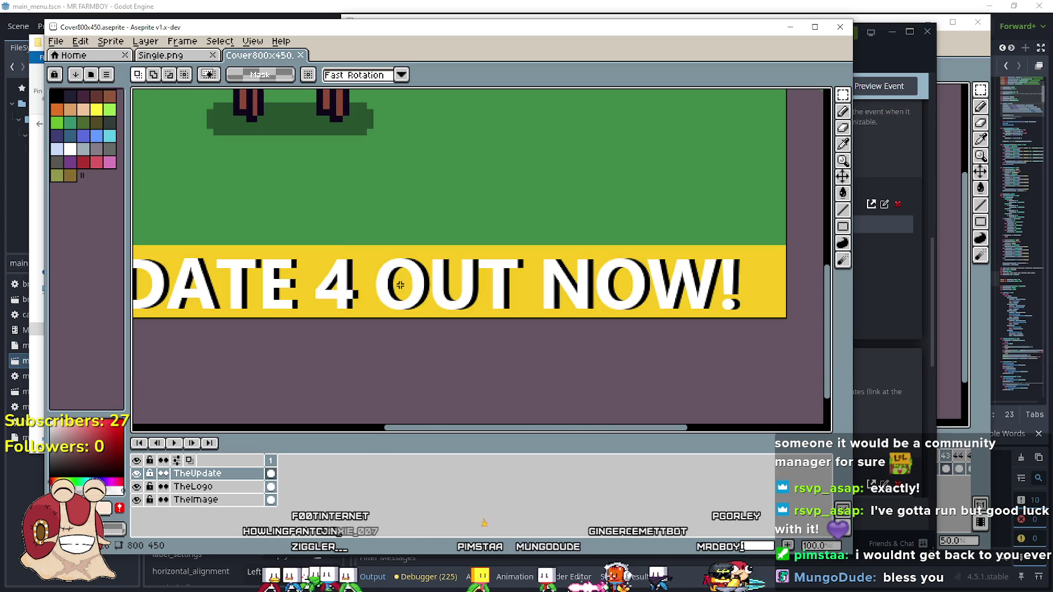
mouse_move(366, 253)
left_mouse_down()
mouse_move(728, 332)
mouse_move(760, 315)
left_mouse_up()
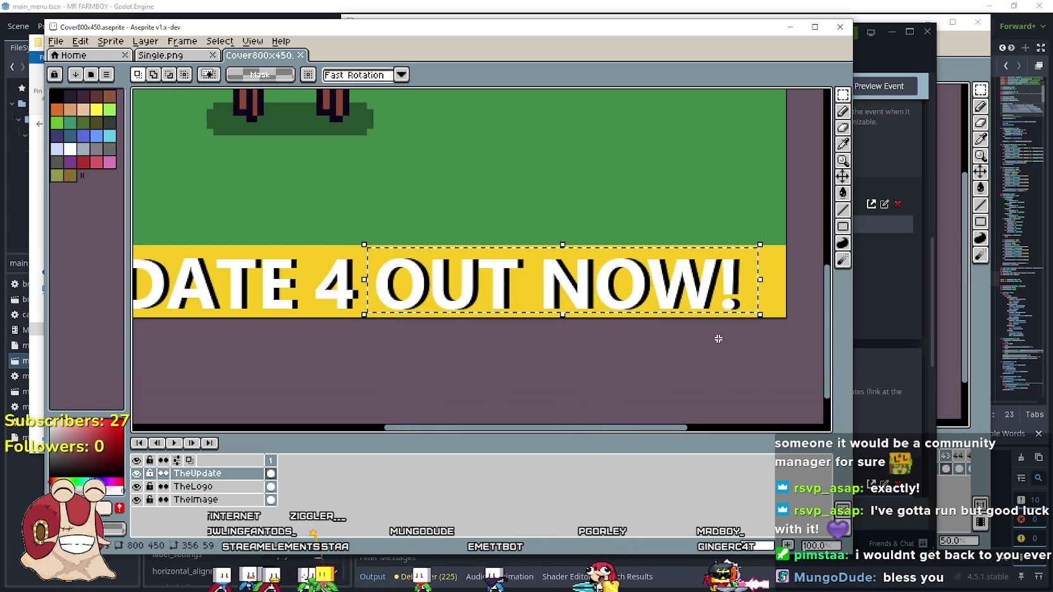
key("Delete")
Fill the erased strip with the banner's sampled yellow, using contiguous fill.
left_click(843, 149)
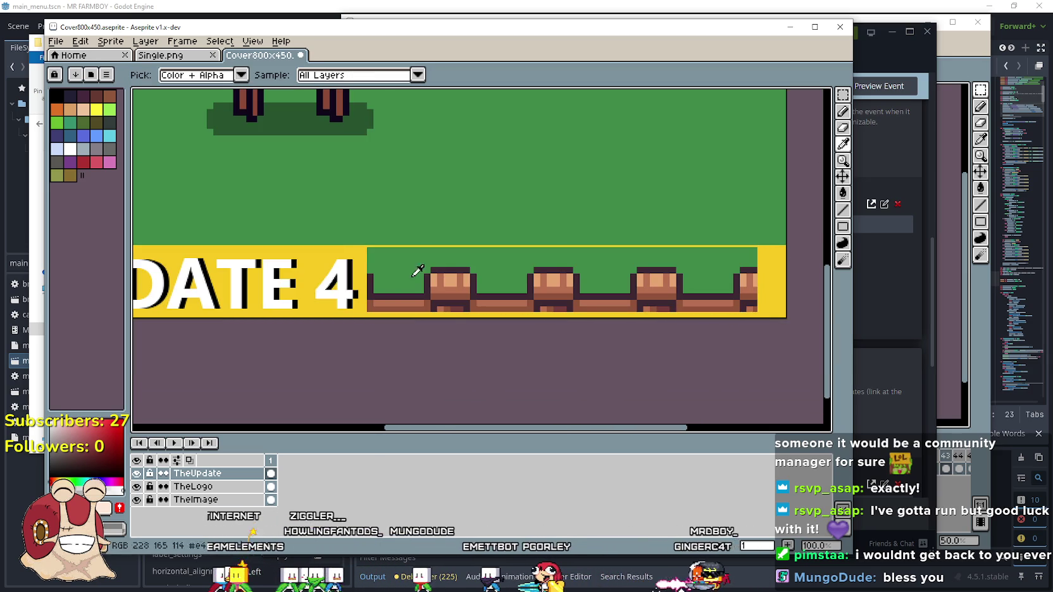
left_click(361, 269)
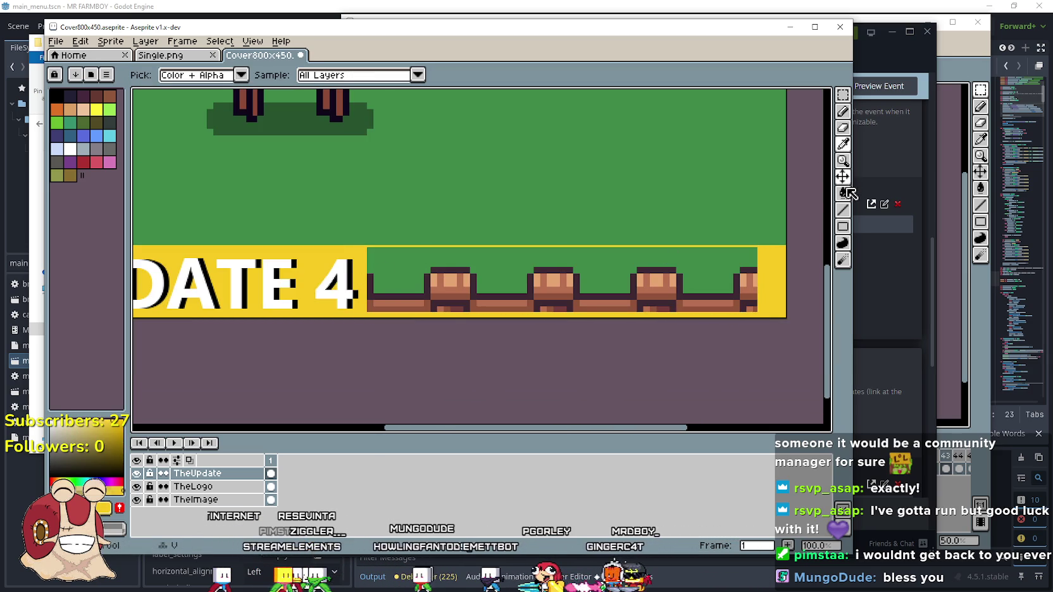
left_click(845, 192)
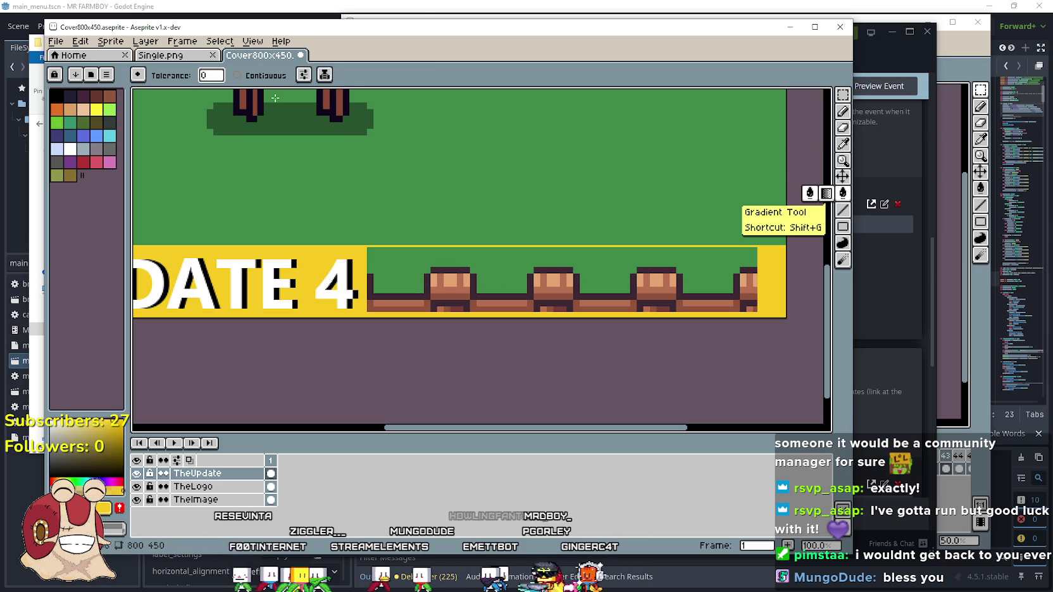
left_click(269, 76)
left_click(484, 290)
scroll(592, 313, "left", 3)
scroll(541, 299, "down", 2)
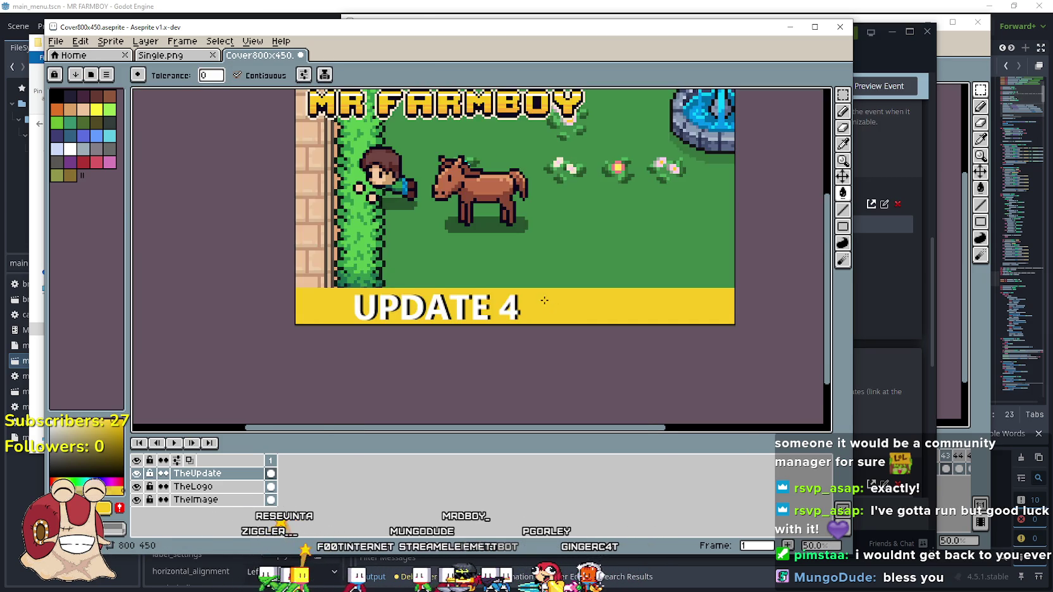
scroll(541, 299, "up", 2)
Return to rectangular selection and bring up Insert Text for the cover.
left_click(844, 95)
scroll(513, 310, "up", 2)
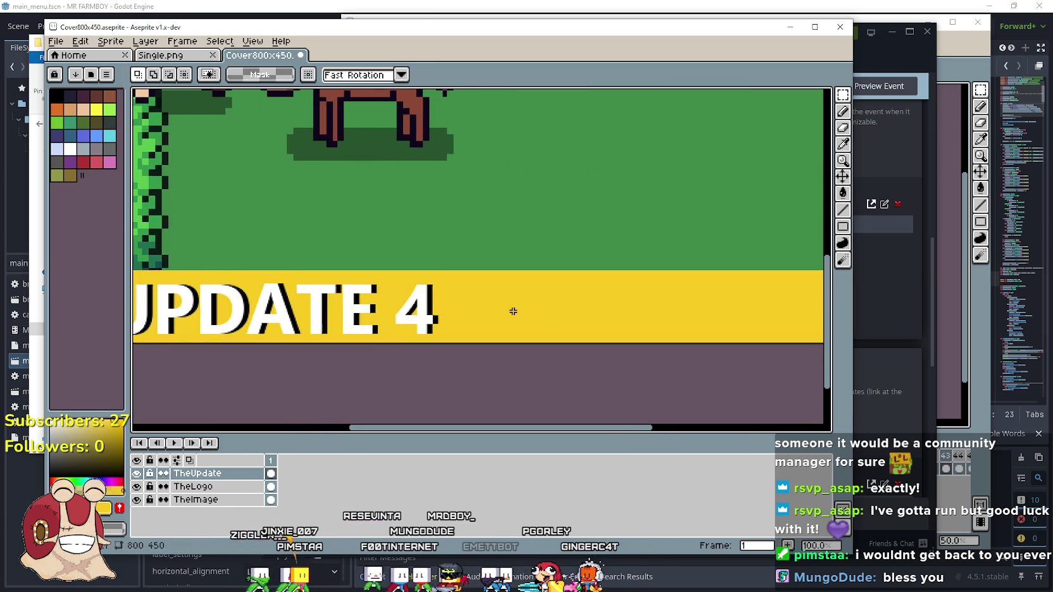
scroll(454, 300, "down", 1)
key("ctrl+t")
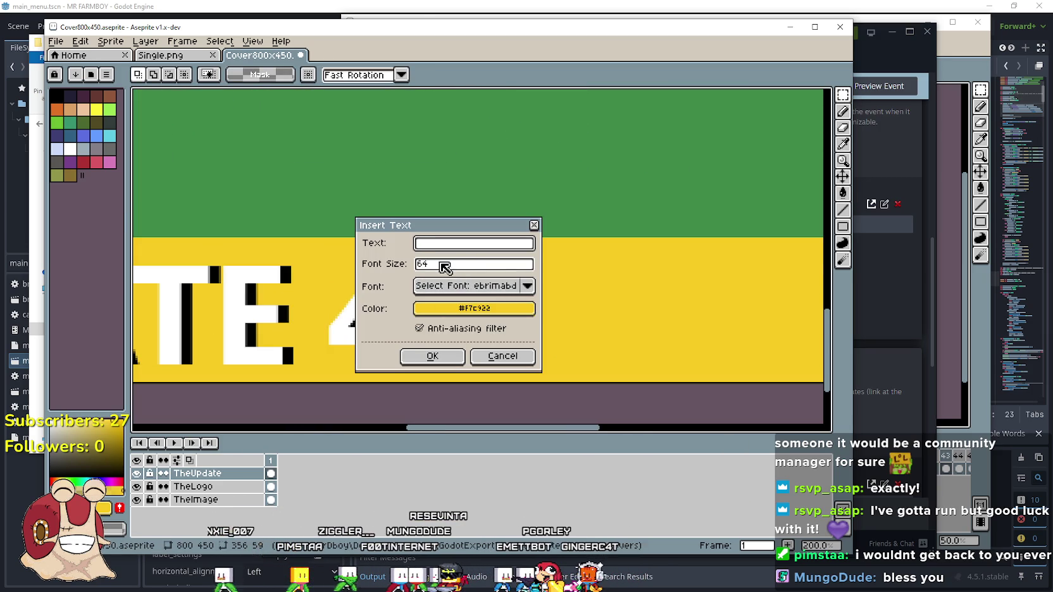
left_click(502, 356)
left_click(843, 145)
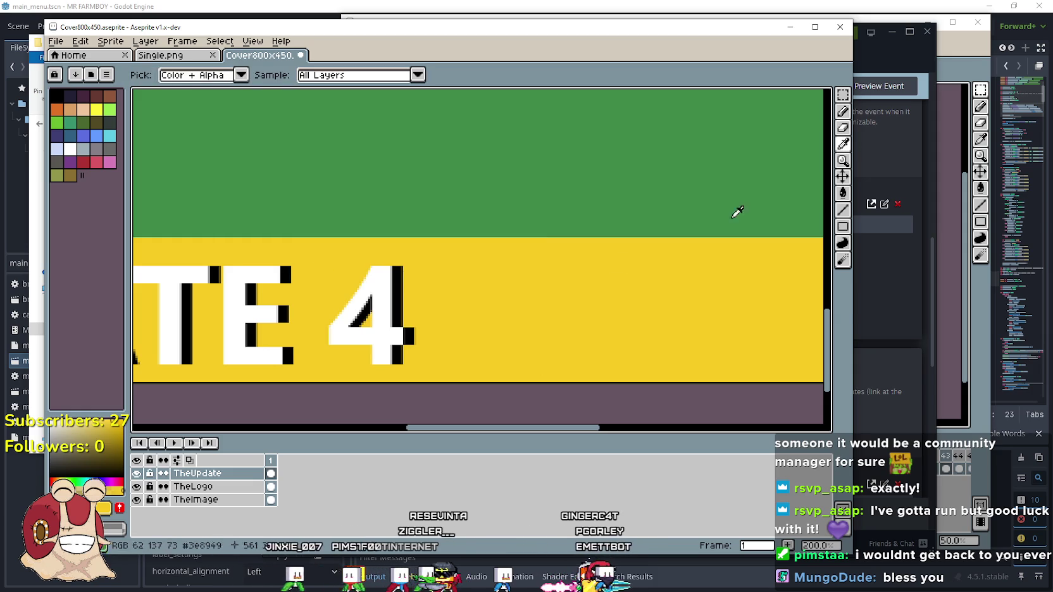
left_click(399, 281)
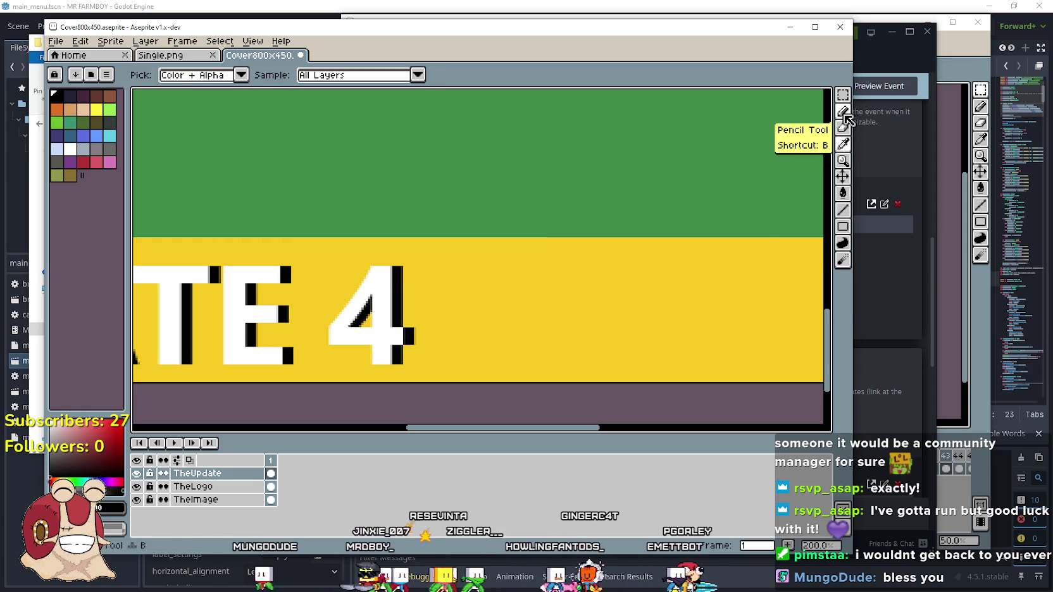
key("ctrl+t")
type("Update 4.4 - Horse")
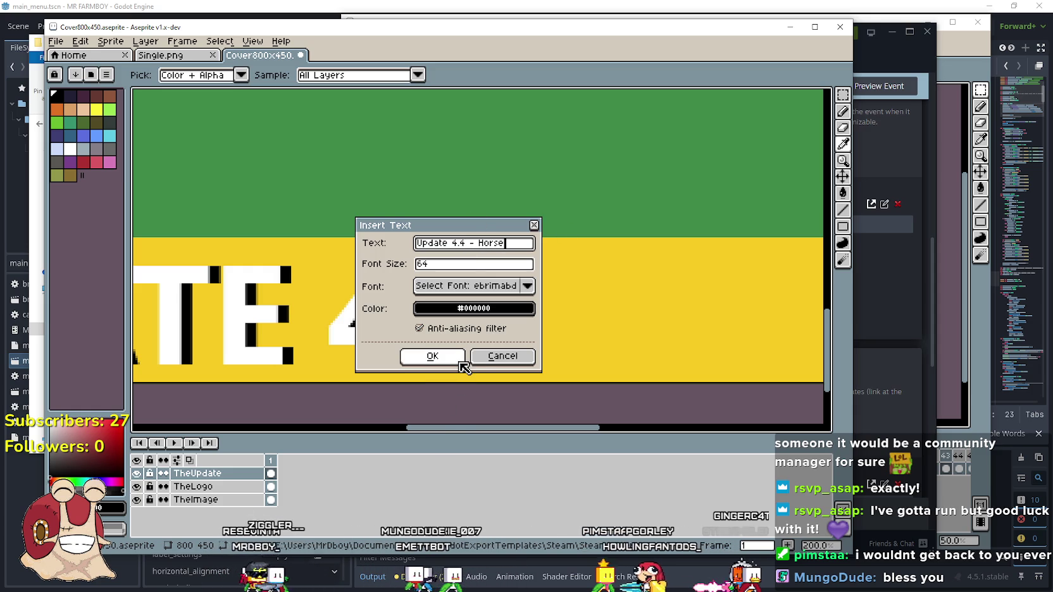
type("+")
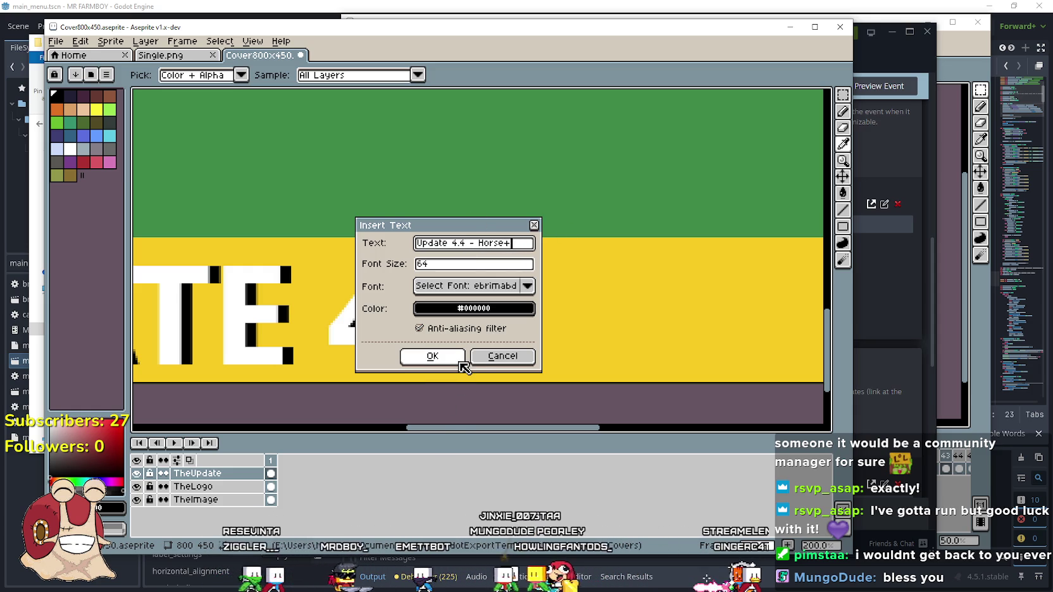
type(" More")
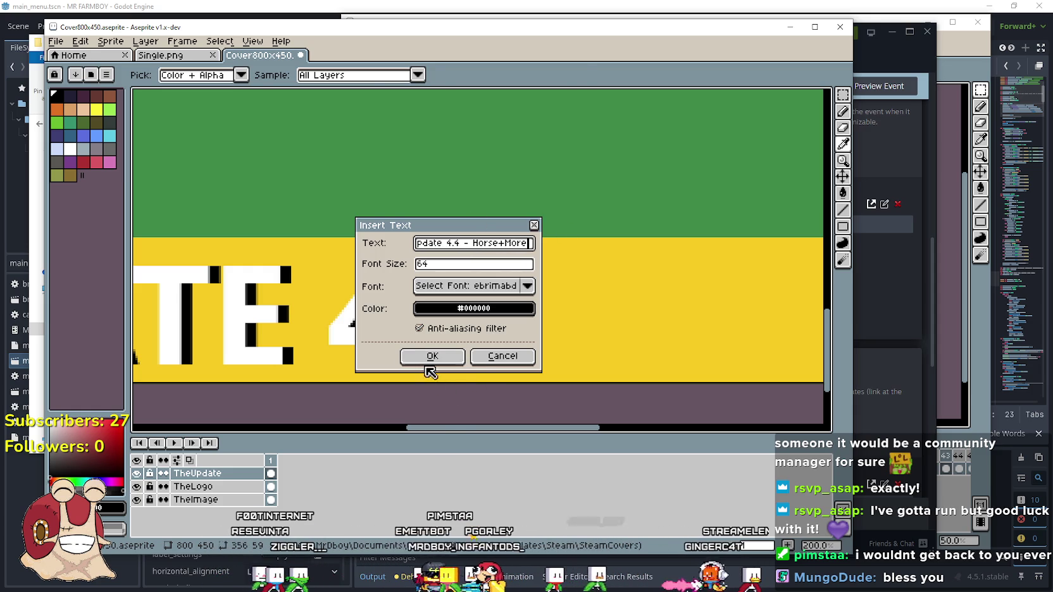
left_click(433, 355)
scroll(433, 351, "down", 2)
left_click_drag(435, 343, 393, 367)
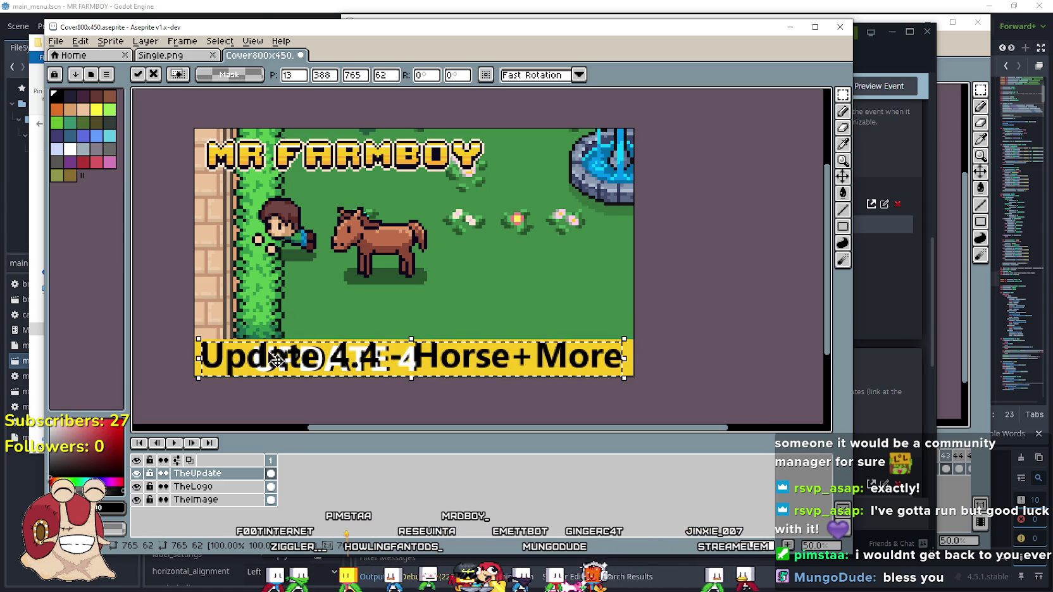
scroll(273, 352, "up", 2)
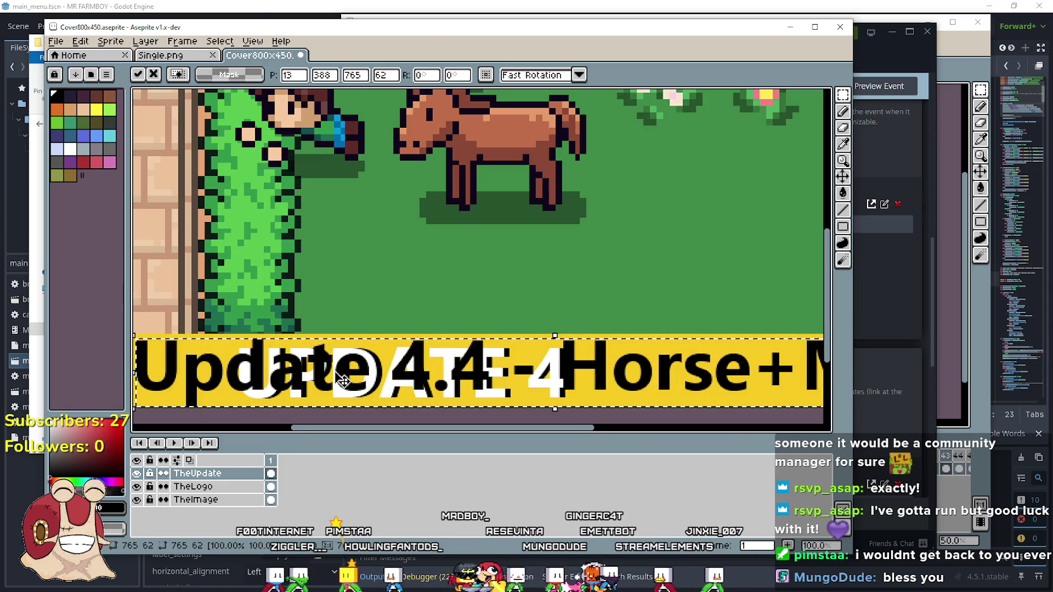
scroll(345, 379, "down", 2)
key("Escape")
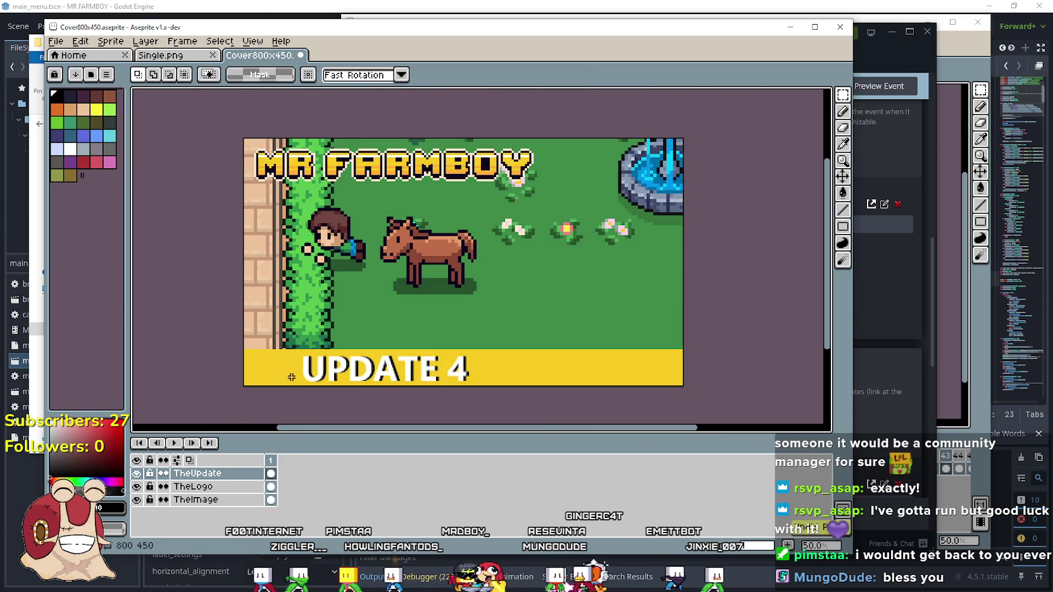
Erase the UPDATE 4 text and fill the bottom fence strip solid yellow.
scroll(291, 377, "up", 2)
scroll(278, 354, "down", 1)
left_click_drag(261, 353, 654, 287)
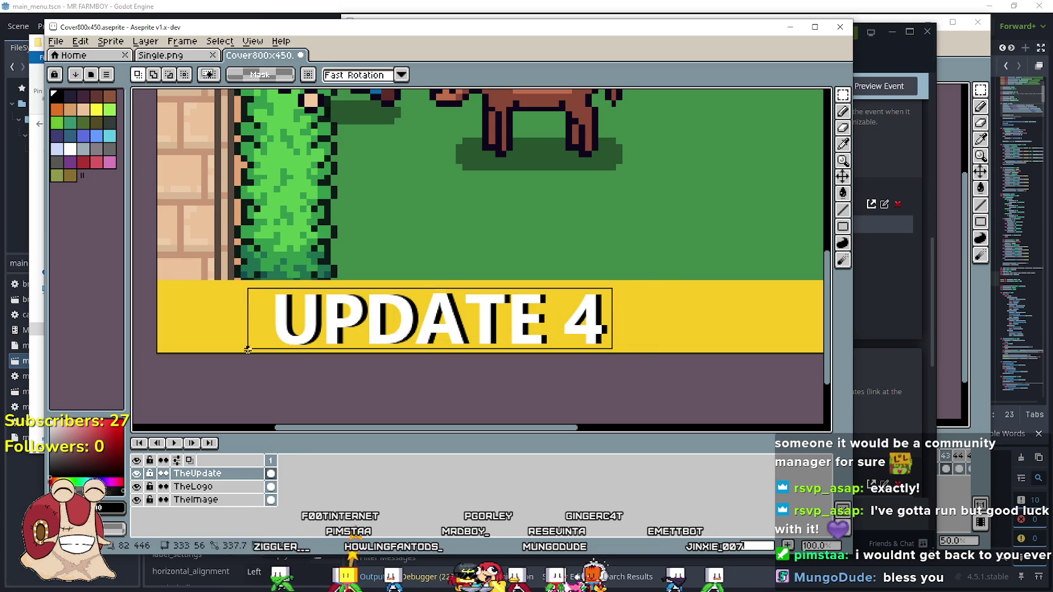
key("Delete")
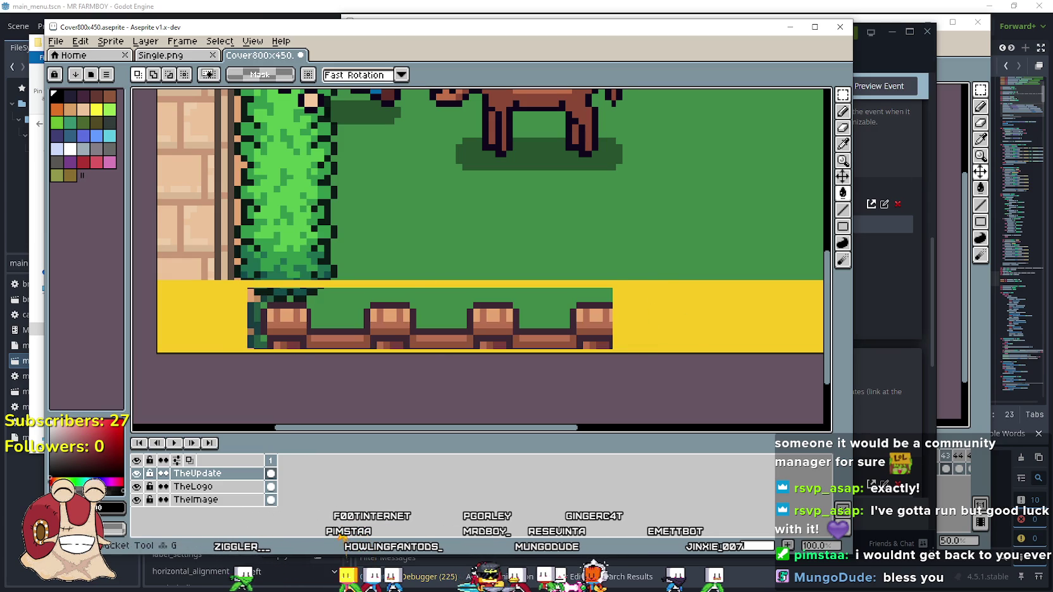
left_click(981, 172)
left_click(221, 378)
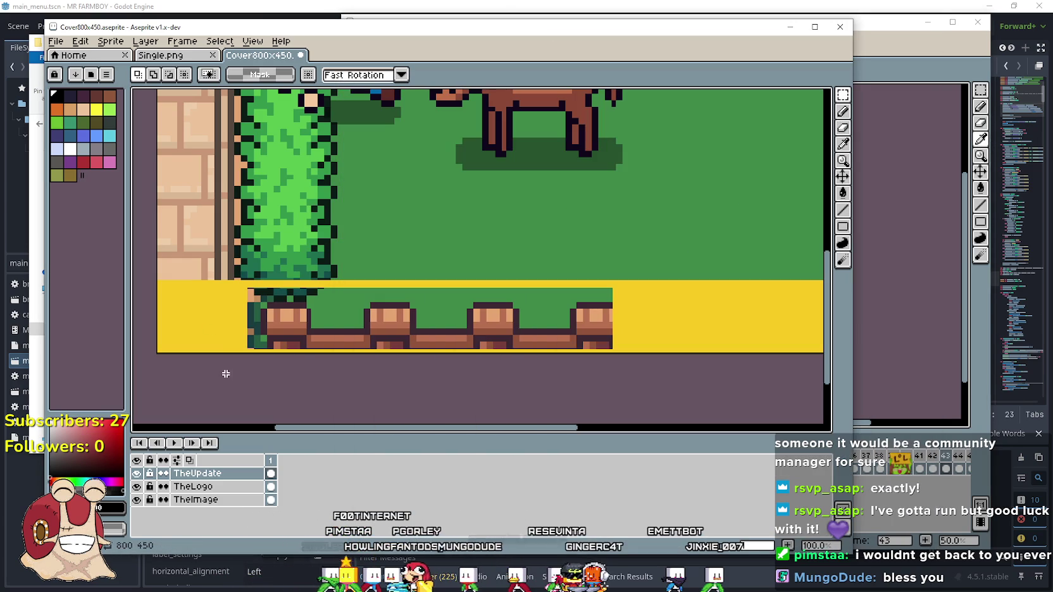
key("i")
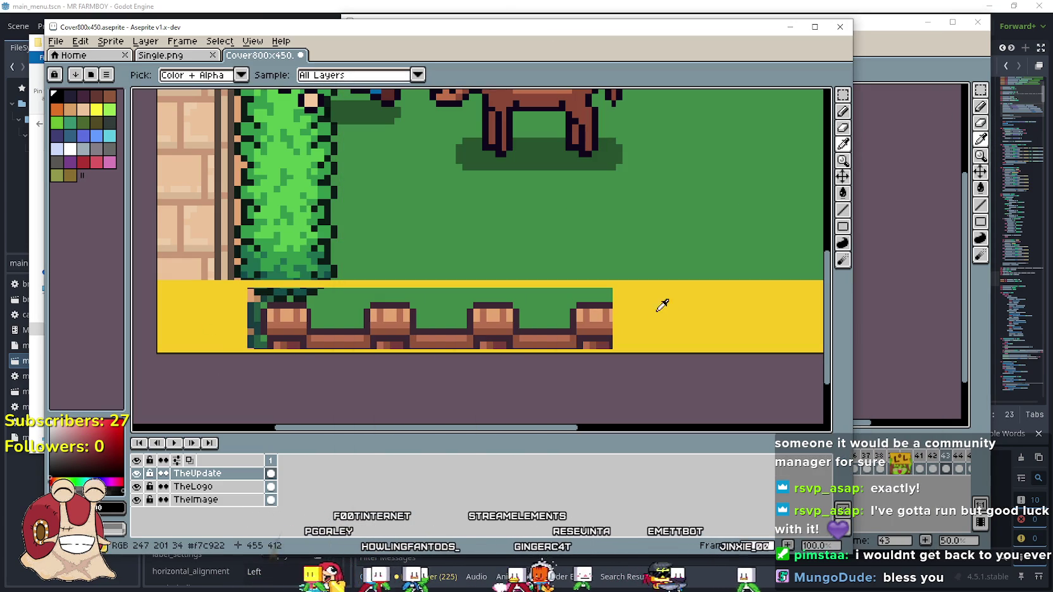
left_click(662, 307)
key("g")
left_click(541, 302)
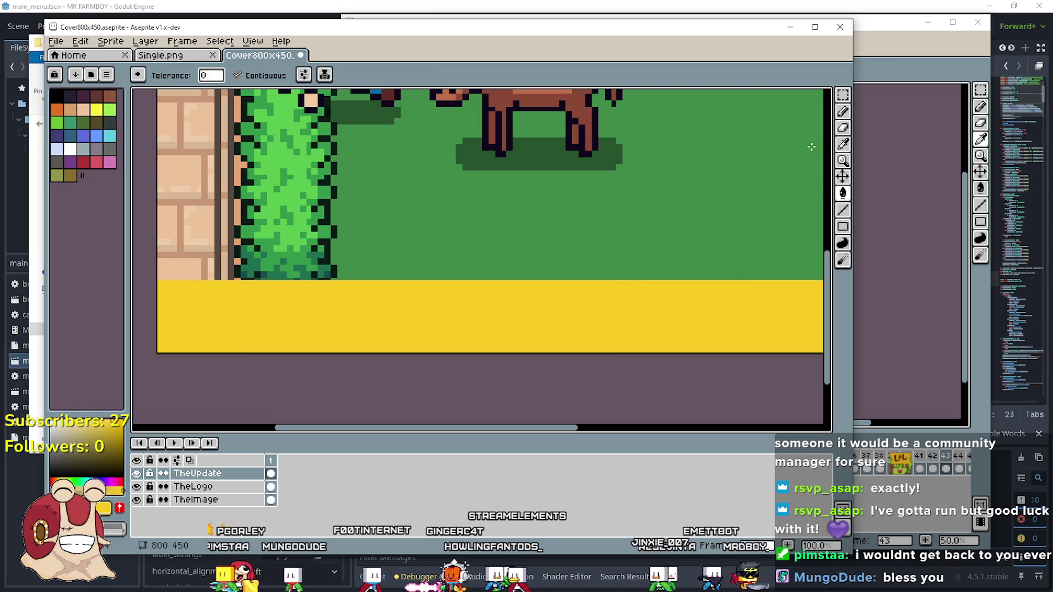
Insert black 'Update 4.4 - Horse+More' text and drag it onto the yellow bar.
left_click(843, 144)
left_click(55, 471)
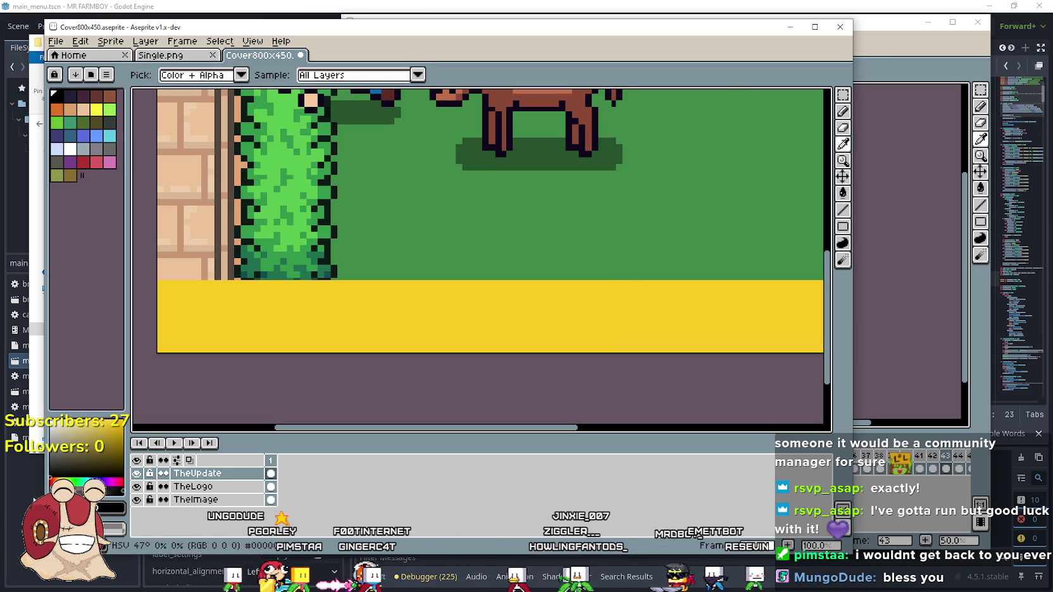
key("t")
left_click(414, 357)
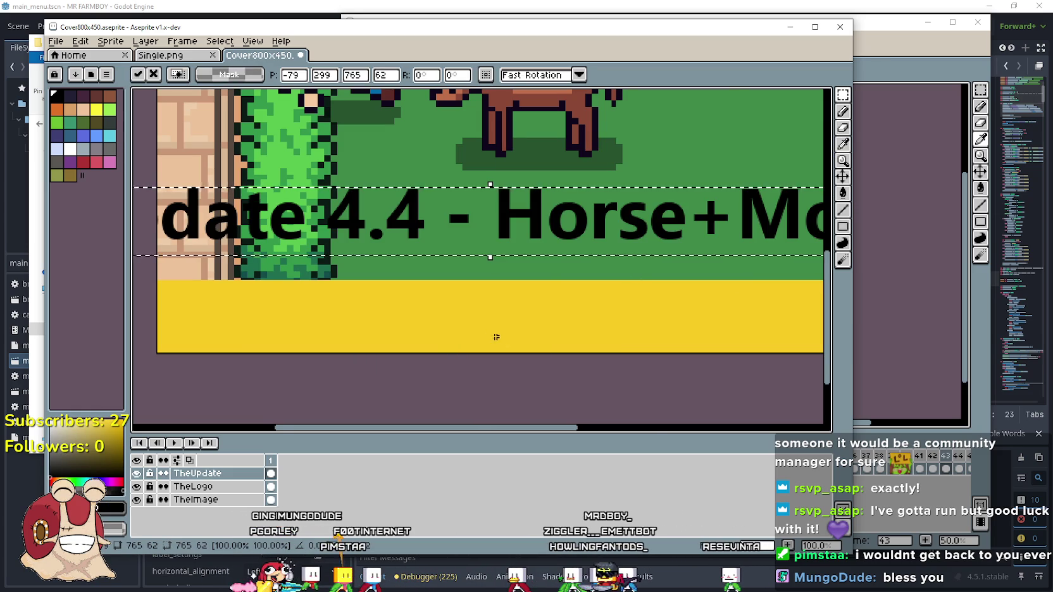
scroll(491, 332, "down", 1)
left_click_drag(470, 274, 522, 321)
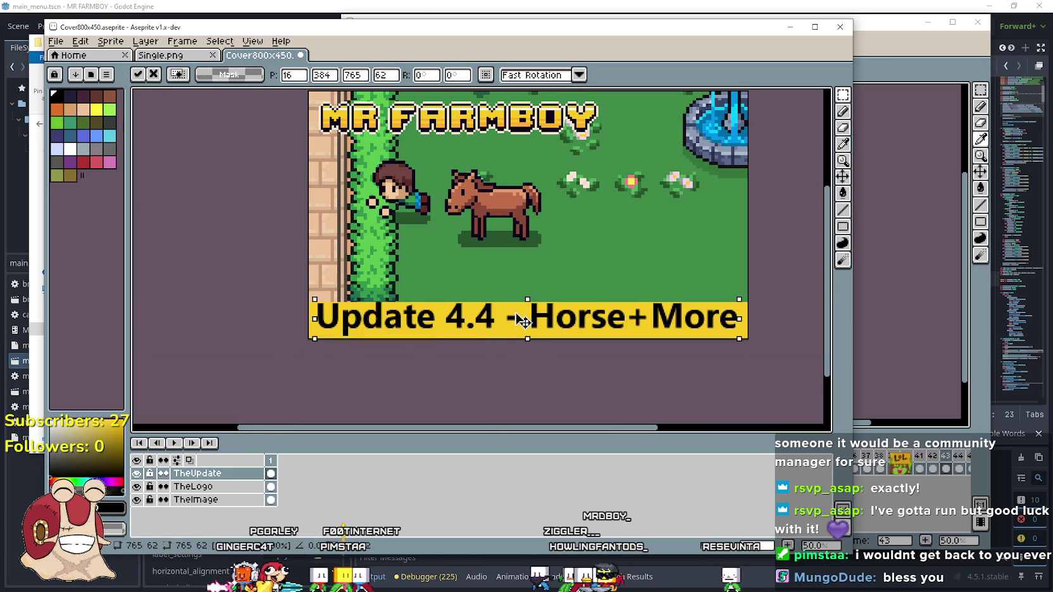
scroll(522, 322, "up", 1)
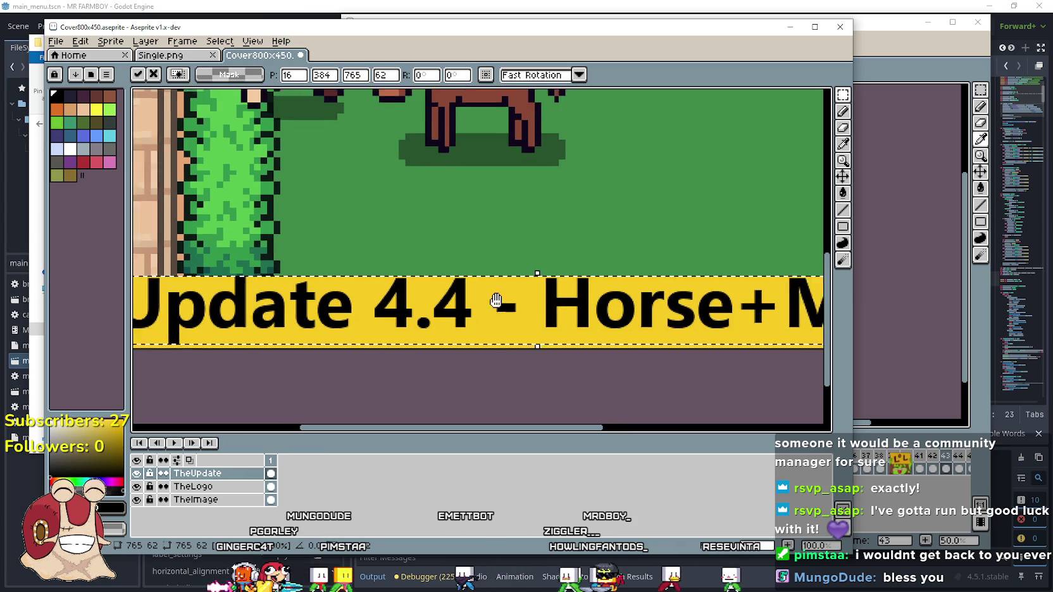
left_click_drag(484, 308, 480, 301)
Nudge the title text 2 px down into position and commit it.
scroll(470, 301, "up", 1)
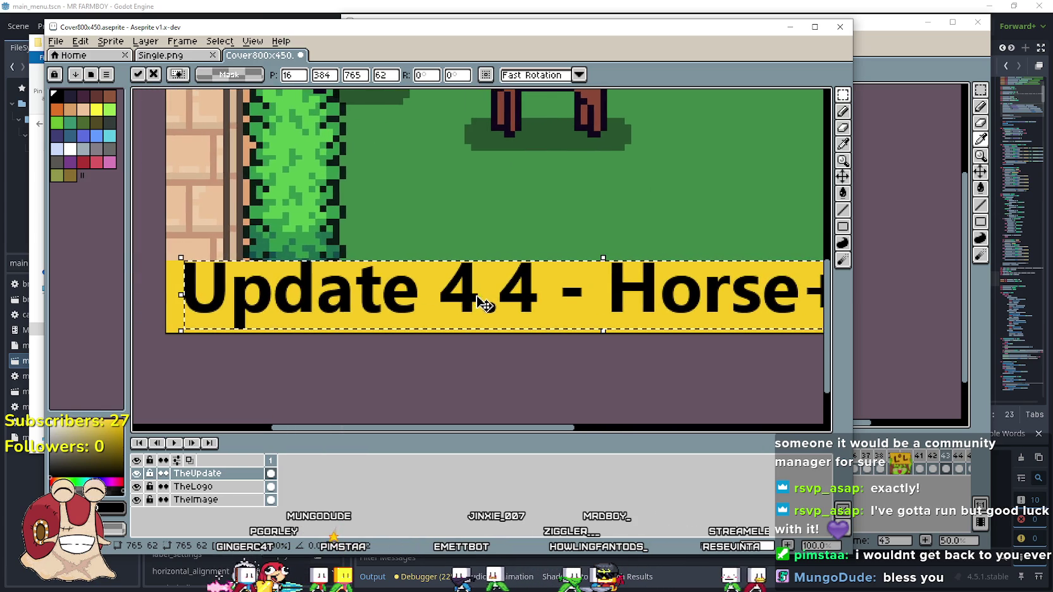
scroll(464, 297, "down", 2)
scroll(498, 300, "up", 1)
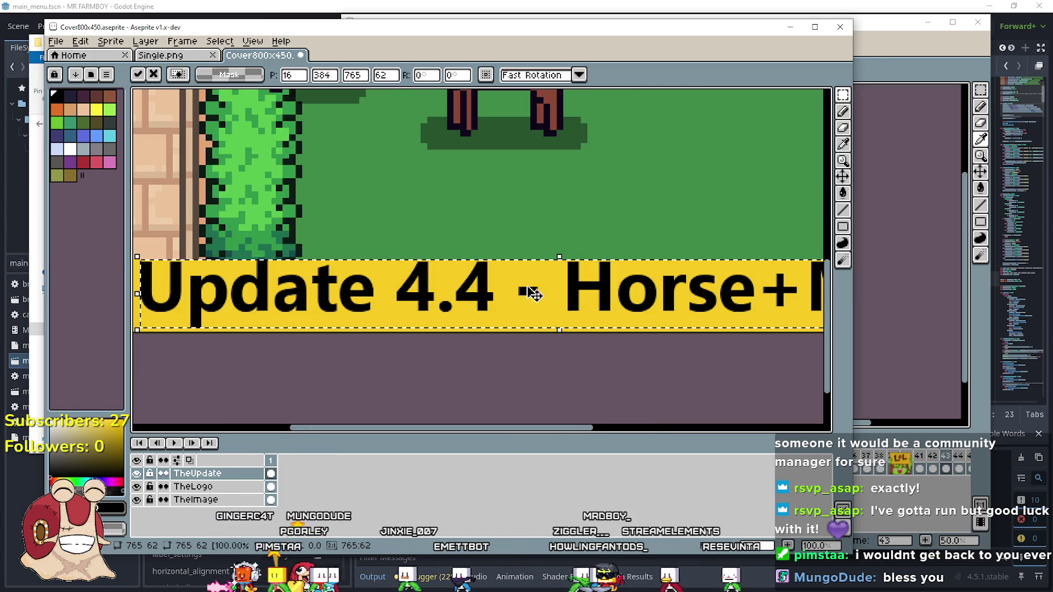
left_click_drag(474, 293, 476, 296)
key("ctrl+z")
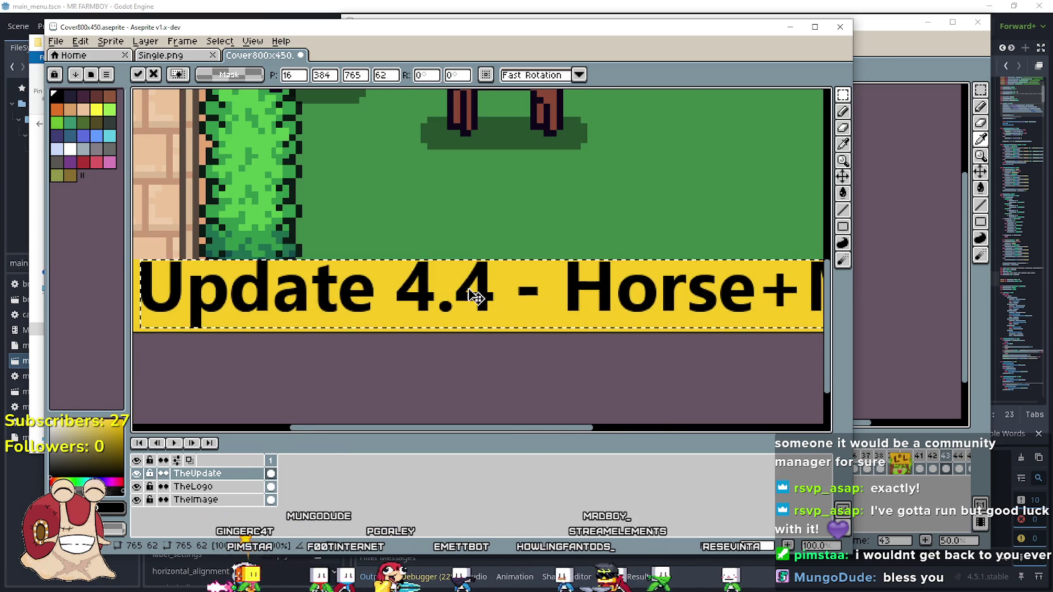
scroll(477, 294, "down", 1)
scroll(511, 287, "up", 1)
key("Down")
key("Down")
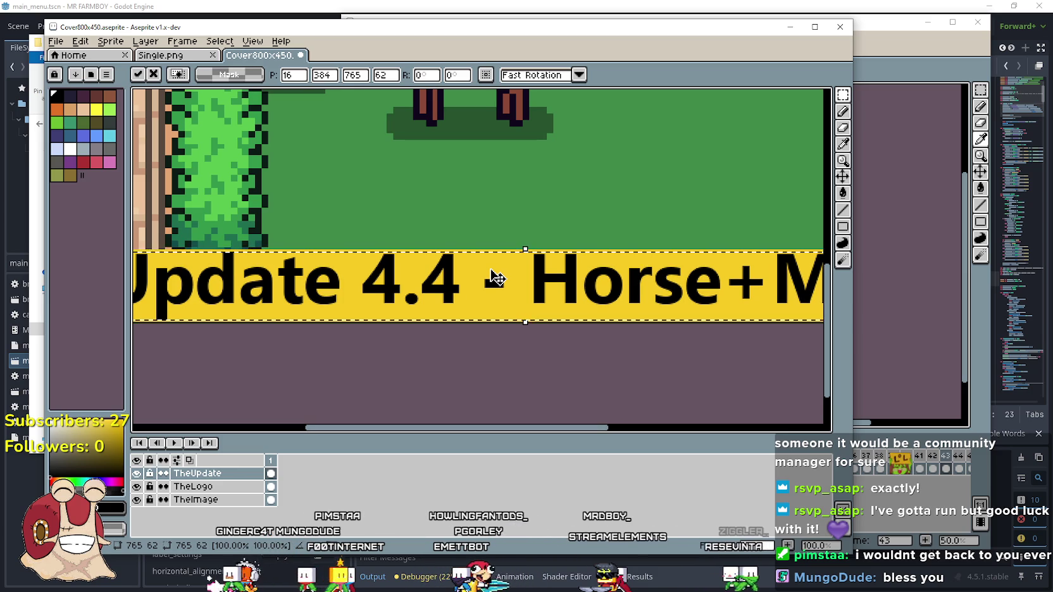
scroll(395, 287, "down", 1)
scroll(454, 304, "up", 1)
key("Return")
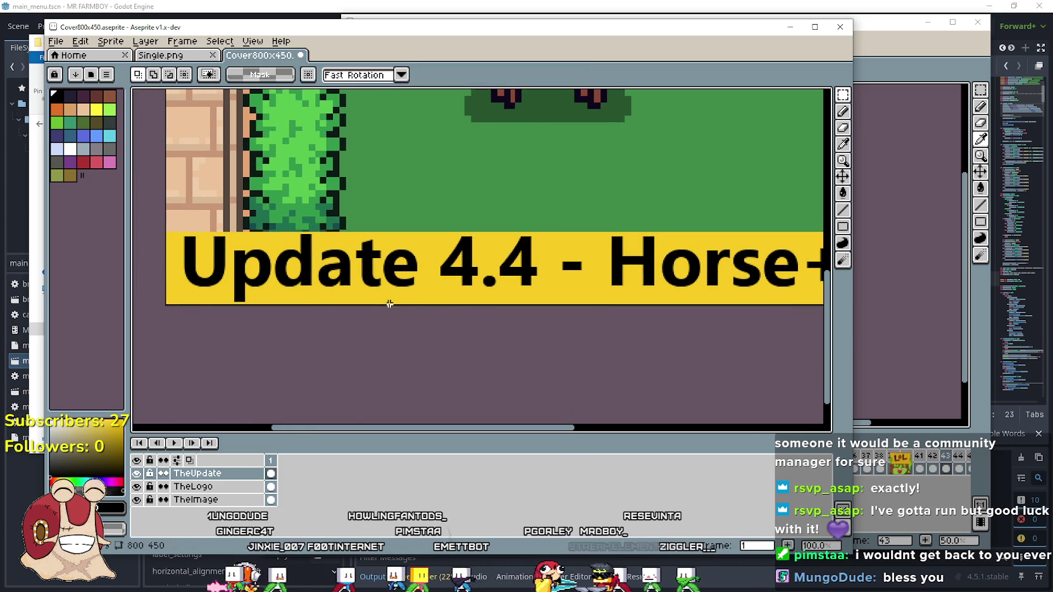
key("ctrl+t")
Re-insert the banner title in white and commit it on the yellow banner.
left_click(425, 312)
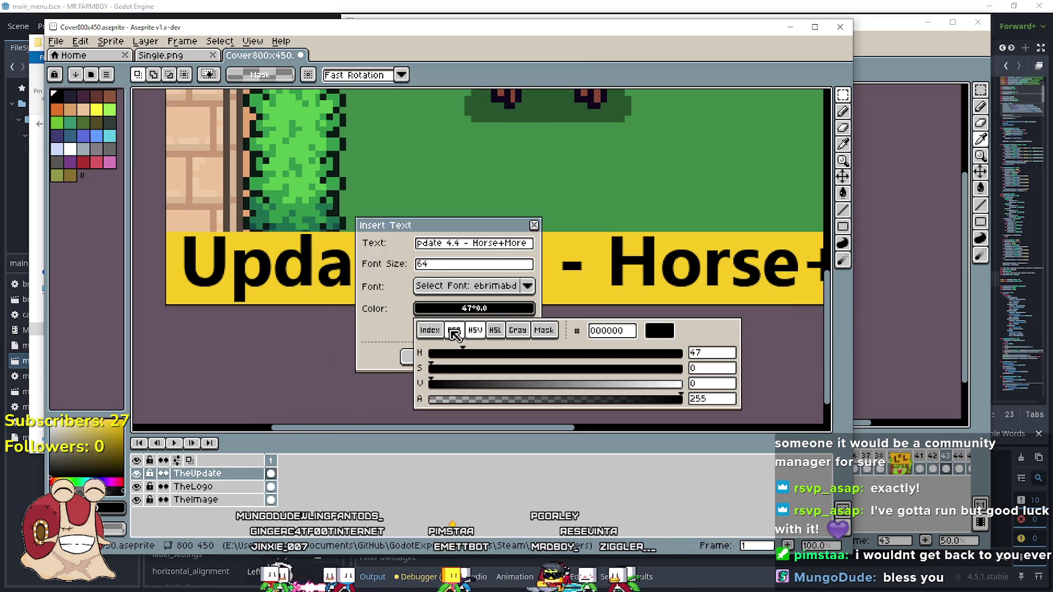
left_click(497, 330)
left_click(544, 331)
left_click(430, 330)
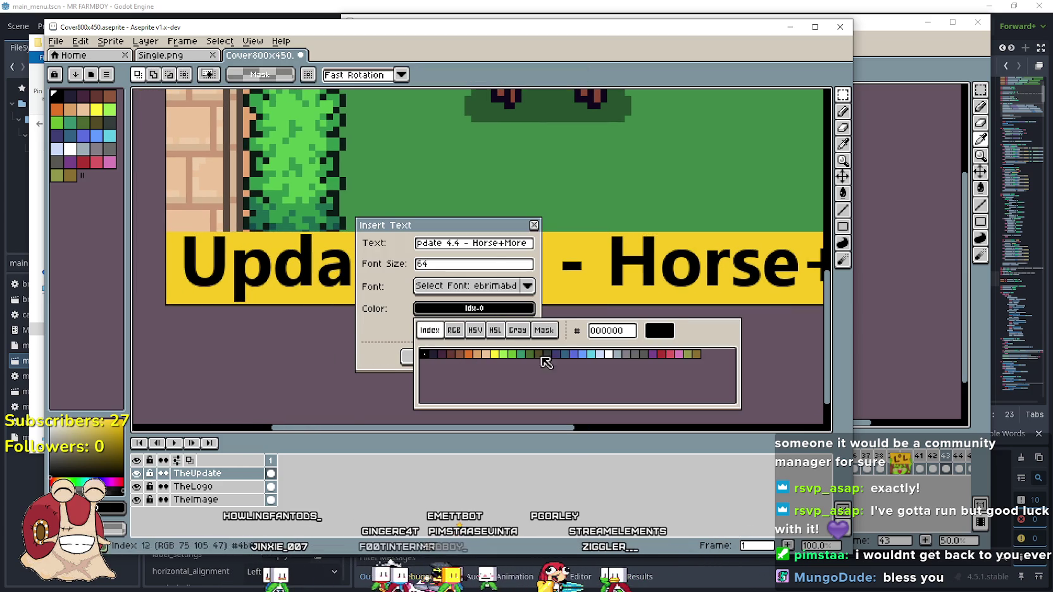
left_click(611, 356)
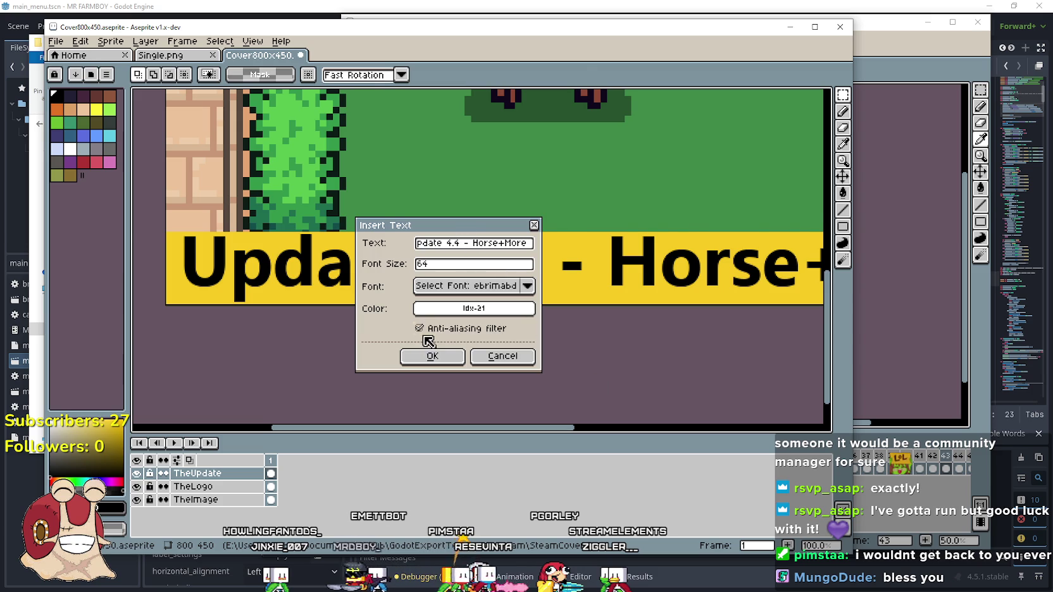
left_click(432, 356)
mouse_move(368, 218)
left_mouse_down()
mouse_move(451, 265)
mouse_move(450, 283)
mouse_move(447, 271)
mouse_move(533, 271)
mouse_move(463, 296)
mouse_move(270, 242)
left_mouse_up()
mouse_move(243, 294)
left_mouse_down()
mouse_move(395, 310)
mouse_move(336, 308)
mouse_move(422, 324)
left_mouse_up()
left_click(476, 398)
scroll(476, 398, "down", 1)
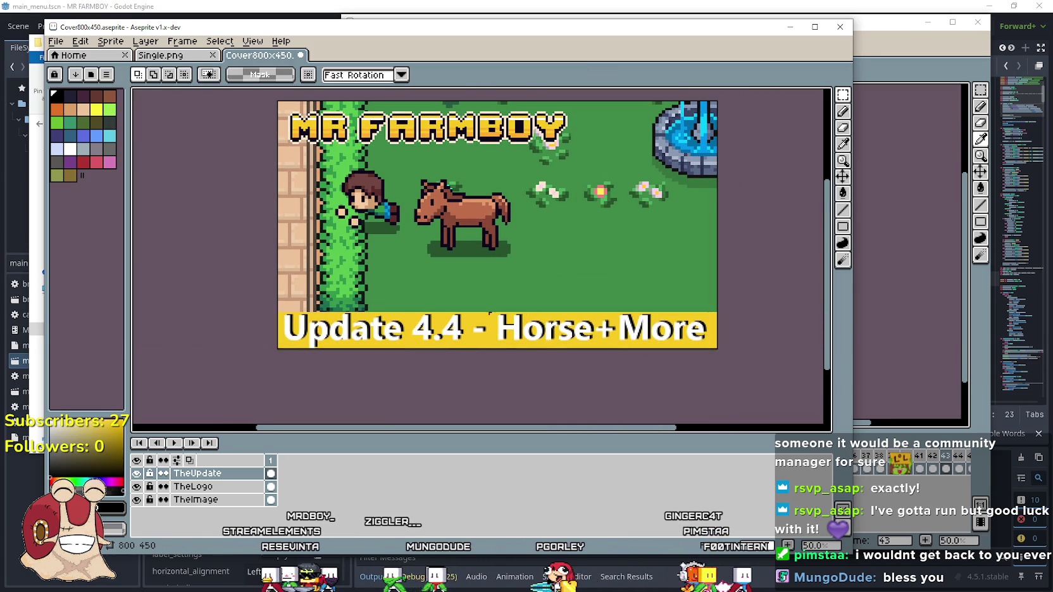
Save the cover and export it again as Cover800x450.png.
key("ctrl+s")
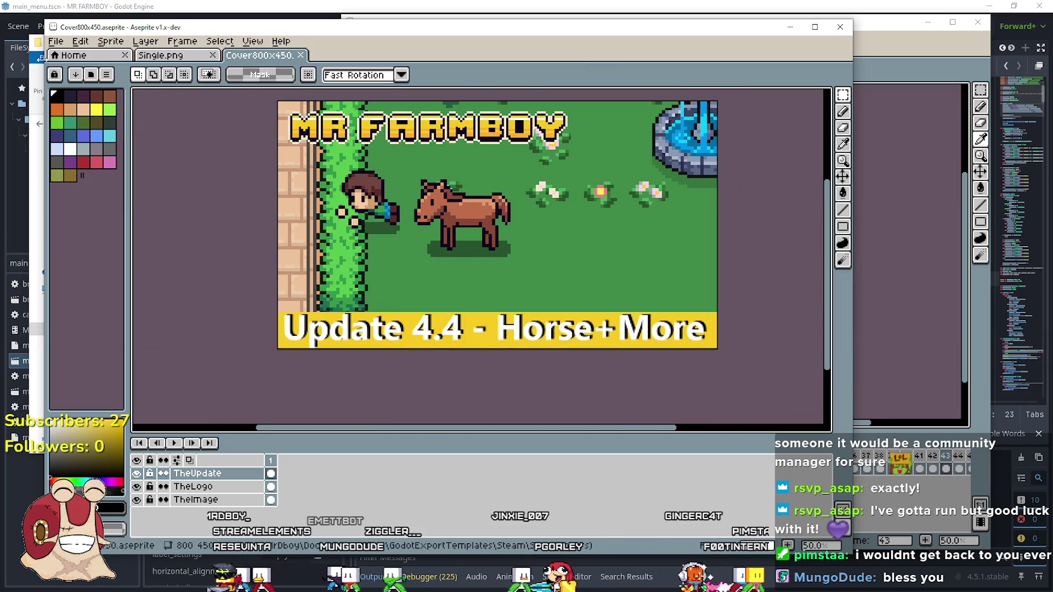
left_click(55, 42)
mouse_move(129, 152)
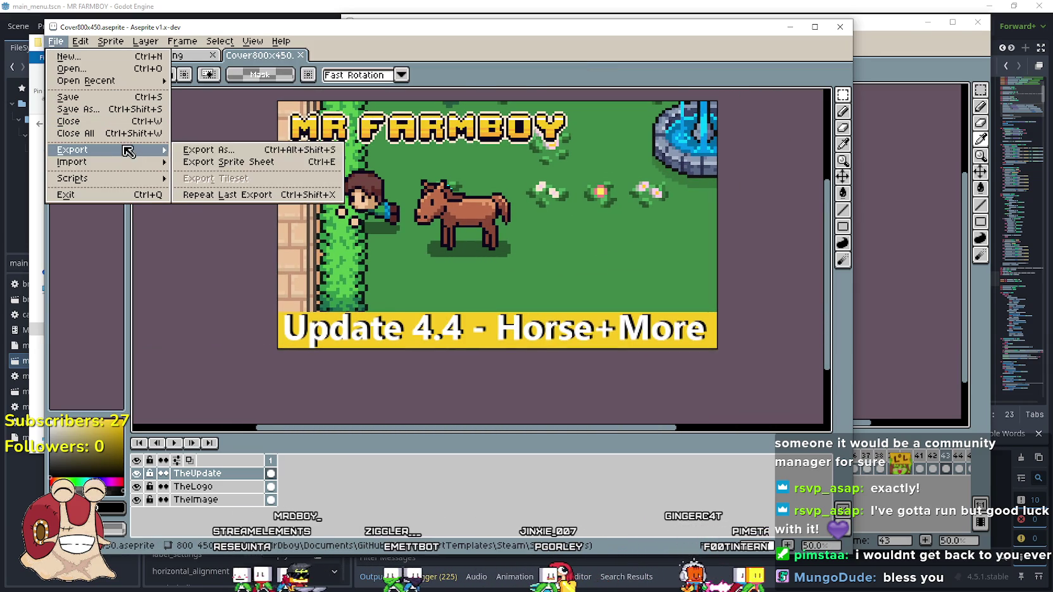
left_click(215, 150)
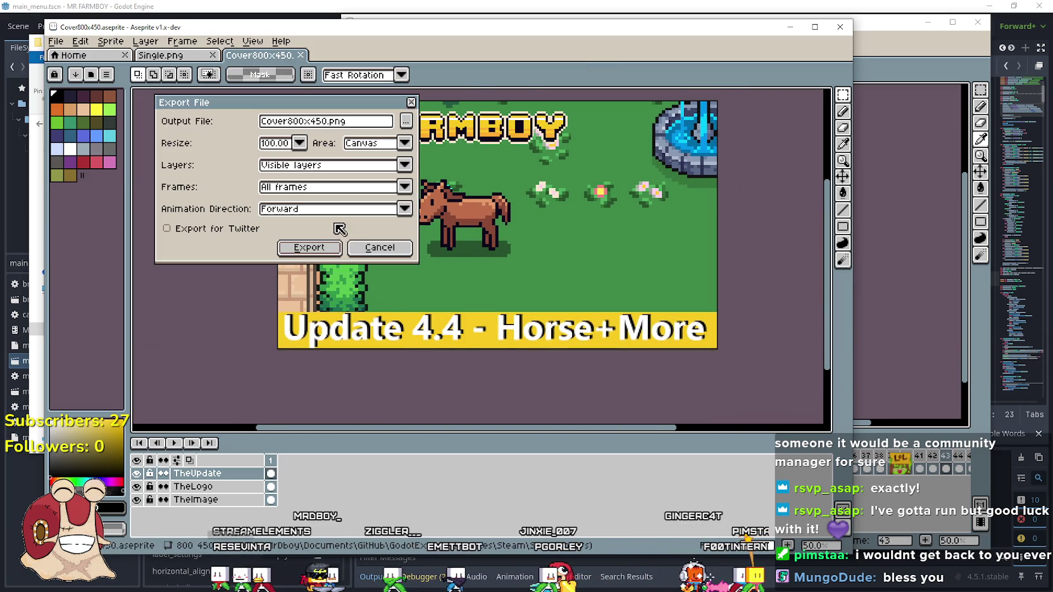
left_click(310, 248)
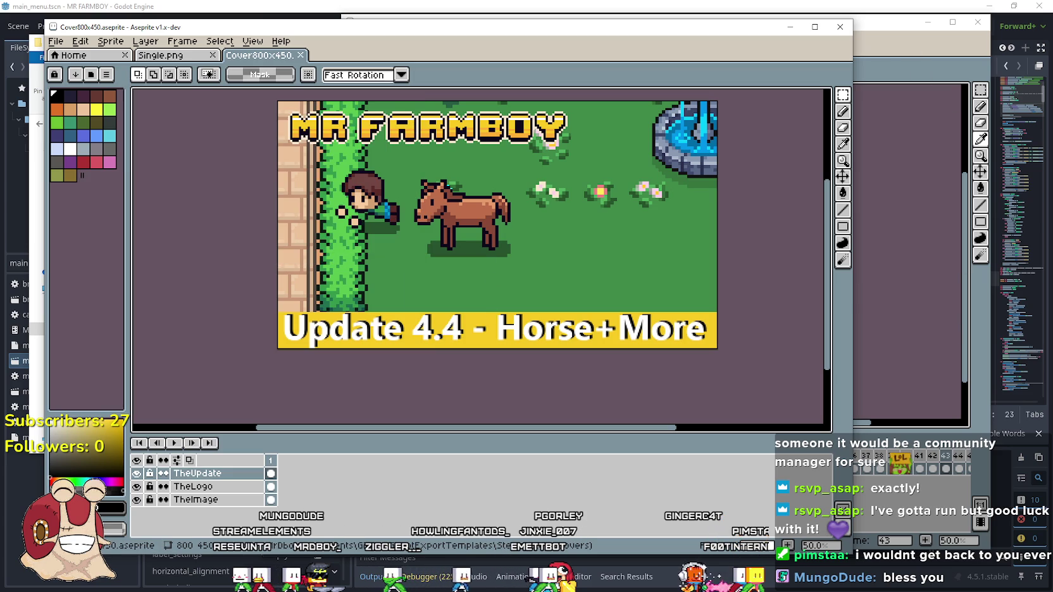
key("alt+Tab")
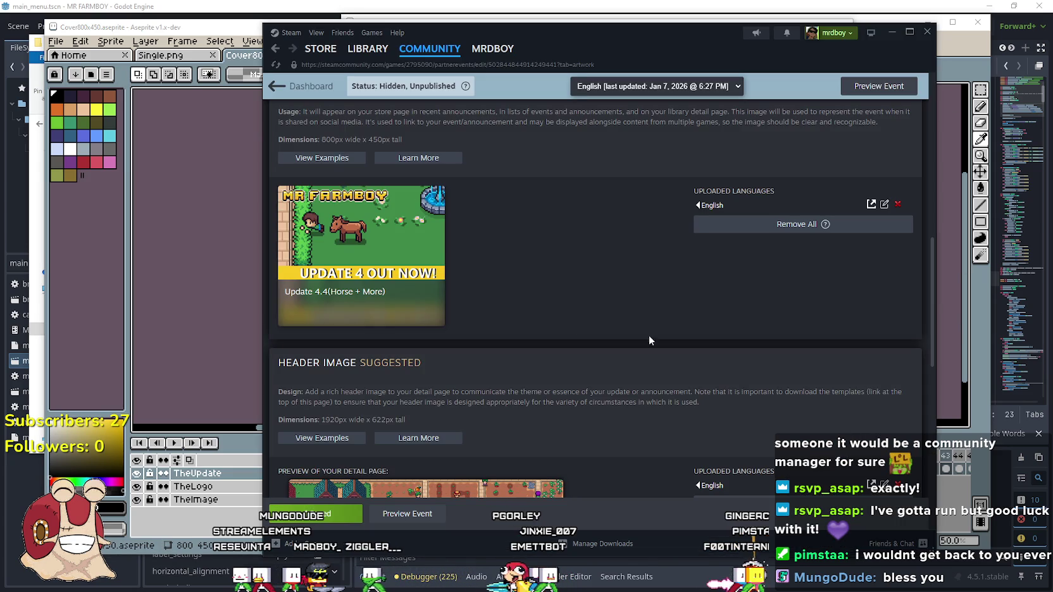
Remove the old 800x450 cover card and upload the new Cover800x450.png.
scroll(607, 308, "up", 10)
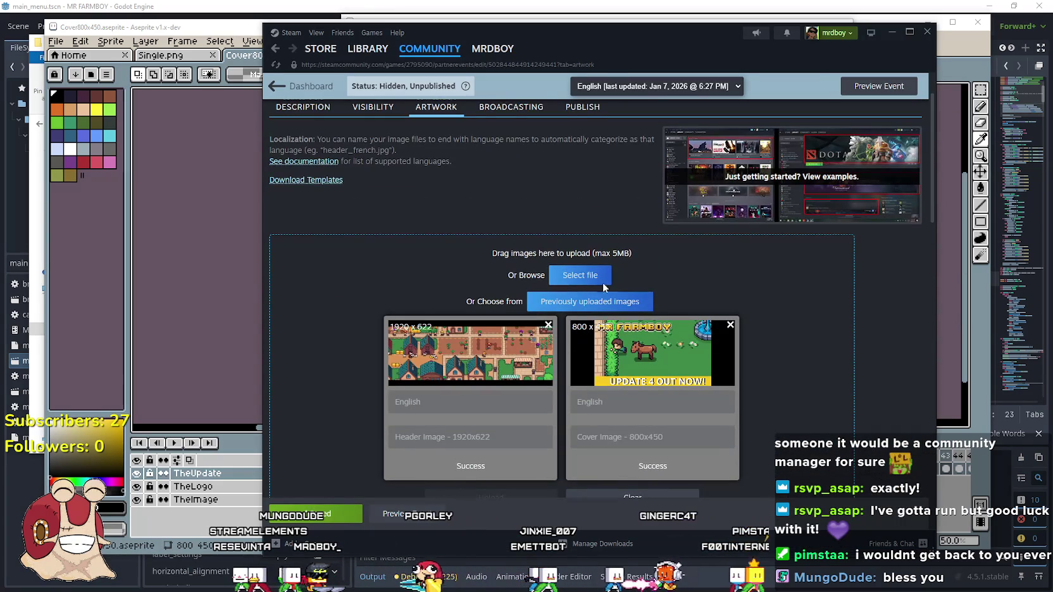
scroll(727, 282, "down", 1)
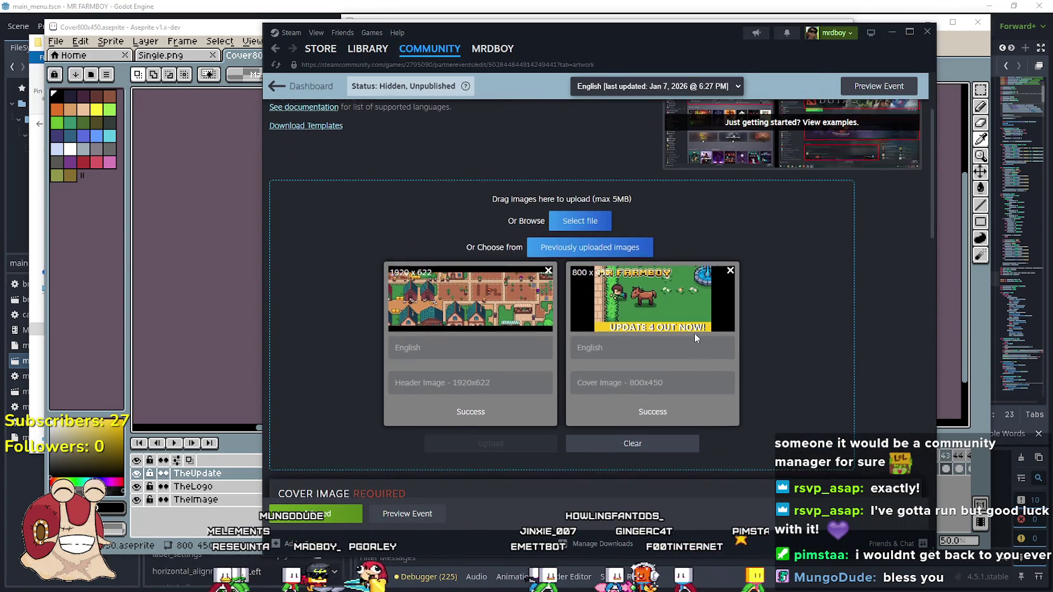
left_click(730, 270)
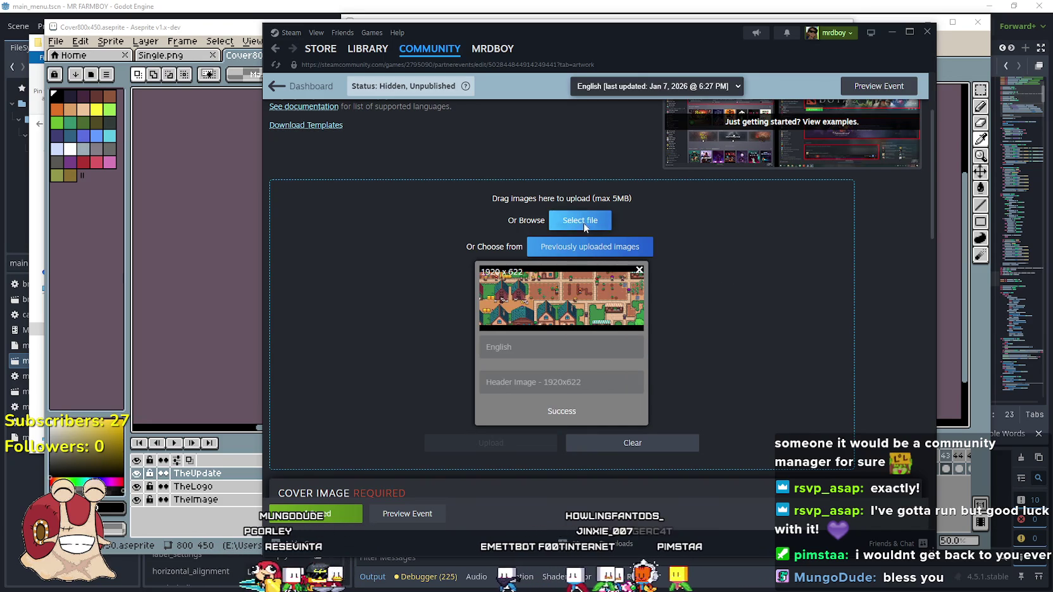
left_click(581, 220)
left_click(524, 174)
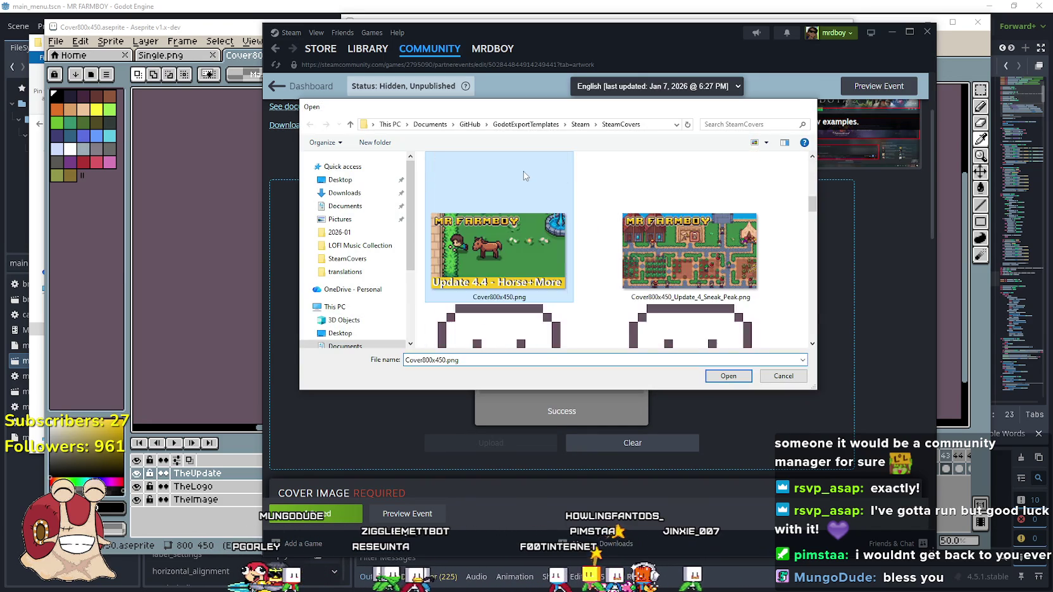
double_click(524, 175)
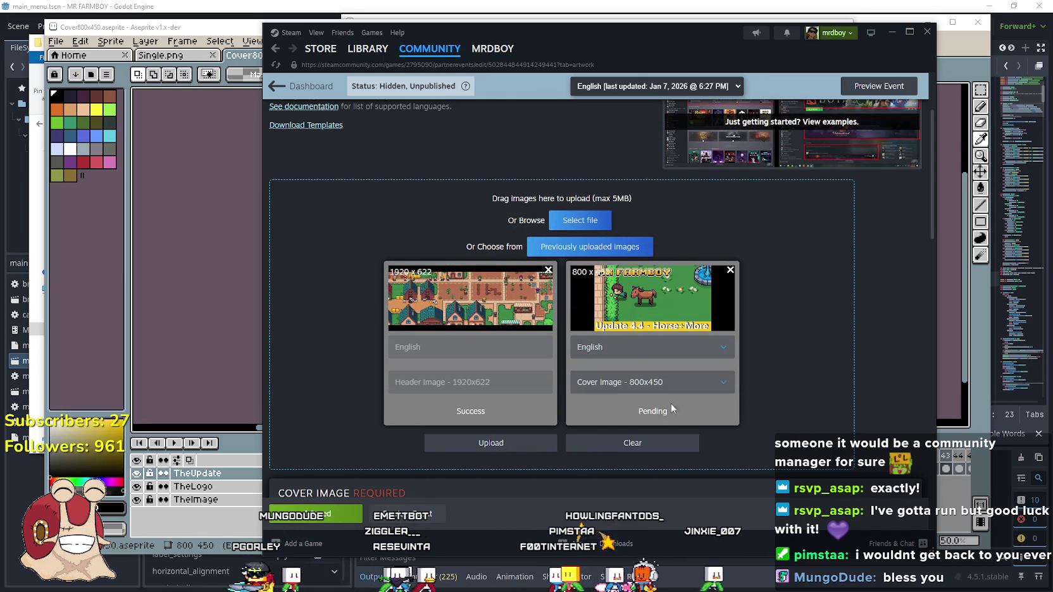
left_click(497, 445)
scroll(773, 419, "down", 3)
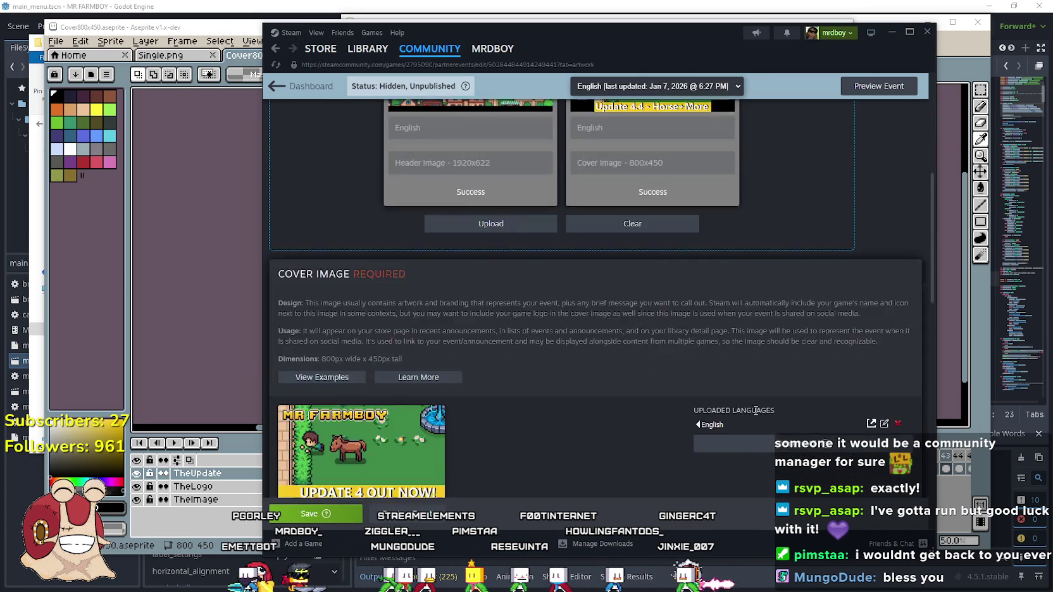
scroll(764, 413, "down", 3)
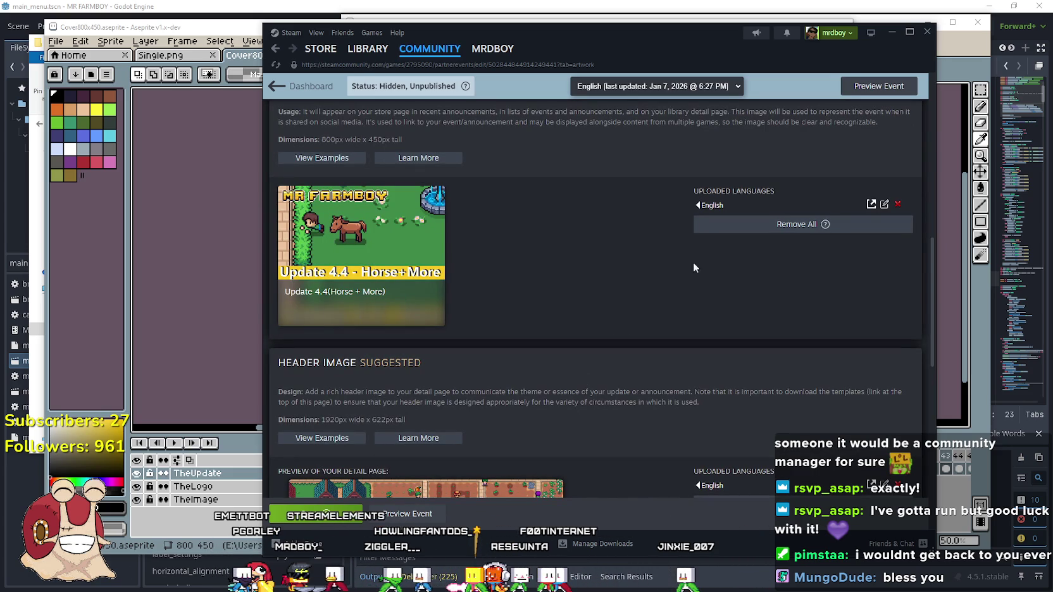
Check the event's Cover Image preview shows the Update 4.4 - Horse+More artwork.
key("alt+Tab")
scroll(523, 297, "up", 4)
scroll(522, 297, "up", 4)
scroll(452, 226, "down", 7)
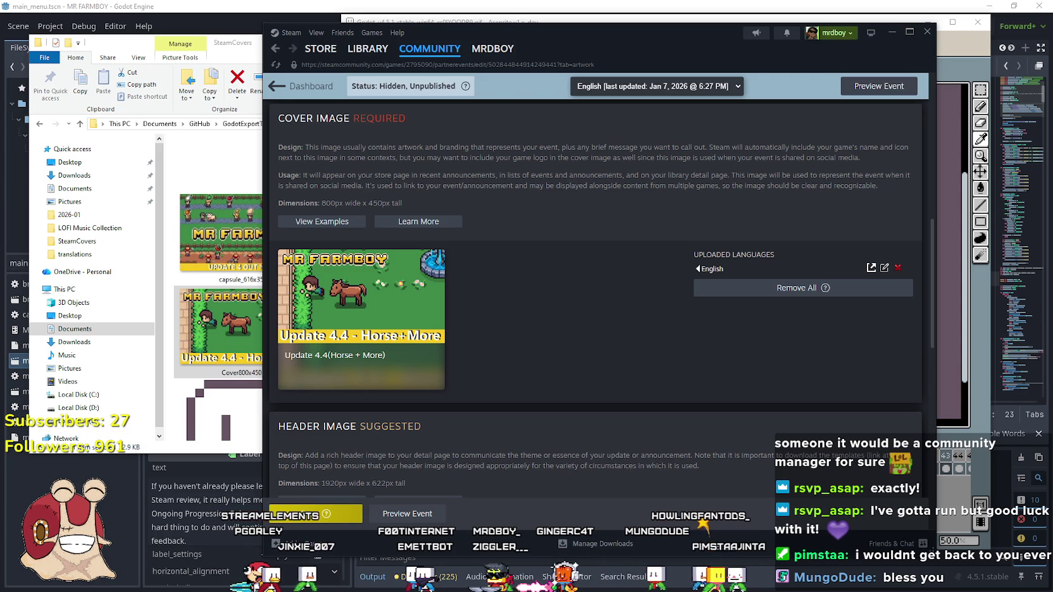
left_click(884, 268)
Save the event with its new cover artwork.
scroll(486, 277, "up", 2)
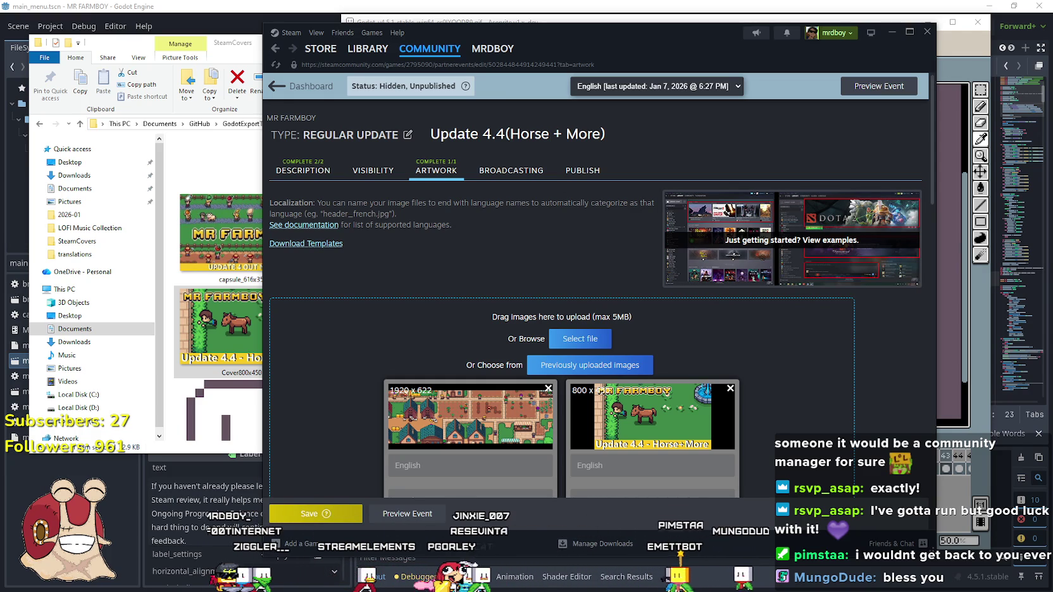
left_click(303, 516)
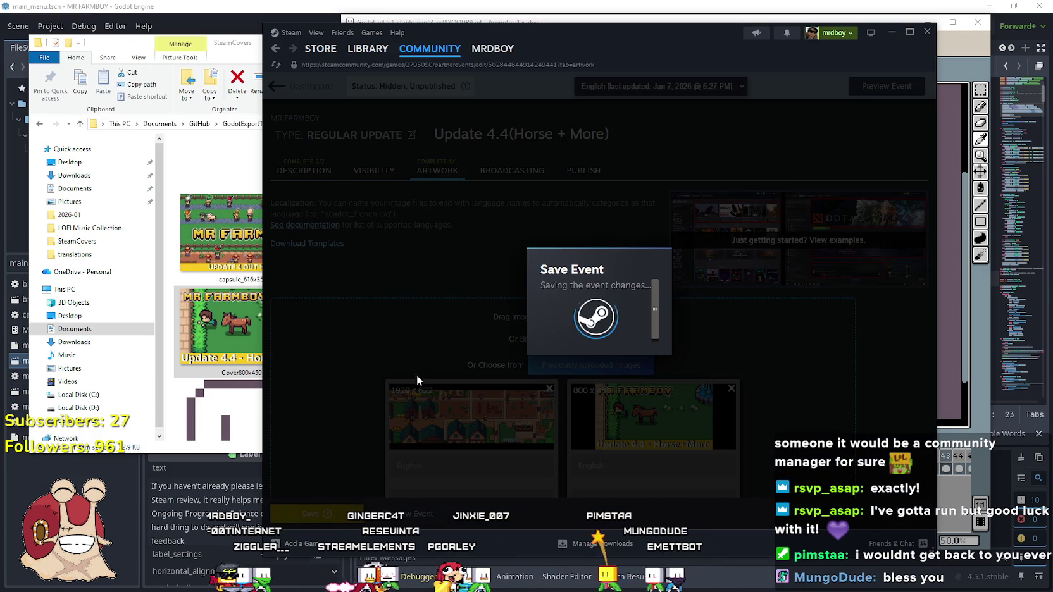
scroll(402, 311, "down", 5)
scroll(373, 311, "up", 6)
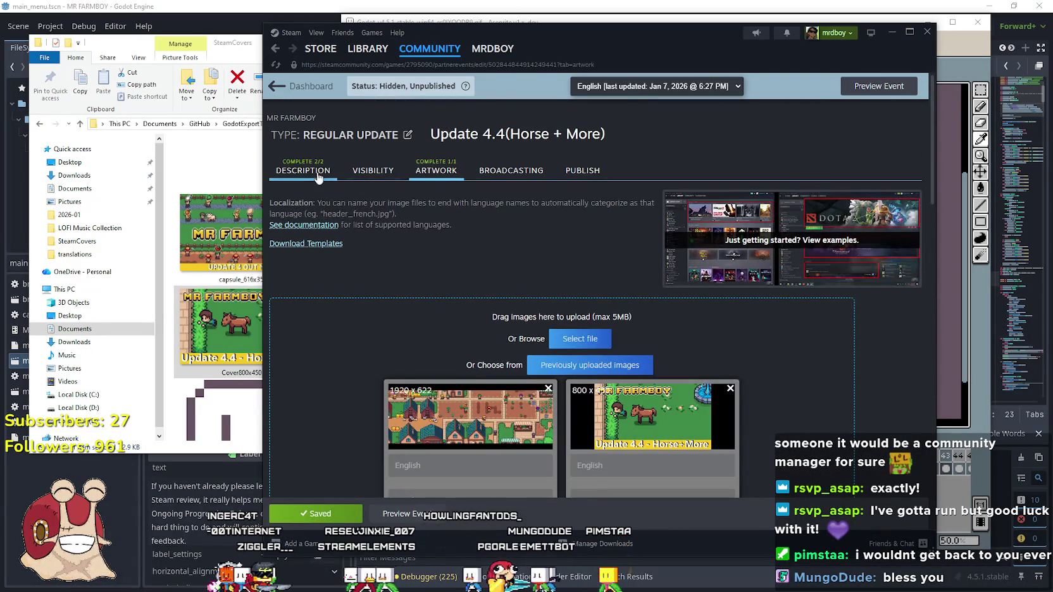
Link the event to Default Branch build 21411882 and save again.
left_click(302, 170)
scroll(499, 261, "down", 3)
left_click(352, 292)
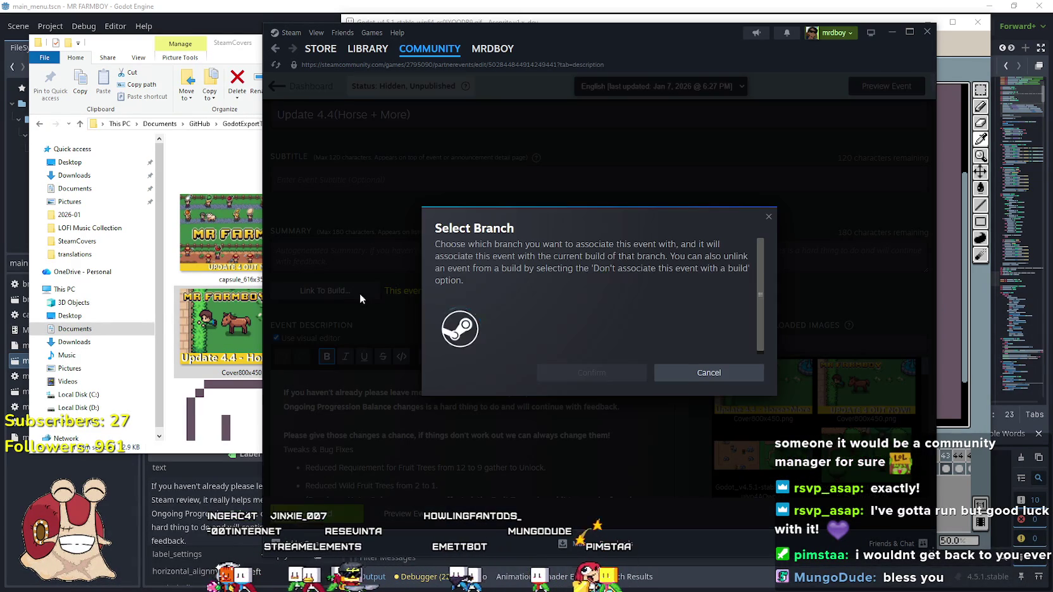
left_click(575, 323)
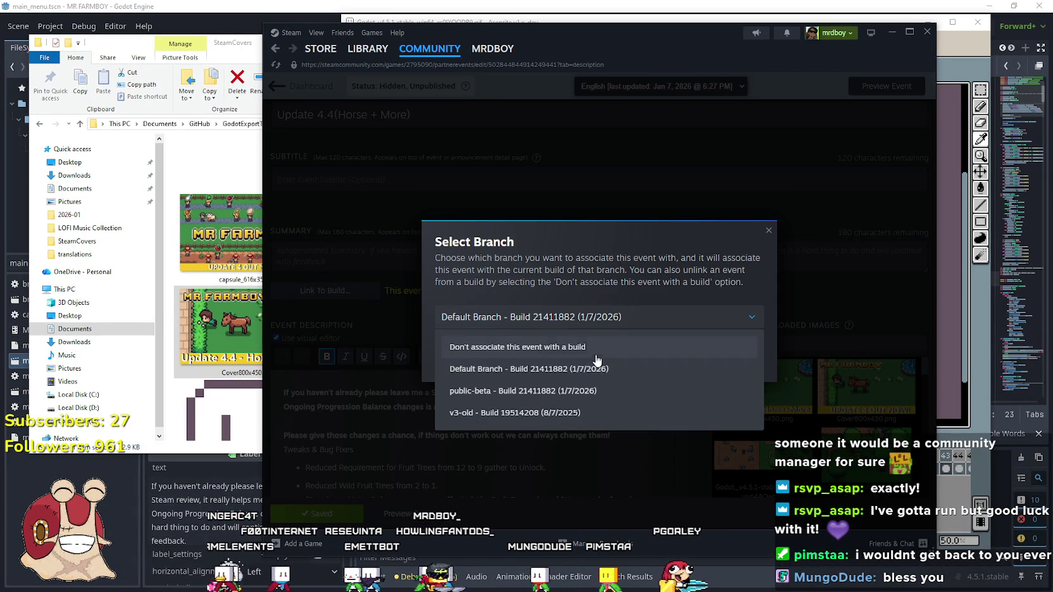
left_click(581, 370)
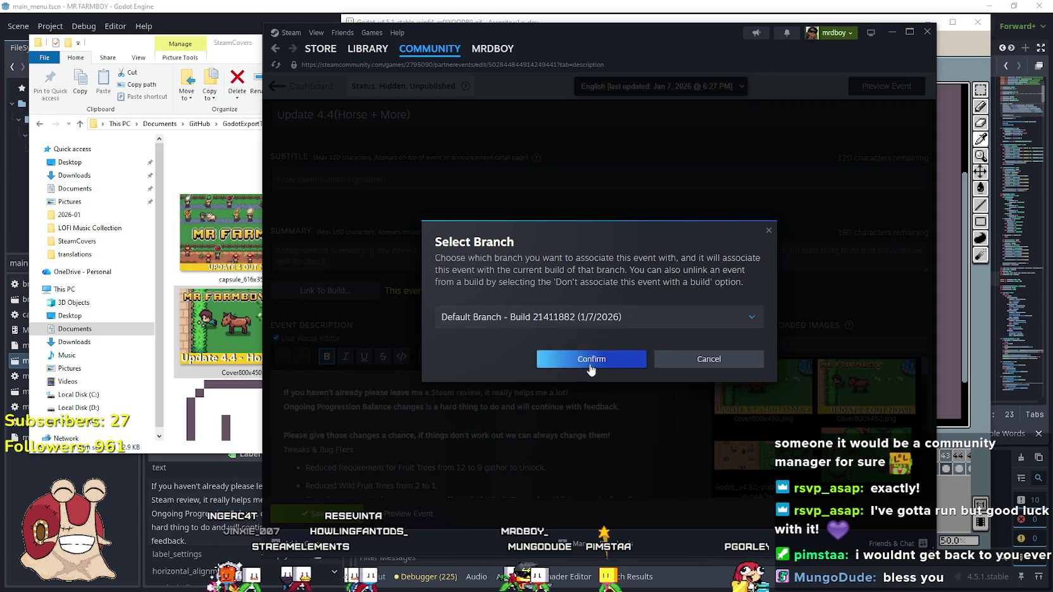
left_click(581, 359)
scroll(529, 318, "down", 10)
scroll(482, 313, "down", 4)
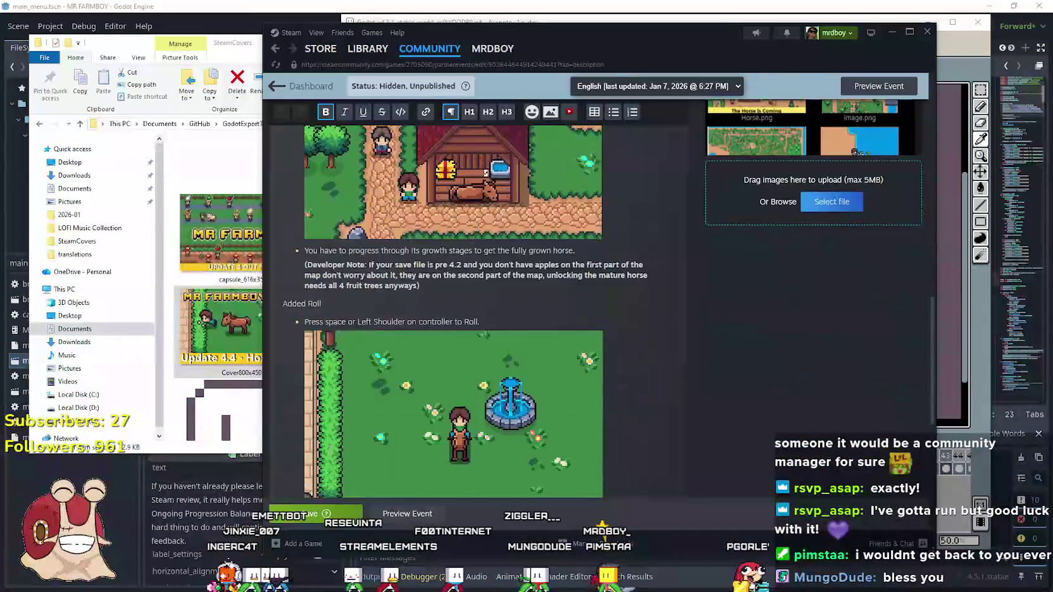
left_click(313, 514)
scroll(753, 362, "up", 12)
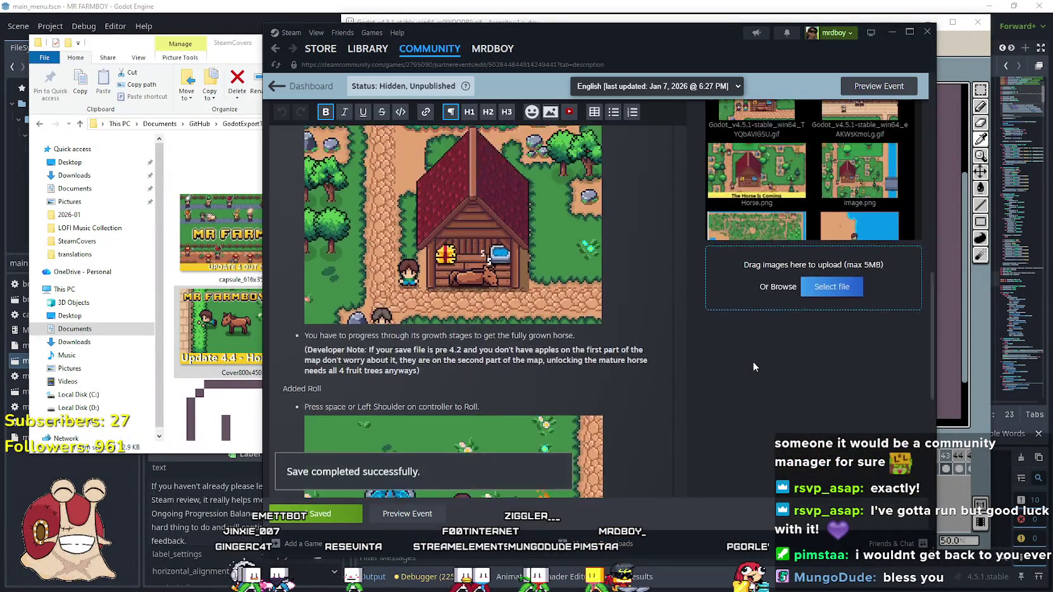
left_click(596, 180)
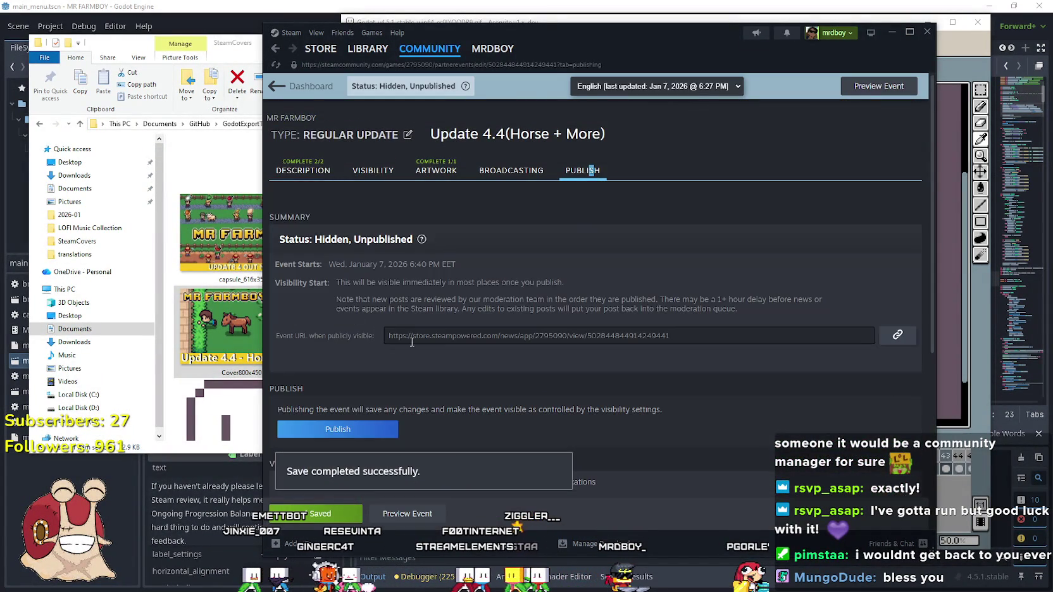
Publish the Update 4.4 (Horse + More) event, confirm, and dismiss the success message.
scroll(441, 346, "down", 2)
left_click(345, 266)
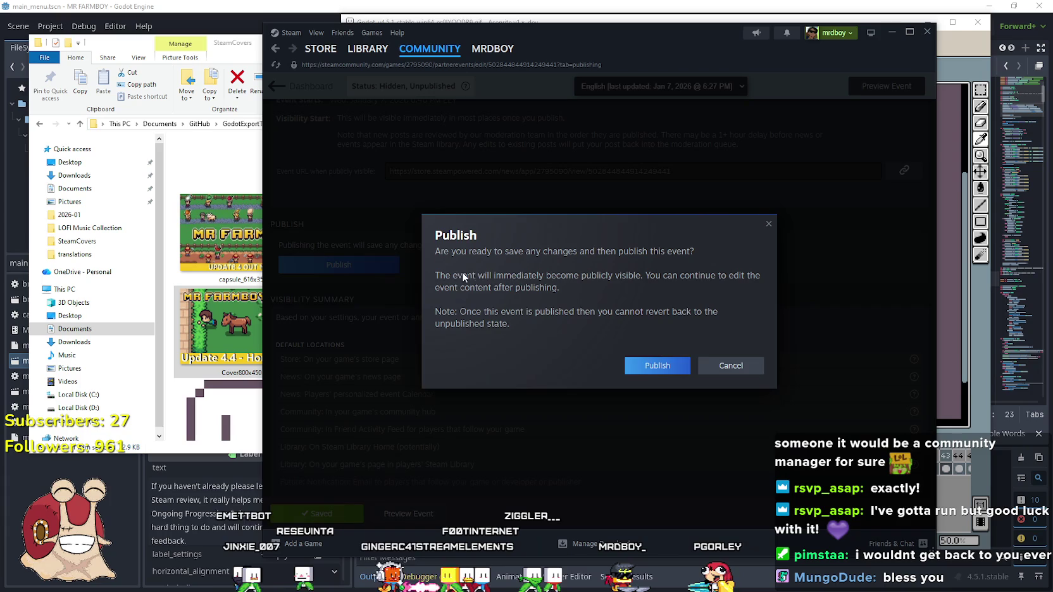
left_click(677, 366)
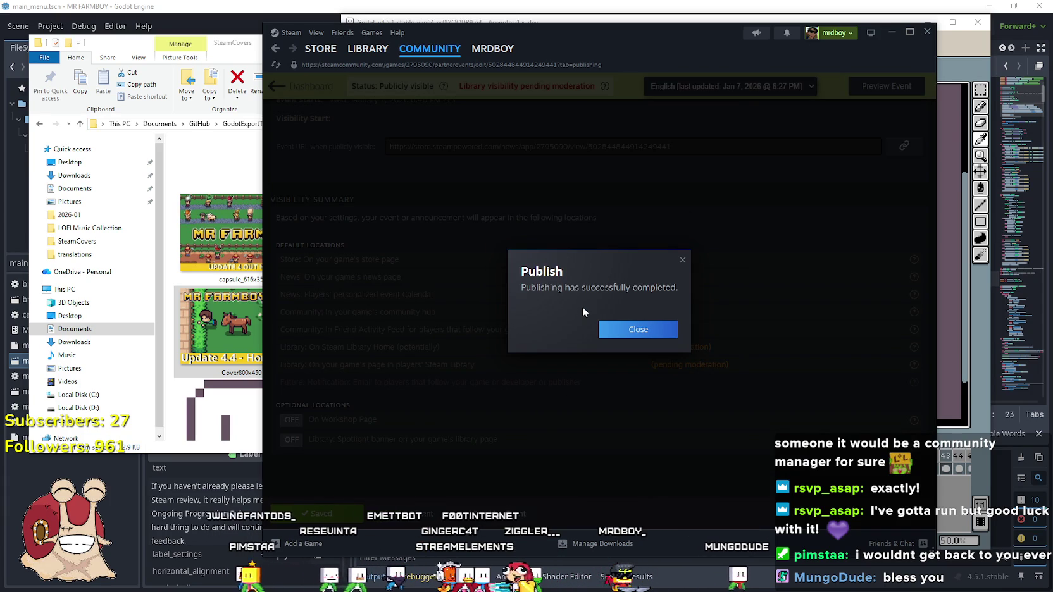
left_click(659, 329)
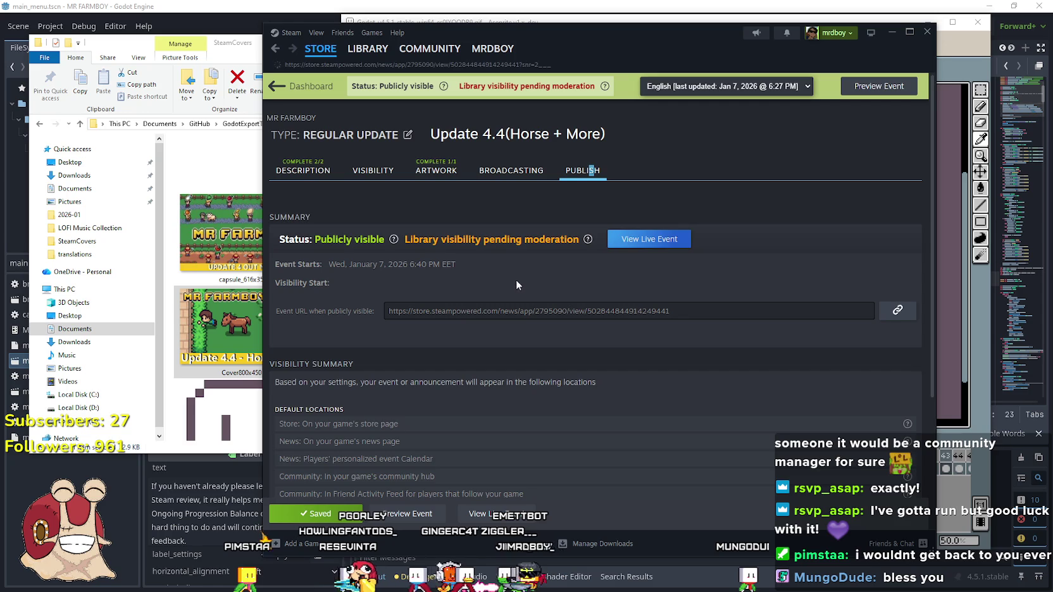
scroll(523, 274, "down", 15)
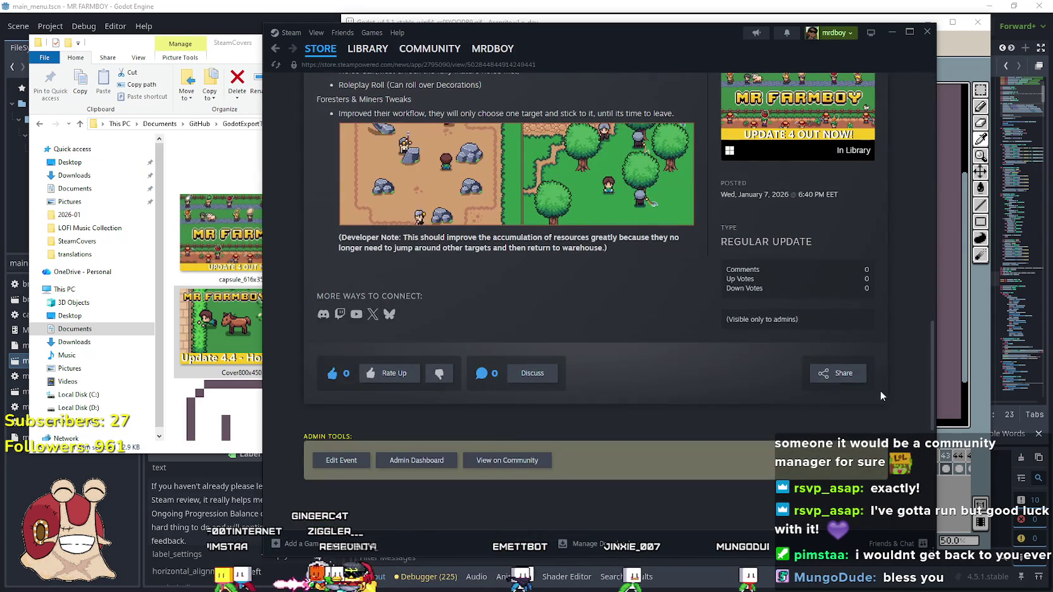
Copy the live Update 4.4 post's public link from the Share dialog.
left_click(840, 373)
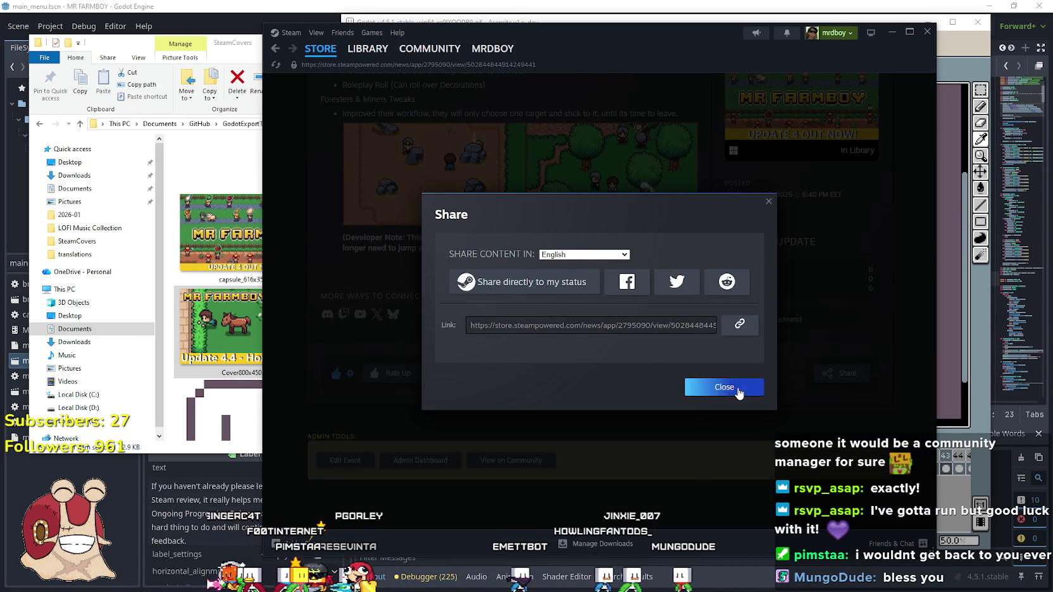
left_click(746, 383)
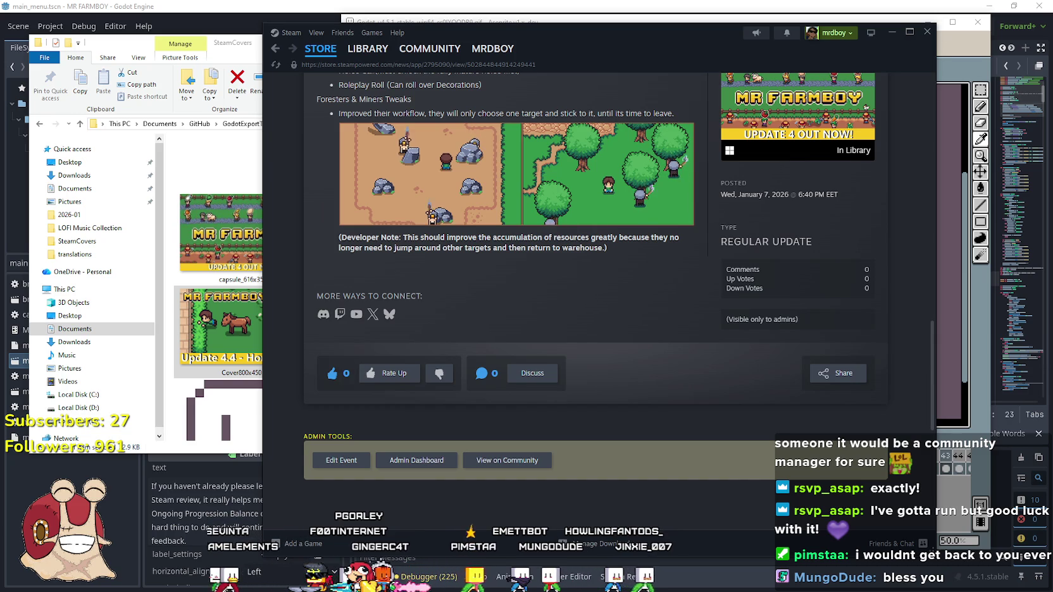
left_click(823, 375)
left_click(740, 324)
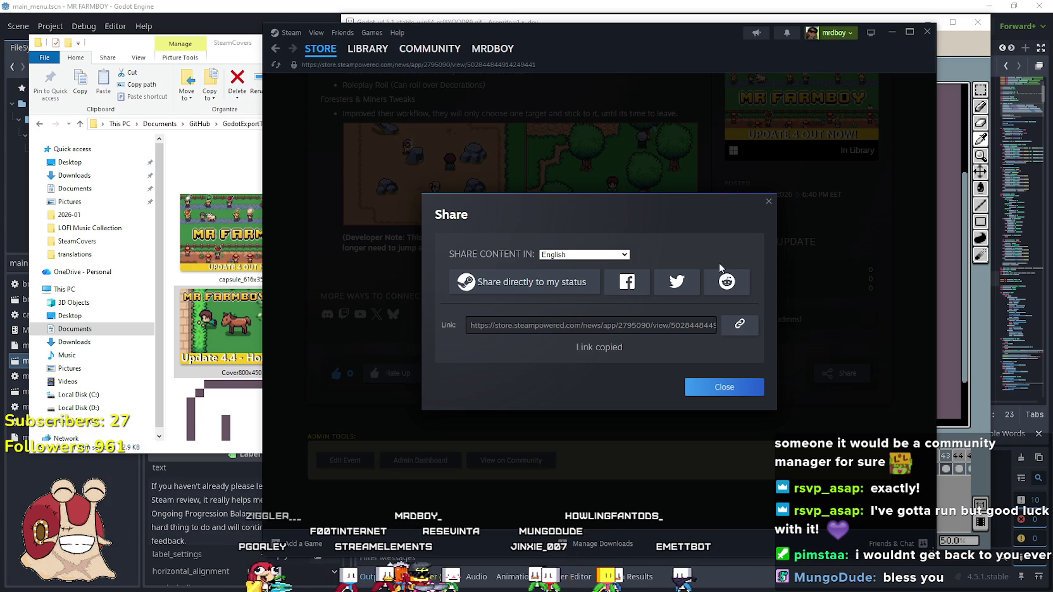
left_click(739, 395)
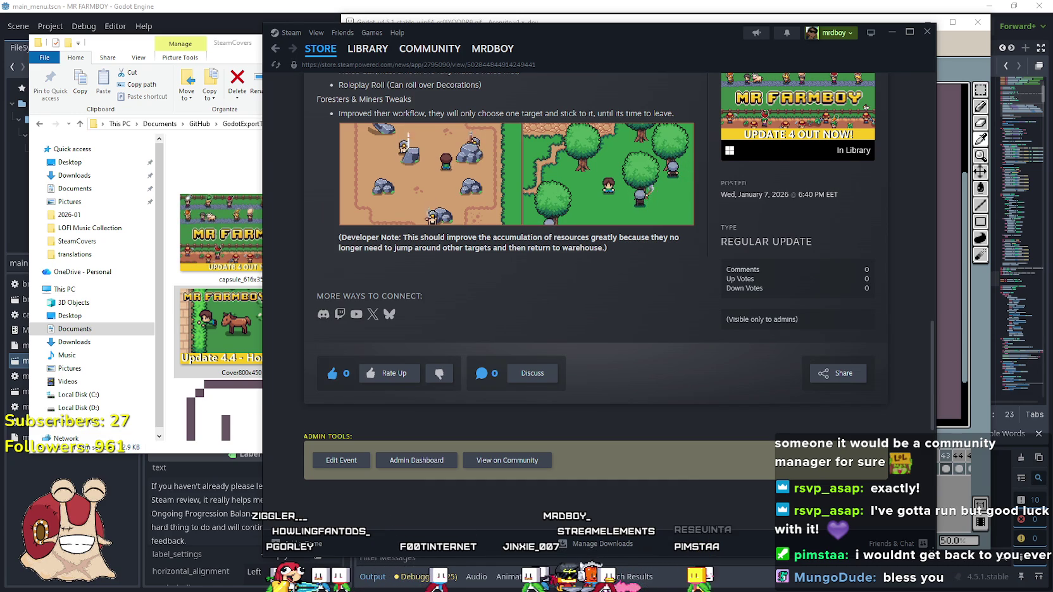
scroll(660, 316, "up", 10)
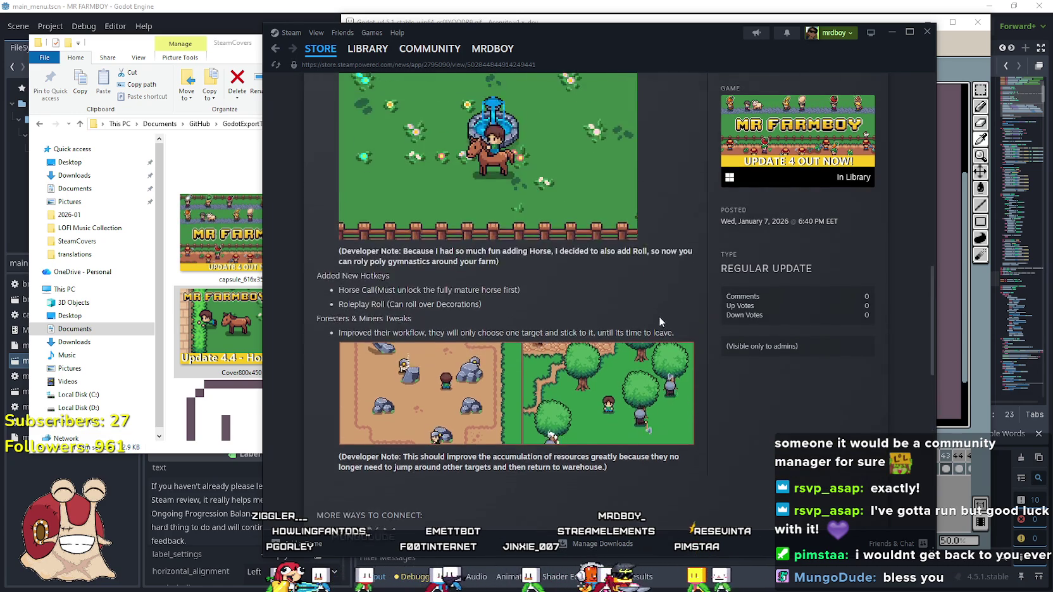
scroll(545, 250, "up", 10)
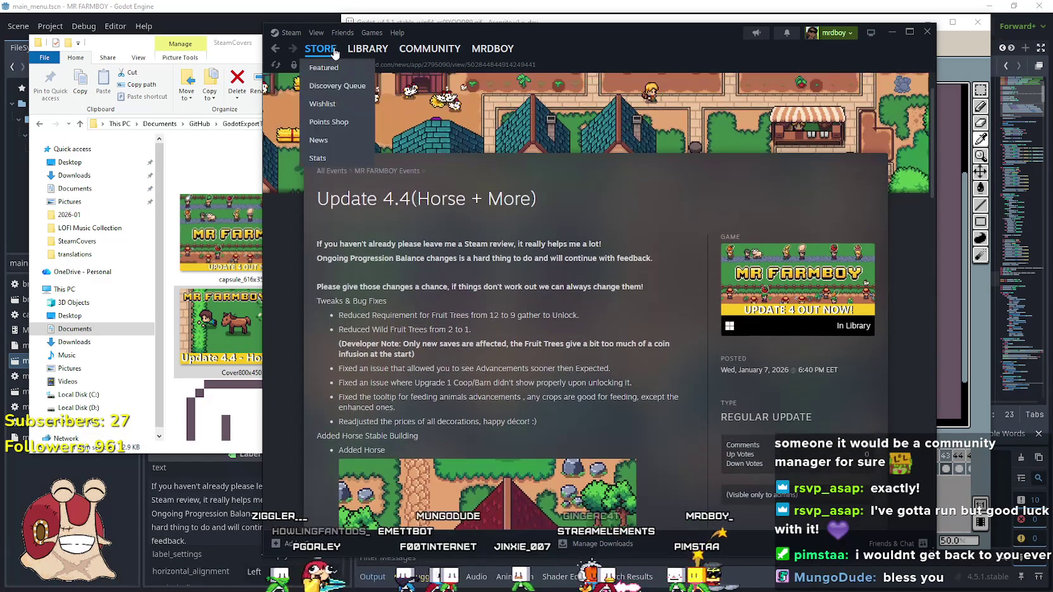
Go back to the Steam library's MR FARMBOY game page.
key("alt+Tab")
left_click(638, 108)
left_click(367, 49)
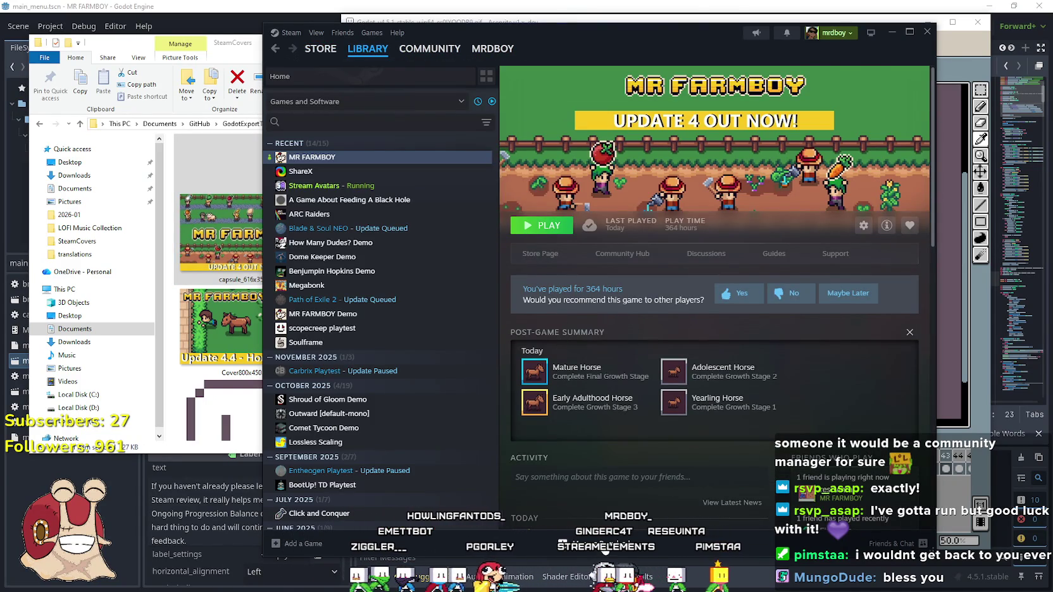
Remove the Blade & Soul NEO and Path of Exile 2 updates from the download queue, then go to Library Home.
left_click(606, 543)
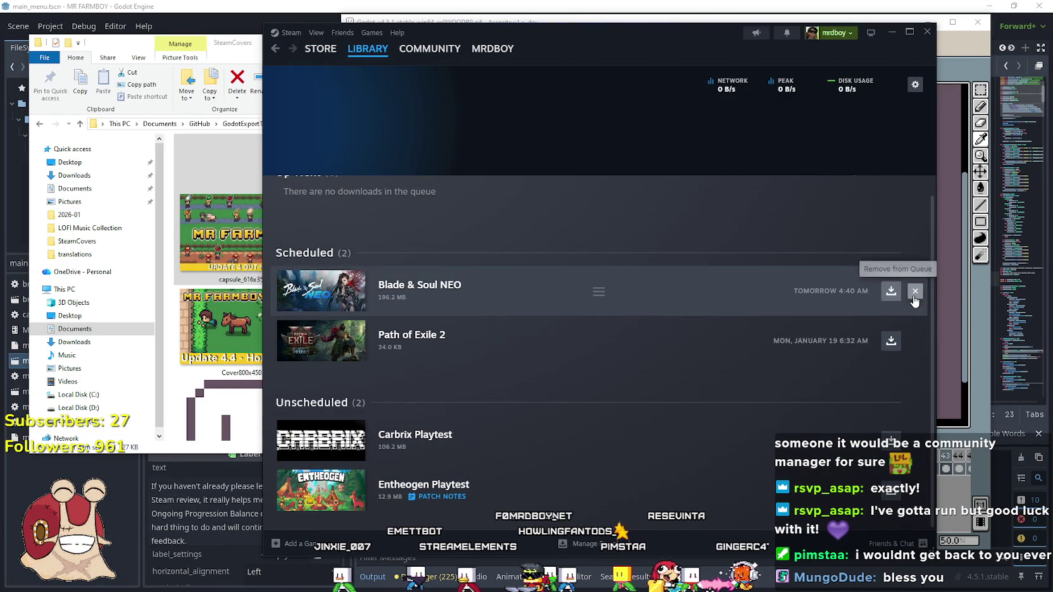
left_click(914, 310)
left_click(914, 310)
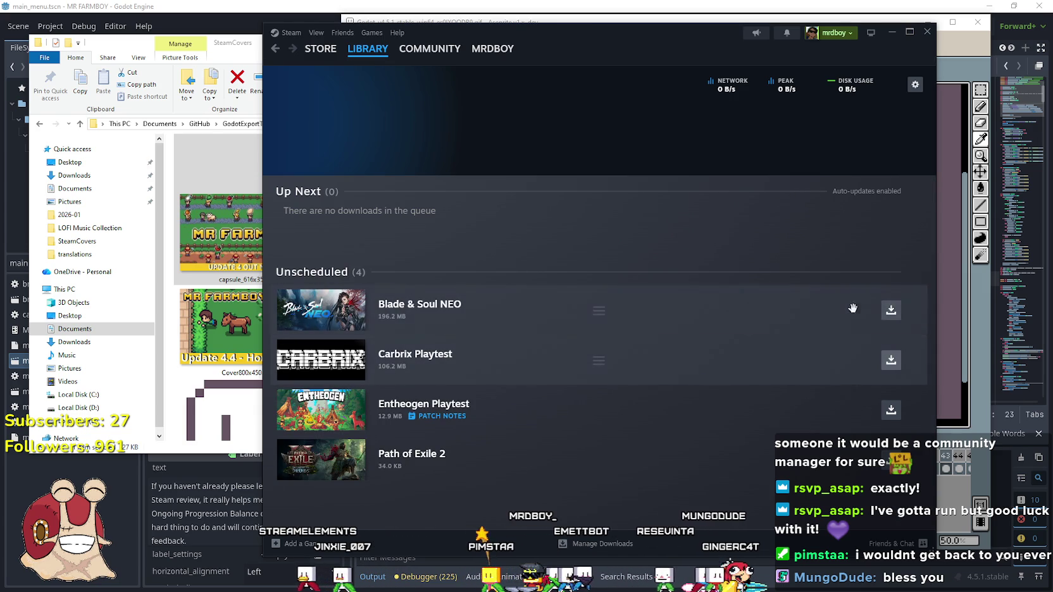
left_click(368, 48)
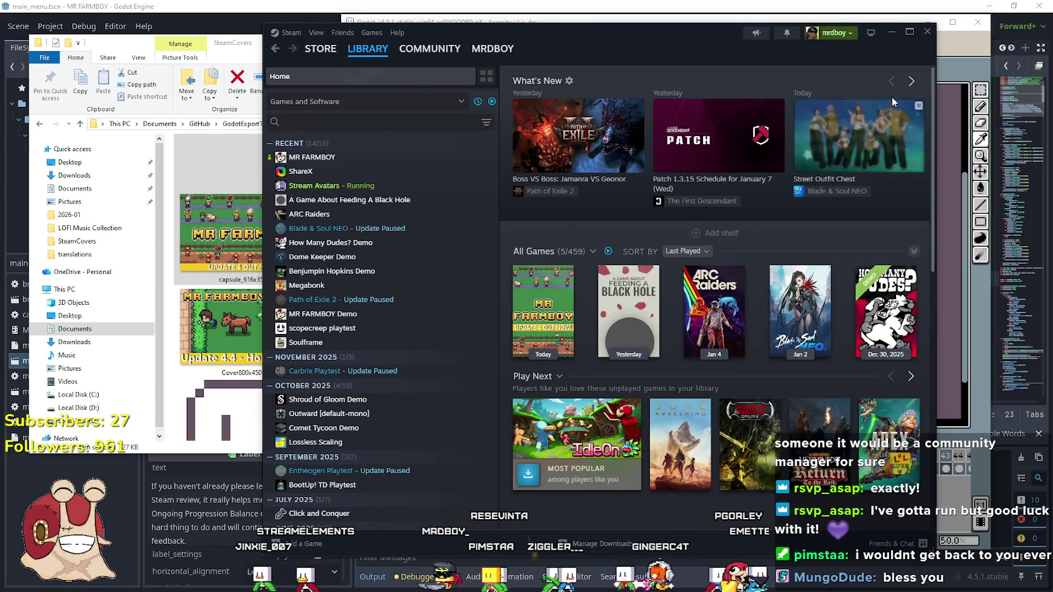
Nudge the Steam window left and minimize File Explorer and Aseprite.
left_click_drag(689, 38, 673, 36)
left_click(218, 234)
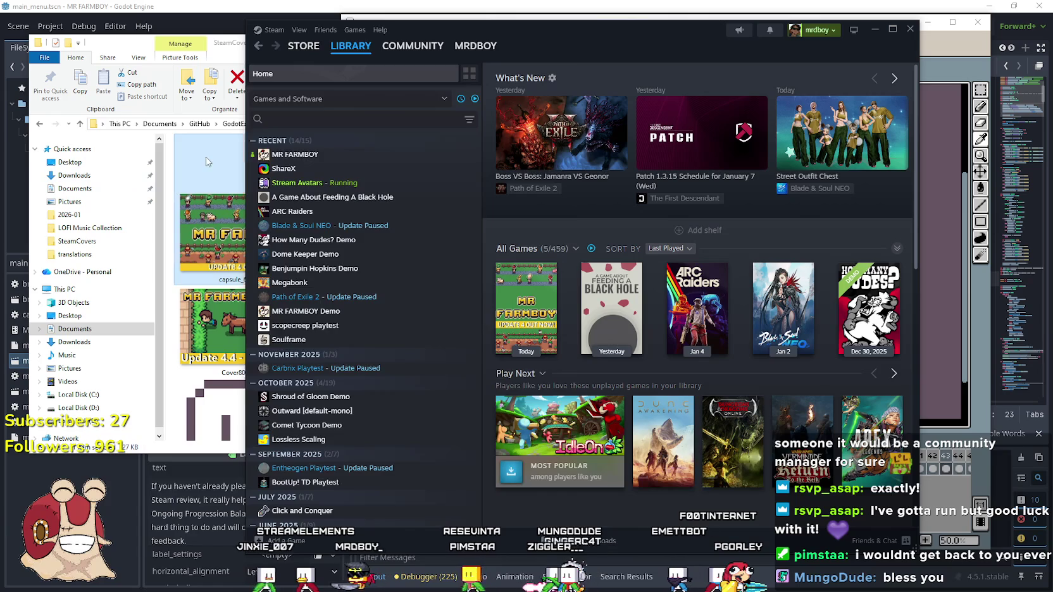
left_click(514, 42)
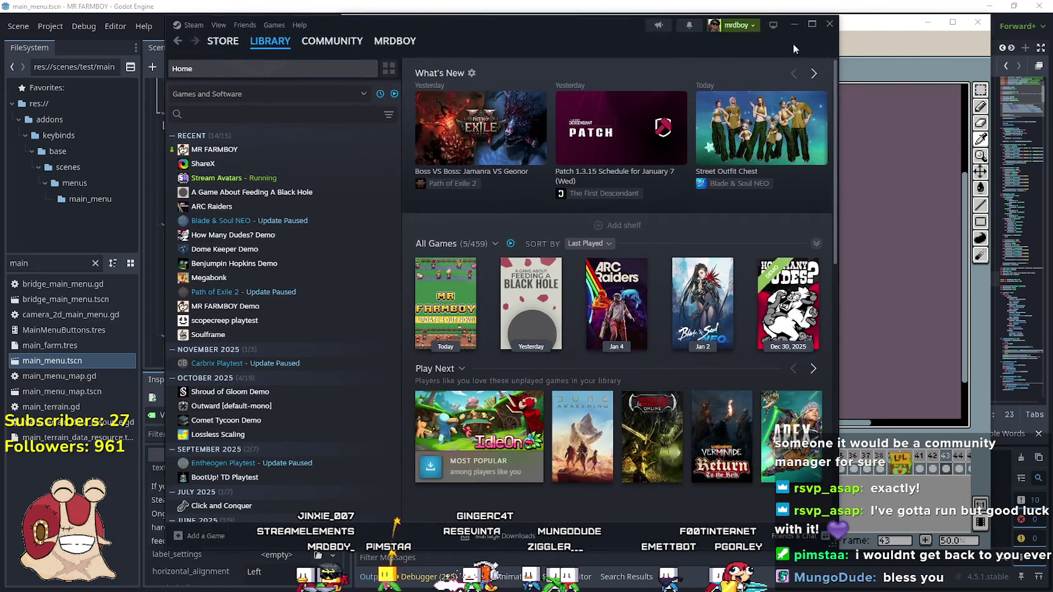
left_click(889, 25)
left_click(936, 22)
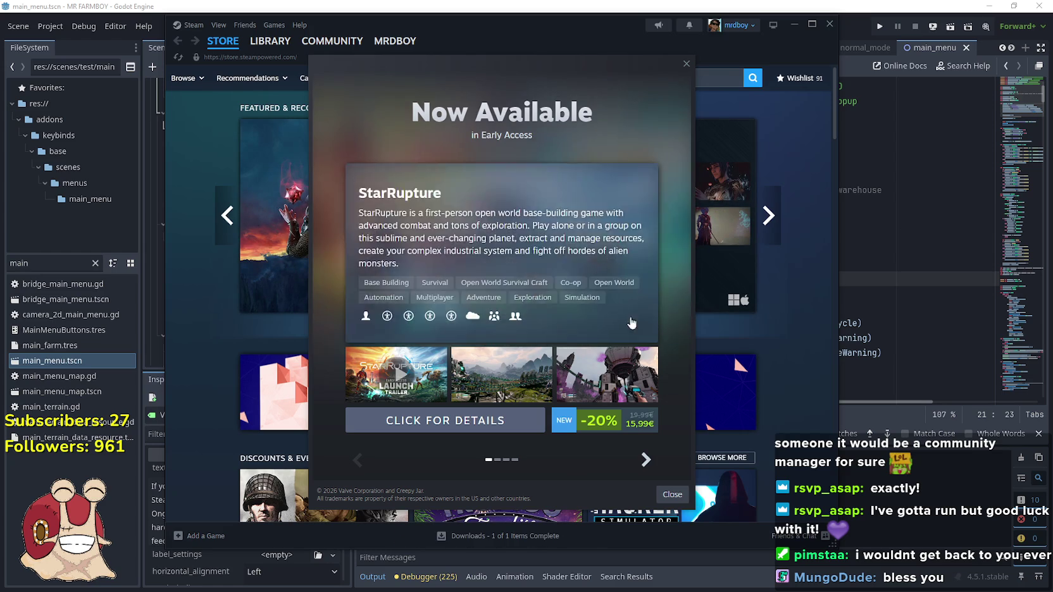
Close the Midweek Deal popup and scroll Downloads to the completed 2.6 MB MR FARMBOY update.
left_click(646, 461)
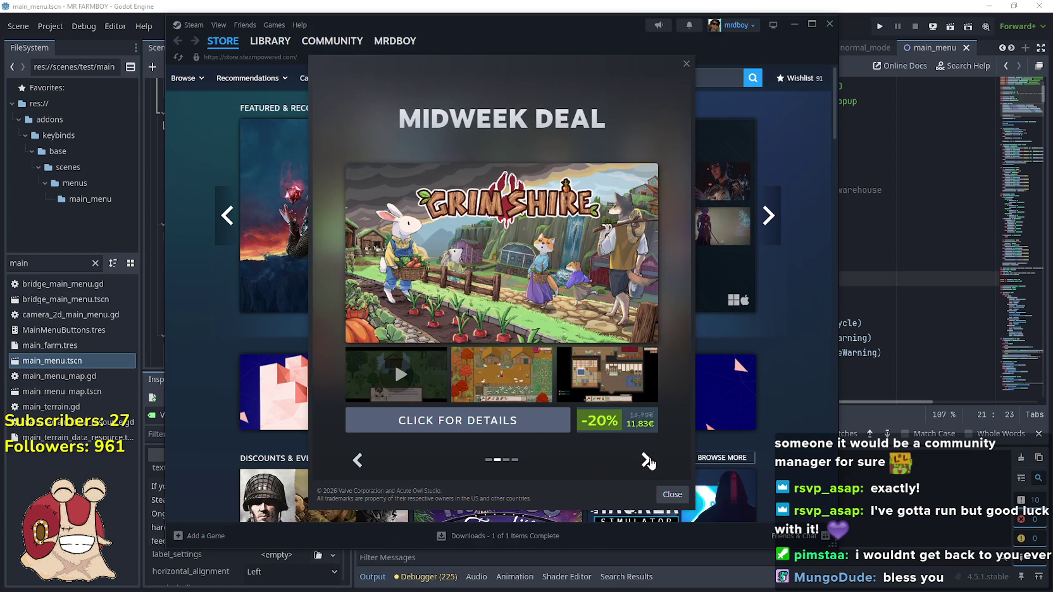
left_click(646, 460)
left_click(646, 460)
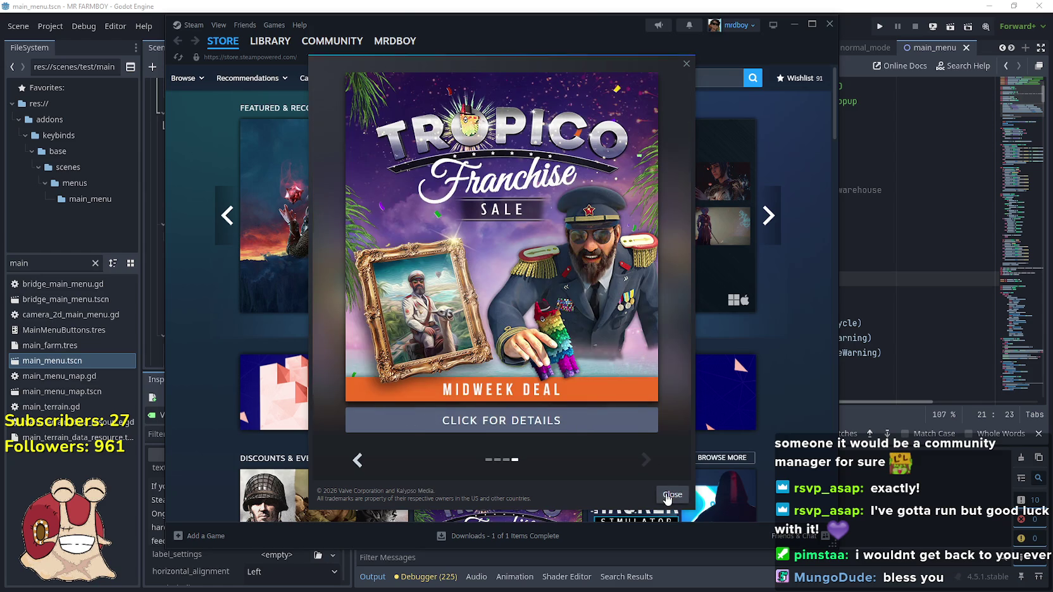
left_click(672, 494)
left_click(498, 536)
scroll(423, 423, "down", 2)
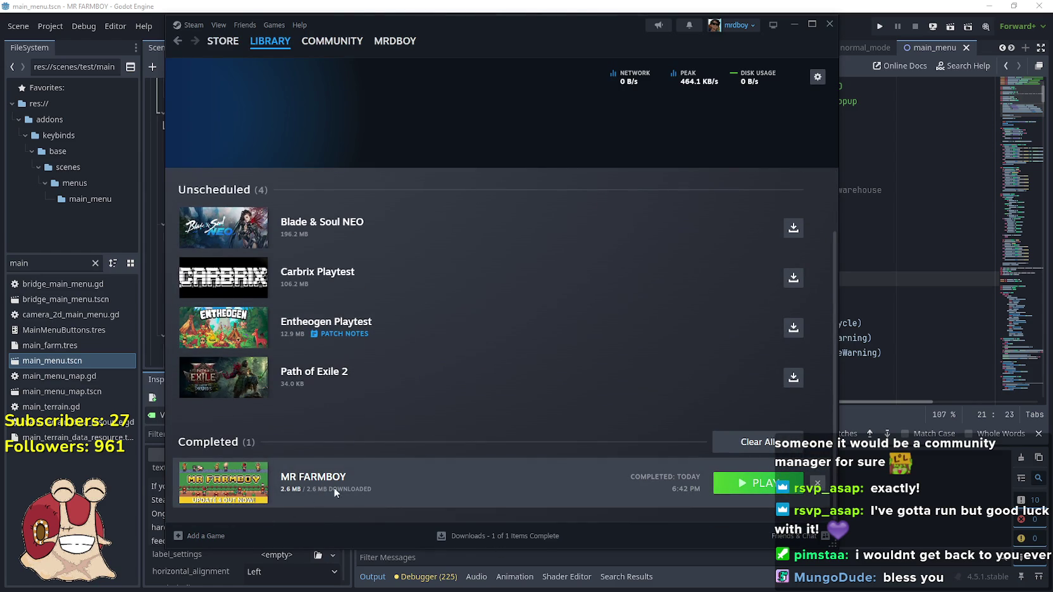
Clear the completed downloads and launch MR FARMBOY from the library game list.
left_click(747, 442)
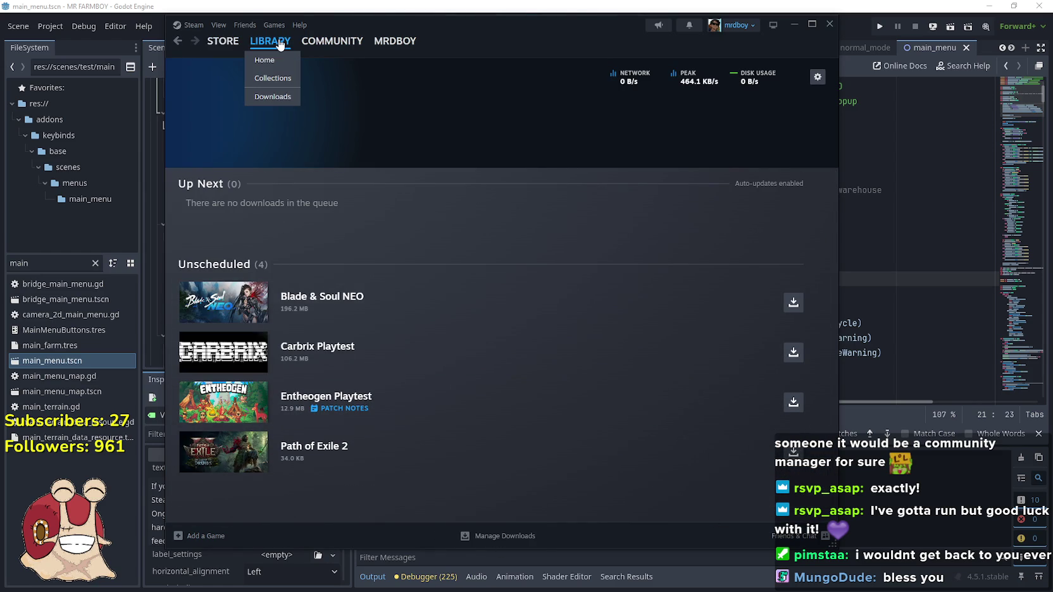
left_click(276, 40)
double_click(256, 163)
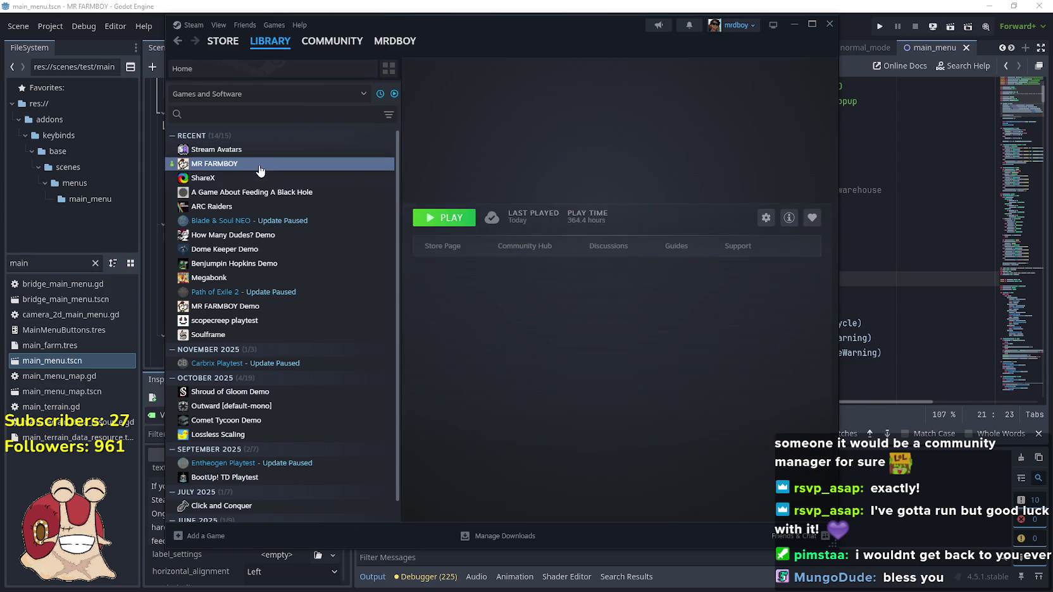
scroll(604, 398, "down", 5)
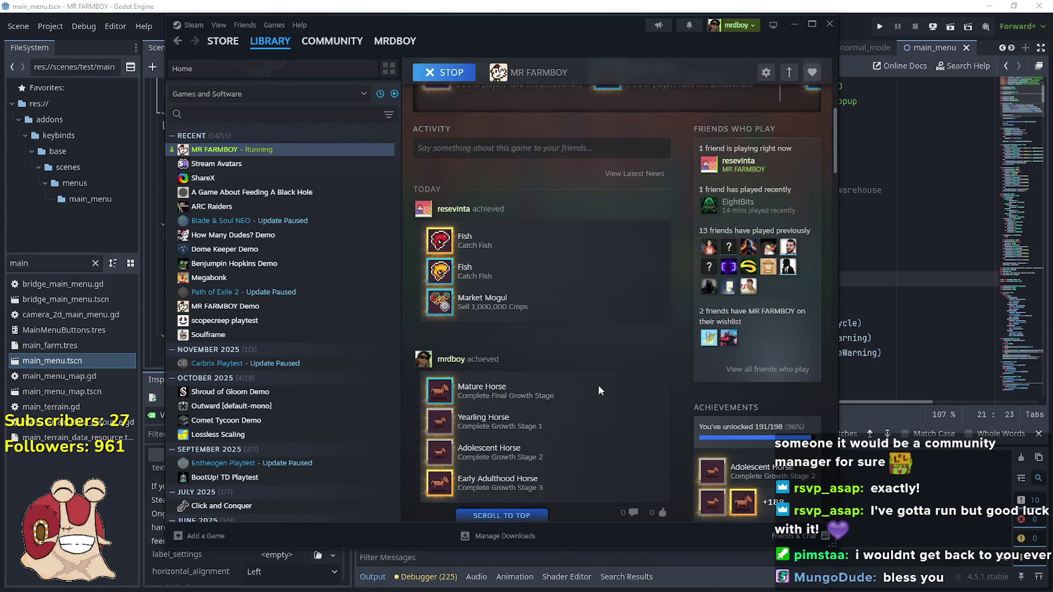
scroll(595, 380, "down", 3)
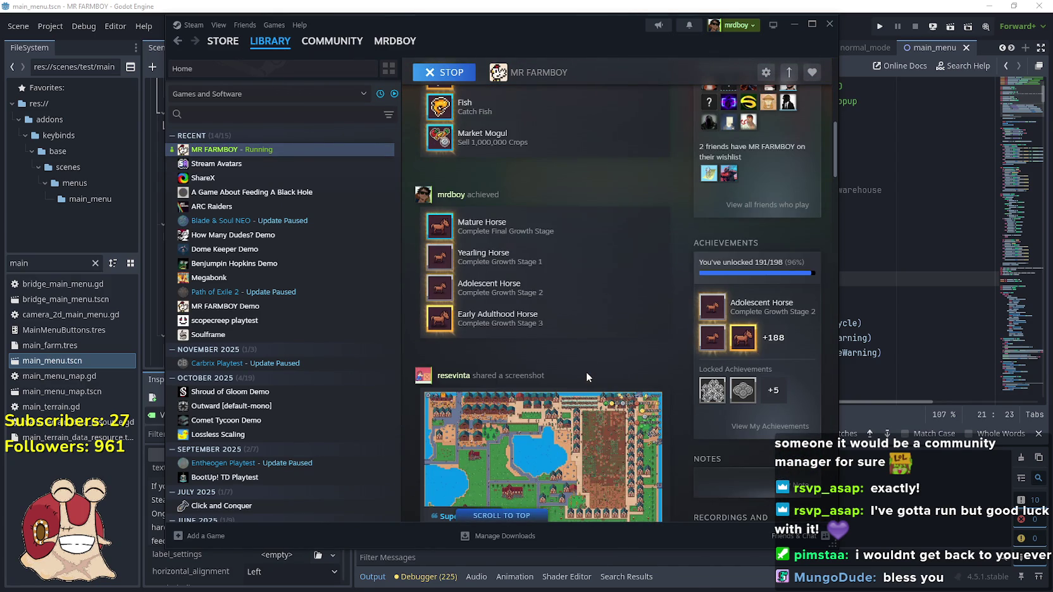
scroll(587, 375, "down", 3)
scroll(673, 435, "down", 8)
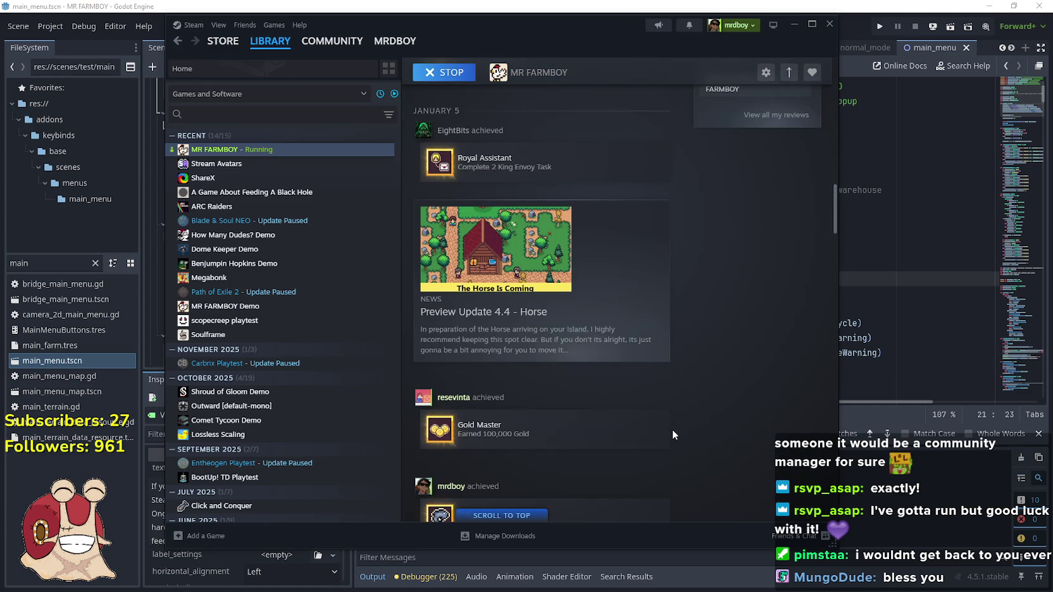
scroll(672, 430, "up", 15)
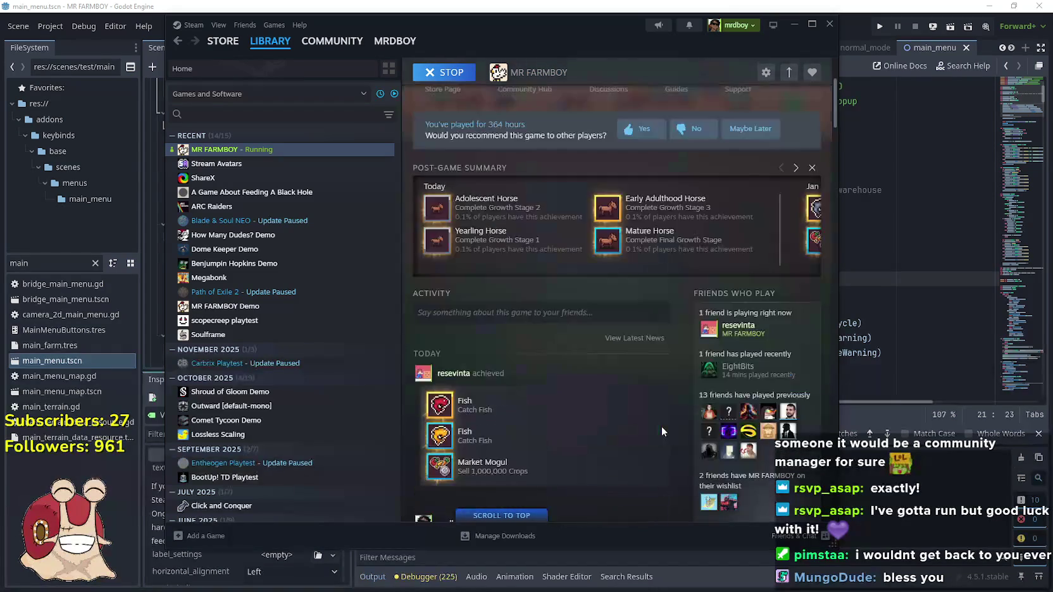
scroll(661, 421, "up", 2)
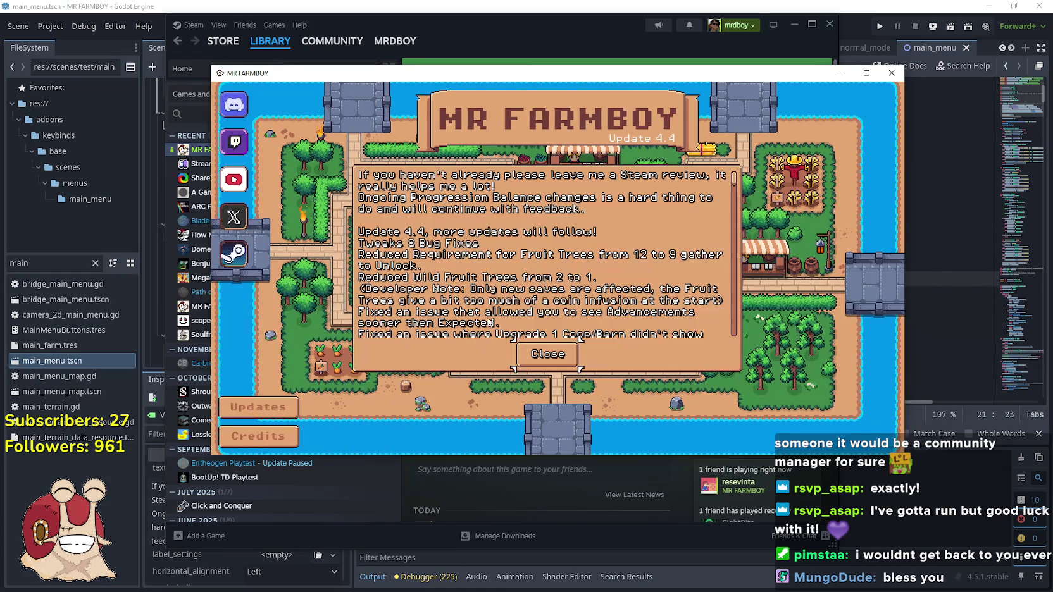
Close the Update 4.4 notes and load Save 1.
left_click(548, 355)
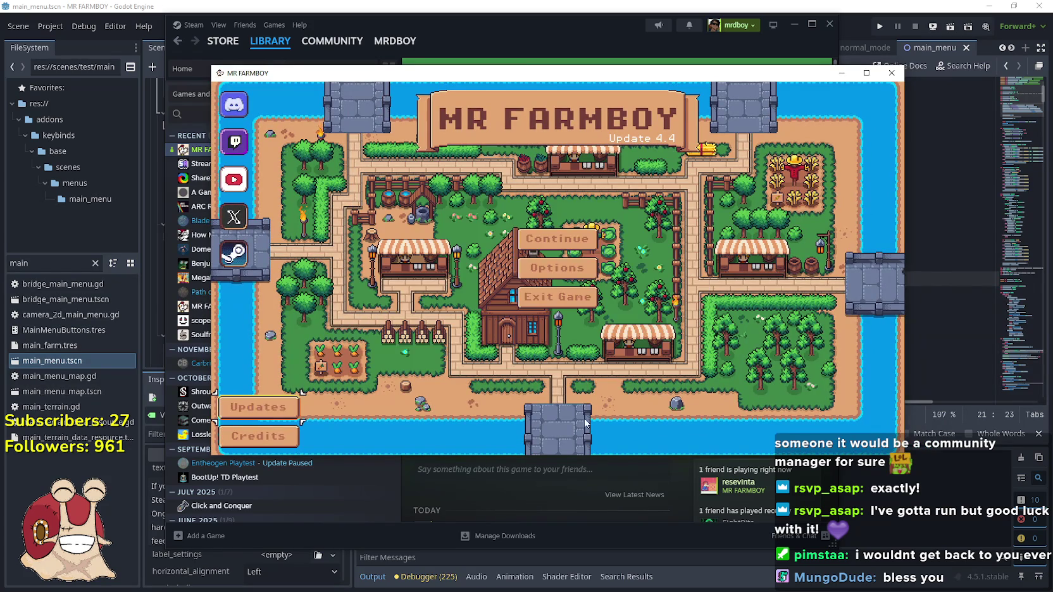
left_click(582, 246)
scroll(632, 289, "up", 3)
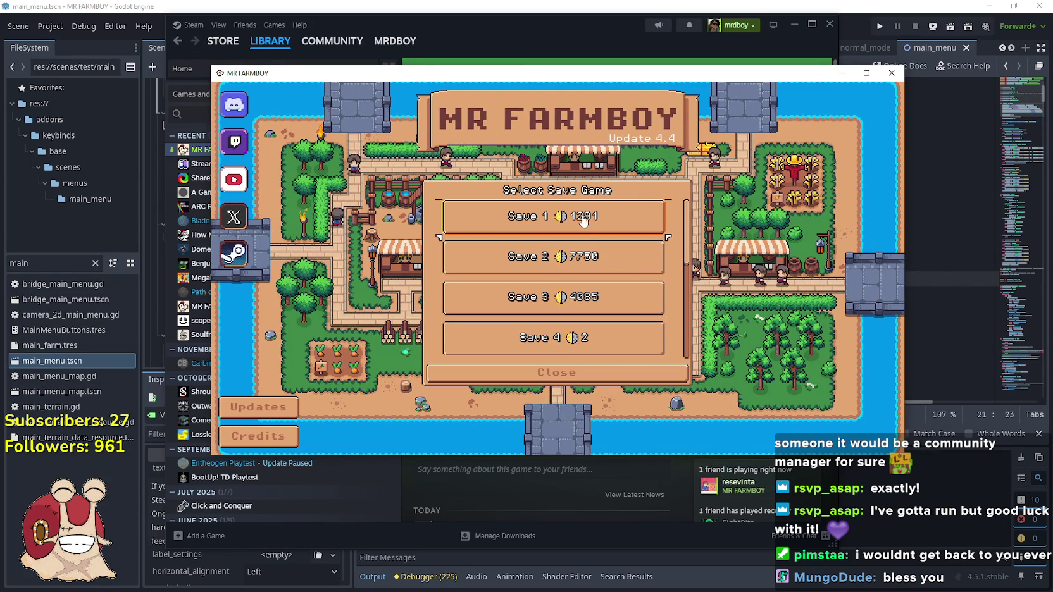
left_click(588, 221)
left_click(511, 225)
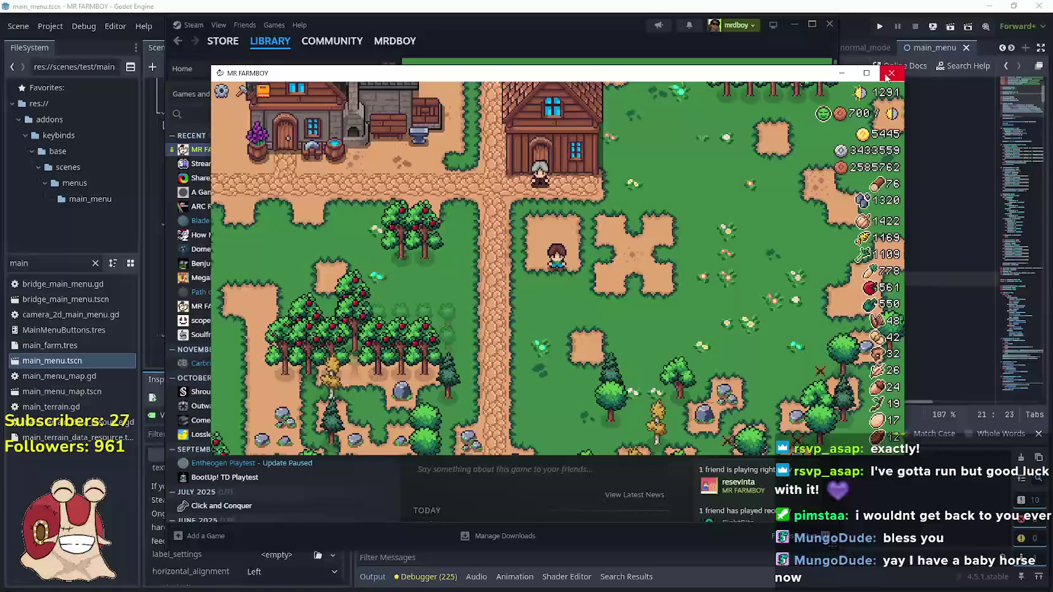
Inspect the loaded farm with the interface hidden, then close the game.
scroll(579, 239, "down", 2)
scroll(579, 238, "down", 4)
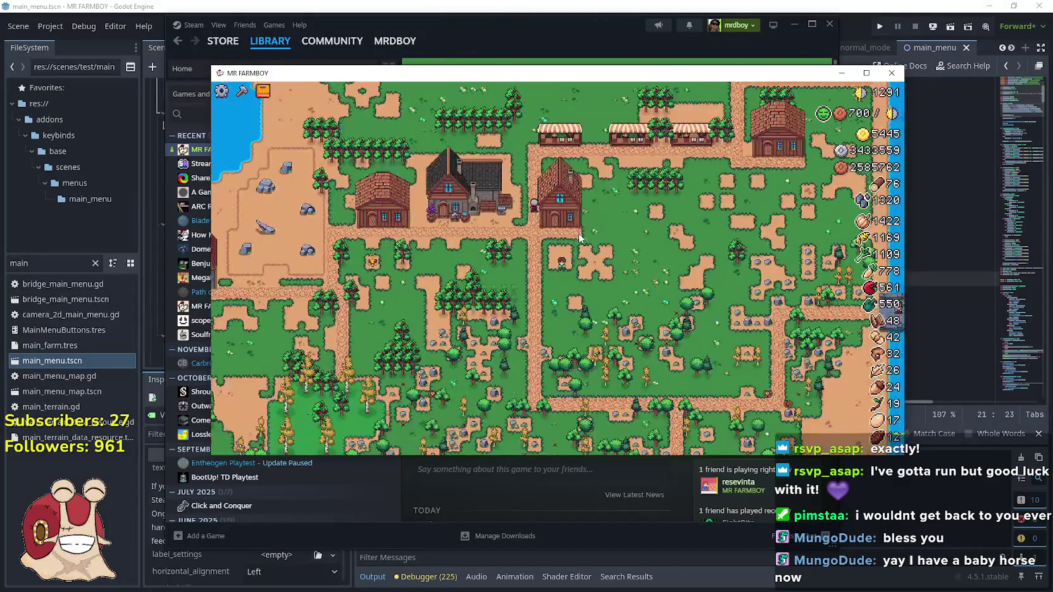
scroll(580, 238, "up", 3)
scroll(588, 223, "down", 3)
key("h")
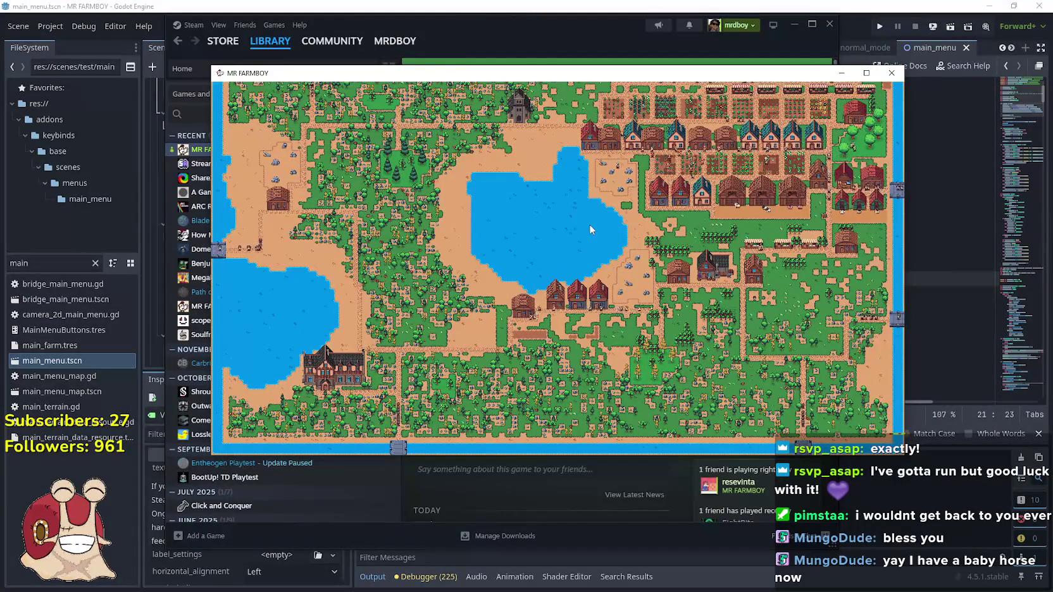
left_click(892, 74)
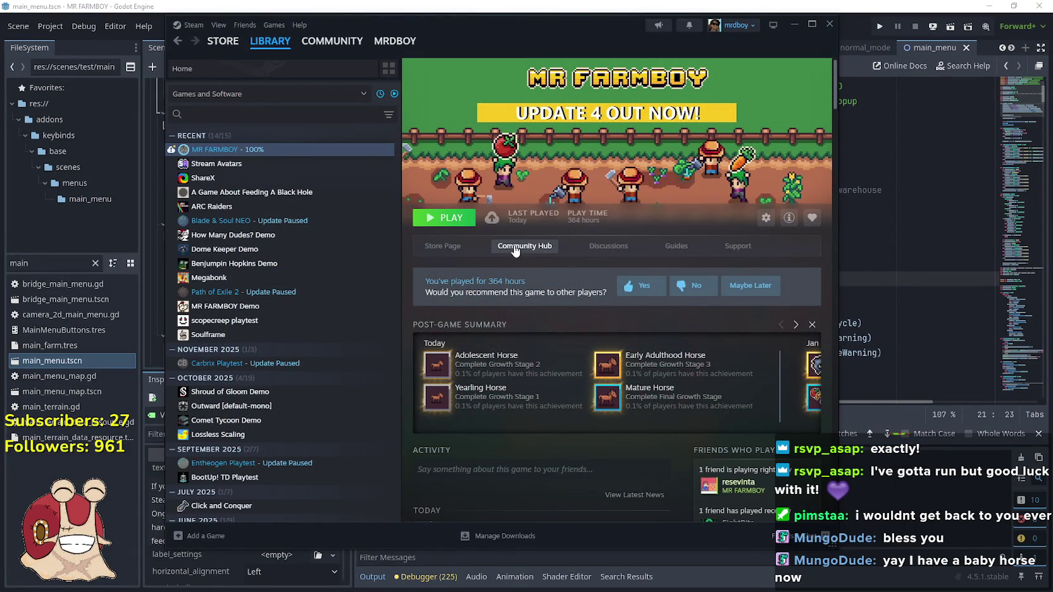
Open the MR FARMBOY store page, view its third screenshot, and scroll to Recent Events.
left_click(454, 252)
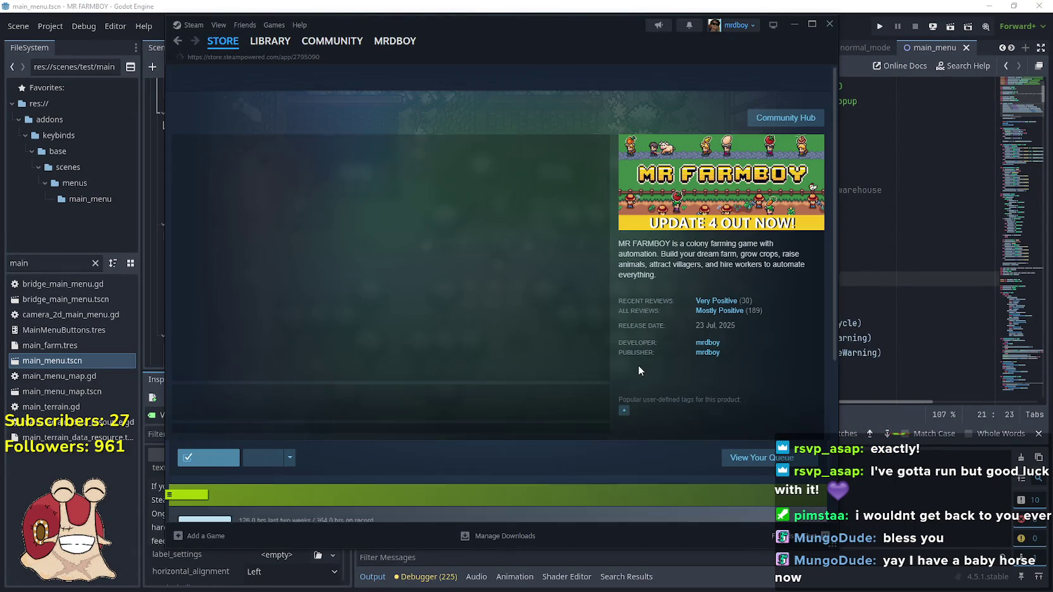
left_click(358, 411)
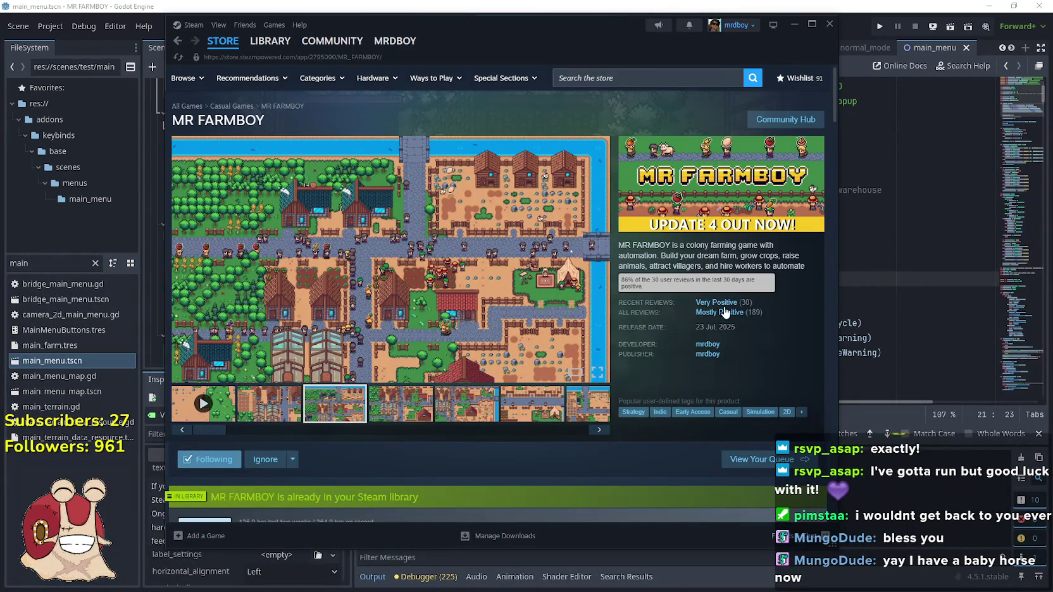
scroll(426, 346, "down", 3)
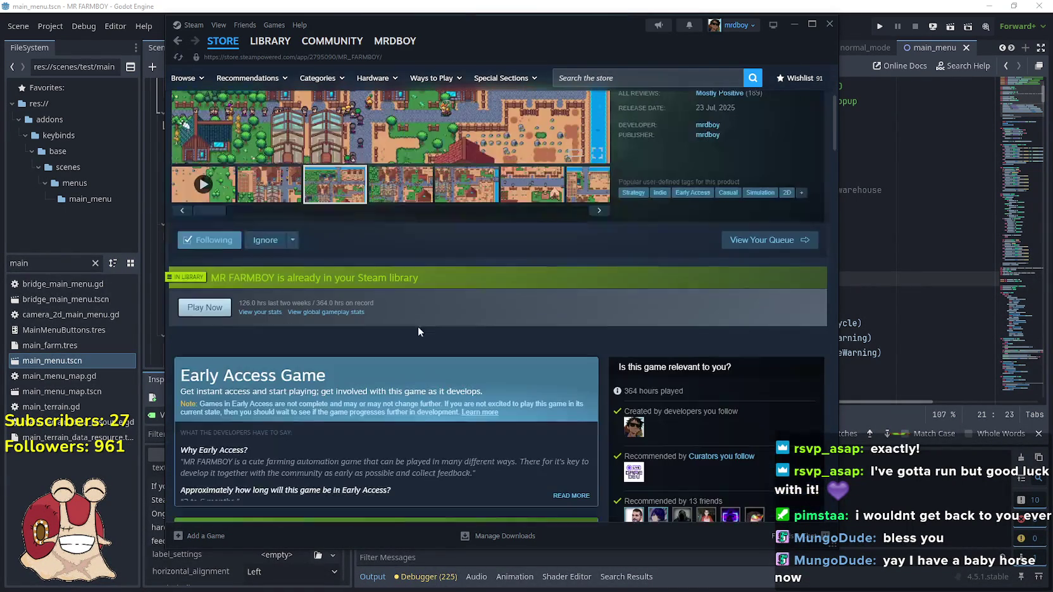
scroll(421, 300, "down", 8)
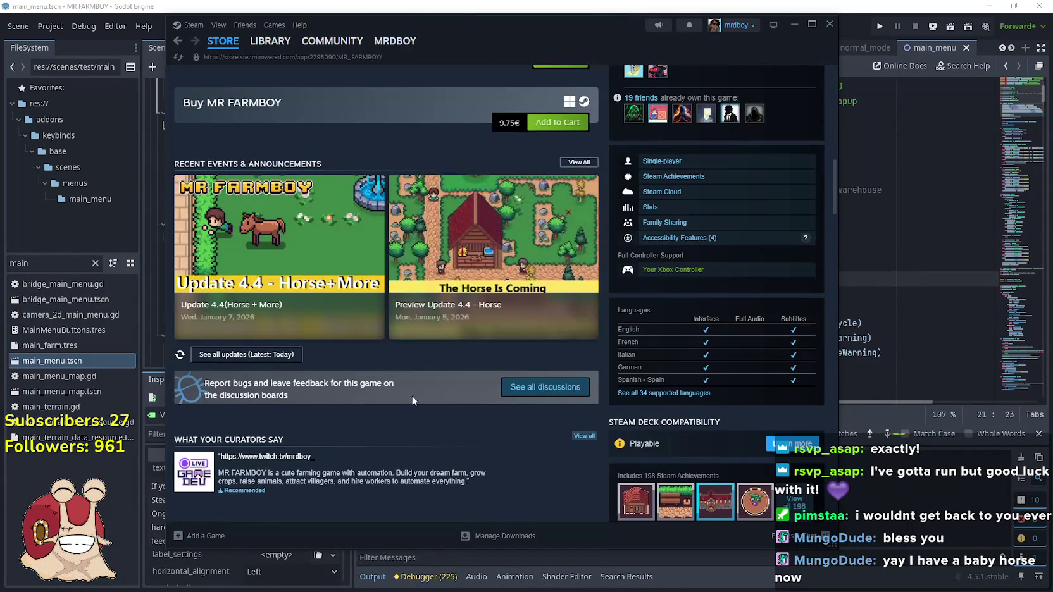
Open the Update 4.4 (Horse + More) event, copy its share link, then close the popups.
left_click(424, 304)
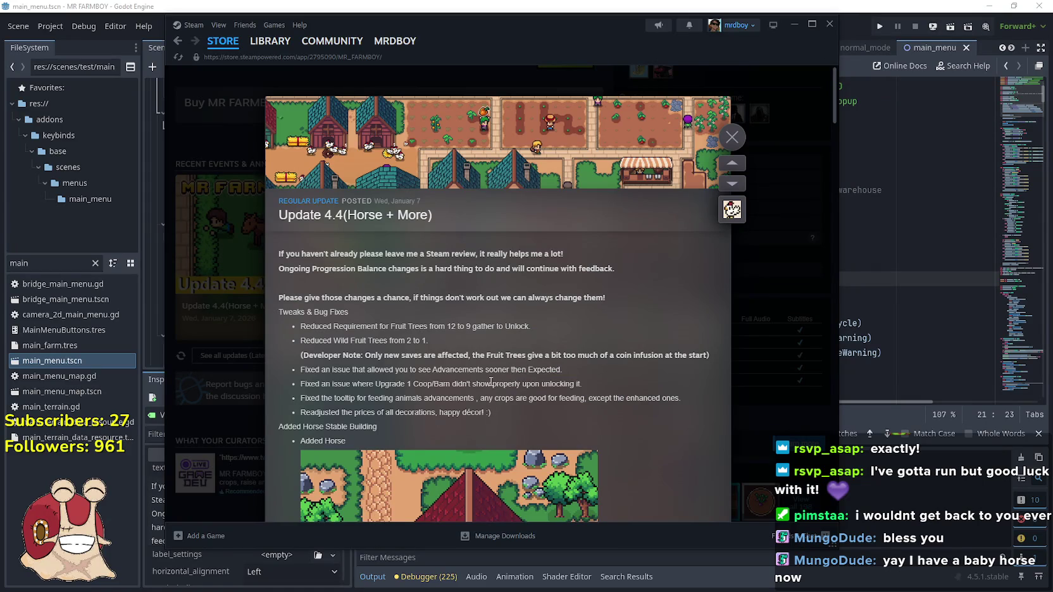
scroll(490, 382, "down", 15)
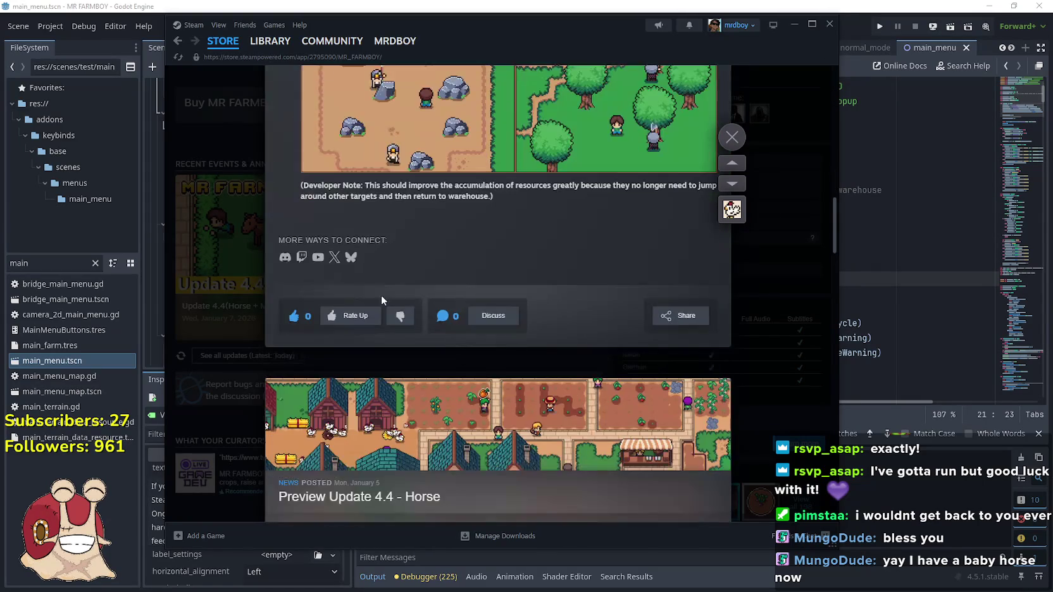
left_click(671, 356)
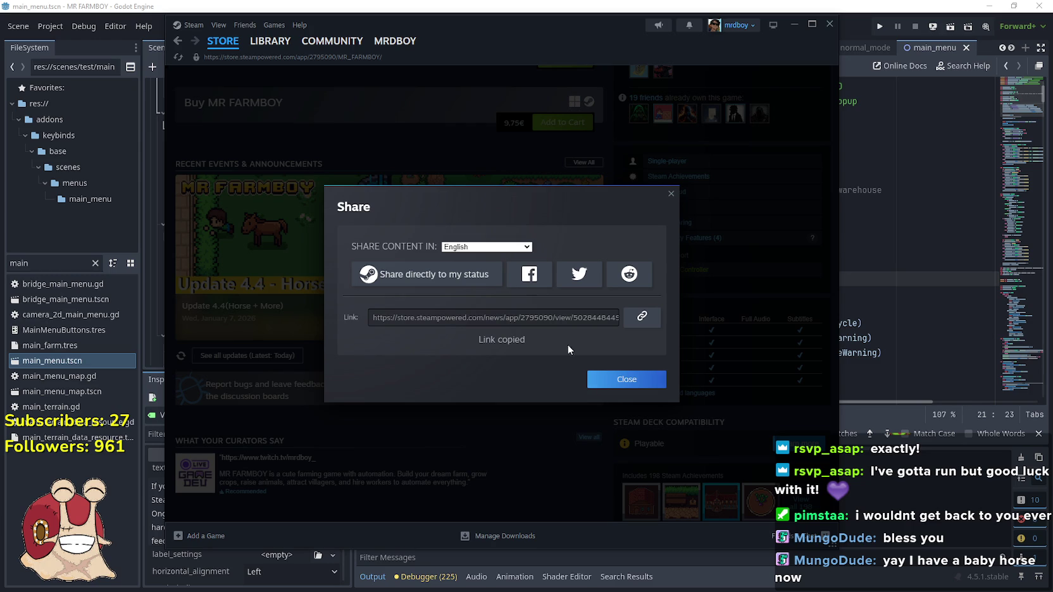
left_click(601, 380)
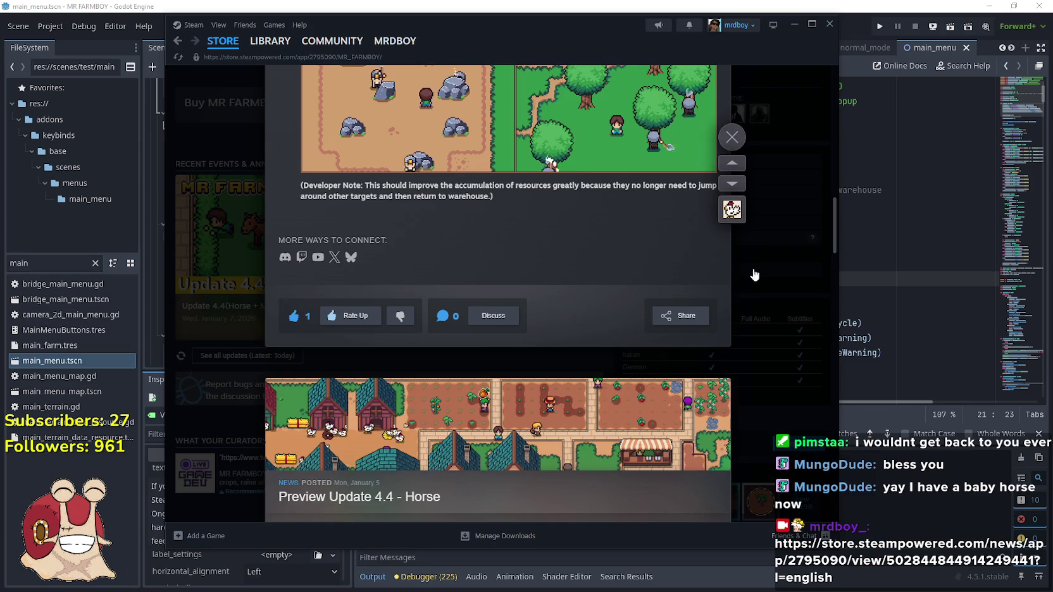
left_click(753, 273)
scroll(408, 288, "up", 10)
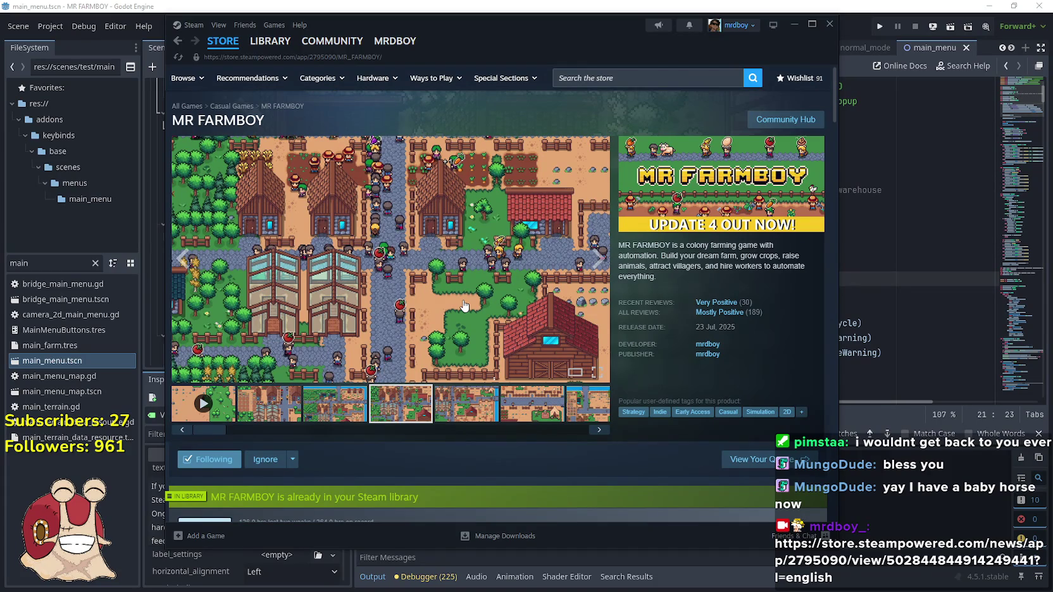
From the MR FARMBOY Community Hub, open the Update 4.4 (Horse + More) post and read through it.
left_click(798, 127)
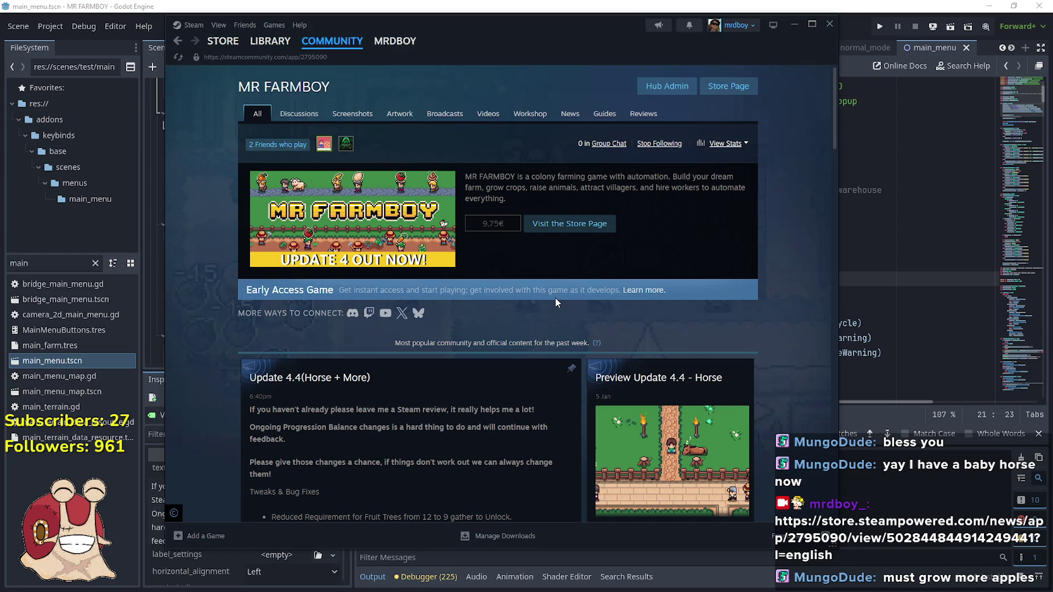
scroll(380, 299, "down", 5)
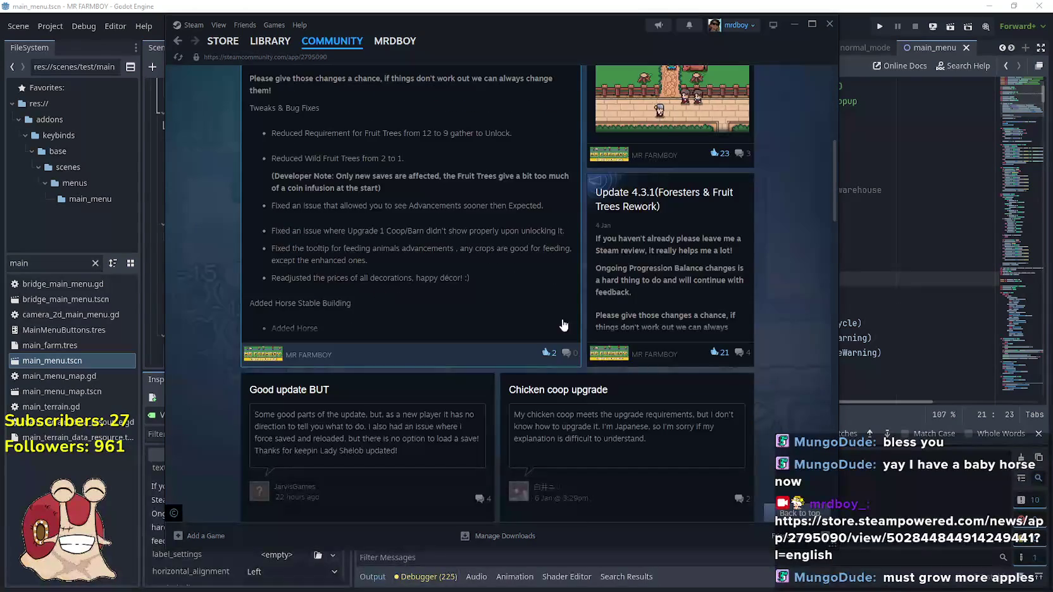
left_click(483, 280)
scroll(562, 348, "down", 4)
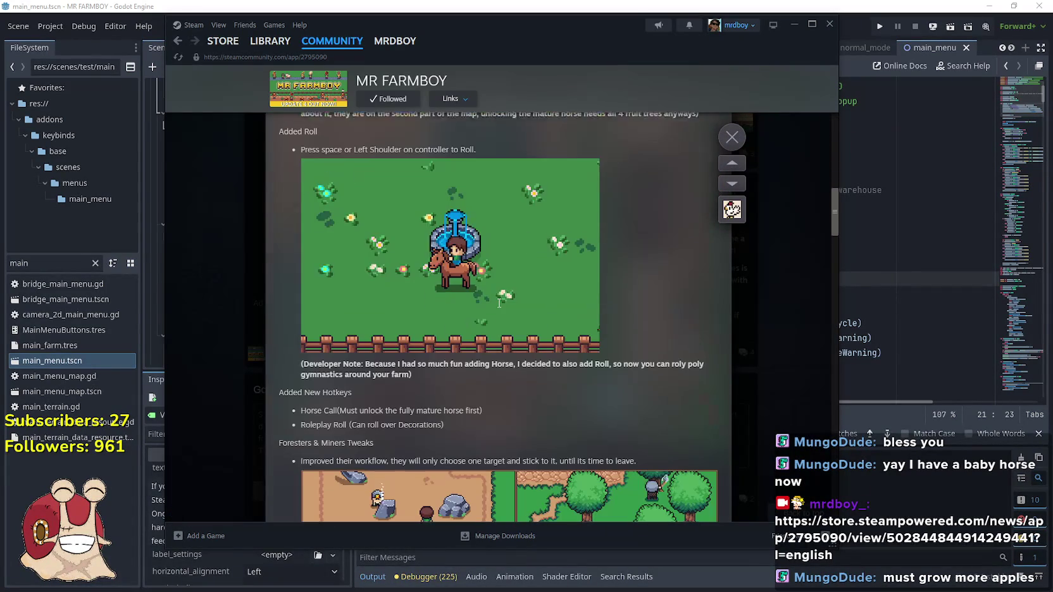
scroll(574, 348, "down", 3)
scroll(573, 347, "up", 10)
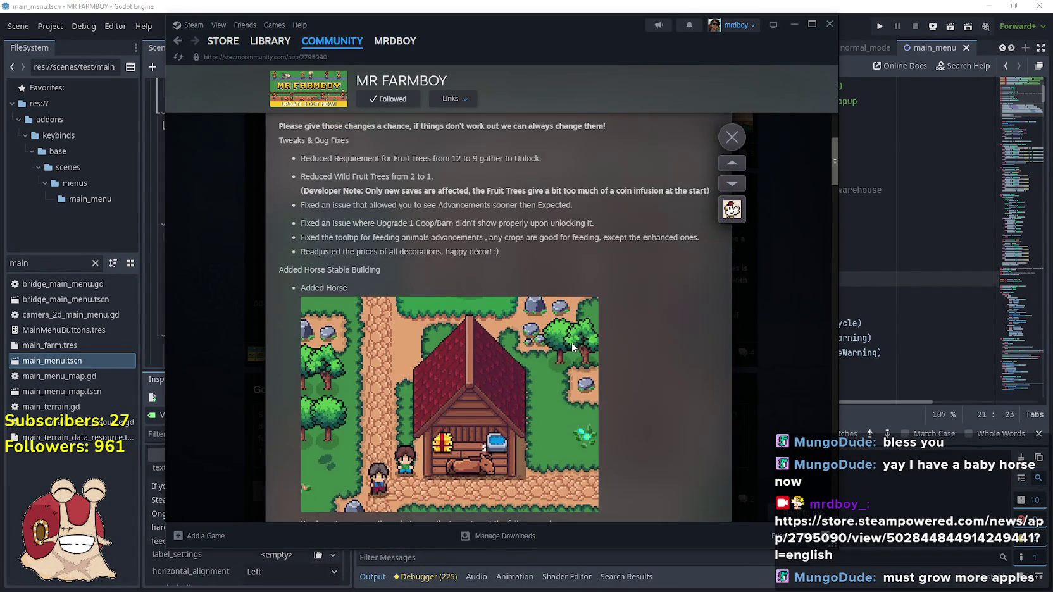
scroll(572, 347, "down", 3)
scroll(572, 343, "down", 2)
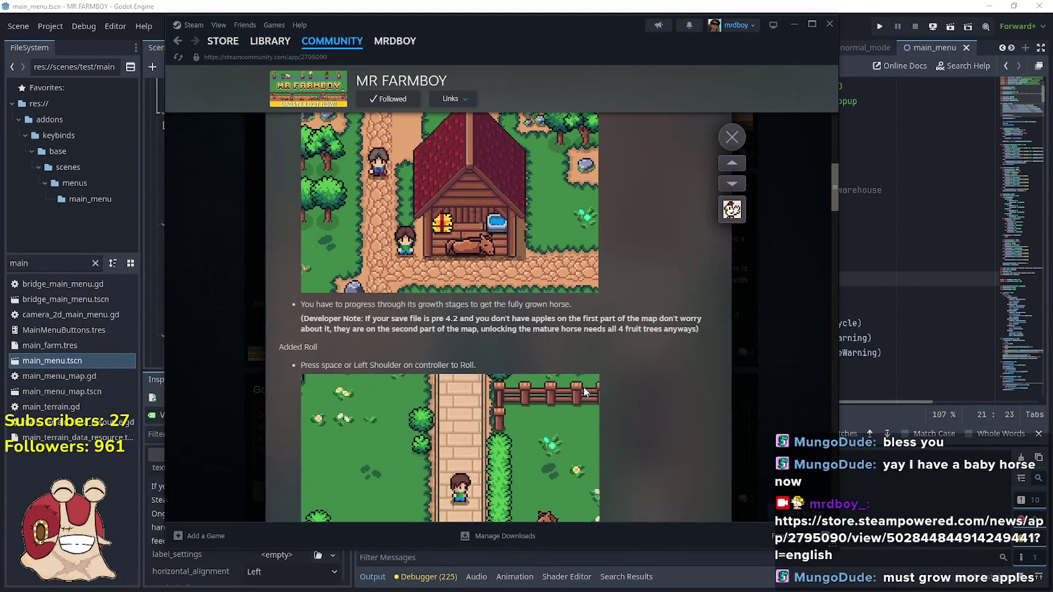